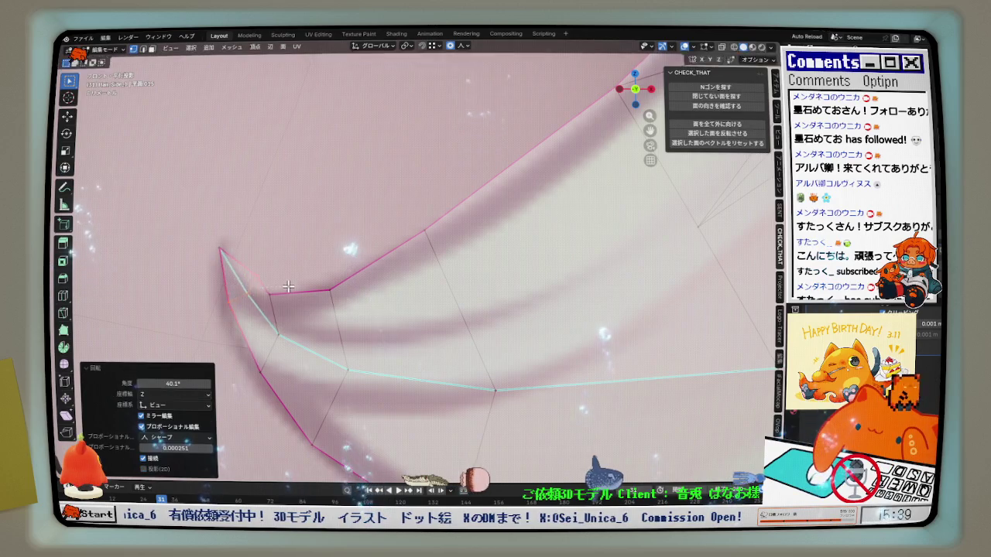
Reshape the curled tip by moving its vertices with proportional falloff
click(275, 284)
scroll(275, 275, down, 1)
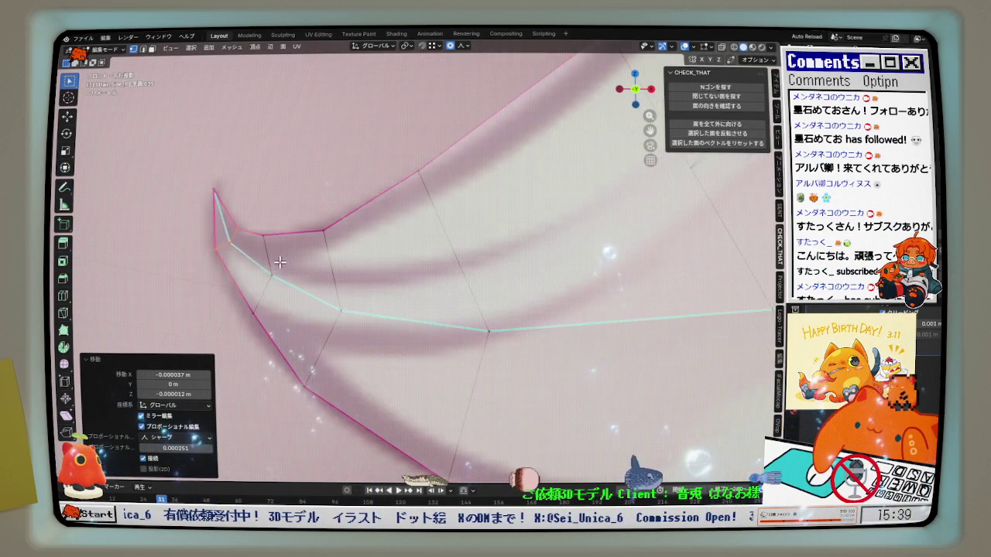
key(g)
click(259, 306)
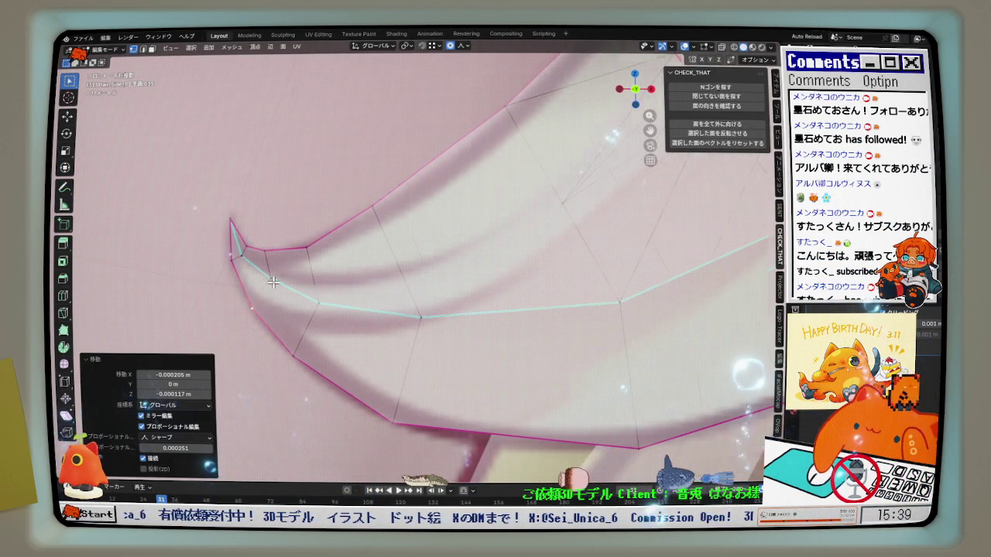
middle_drag(273, 284, 294, 254)
key(g)
click(350, 277)
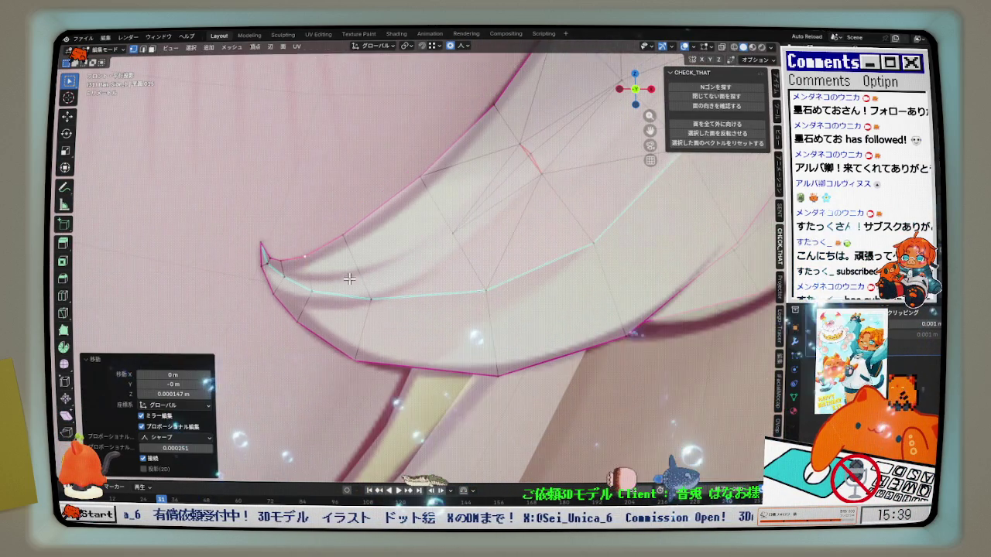
middle_drag(350, 276, 358, 285)
Add a loop cut across the strand near the tip and subdivide the selected inner vertex
key(ctrl+r)
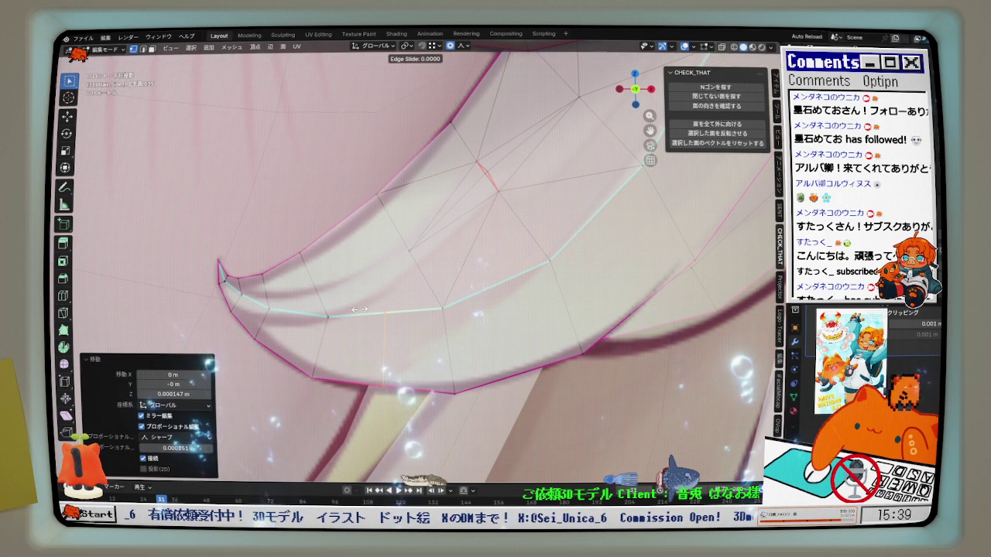
click(359, 309)
click(319, 243)
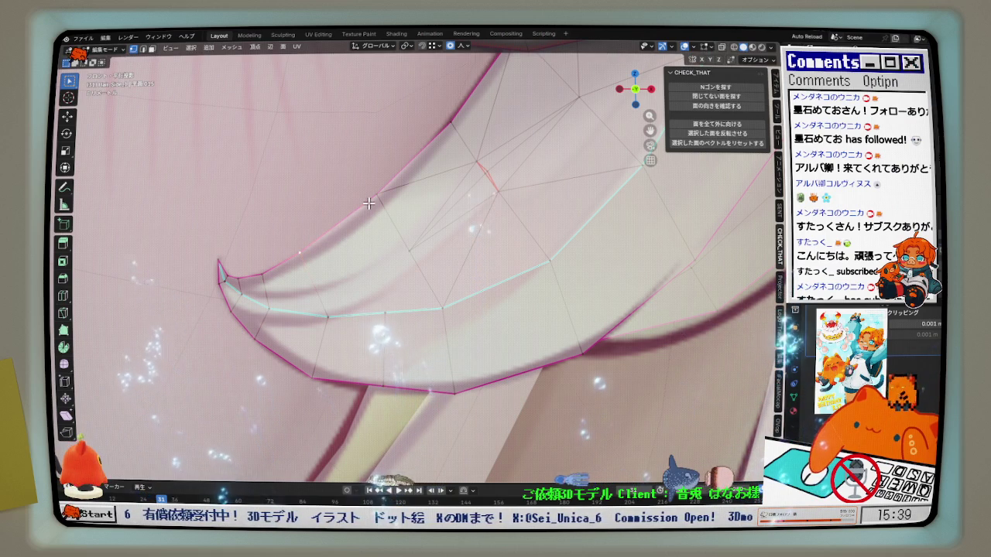
right_click(333, 240)
click(298, 264)
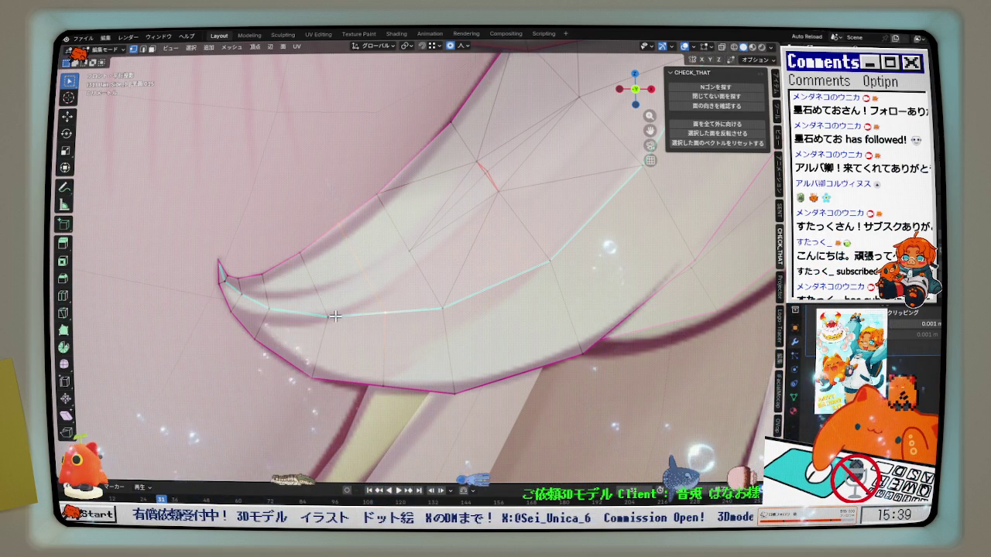
Select the inner edge path up to the tip and relax it three times
shift+middle_drag(224, 221, 201, 217)
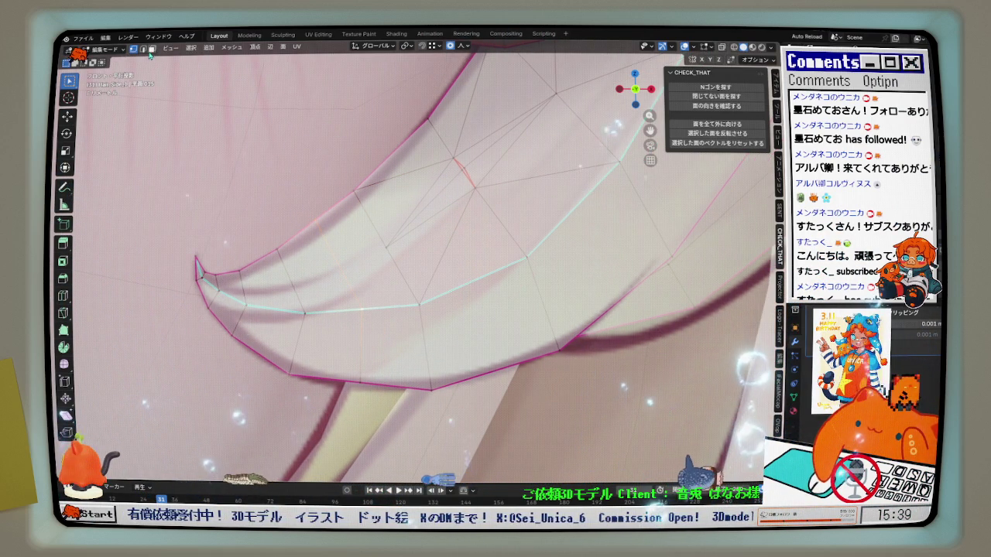
scroll(206, 229, up, 2)
ctrl+click(343, 239)
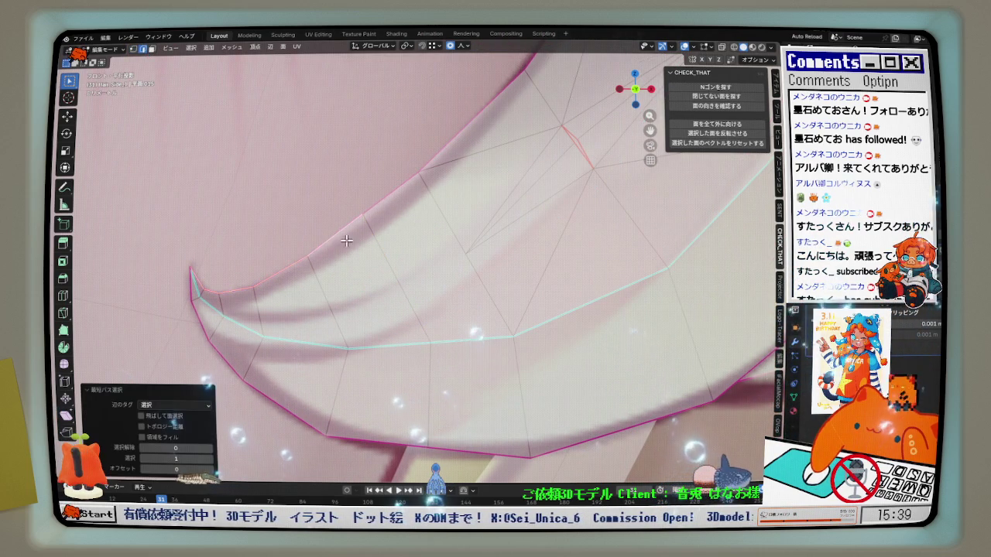
scroll(343, 240, down, 1)
key(q)
click(369, 246)
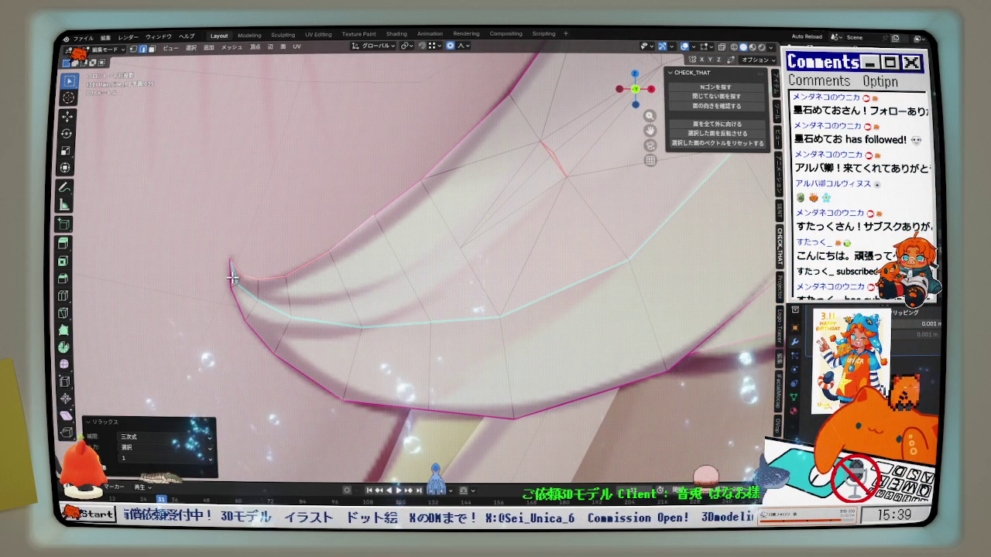
key(q)
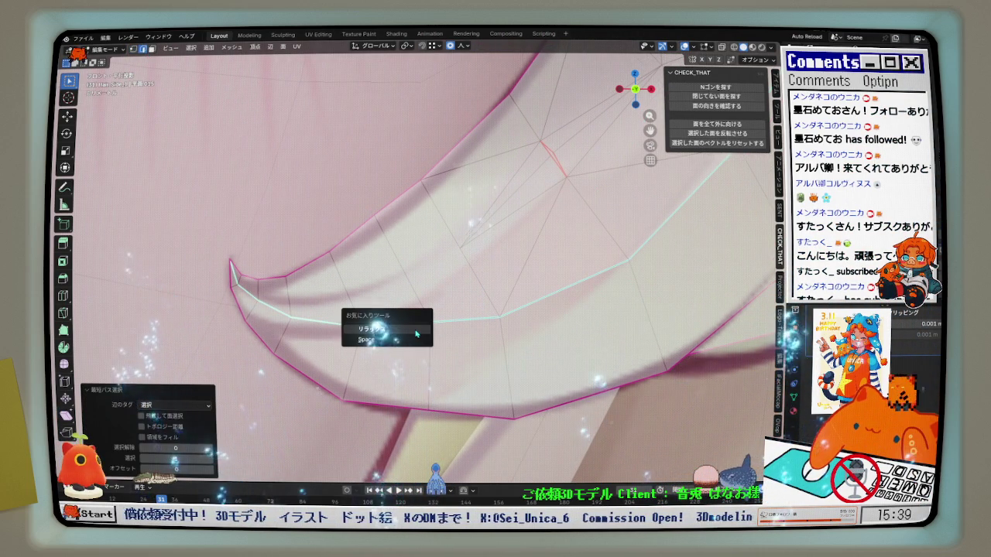
click(380, 332)
middle_drag(226, 275, 365, 375)
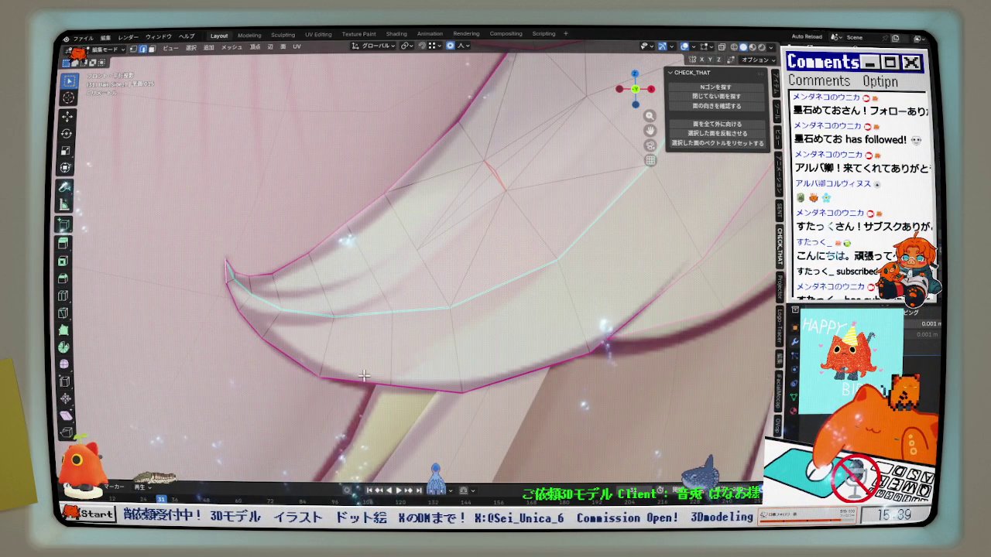
key(q)
click(406, 329)
scroll(401, 357, up, 1)
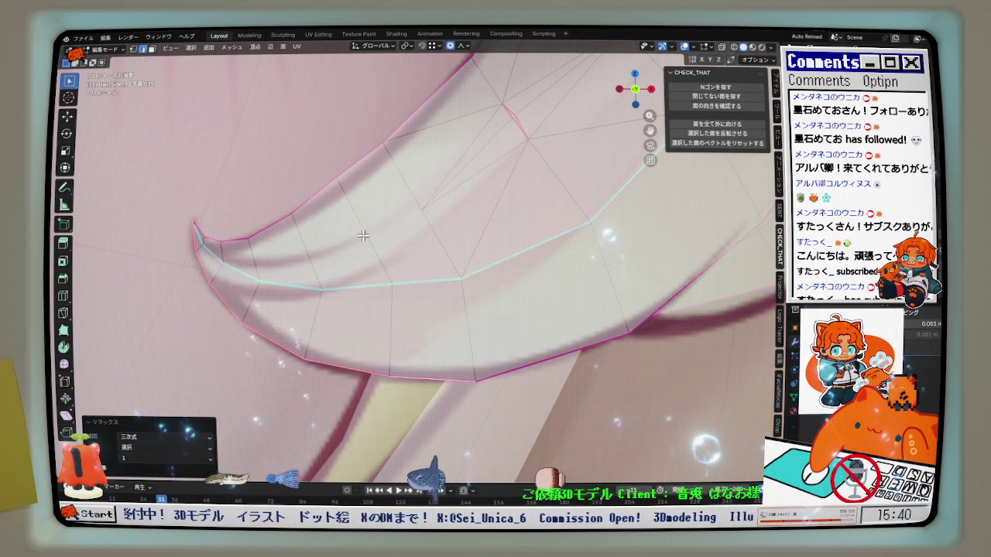
In vertex select, nudge the strand vertex along Z with a widened proportional falloff
middle_drag(361, 231, 357, 266)
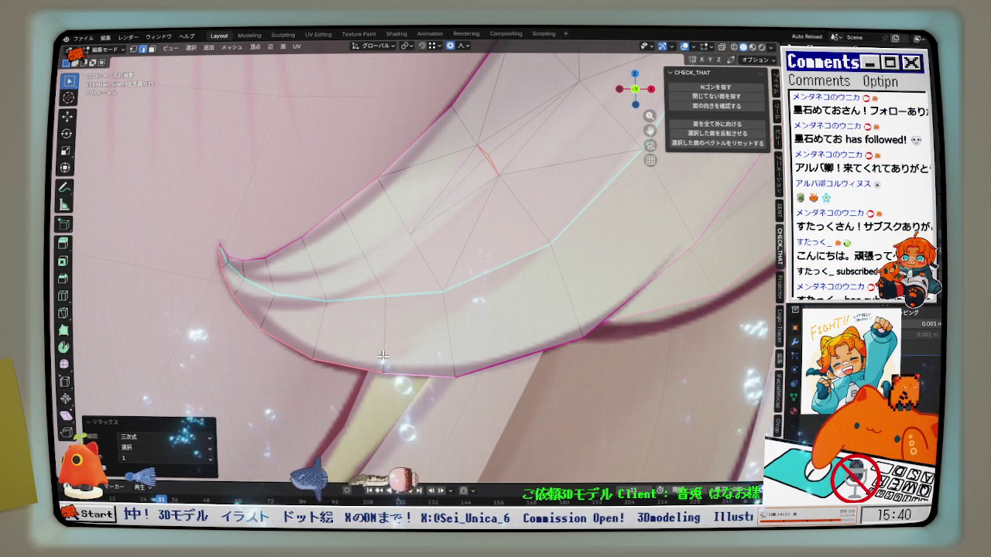
click(134, 48)
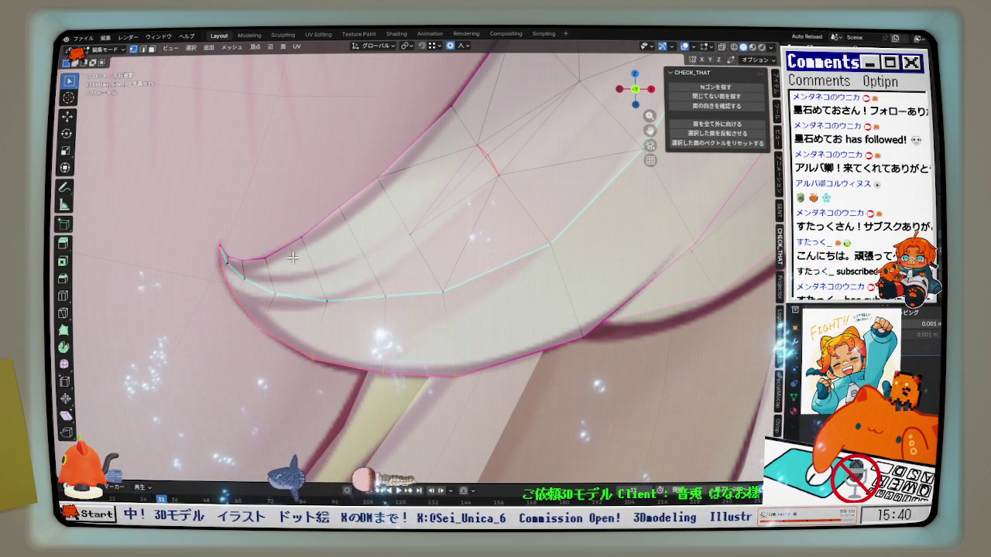
key(g)
key(z)
scroll(388, 352, down, 10)
click(388, 355)
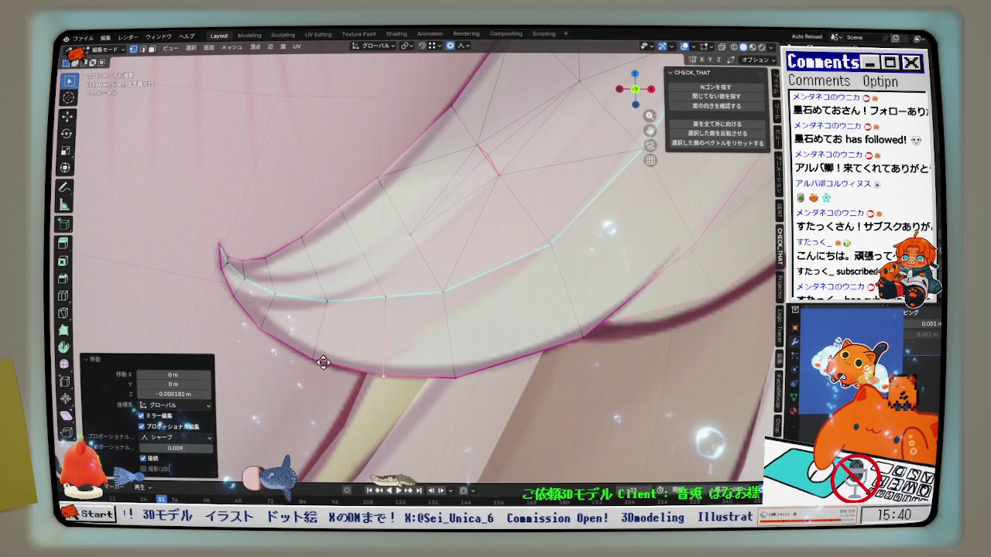
key(g)
key(z)
click(320, 359)
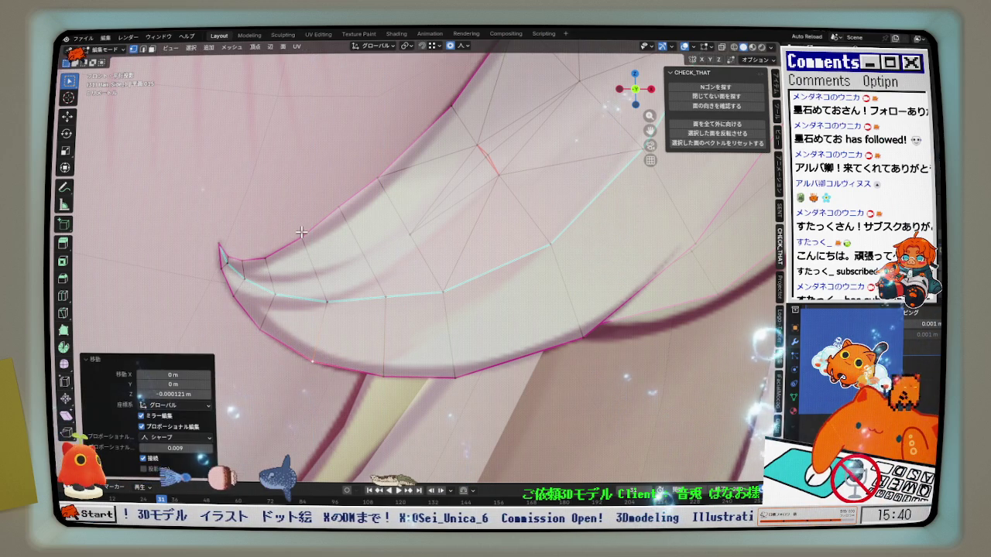
Refine the curl with two more proportional Z moves of the vertex
key(g)
key(z)
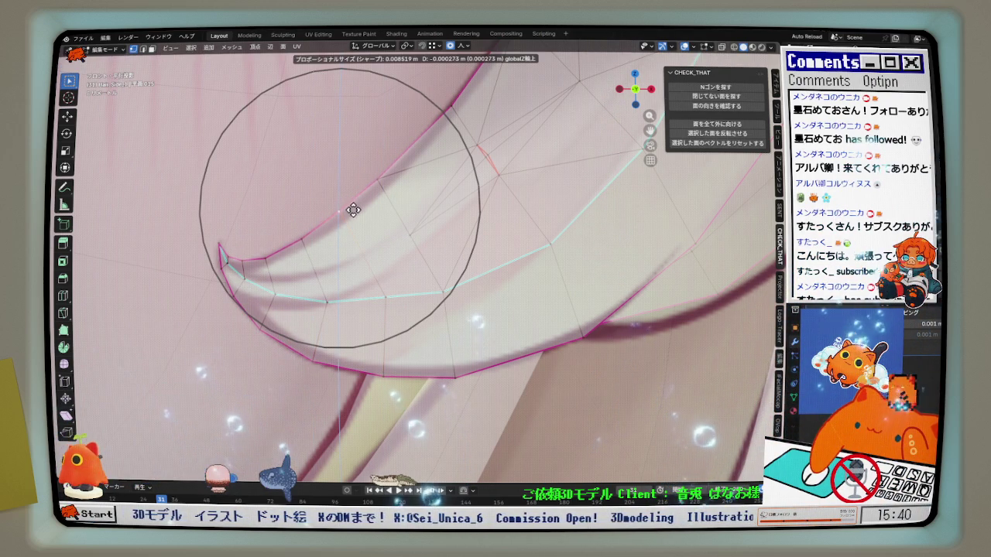
click(353, 210)
mouse_move(353, 210)
middle_down()
mouse_move(372, 232)
mouse_move(379, 223)
mouse_move(365, 212)
middle_up()
key(g)
key(z)
click(378, 223)
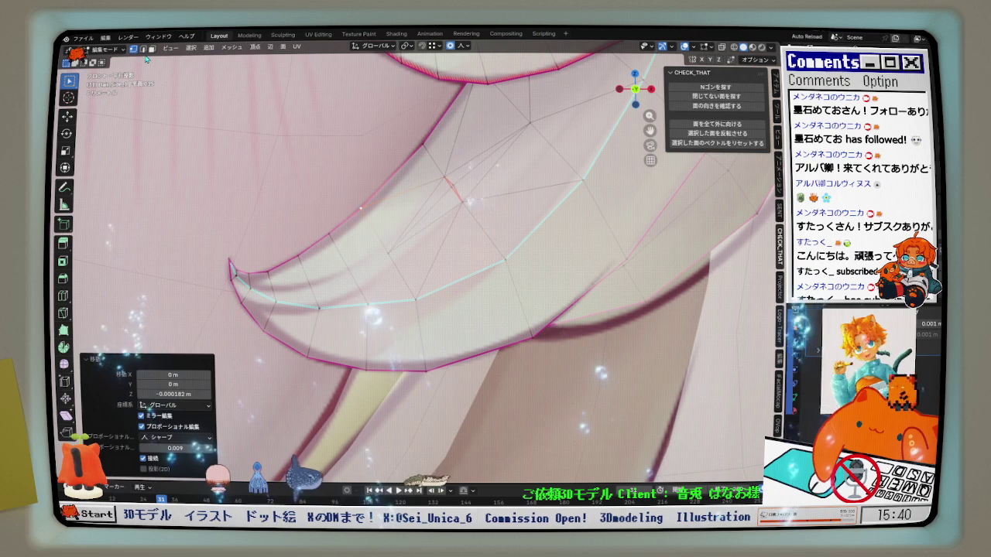
Return to edge select and pick the inner edge path to the tip
click(143, 49)
middle_drag(432, 307, 438, 313)
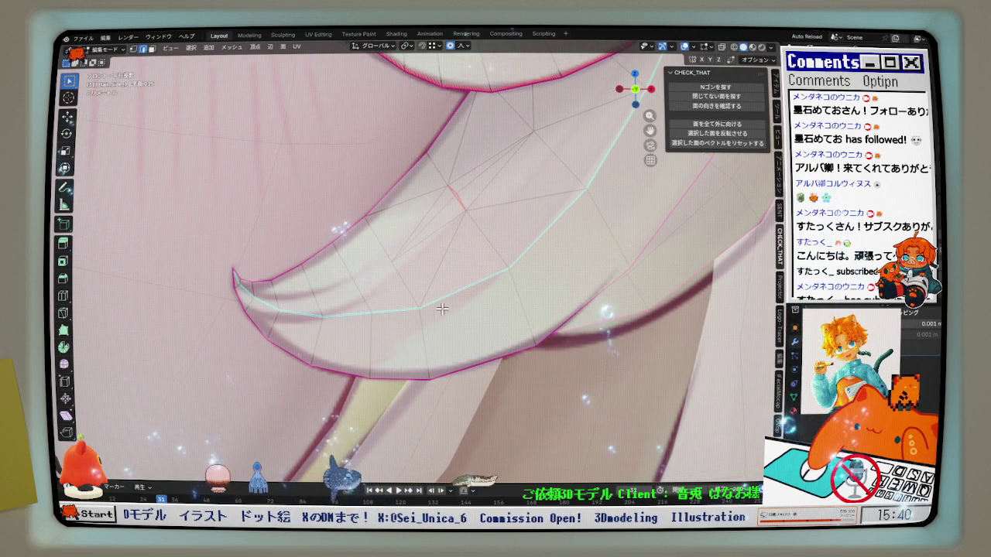
scroll(350, 303, down, 1)
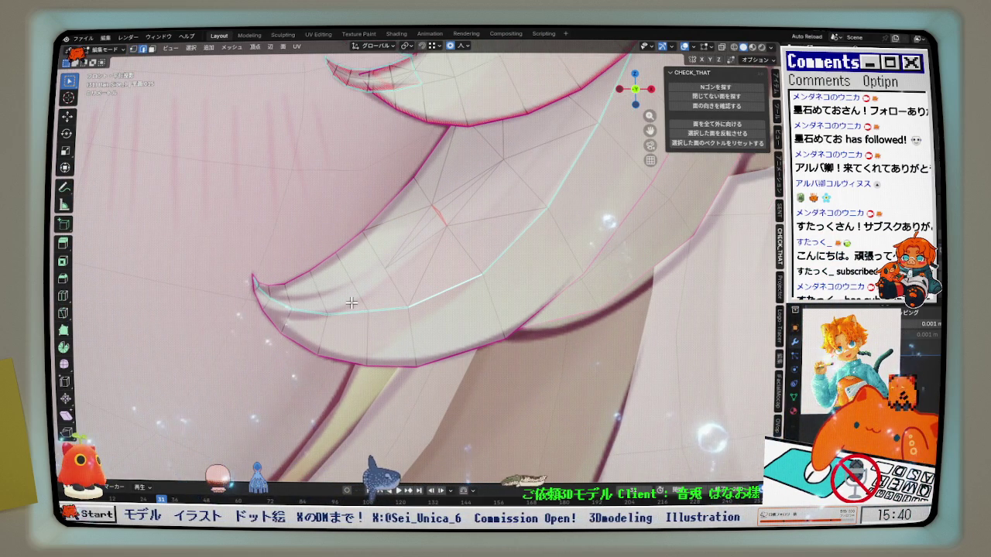
middle_drag(350, 302, 432, 323)
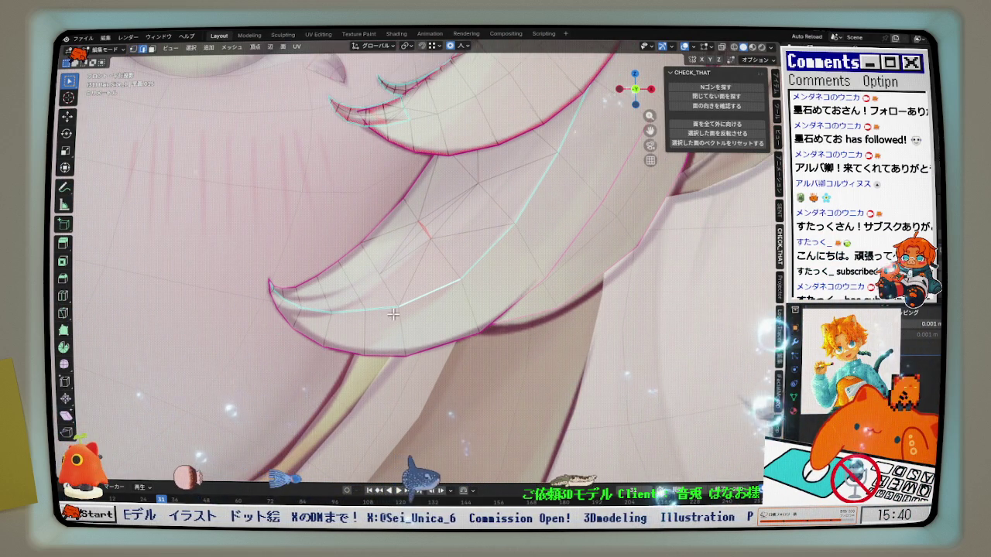
scroll(432, 323, up, 2)
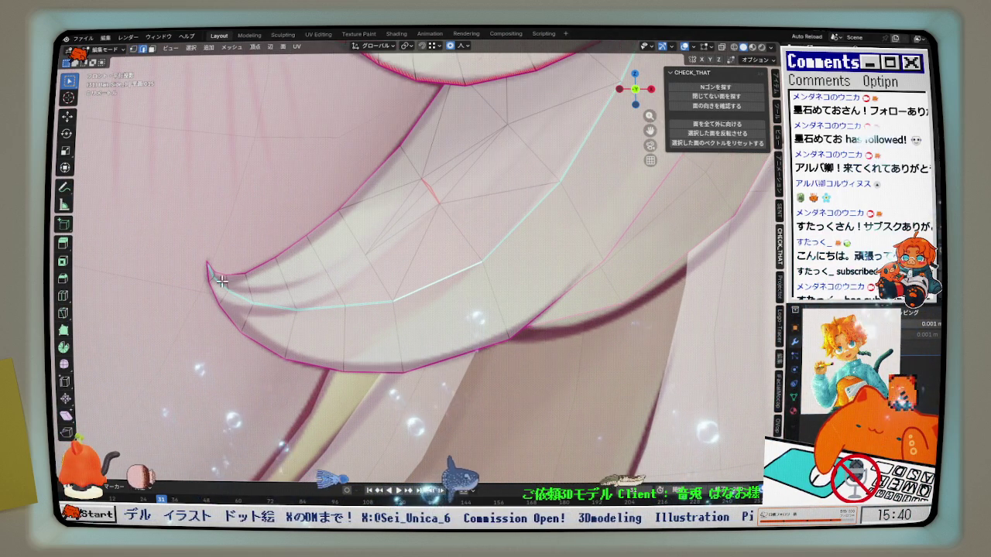
ctrl+click(508, 286)
Relax the inner path, undo that pass, then relax it twice more
key(q)
click(510, 285)
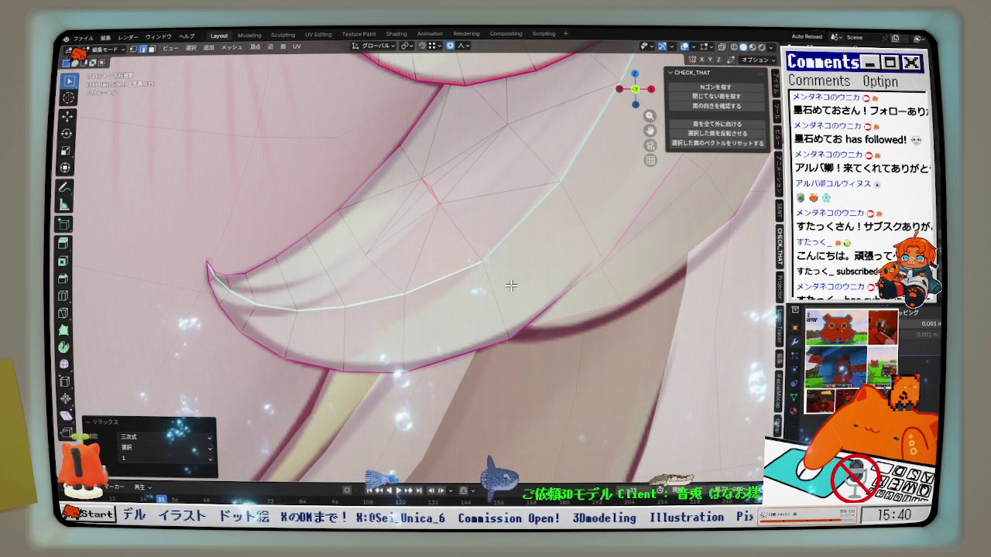
key(ctrl+z)
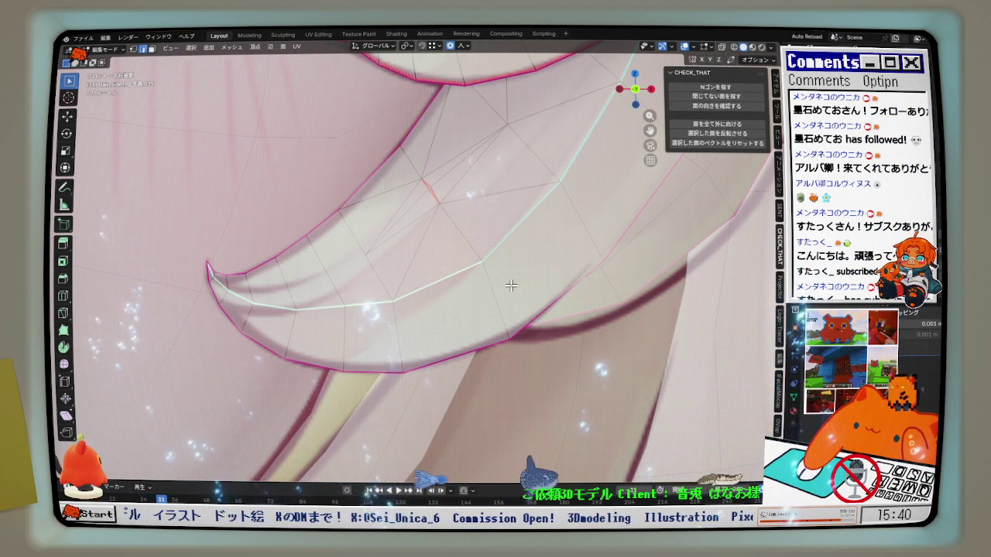
key(q)
click(482, 286)
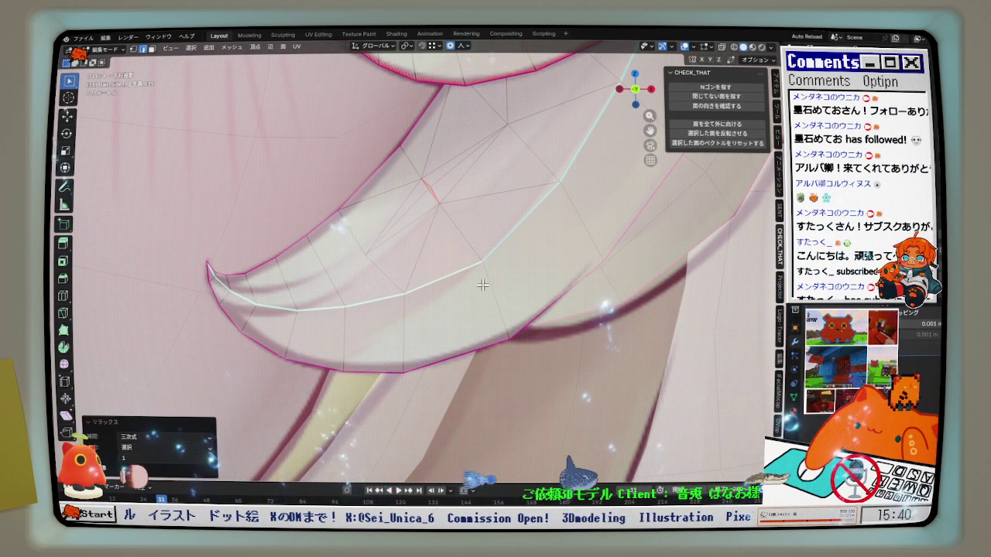
key(q)
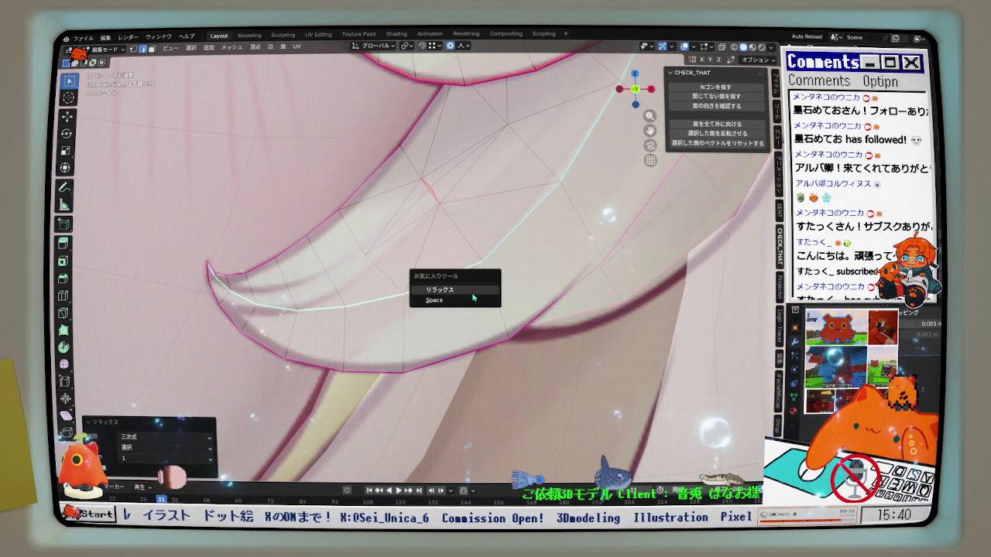
click(440, 289)
scroll(200, 271, up, 1)
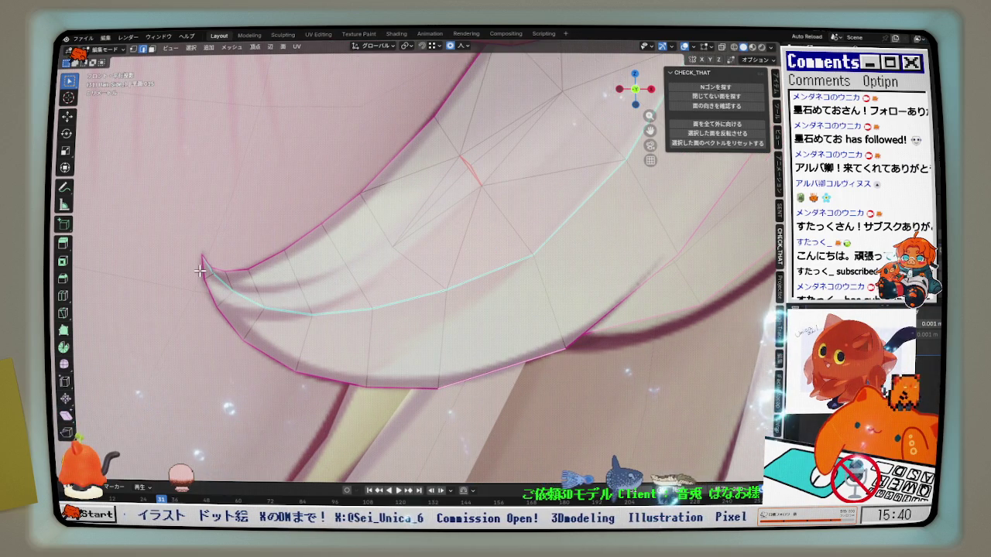
Repeat the relax and relax the loop near the strand tip again
key(shift+r)
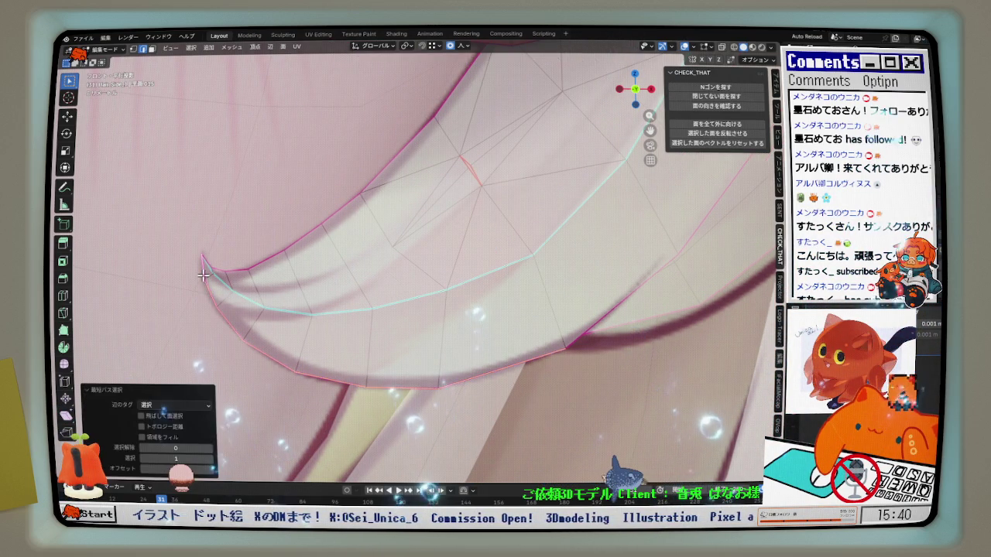
click(213, 264)
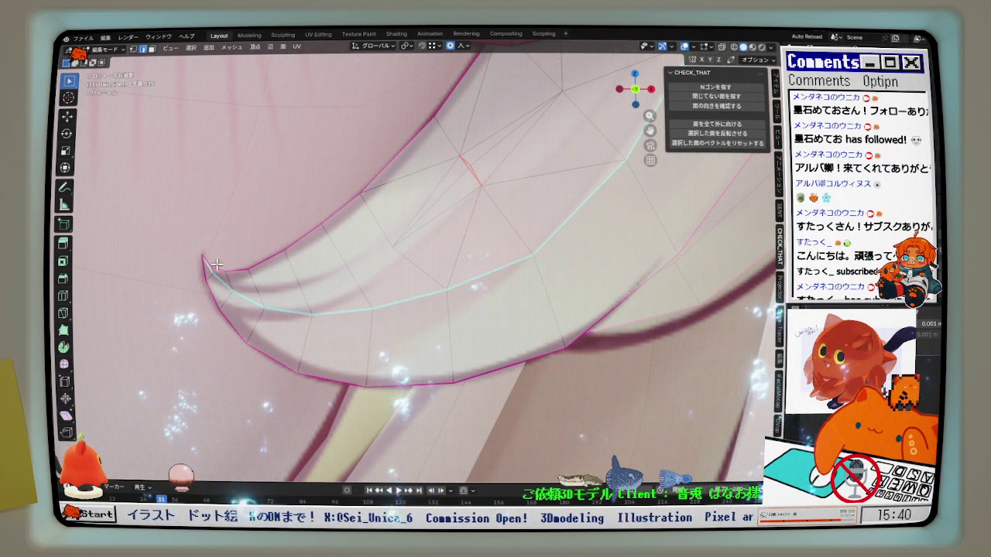
middle_drag(293, 250, 351, 215)
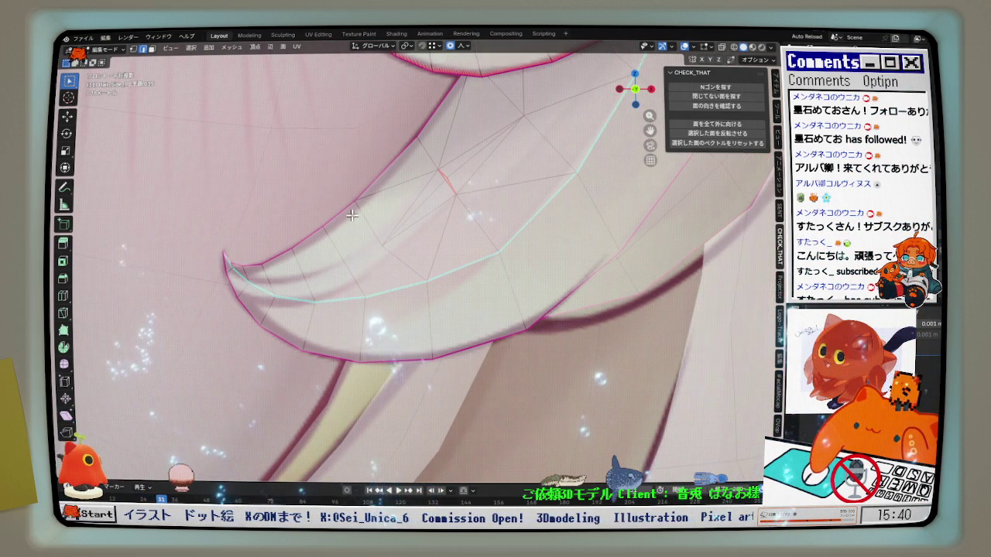
key(q)
click(388, 183)
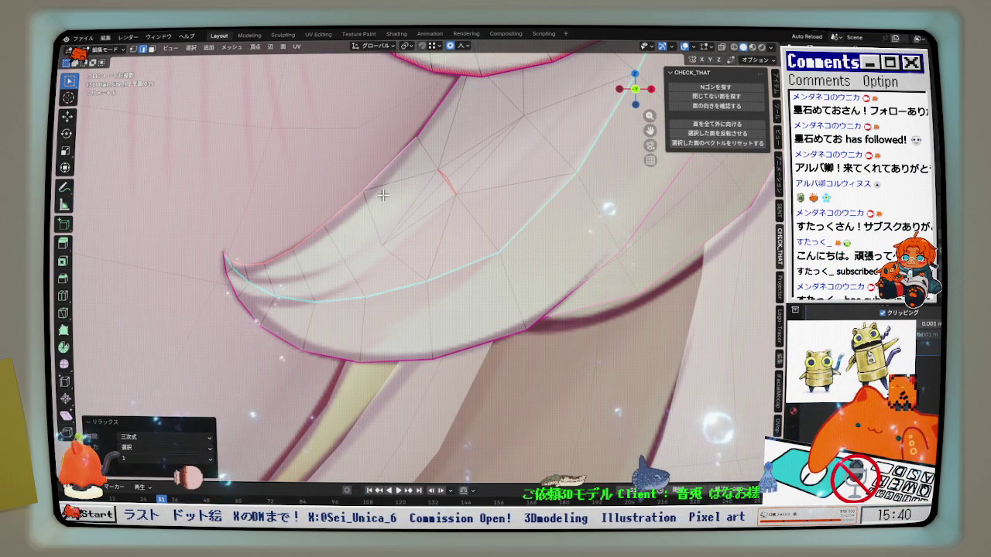
click(382, 195)
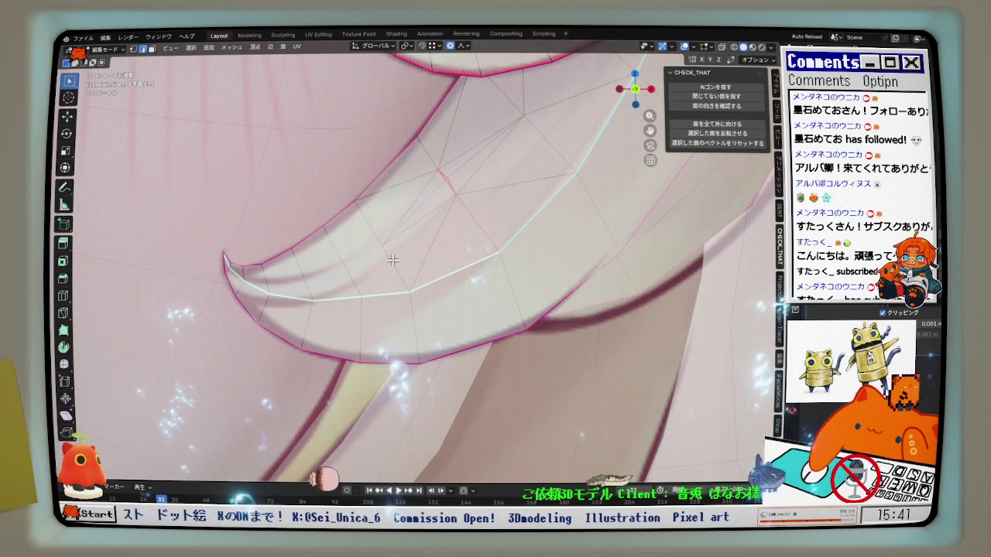
Select the edge path along the strand and relax it twice
middle_drag(392, 259, 439, 286)
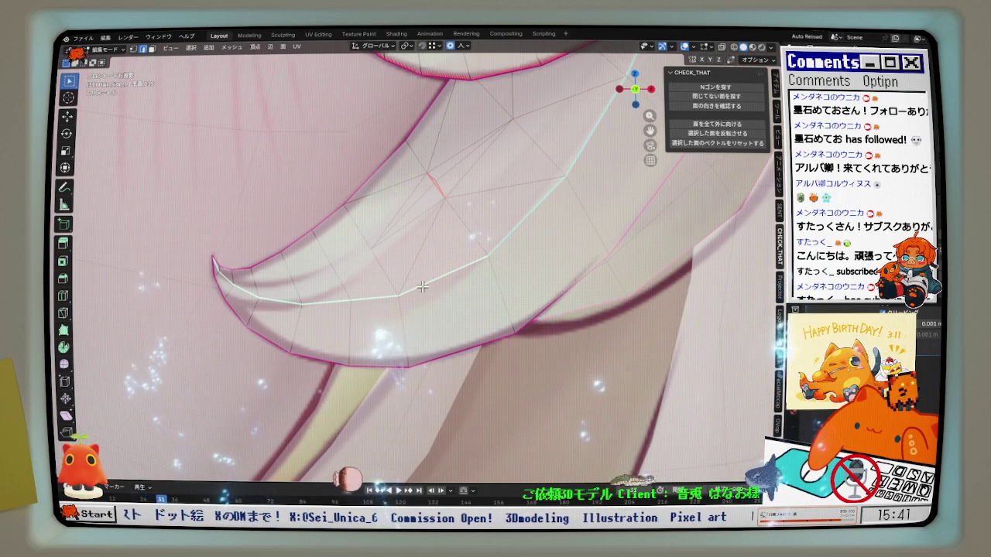
ctrl+click(296, 308)
key(q)
click(468, 286)
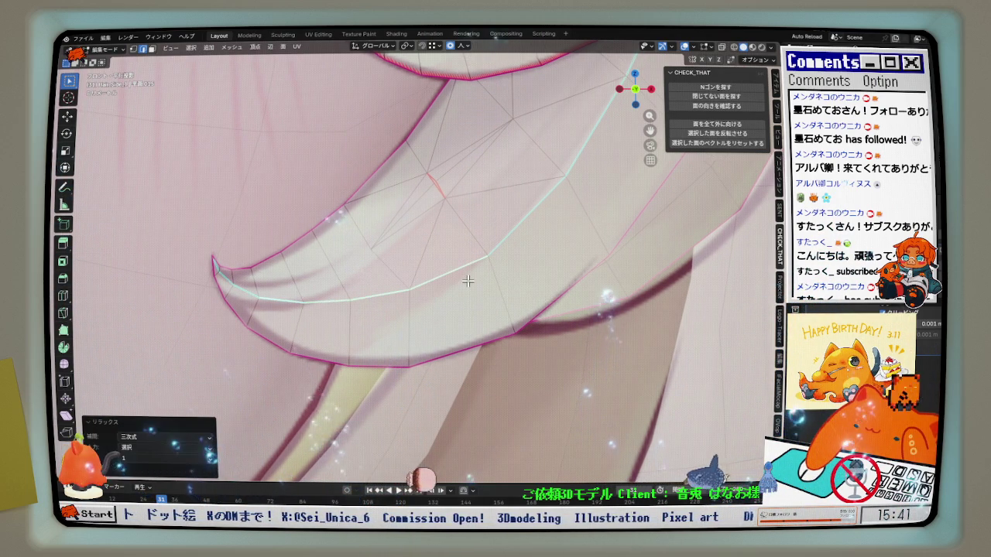
scroll(467, 279, down, 1)
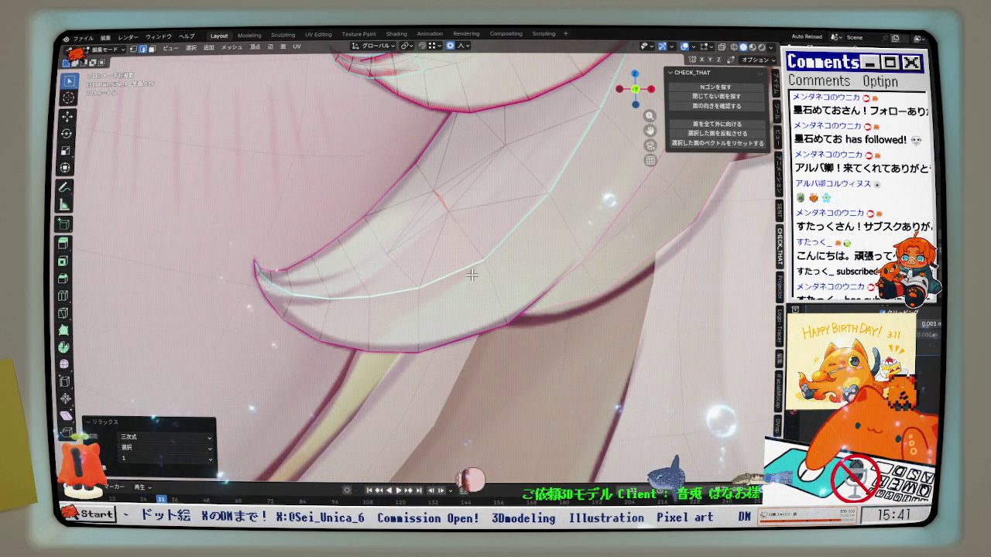
scroll(476, 270, down, 1)
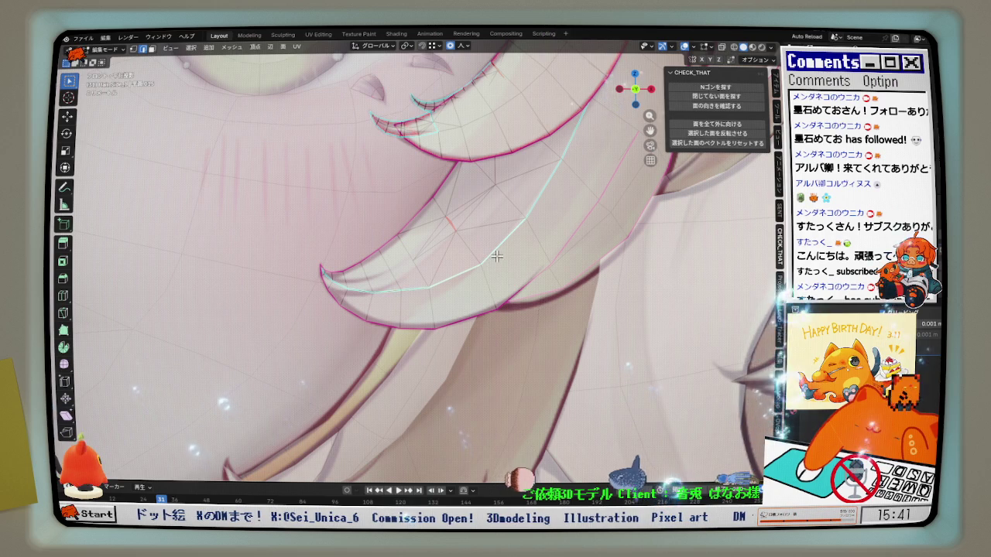
scroll(499, 263, up, 1)
scroll(517, 259, up, 1)
key(q)
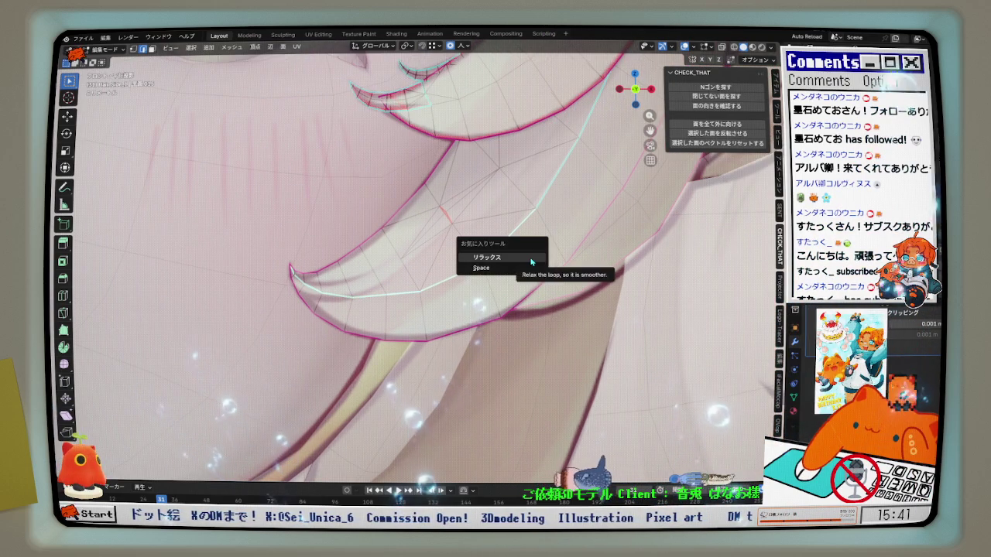
click(530, 259)
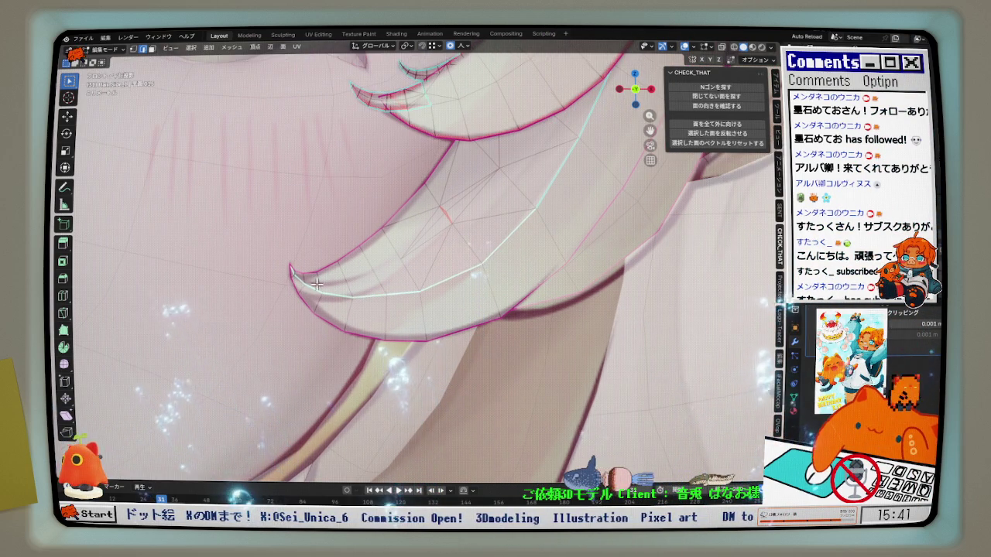
Zoom in on the tip and apply one more Relax to the selected loop
scroll(327, 284, up, 1)
scroll(328, 280, up, 1)
scroll(329, 277, up, 1)
scroll(331, 272, up, 1)
scroll(322, 270, up, 2)
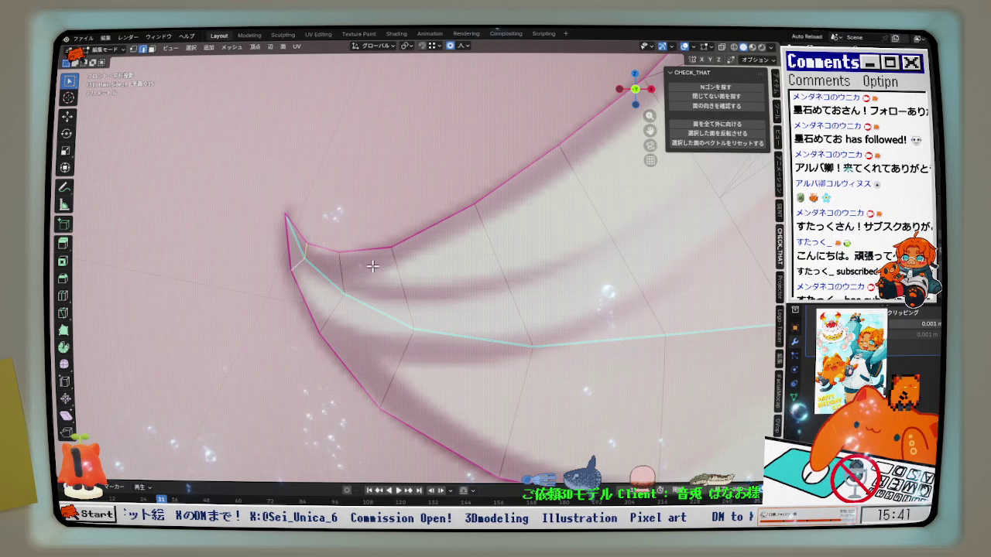
scroll(362, 265, down, 2)
scroll(364, 265, down, 1)
key(q)
click(391, 265)
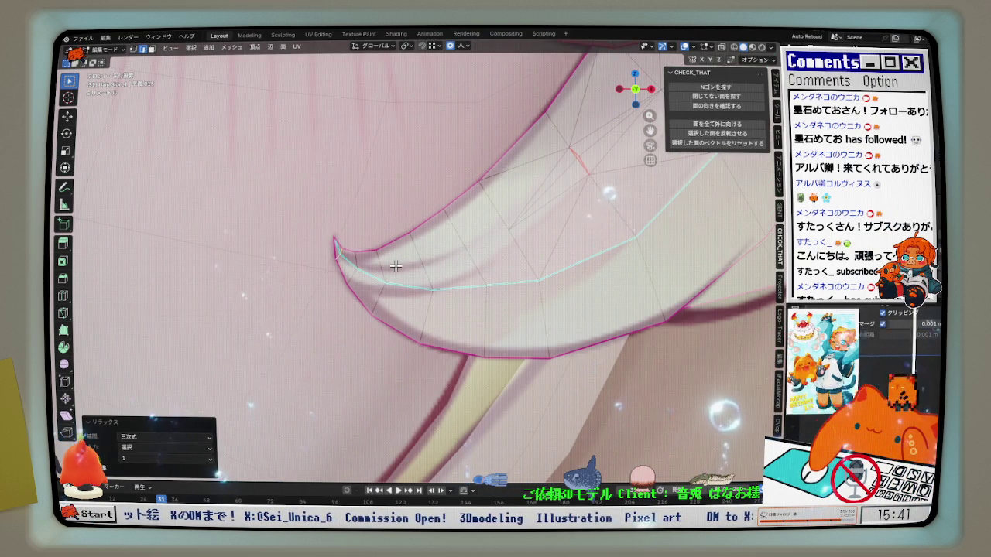
Select the edge ring across the tip, then Relax, Space it evenly, and Relax again
ctrl+alt+click(519, 253)
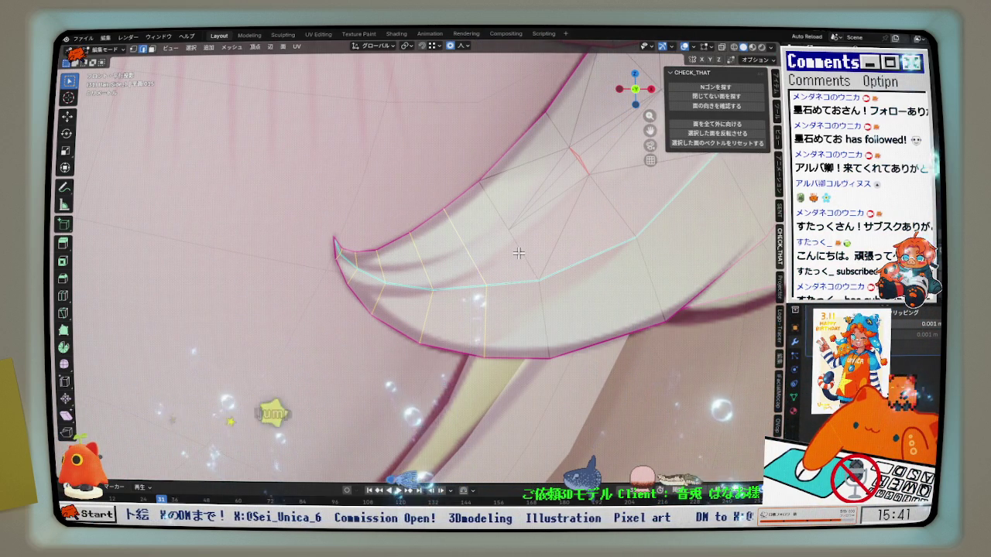
scroll(499, 258, down, 1)
scroll(491, 260, down, 1)
key(q)
click(489, 261)
key(q)
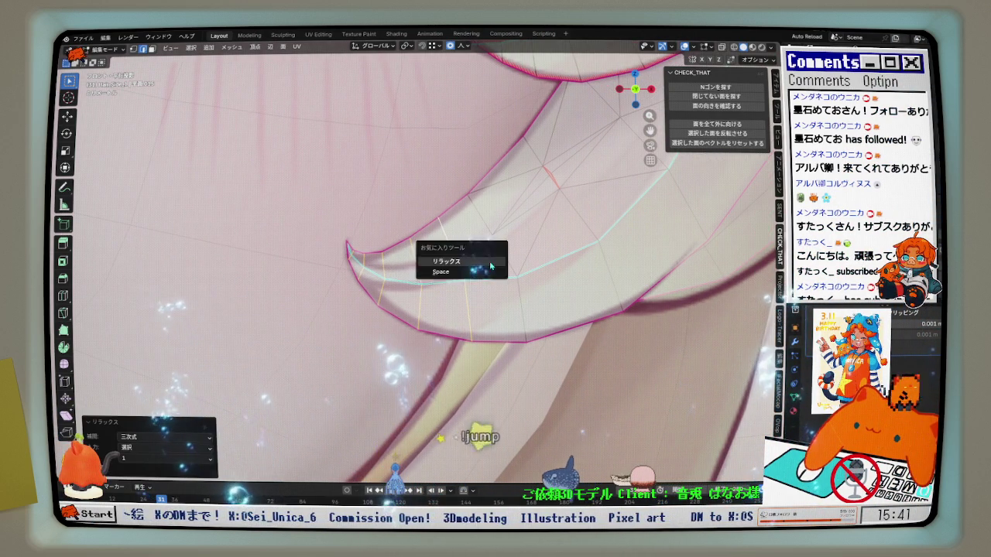
click(483, 273)
key(q)
click(438, 261)
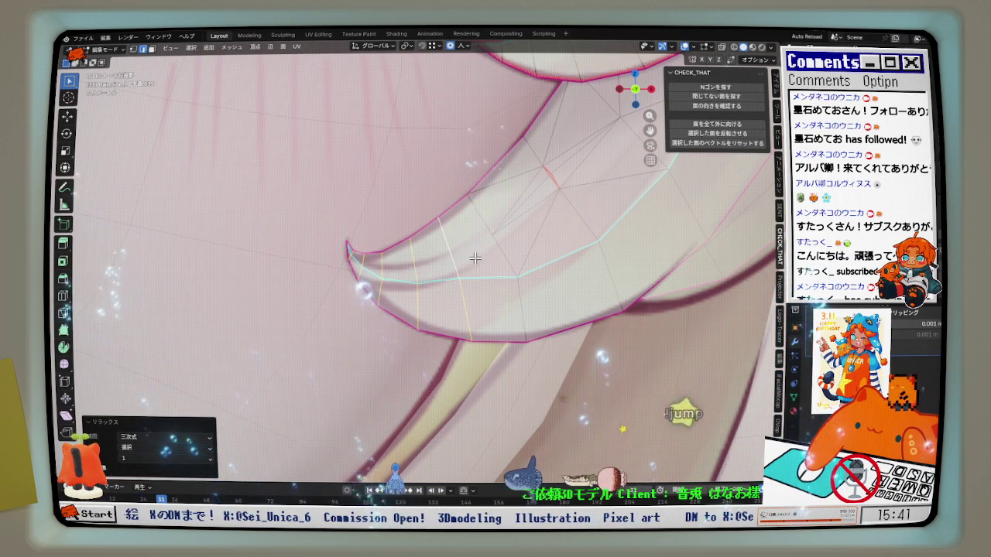
Slide a middle vertex 0.131 along its edge and begin sliding the next vertex
shift+middle_drag(470, 269, 454, 264)
scroll(455, 263, up, 2)
scroll(442, 277, down, 1)
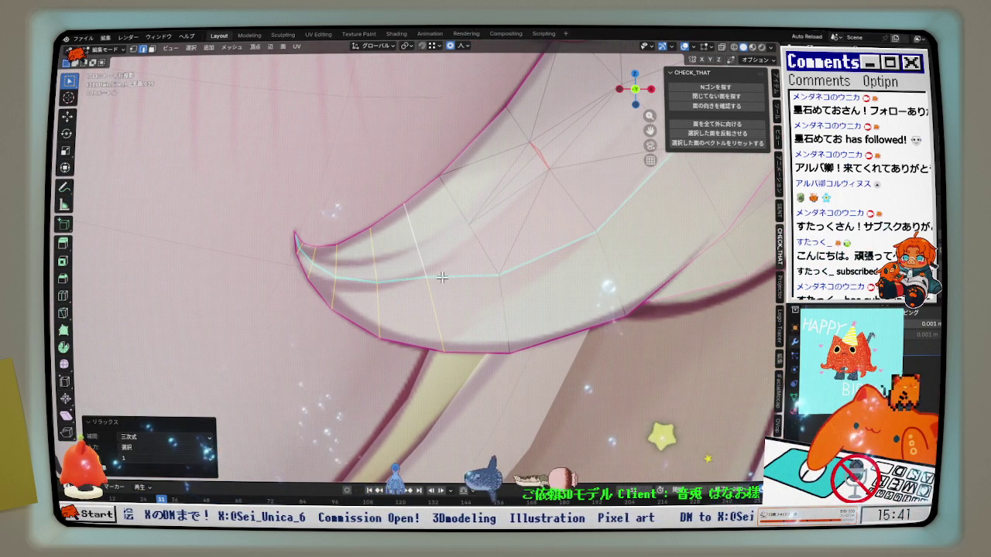
click(405, 260)
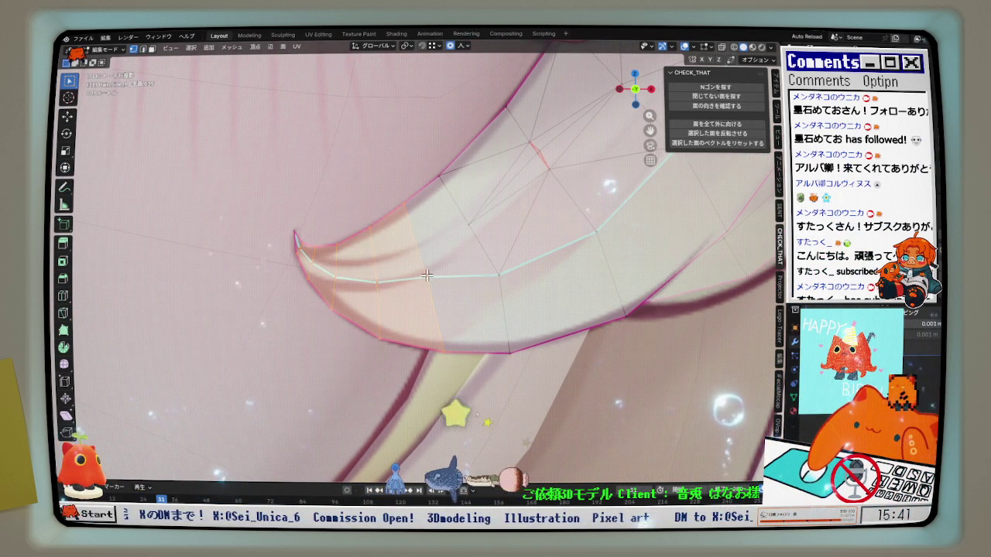
key(shift+v)
click(436, 307)
click(363, 281)
key(shift+v)
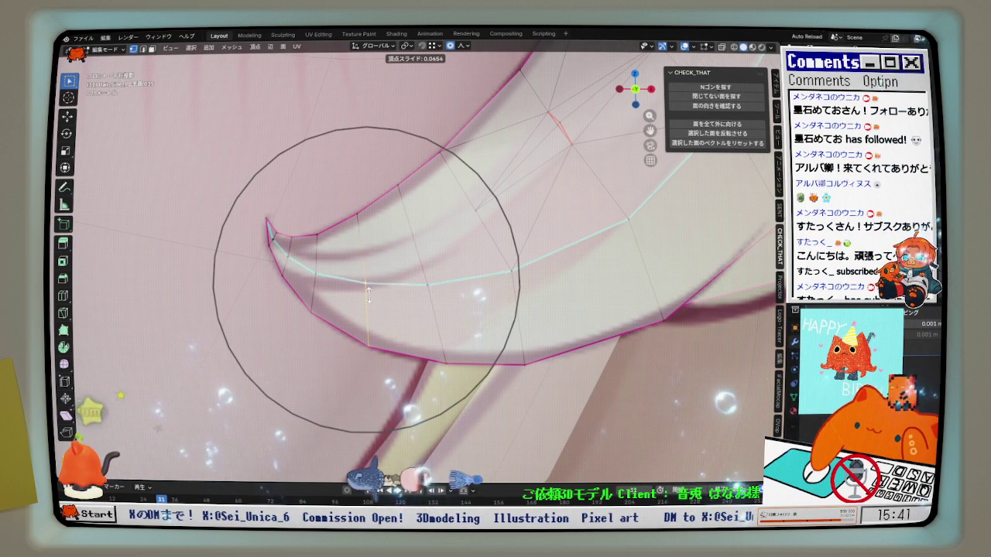
Finish the vertex slide at a factor of 0.068
click(369, 292)
mouse_move(368, 292)
middle_down()
mouse_move(343, 288)
mouse_move(493, 331)
middle_up()
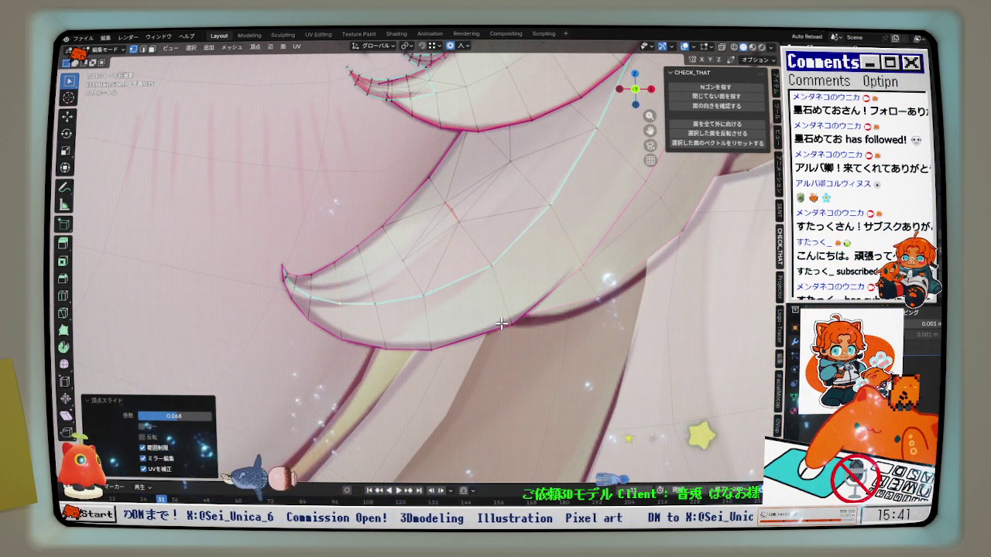
scroll(418, 352, up, 2)
Lift the strand tip along Z with proportional falloff and inspect the curl
key(g)
key(z)
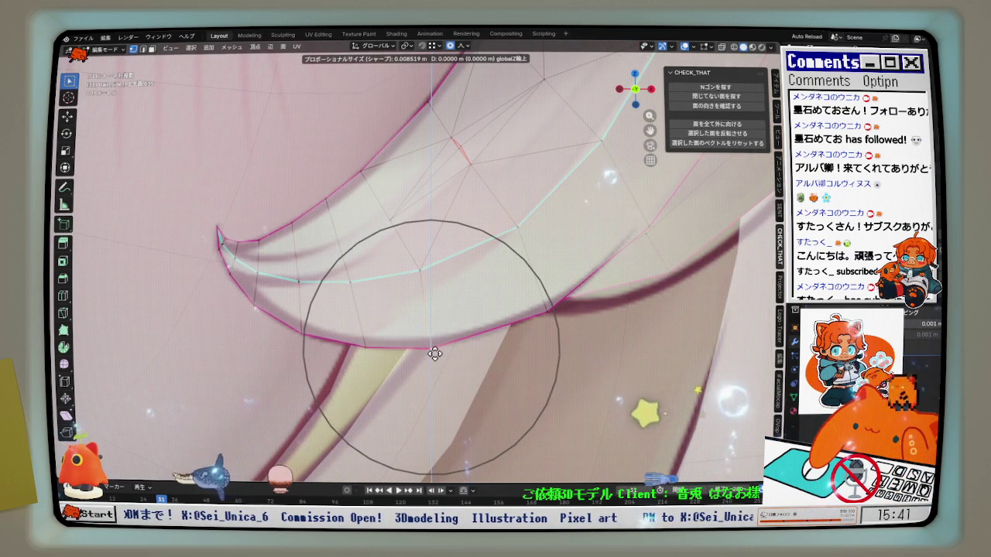
click(435, 352)
mouse_move(435, 352)
middle_down()
mouse_move(587, 276)
mouse_move(523, 321)
middle_up()
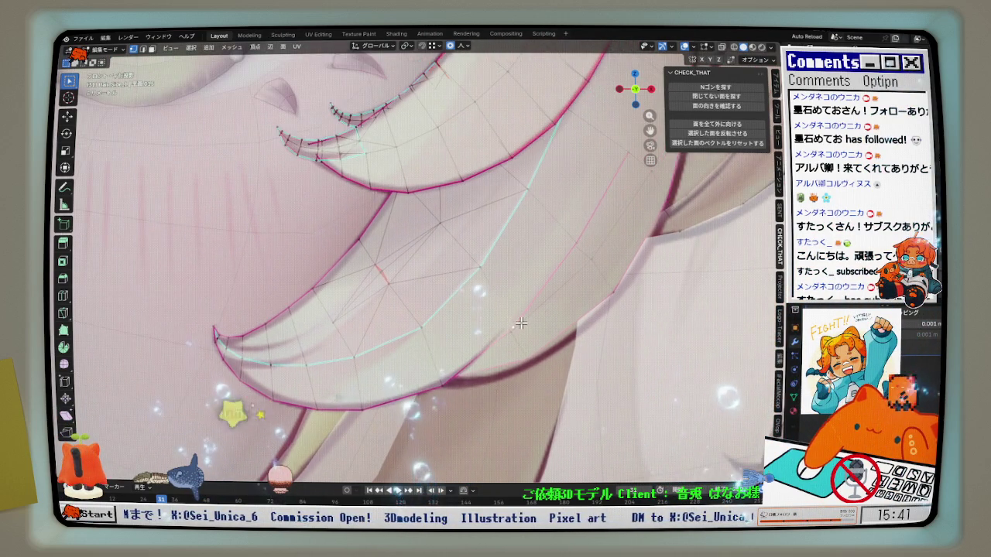
mouse_move(601, 206)
middle_down()
mouse_move(564, 257)
mouse_move(527, 262)
middle_up()
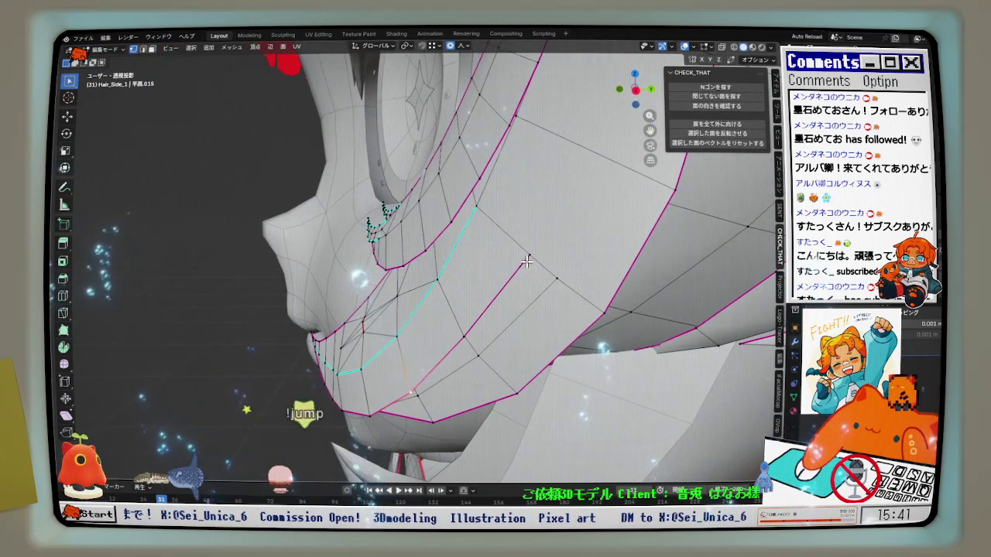
Orbit to the strand beside the eye and select its seam-bounded piece in Edit Mode
mouse_move(548, 144)
middle_down()
mouse_move(542, 221)
mouse_move(516, 133)
middle_up()
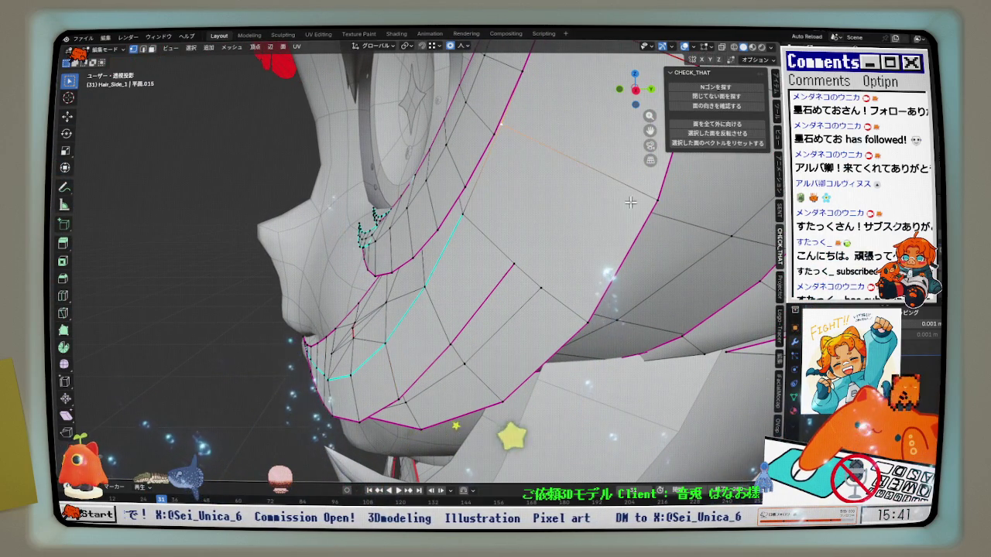
right_click(580, 186)
click(545, 224)
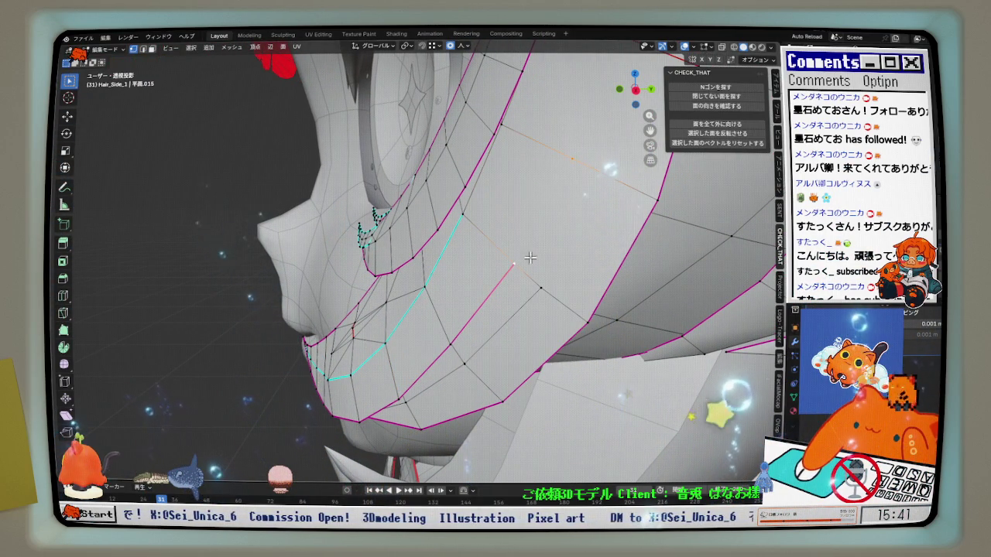
middle_drag(542, 252, 542, 279)
scroll(542, 283, up, 3)
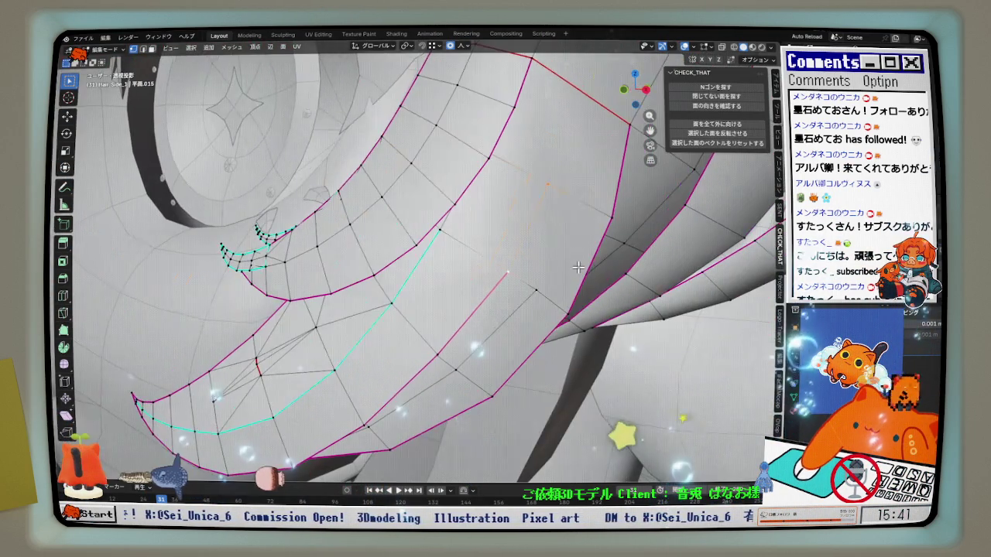
key(j)
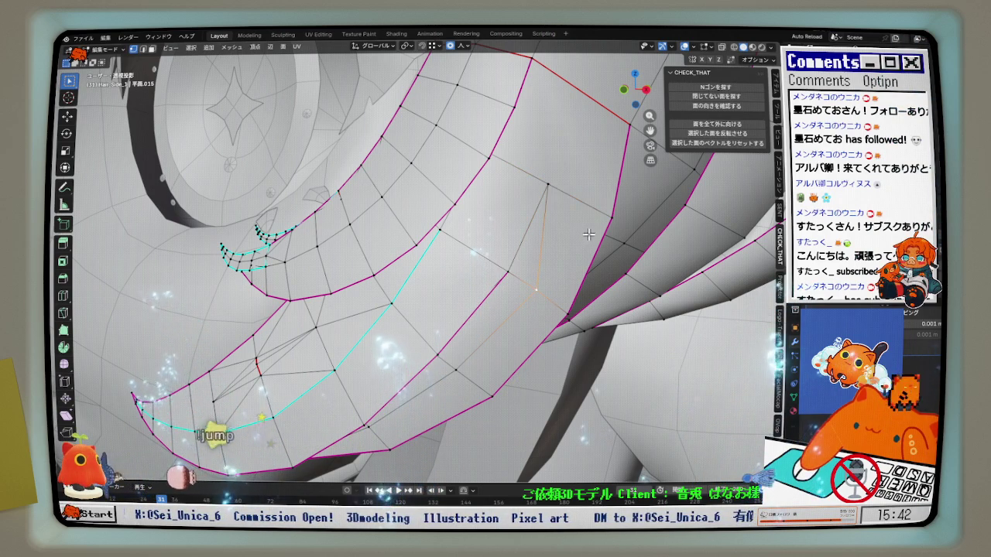
mouse_move(595, 237)
middle_down()
mouse_move(603, 283)
mouse_move(701, 68)
mouse_move(439, 284)
mouse_move(681, 92)
middle_up()
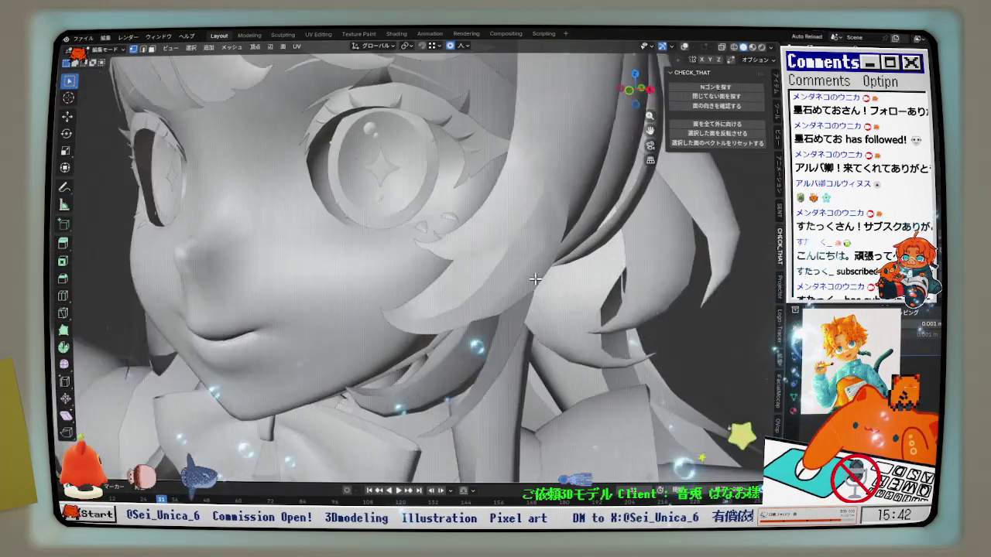
key(Tab)
scroll(584, 224, up, 5)
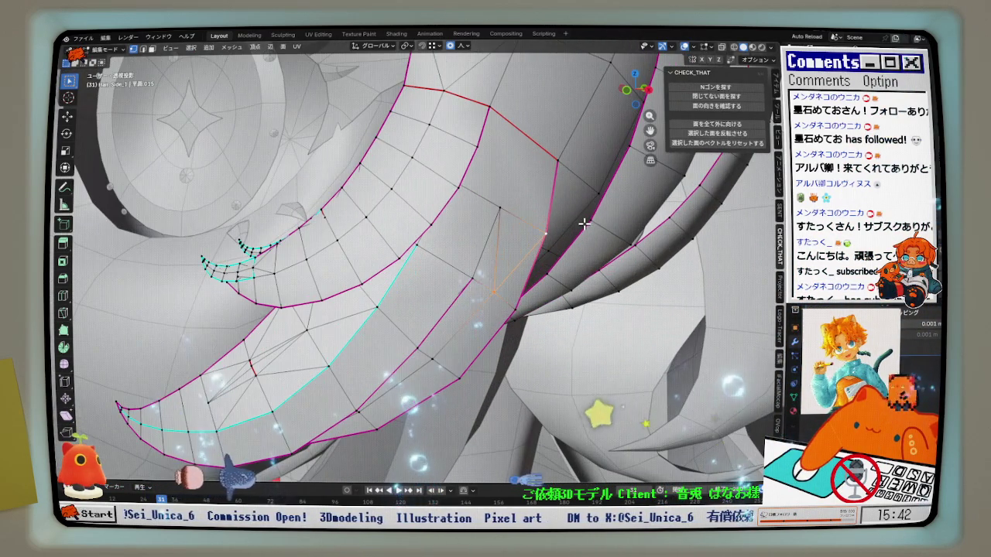
mouse_move(582, 229)
middle_down()
mouse_move(467, 239)
mouse_move(528, 258)
mouse_move(468, 279)
mouse_move(409, 242)
middle_up()
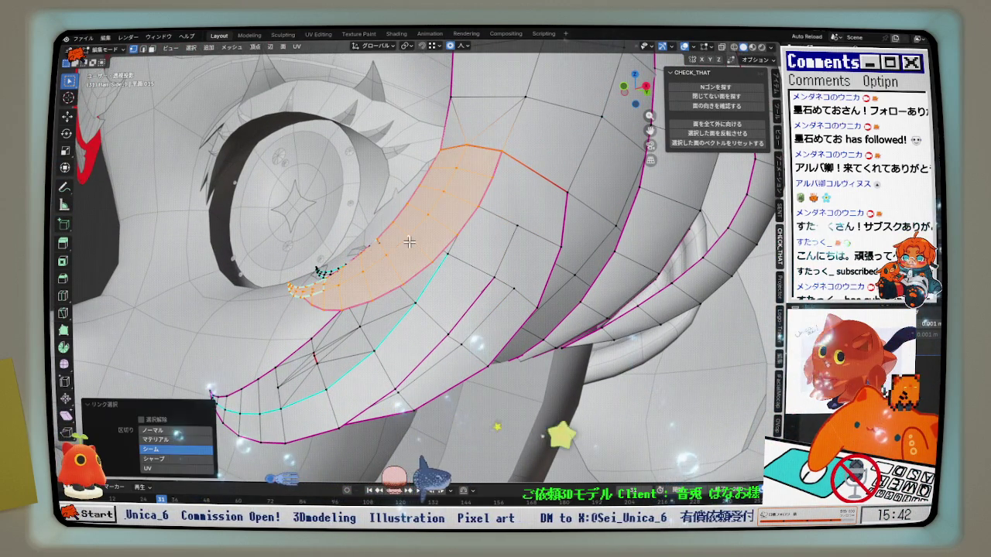
Hide the selected hair strand piece and orbit to a new angle on the hair
middle_drag(408, 242, 294, 264)
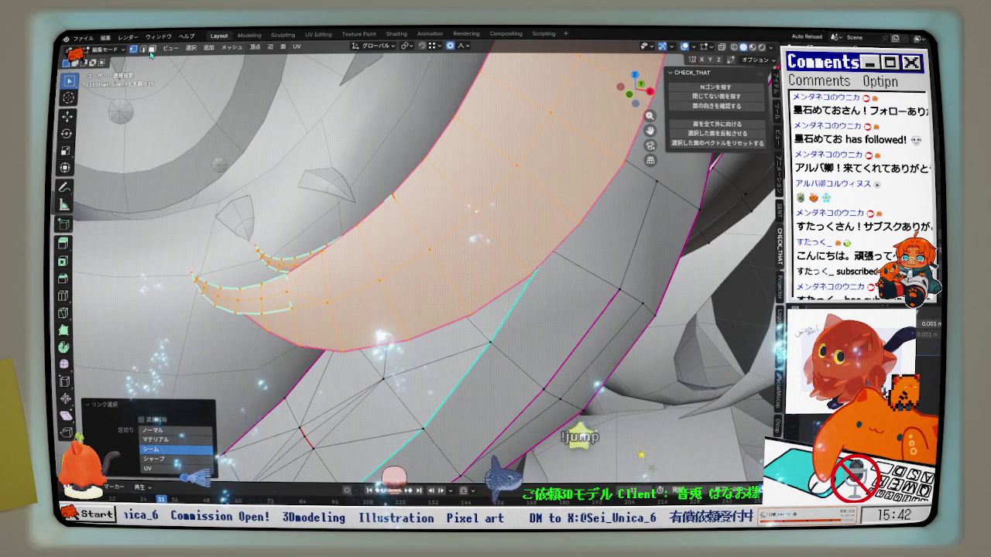
key(h)
mouse_move(448, 259)
middle_down()
mouse_move(511, 199)
mouse_move(597, 315)
mouse_move(654, 309)
mouse_move(506, 355)
mouse_move(576, 292)
mouse_move(511, 329)
mouse_move(499, 299)
mouse_move(514, 308)
mouse_move(472, 328)
middle_up()
Switch the viewport to Material Preview and orbit around the strand tip
key(z)
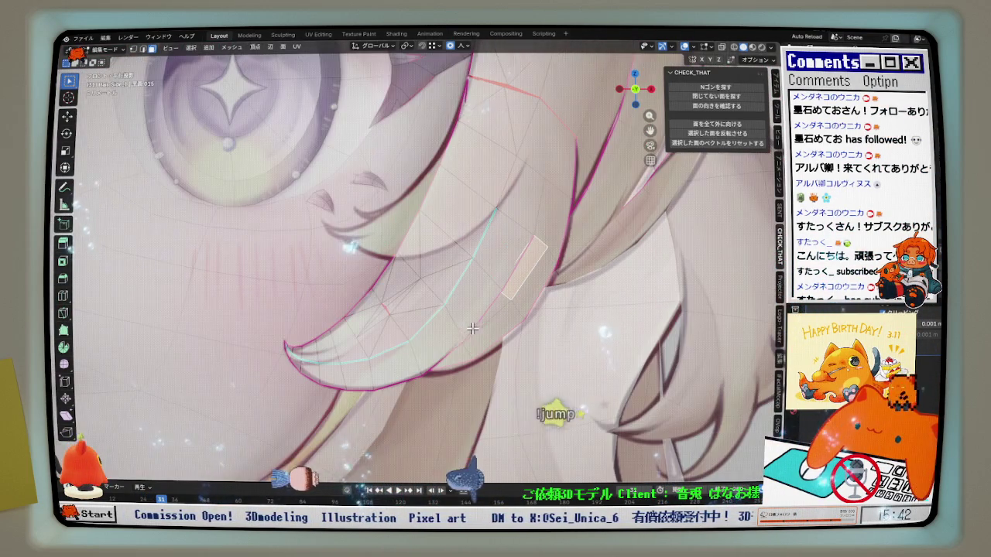
scroll(391, 351, up, 2)
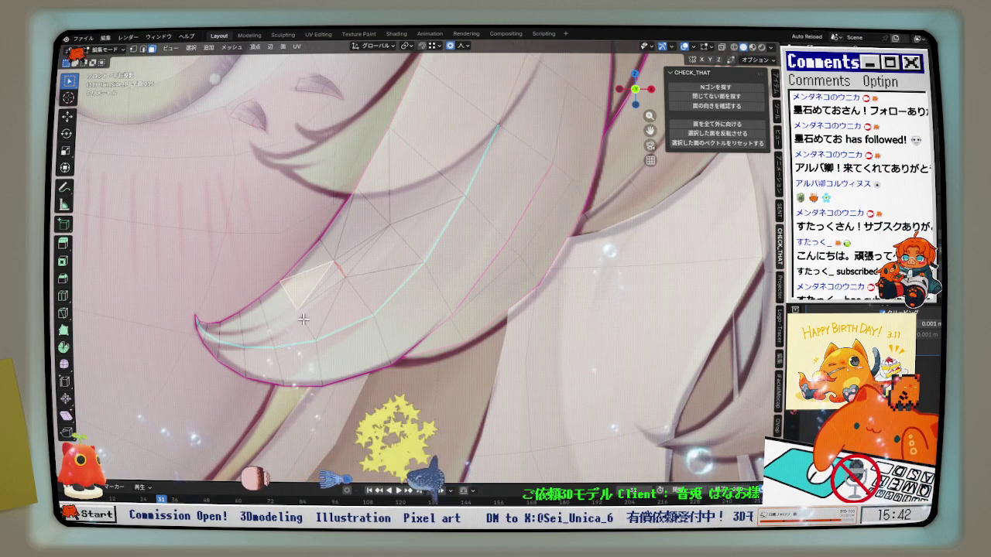
mouse_move(163, 65)
middle_down()
mouse_move(394, 268)
mouse_move(329, 306)
middle_up()
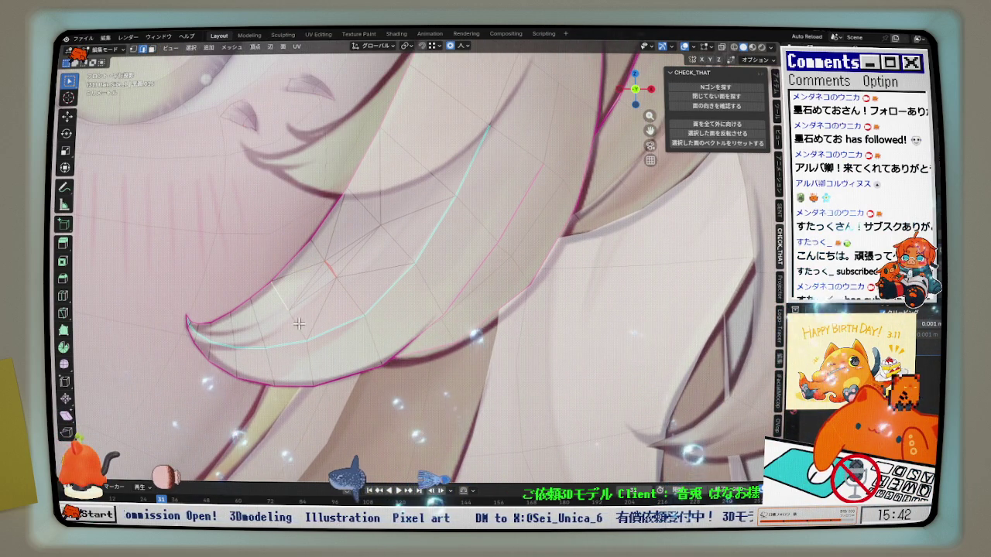
middle_drag(311, 357, 366, 315)
Edge-slide the inner loops near the curl twice so they sit more evenly
key(g)
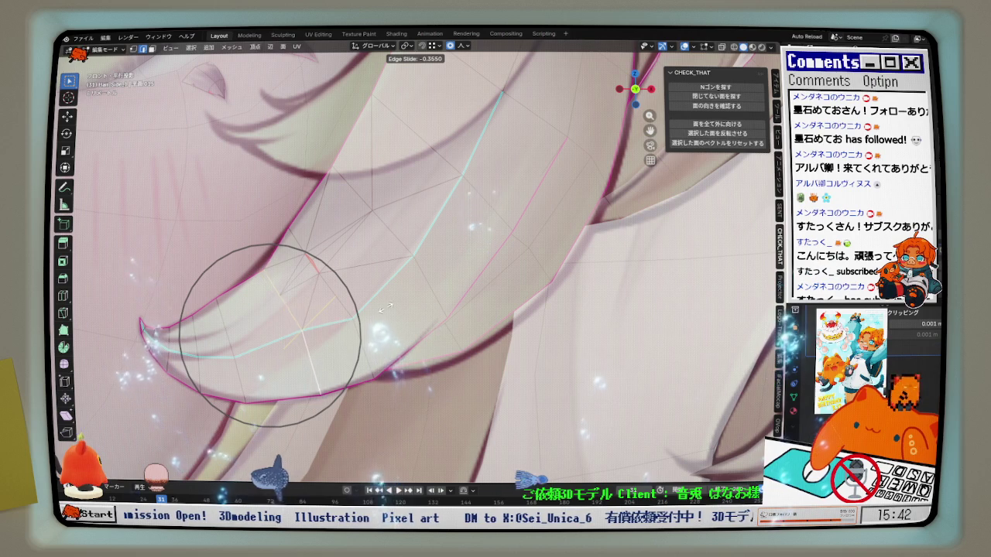
click(385, 306)
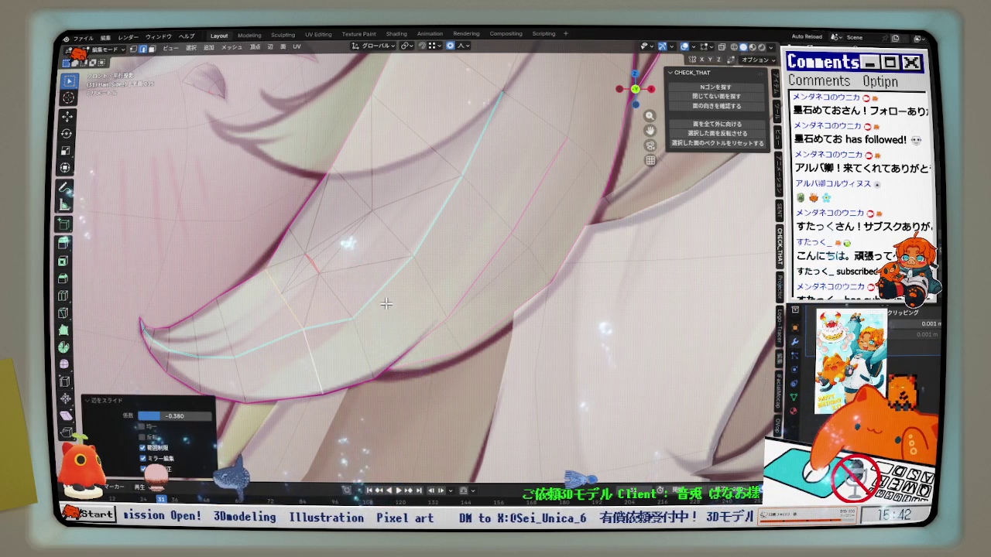
scroll(374, 225, down, 1)
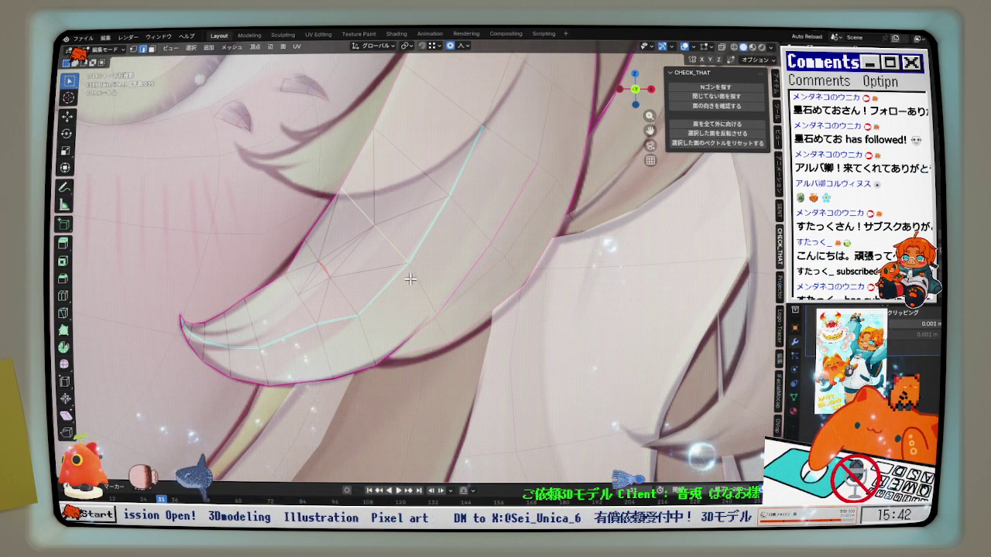
scroll(414, 276, up, 1)
key(g)
key(g)
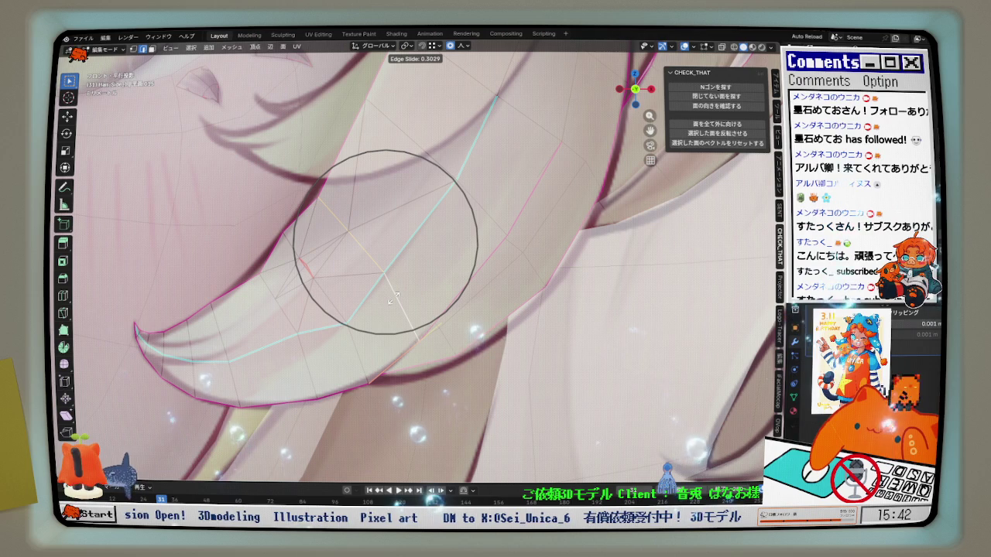
click(391, 298)
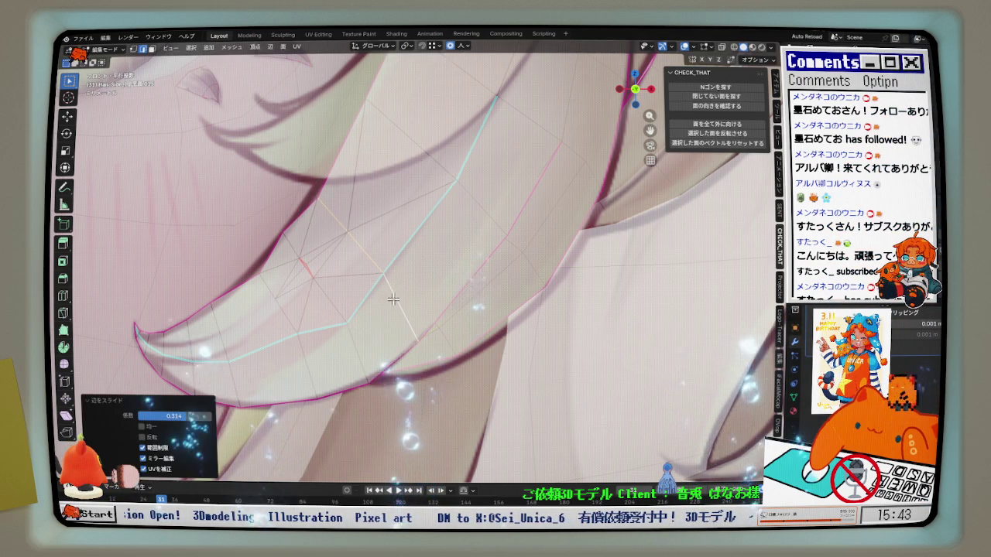
scroll(399, 241, down, 1)
middle_drag(399, 241, 382, 261)
Select another edge on the strand, start sliding it, then cancel the slide
shift+click(392, 211)
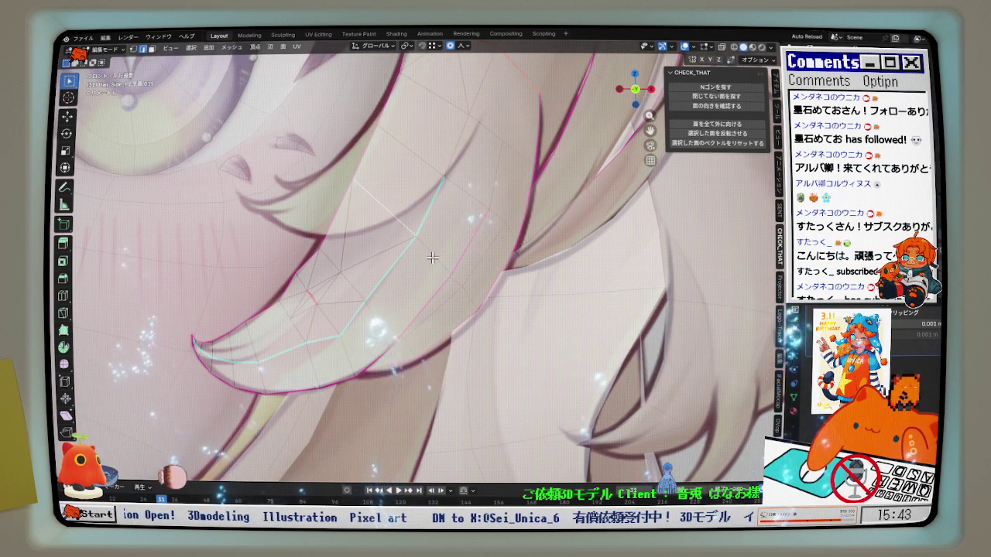
key(g)
key(g)
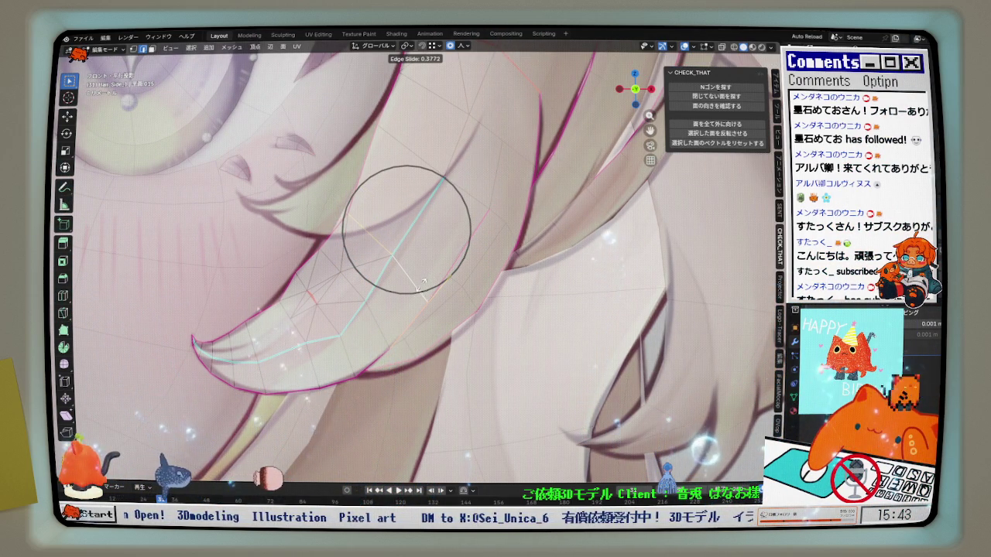
right_click(424, 282)
mouse_move(424, 283)
shift+middle_down()
mouse_move(433, 312)
mouse_move(438, 284)
mouse_move(448, 285)
shift+middle_up()
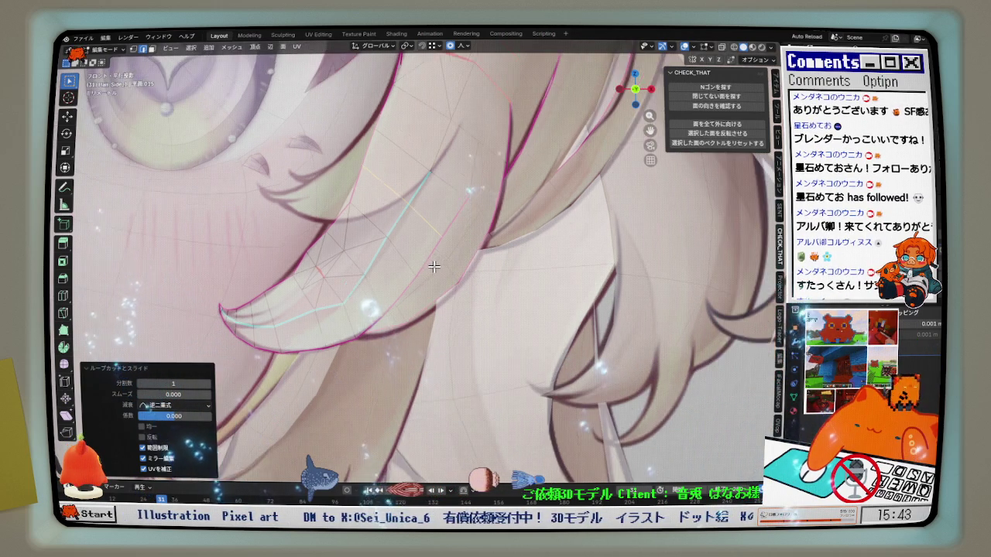
Edge-slide one inner edge of the strand in perspective view, cancelling the extra slides
middle_drag(426, 267, 432, 280)
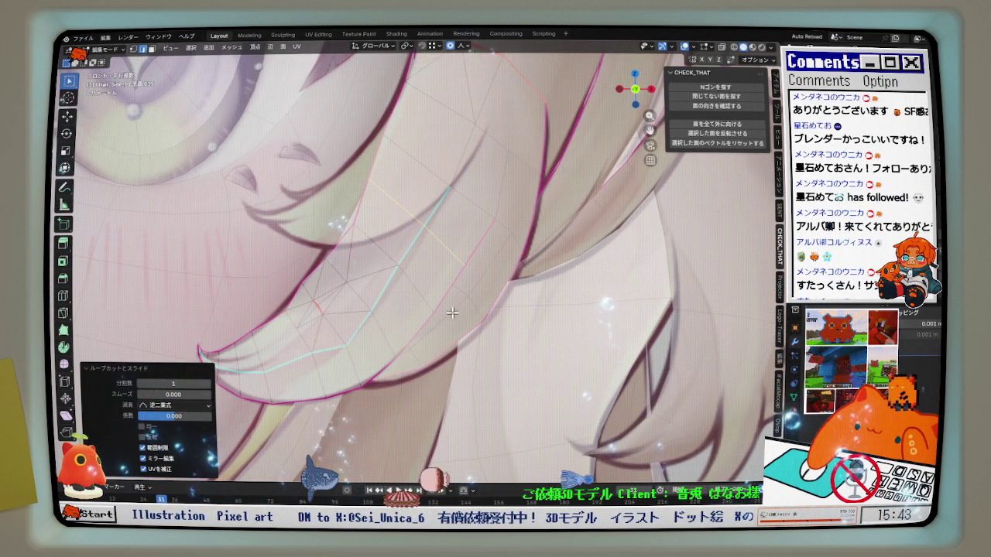
click(717, 125)
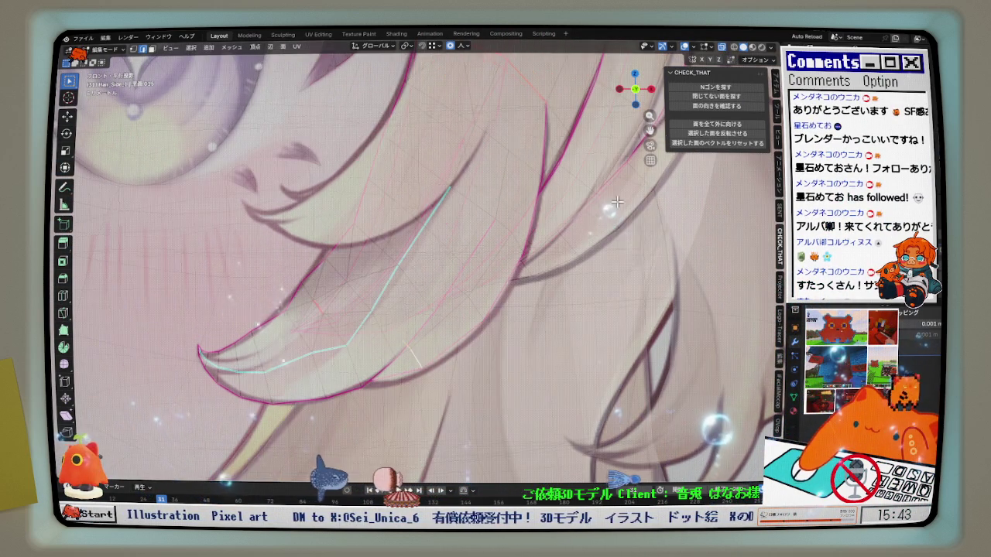
middle_drag(514, 330, 412, 318)
scroll(412, 319, down, 3)
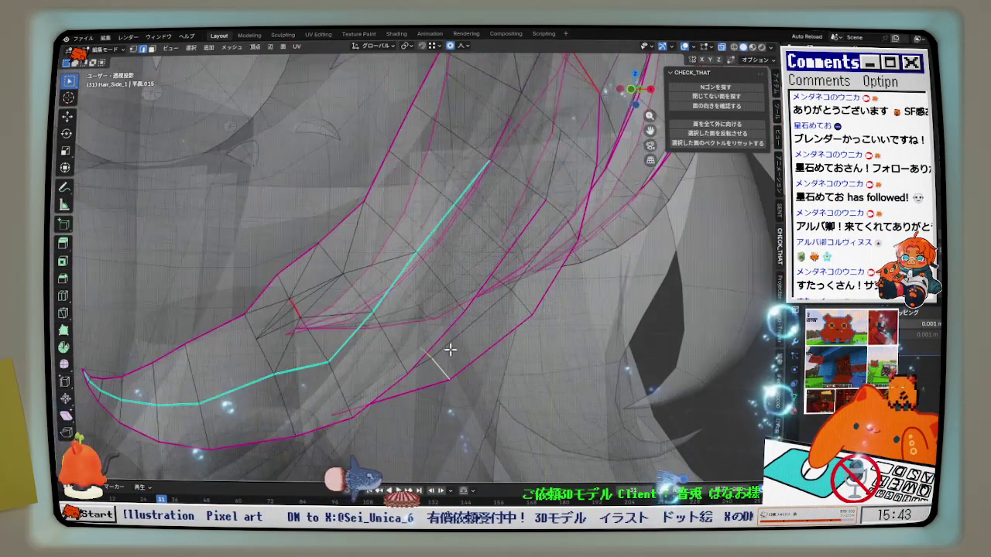
middle_drag(449, 345, 452, 369)
key(g)
key(g)
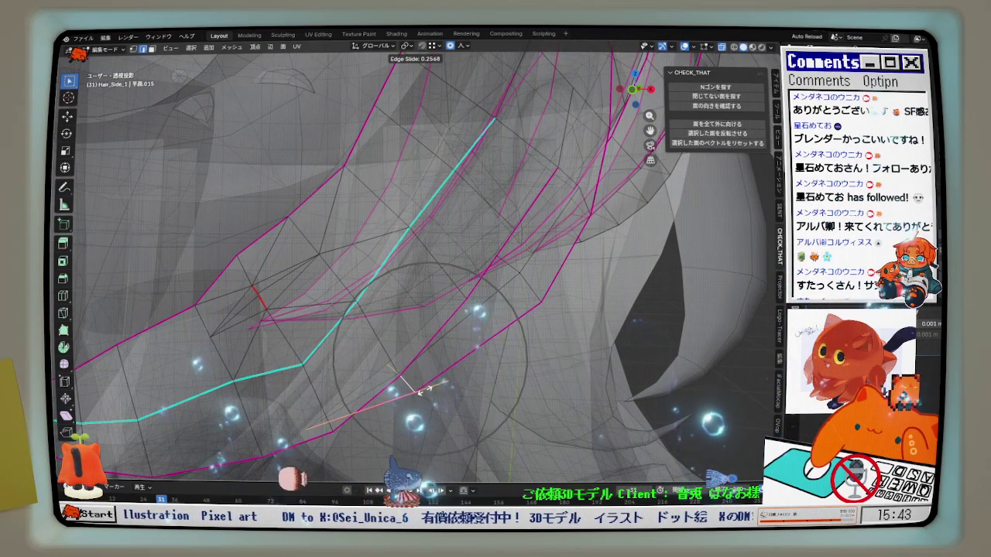
click(422, 391)
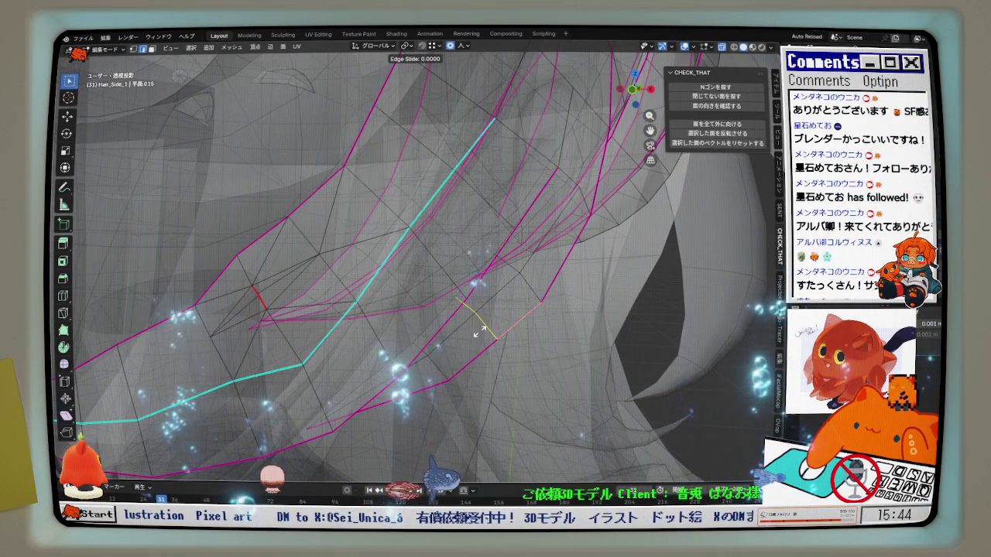
right_click(480, 331)
scroll(434, 348, down, 2)
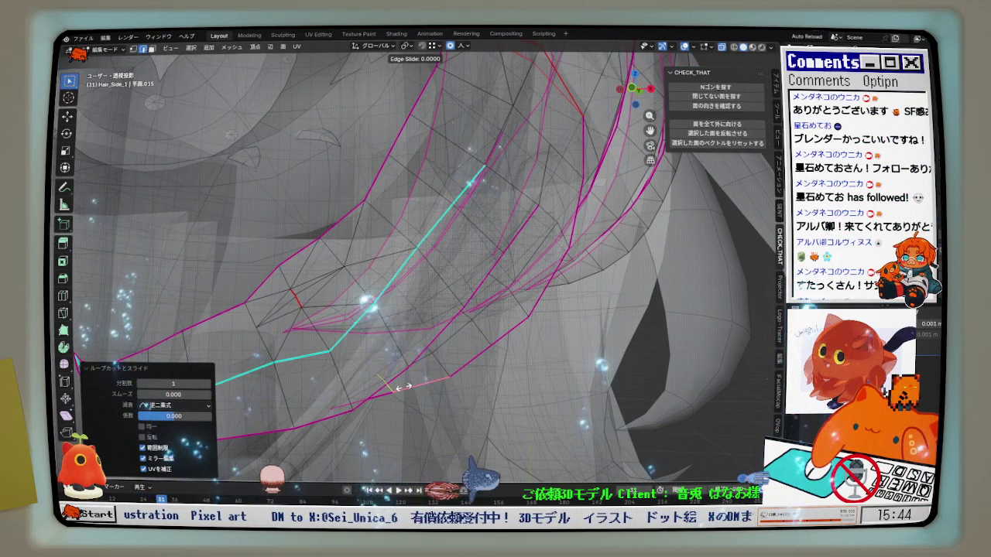
right_click(402, 387)
Turn off X-ray and select the long edge path along the strand's seam
middle_drag(401, 387, 539, 272)
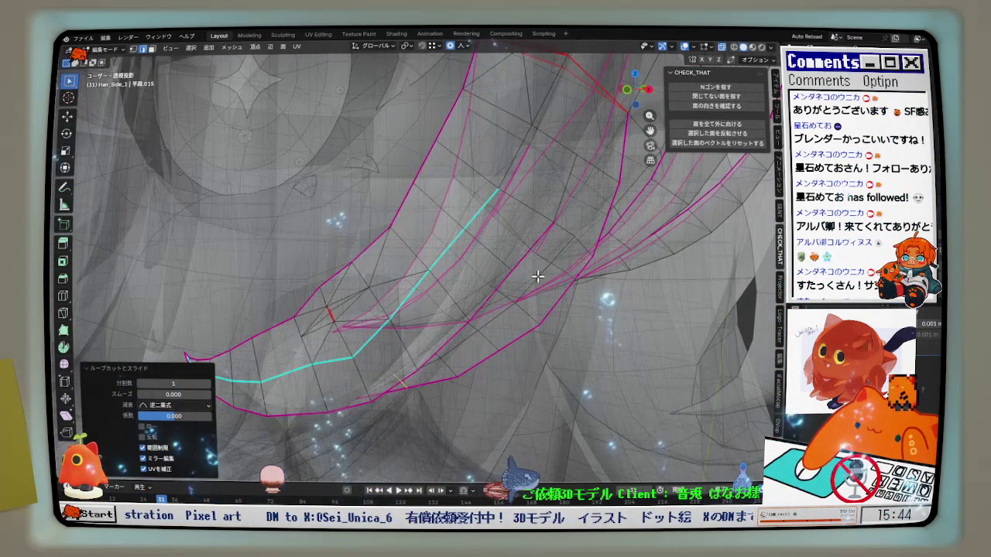
key(alt+z)
mouse_move(696, 183)
middle_down()
mouse_move(572, 286)
mouse_move(364, 364)
mouse_move(515, 324)
mouse_move(515, 244)
mouse_move(343, 326)
mouse_move(579, 262)
mouse_move(547, 307)
middle_up()
ctrl+click(372, 347)
alt+click(342, 326)
ctrl+click(579, 262)
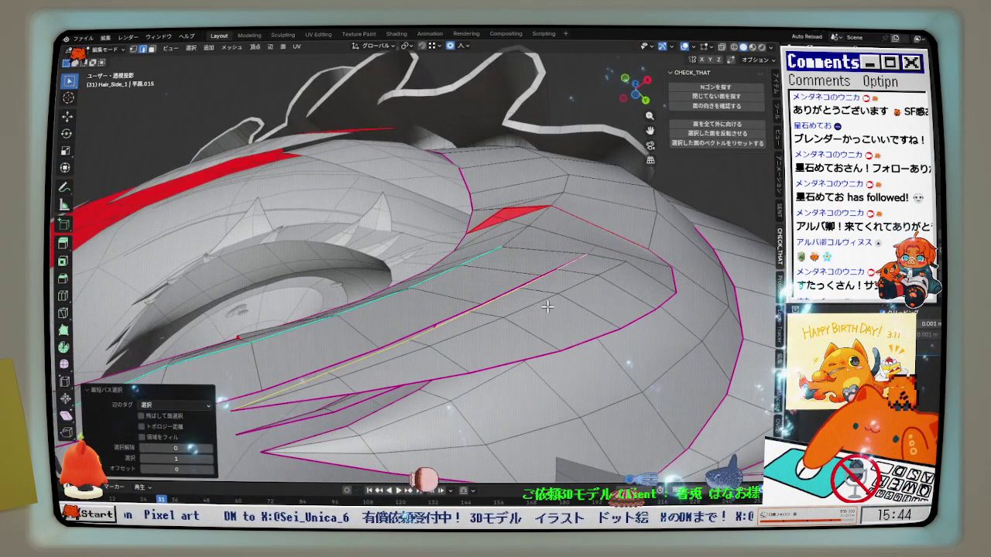
Relax the seam edge path, then return to an X-ray front view of the reference
key(shift+r)
mouse_move(549, 306)
middle_down()
mouse_move(559, 393)
mouse_move(625, 260)
middle_up()
click(721, 48)
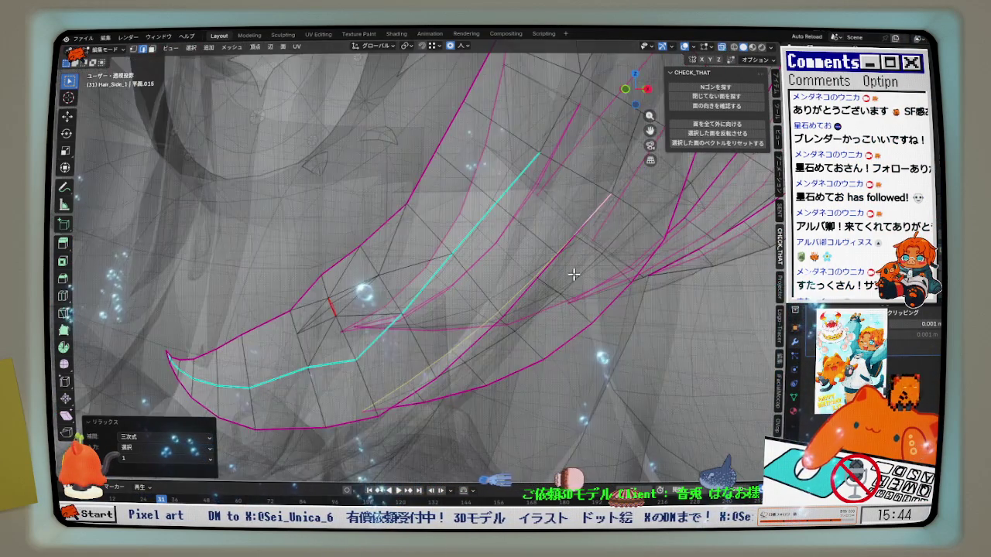
key(KP_0)
shift+middle_drag(506, 303, 484, 296)
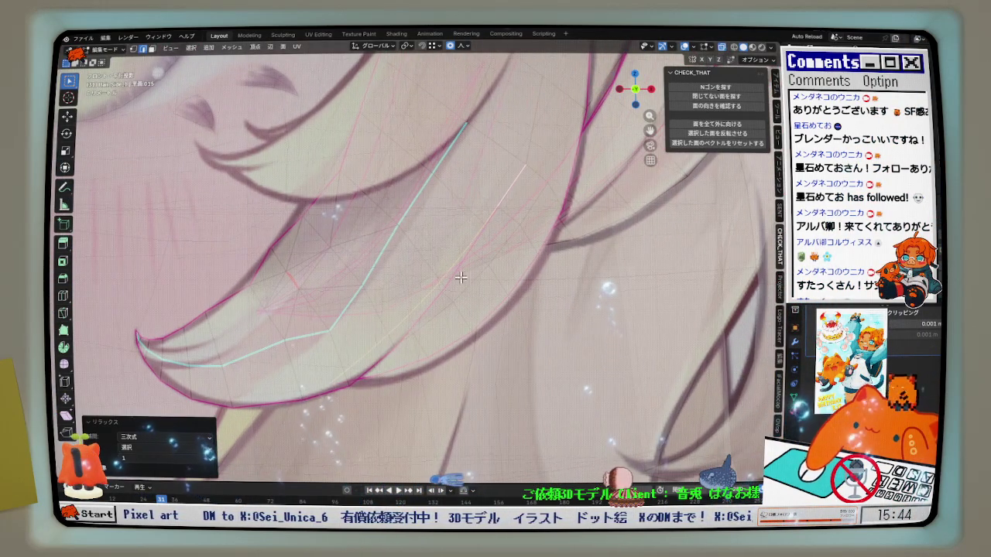
scroll(341, 193, up, 3)
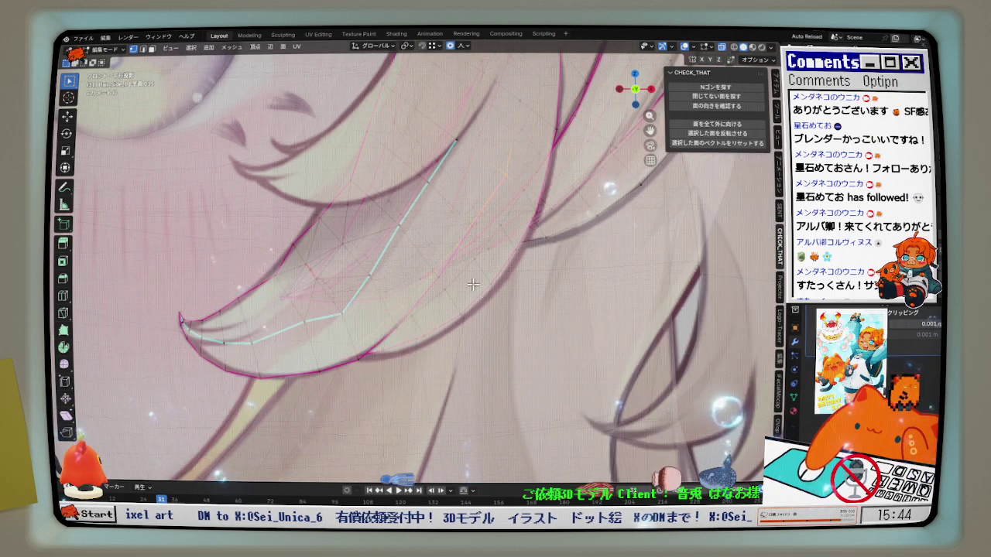
scroll(477, 306, down, 2)
Reshape the tip curl with four sharp proportional moves on its vertices
key(g)
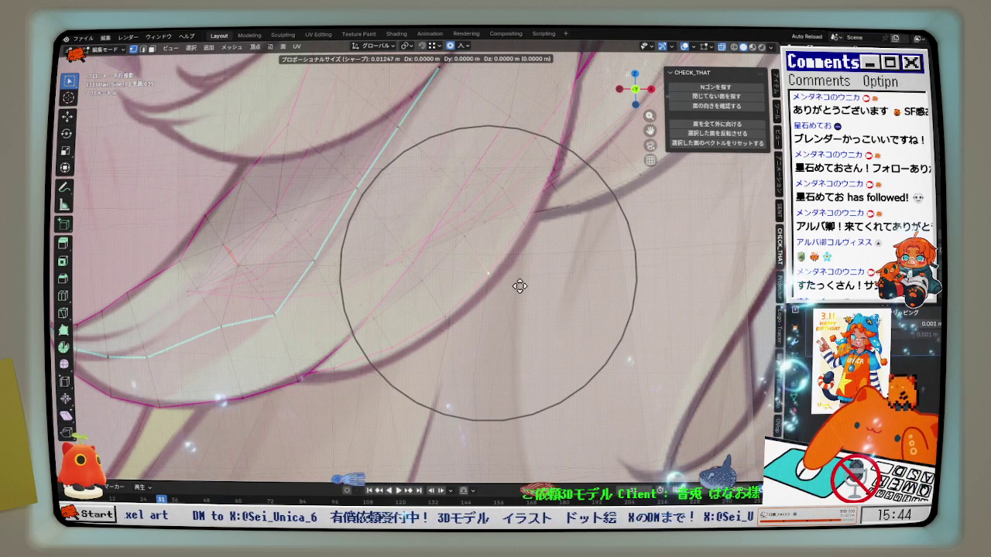
click(524, 230)
key(g)
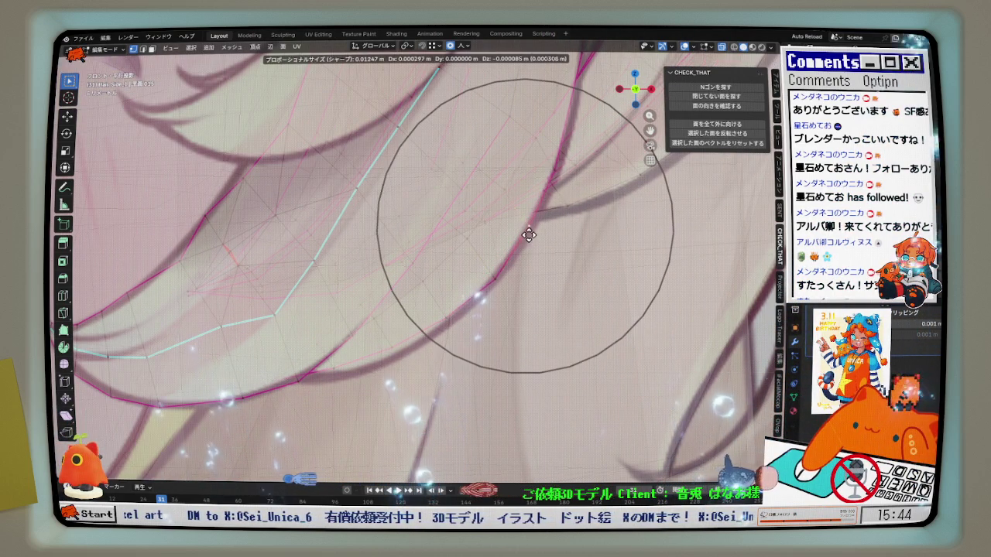
click(534, 237)
key(g)
click(520, 246)
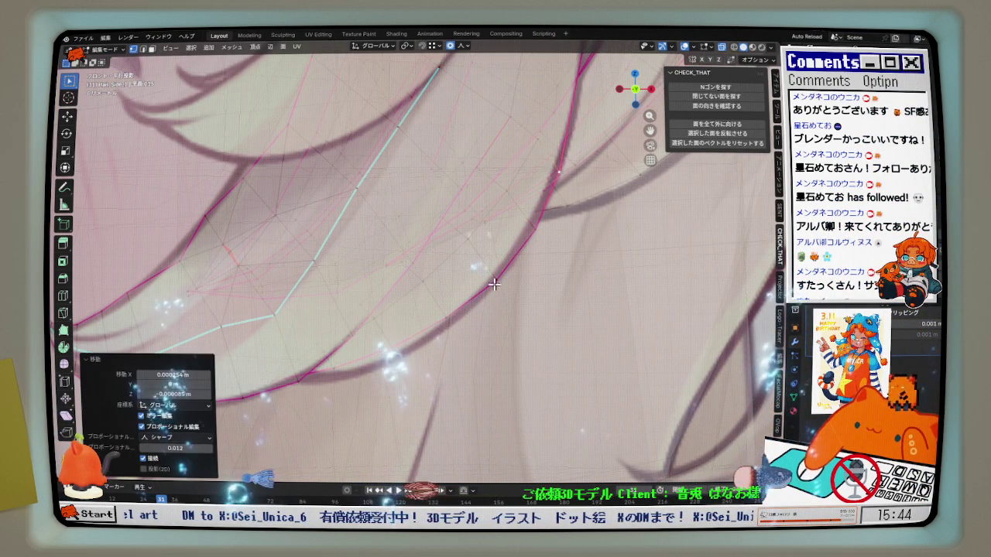
key(g)
click(398, 374)
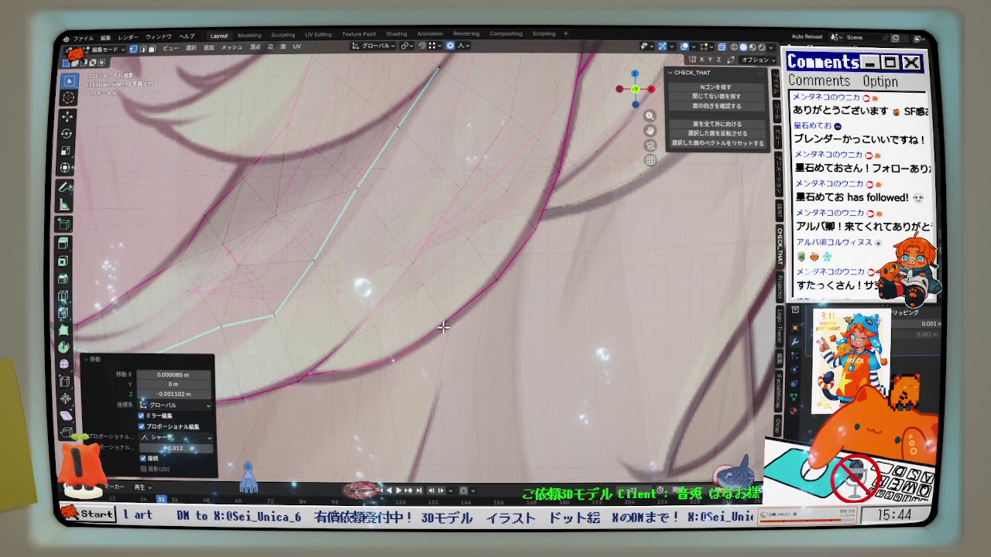
Finish the tip curl with four more proportional moves, sharp falloff size 0.009
key(g)
click(447, 330)
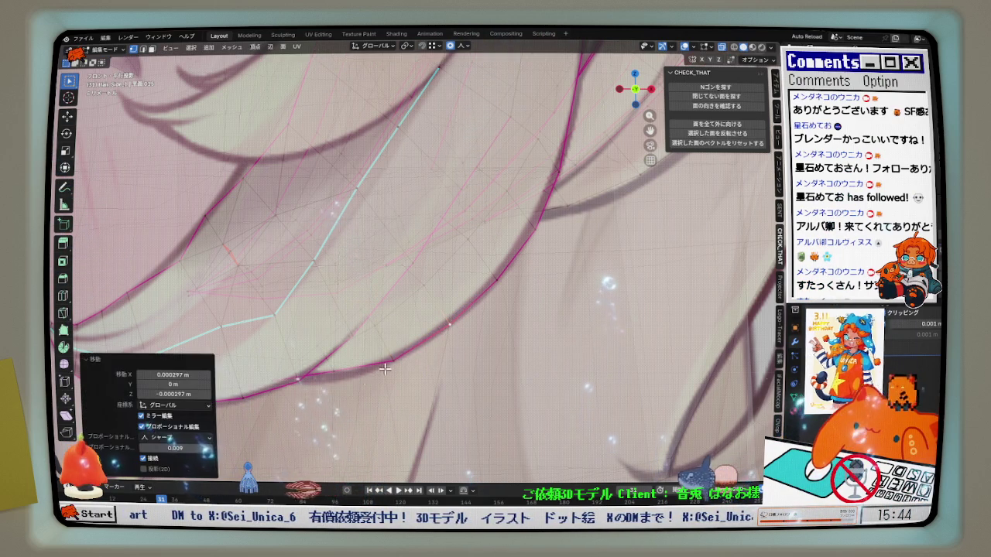
key(g)
click(333, 392)
key(g)
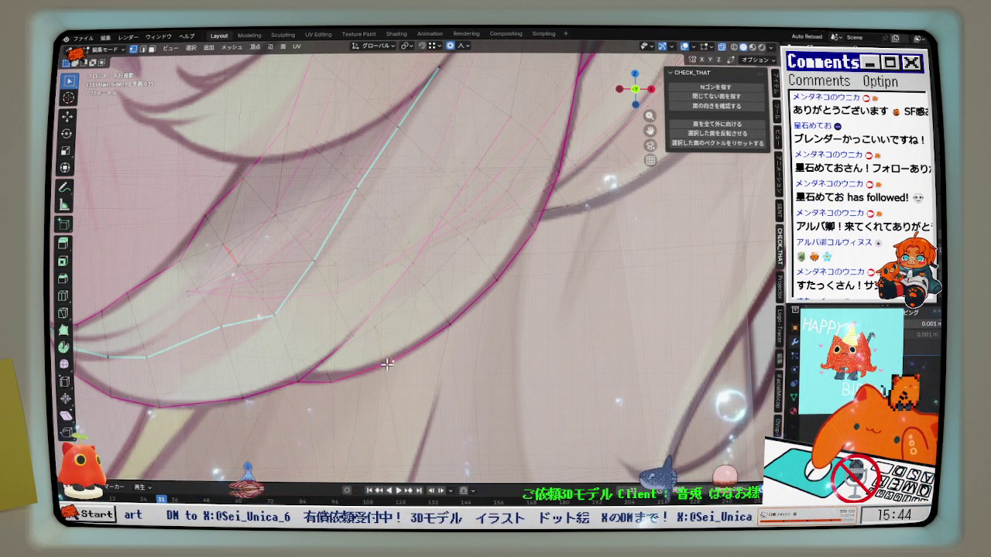
click(336, 385)
key(g)
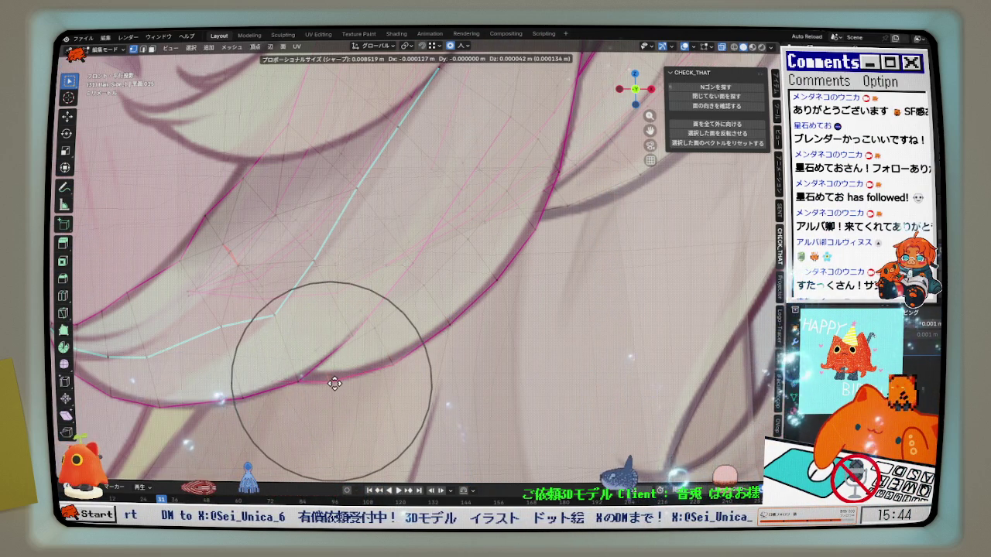
click(333, 381)
scroll(405, 362, down, 2)
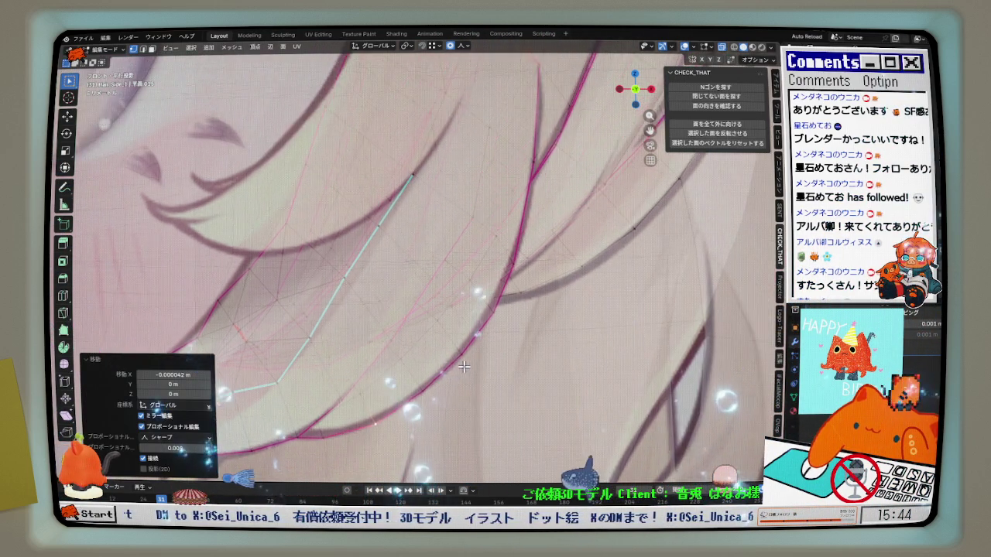
scroll(485, 234, down, 2)
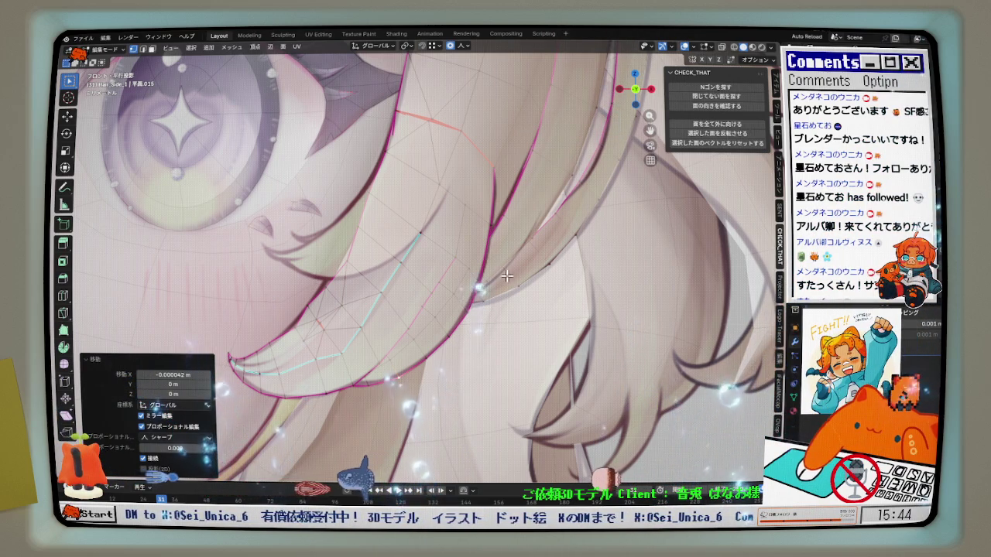
Slide the new edge loop across the upper strand to factor -0.265
scroll(507, 276, up, 2)
scroll(465, 268, up, 3)
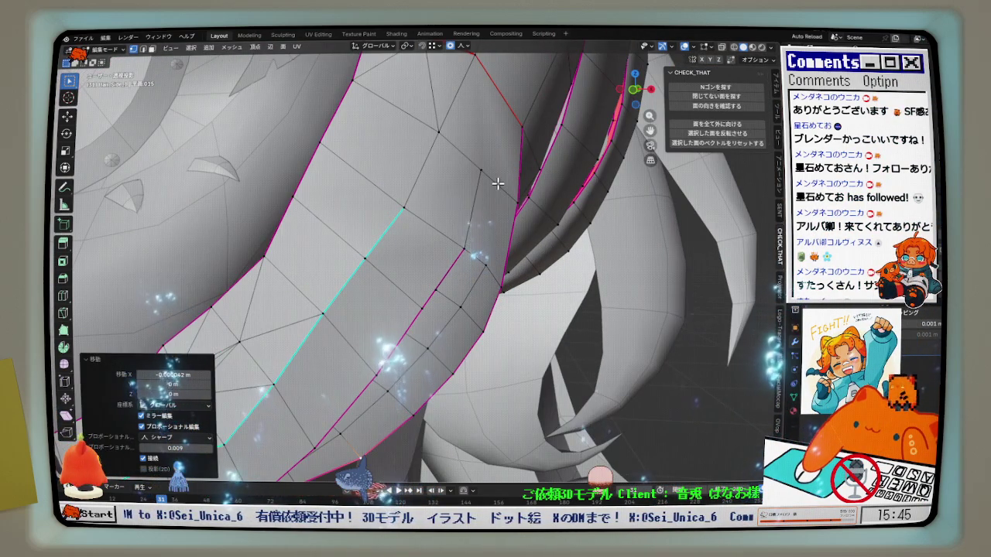
click(446, 155)
middle_drag(424, 127, 393, 223)
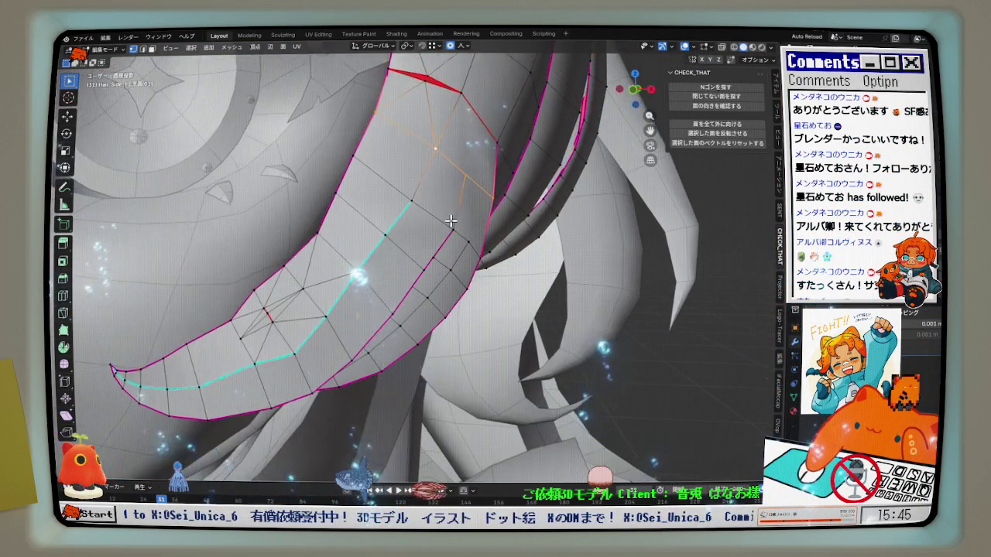
scroll(418, 213, up, 3)
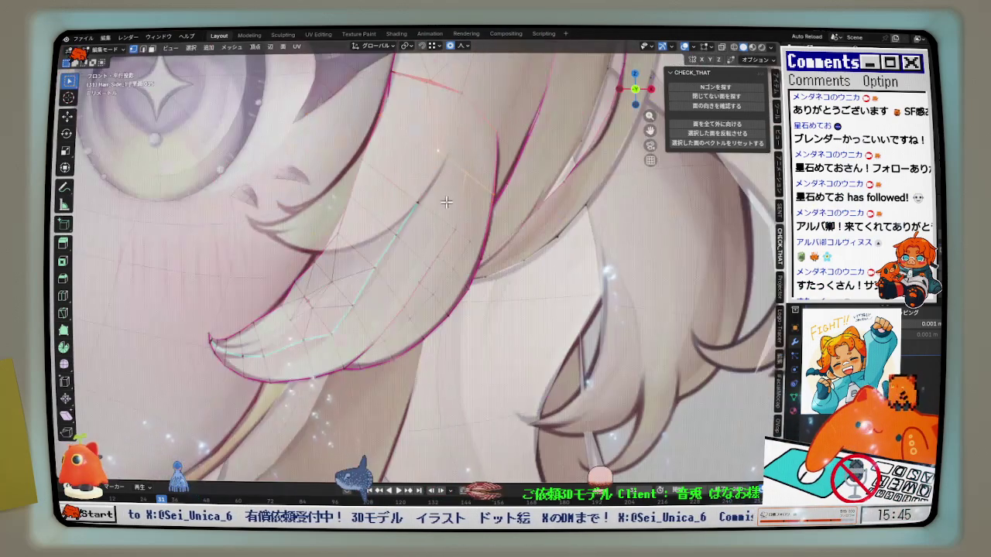
key(g)
key(g)
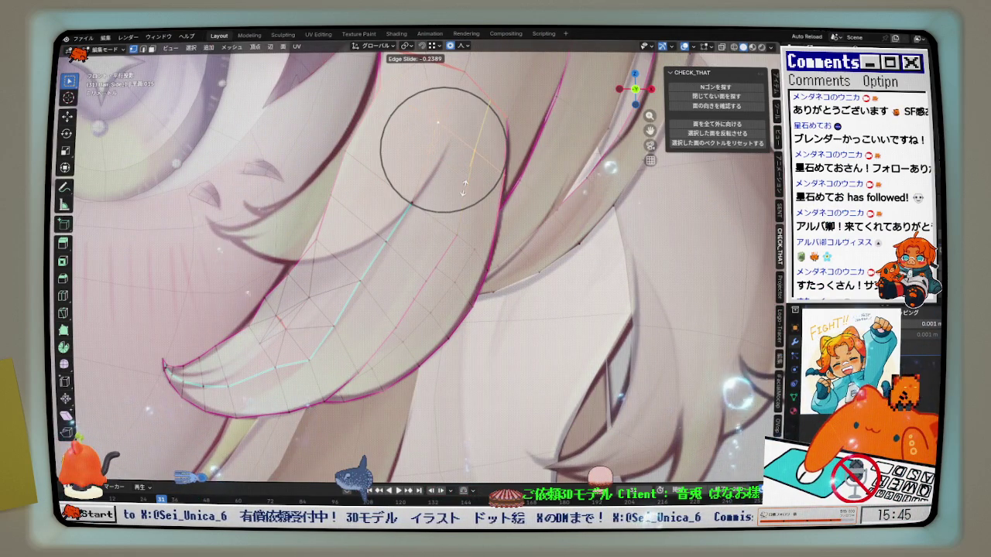
click(465, 185)
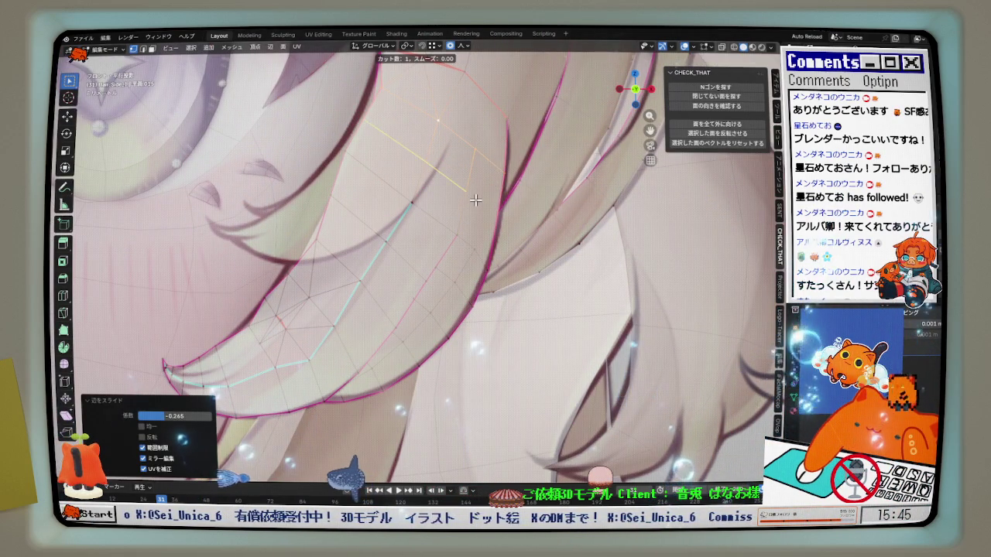
Subdivide the selected edges with 1 cut and pick another part of the strand
right_click(472, 195)
click(472, 198)
click(493, 218)
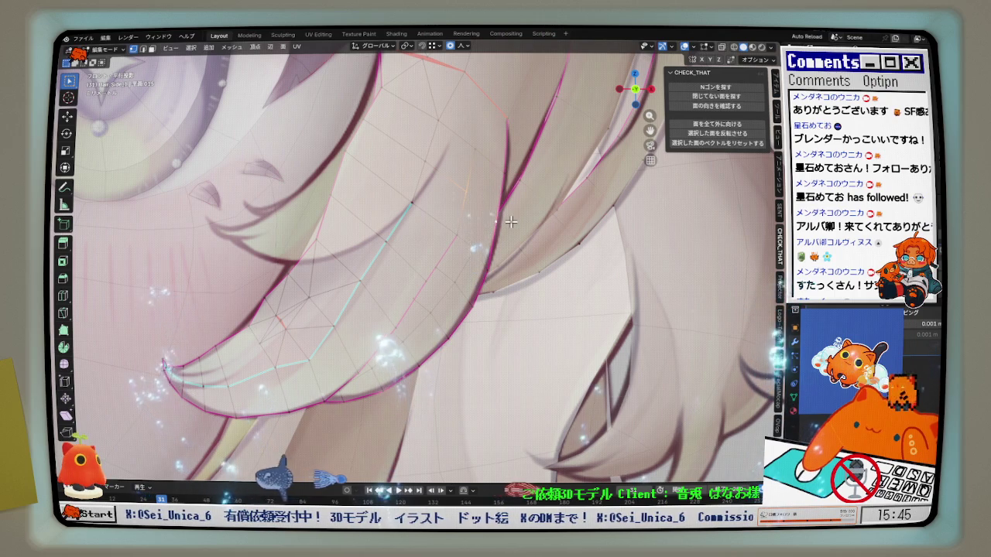
scroll(499, 226, down, 2)
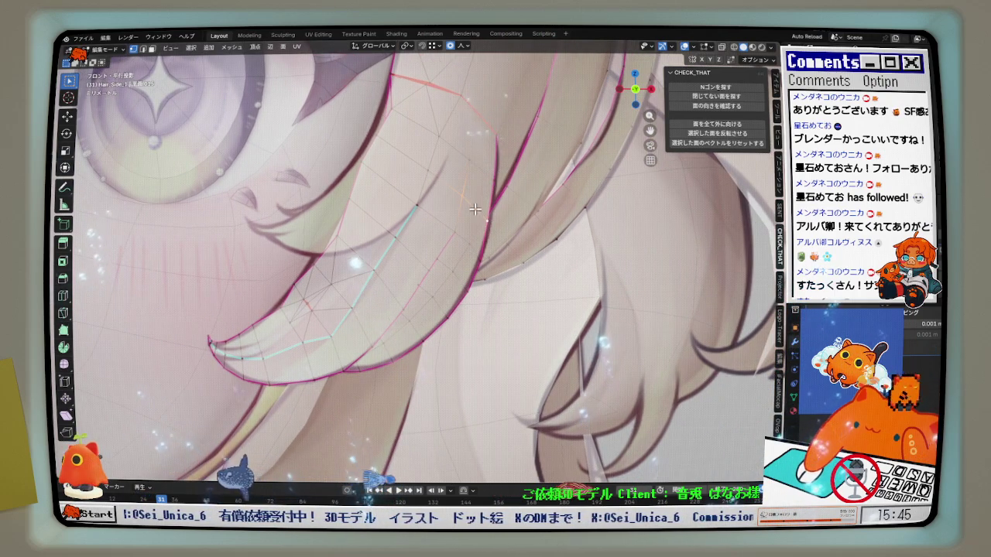
scroll(450, 182, up, 2)
Move the selection along global X with proportional falloff, then nudge it again
middle_drag(402, 104, 419, 149)
key(g)
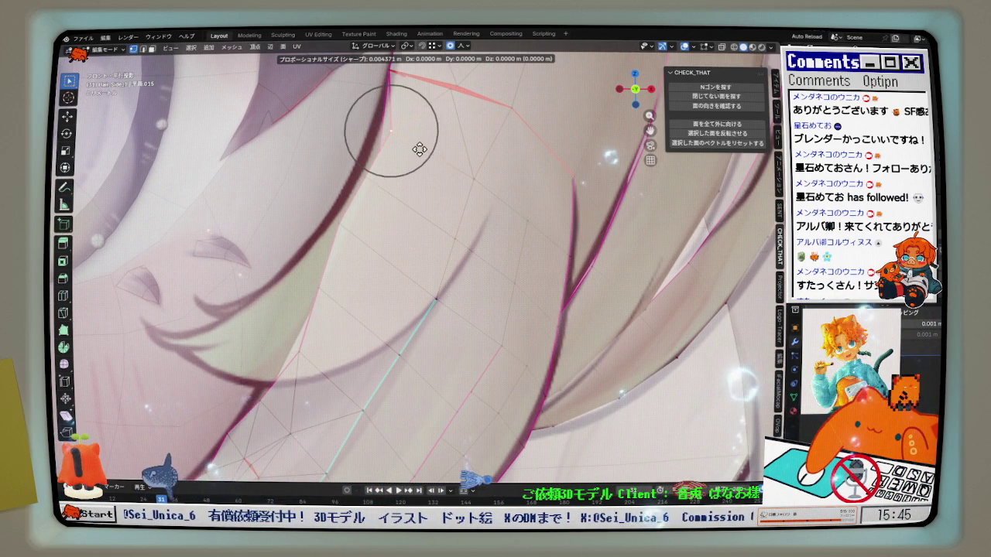
key(x)
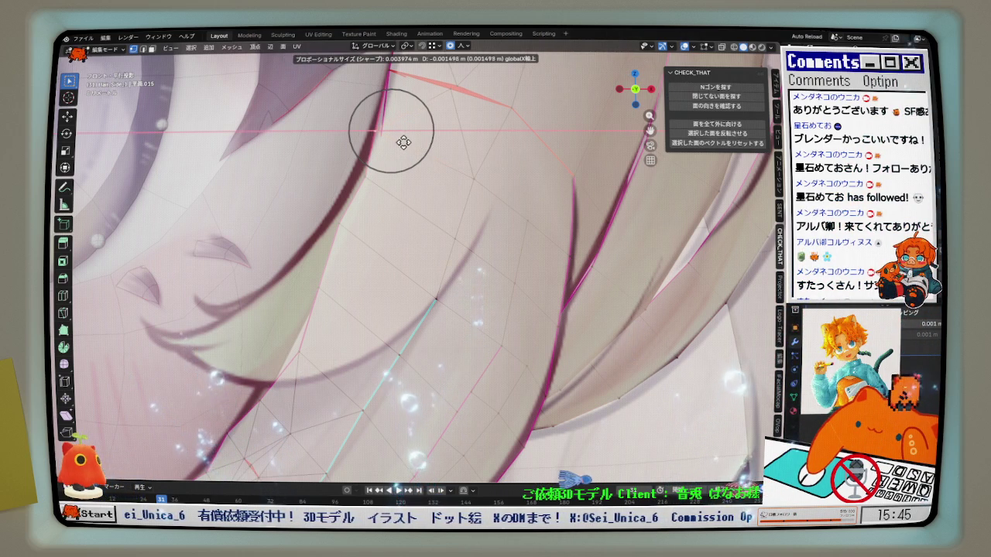
click(402, 142)
key(g)
click(333, 272)
Slide one inner vertex along its edge and proportionally move two tip-curl vertices
mouse_move(333, 273)
middle_down()
mouse_move(364, 232)
mouse_move(380, 261)
middle_up()
key(g)
key(g)
click(368, 222)
key(g)
key(g)
click(301, 302)
middle_drag(321, 310, 352, 305)
key(g)
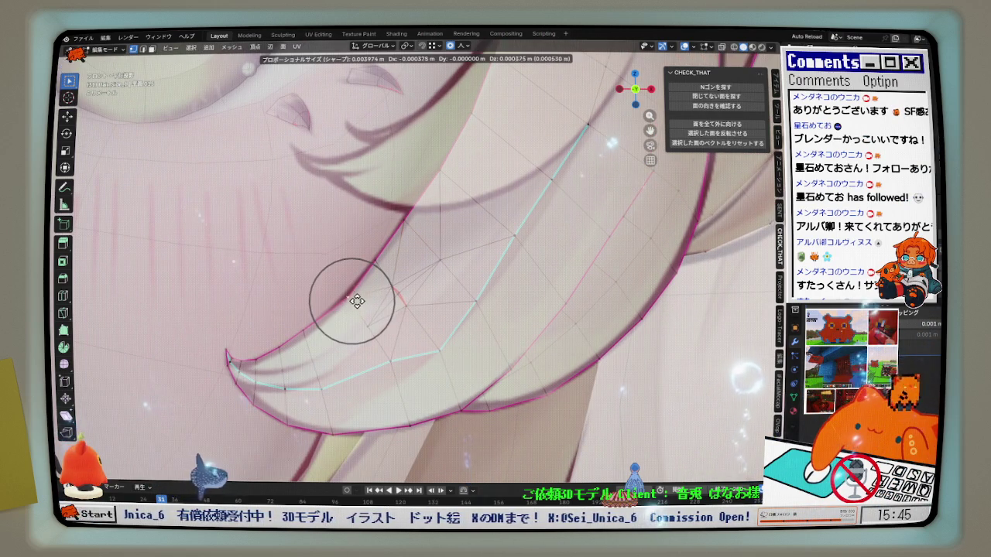
click(354, 298)
key(g)
click(350, 300)
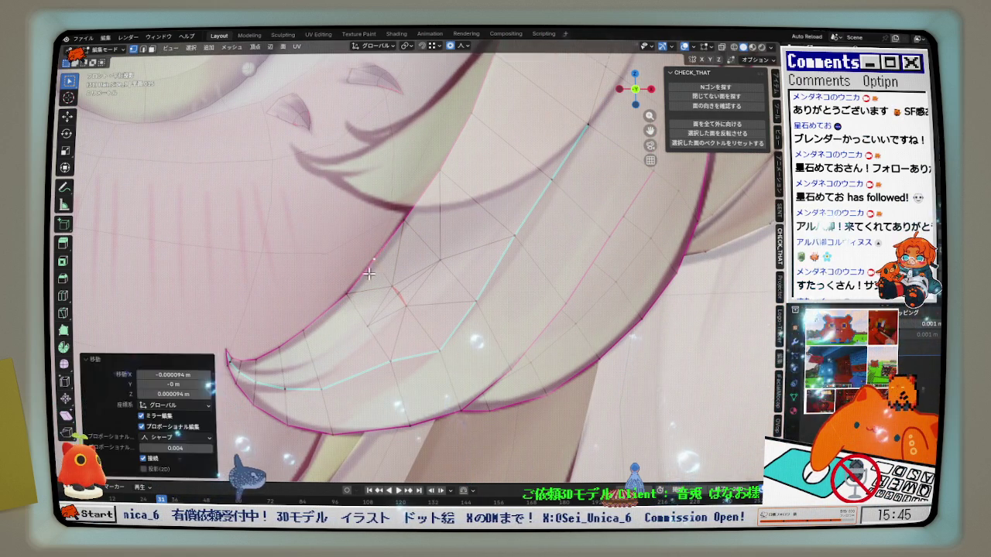
Vertex-slide three inner vertices near the tip curl
middle_drag(349, 302, 401, 360)
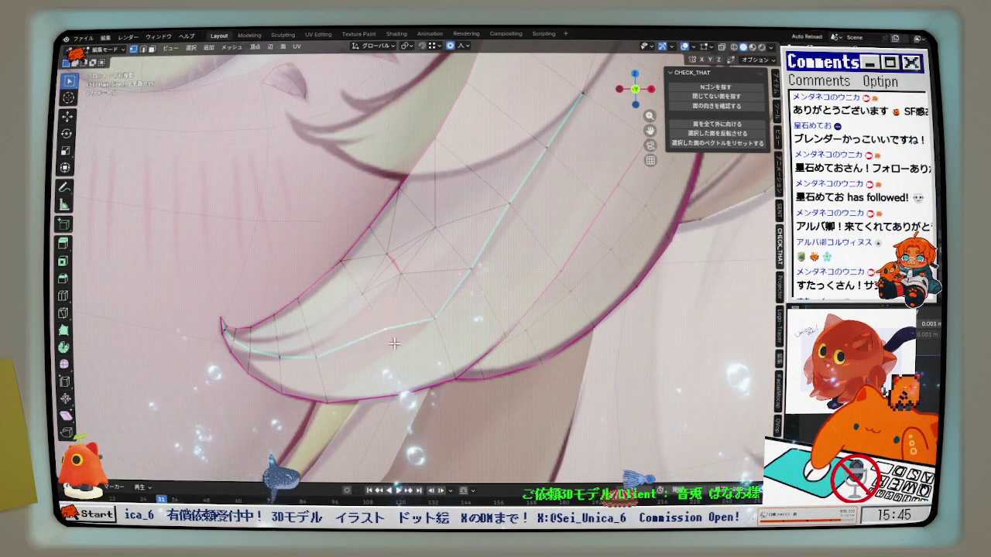
key(g)
key(g)
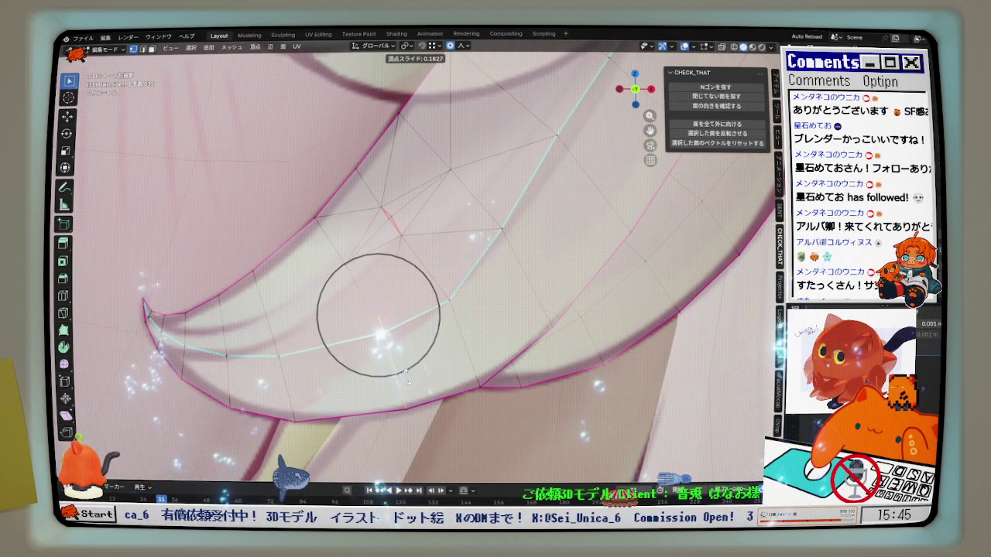
click(406, 377)
scroll(418, 326, down, 1)
key(g)
key(g)
click(525, 242)
mouse_move(526, 242)
middle_down()
mouse_move(498, 269)
mouse_move(519, 217)
middle_up()
key(g)
key(g)
click(498, 269)
Vertex-slide four more inner vertices, at factors such as 0.097 and 0.099, evening the loops
key(g)
key(g)
click(515, 232)
key(g)
key(g)
click(514, 207)
key(g)
key(g)
click(544, 144)
mouse_move(544, 144)
middle_down()
mouse_move(519, 150)
mouse_move(535, 217)
mouse_move(545, 205)
middle_up()
key(g)
key(g)
click(525, 150)
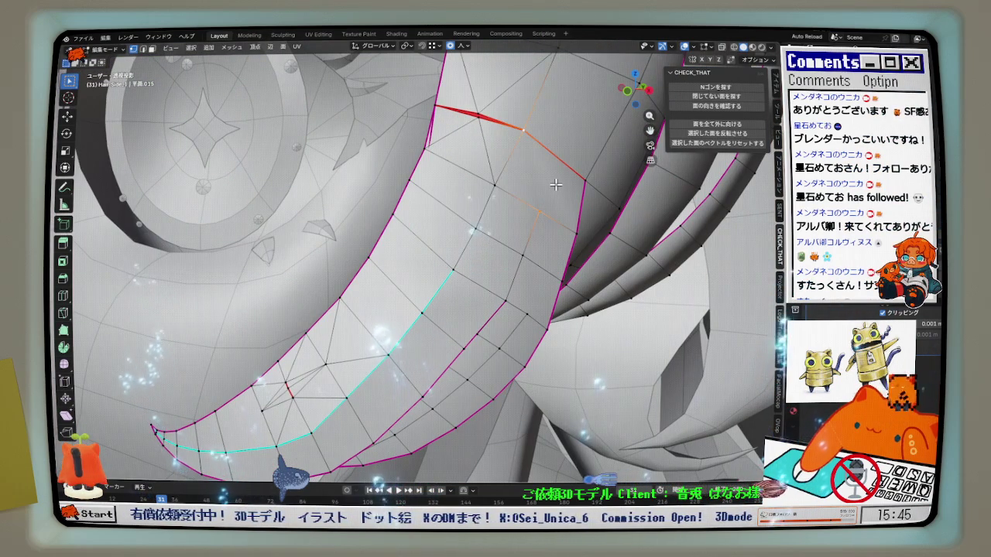
Turn to a right-side profile and zoom in to frame the strand
middle_drag(579, 186, 489, 231)
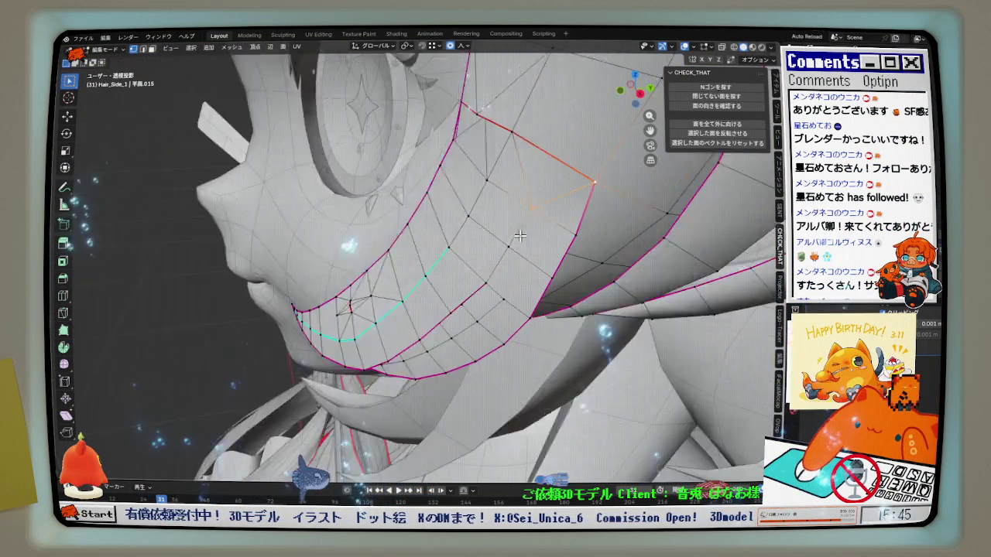
scroll(516, 288, down, 3)
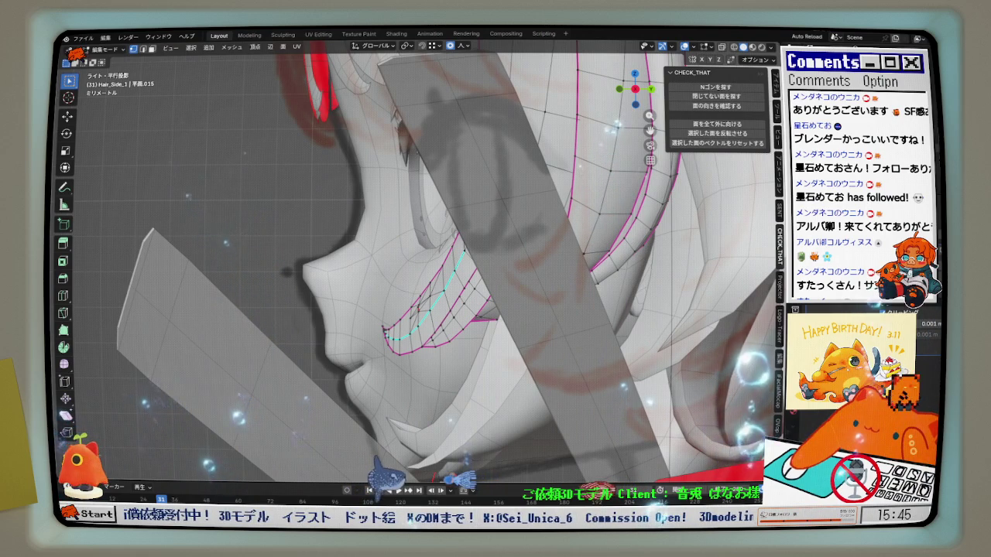
scroll(529, 268, up, 2)
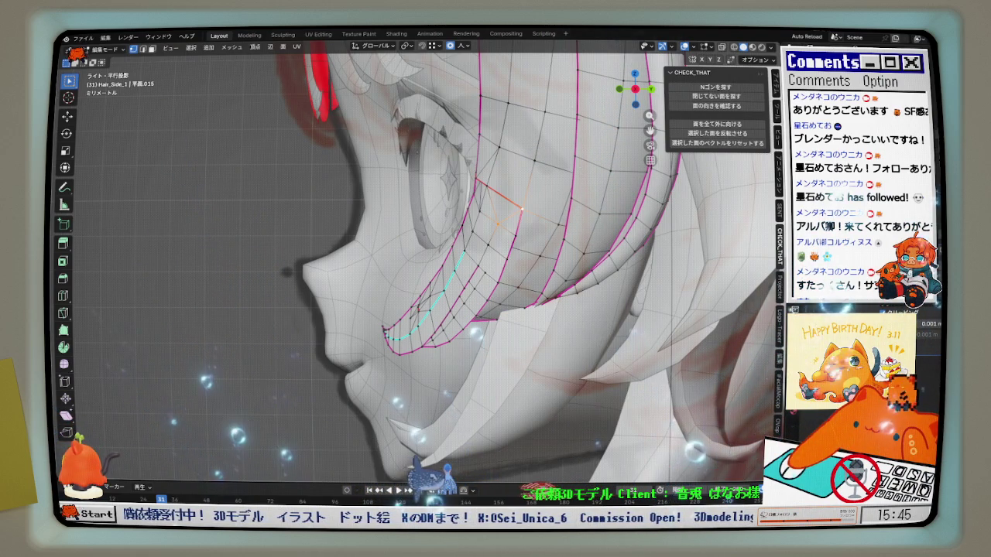
scroll(529, 268, up, 1)
scroll(530, 268, up, 1)
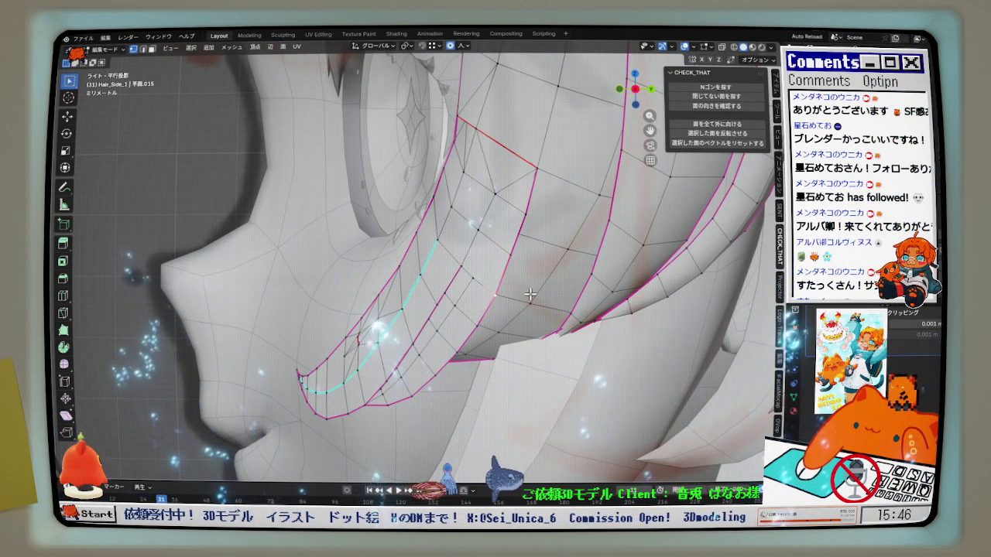
Push the strand along Y with three proportional moves, adjusting the falloff size
key(g)
key(y)
scroll(562, 292, down, 3)
scroll(562, 292, down, 1)
click(560, 292)
key(g)
key(y)
click(514, 256)
key(g)
key(y)
click(524, 214)
Check the strand in perspective, then return to Right Orthographic view
scroll(457, 142, up, 3)
key(g)
key(y)
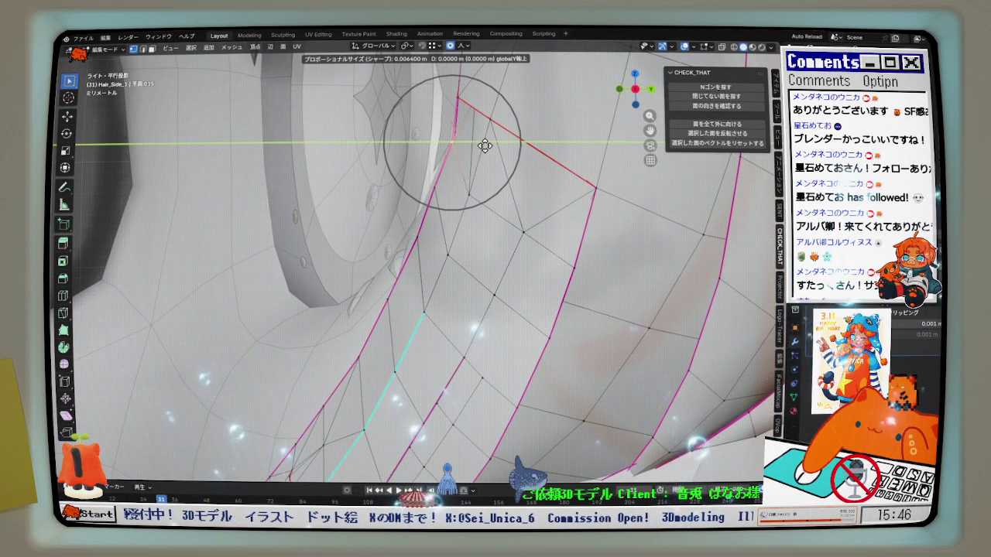
middle_drag(480, 146, 656, 80)
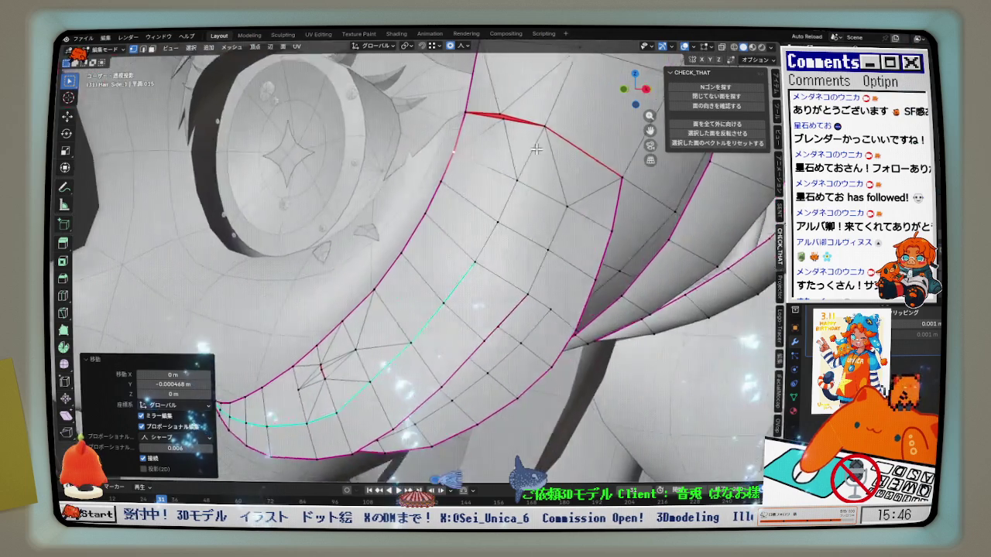
key(KP_3)
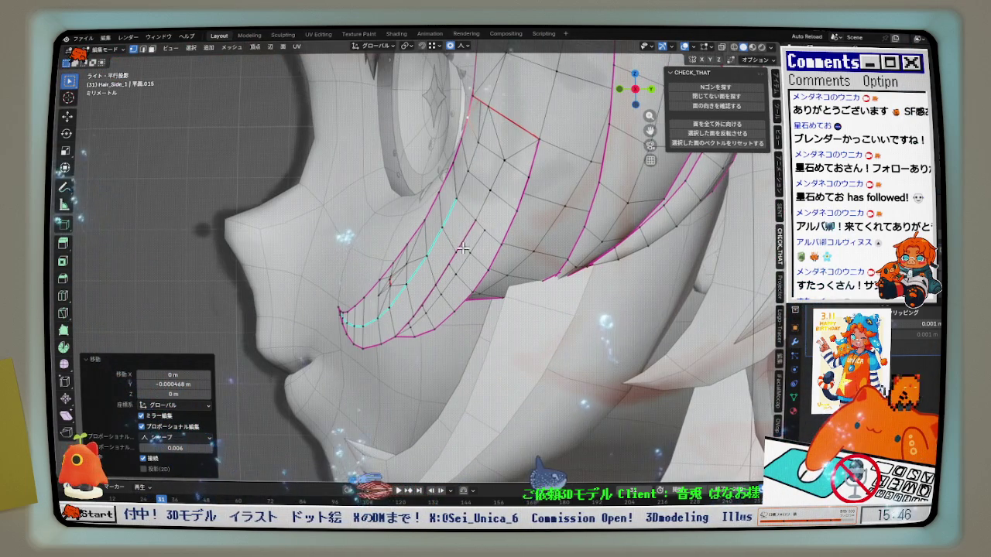
scroll(446, 279, up, 2)
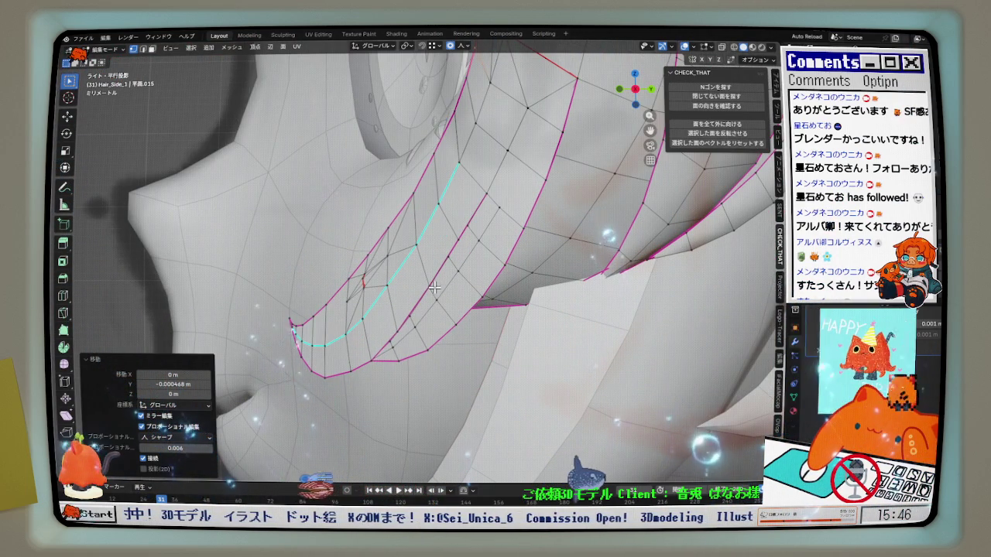
Shift the mid-strand along Y with two proportional moves
click(455, 310)
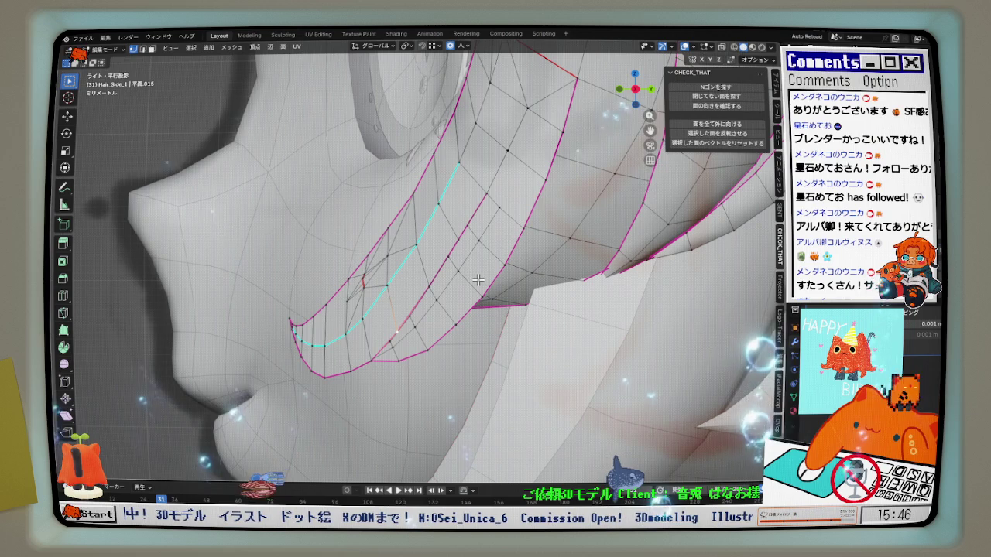
key(g)
key(y)
scroll(480, 280, down, 2)
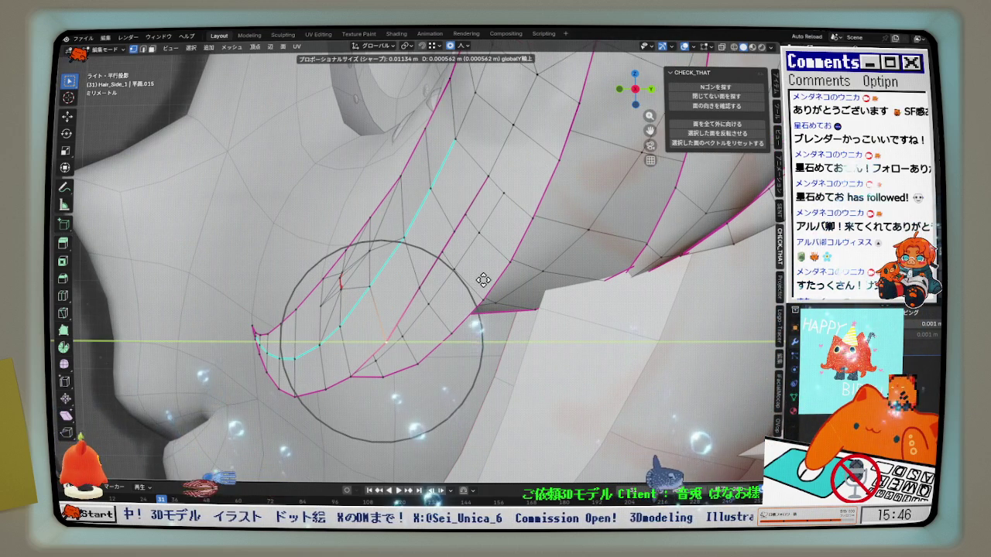
click(483, 280)
key(g)
key(y)
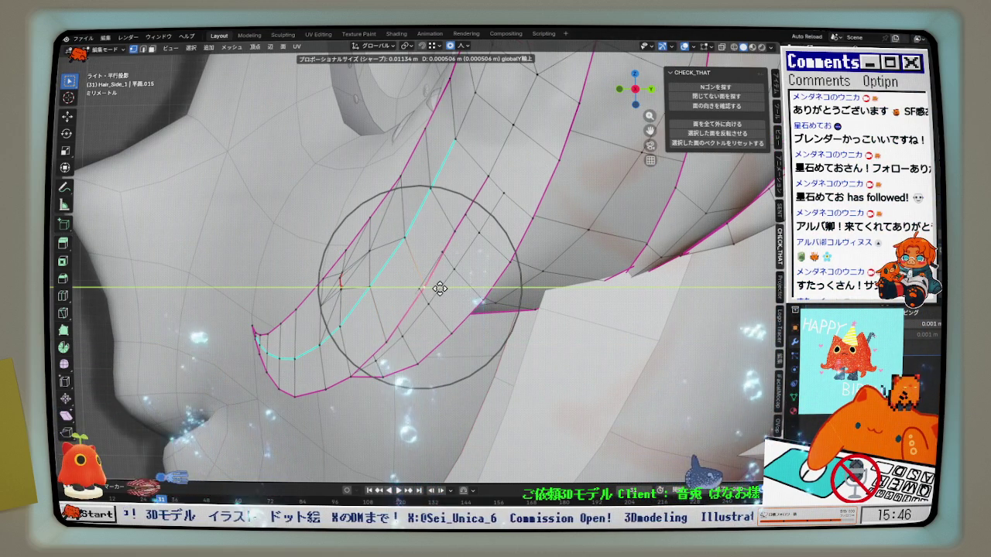
click(437, 289)
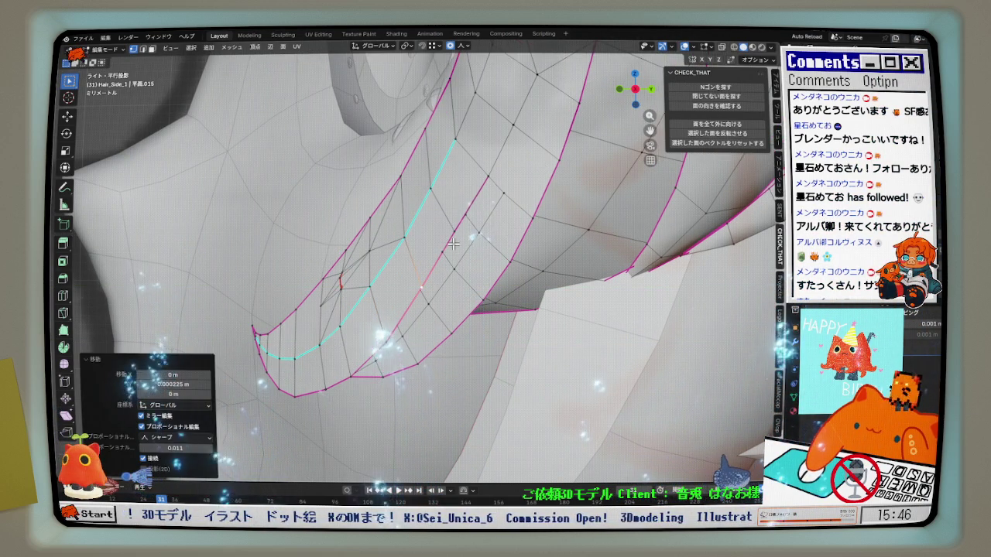
Nudge a lower-edge vertex -0.000169 m along Y with sharp 0.011 falloff
click(350, 376)
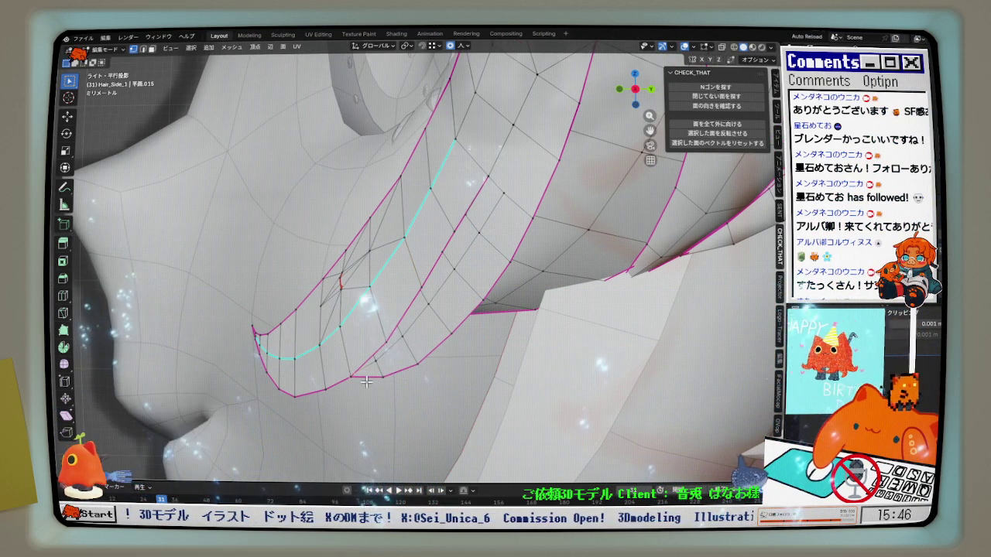
key(g)
key(y)
click(304, 398)
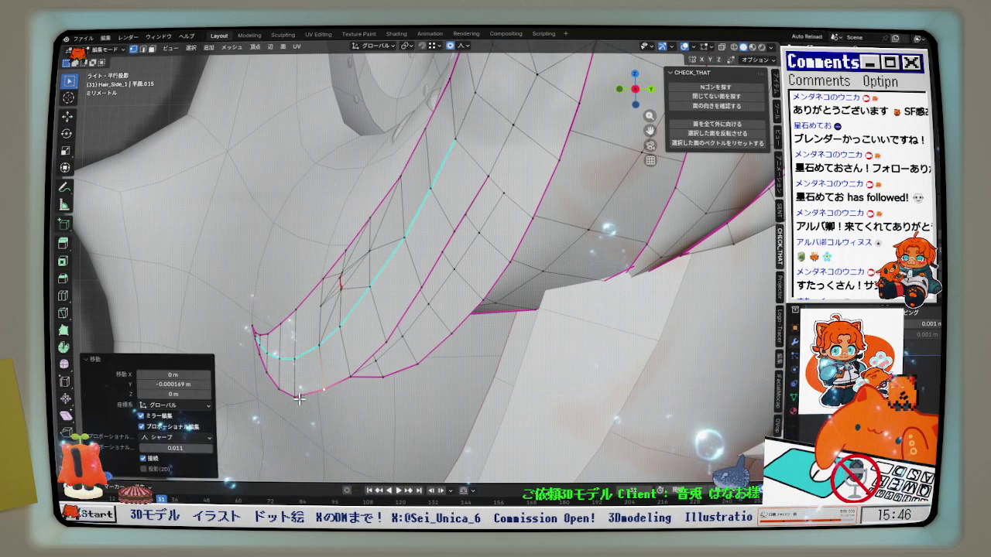
mouse_move(295, 399)
middle_down()
mouse_move(425, 310)
mouse_move(191, 335)
middle_up()
Nudge the tip along Y with proportional falloff, then reposition the tip vertex
key(g)
key(y)
click(305, 403)
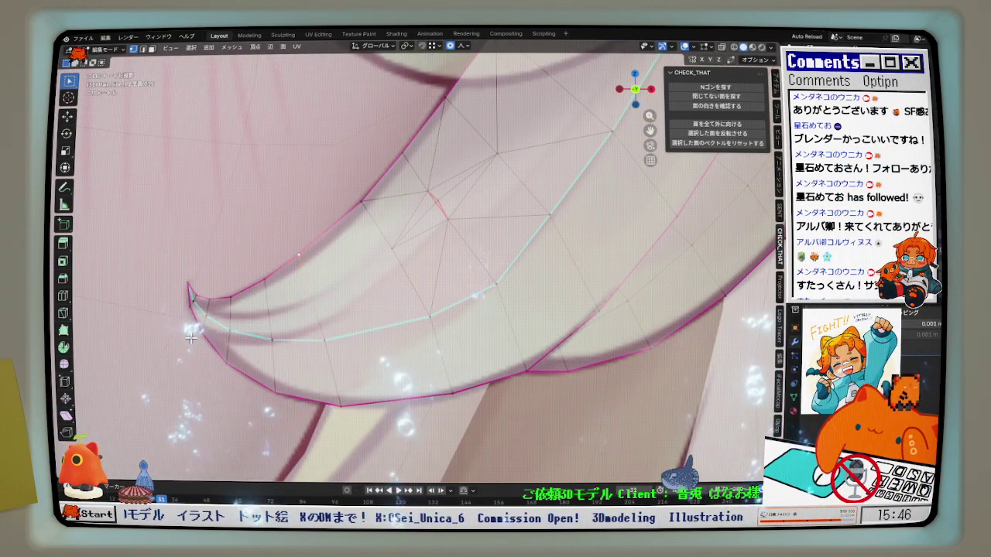
key(g)
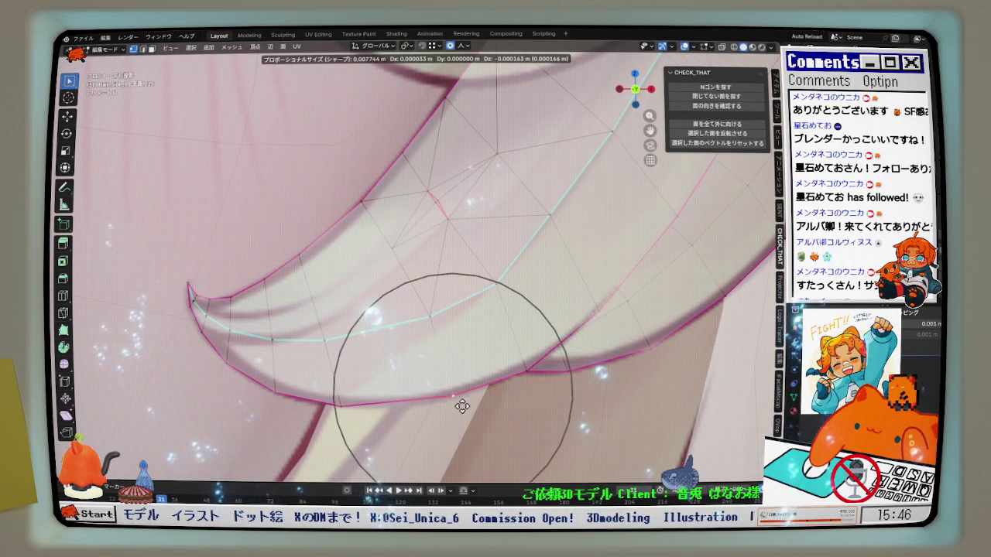
click(460, 405)
middle_drag(460, 405, 402, 349)
Add an edge loop across the strand and subdivide the selected edges once
key(ctrl+r)
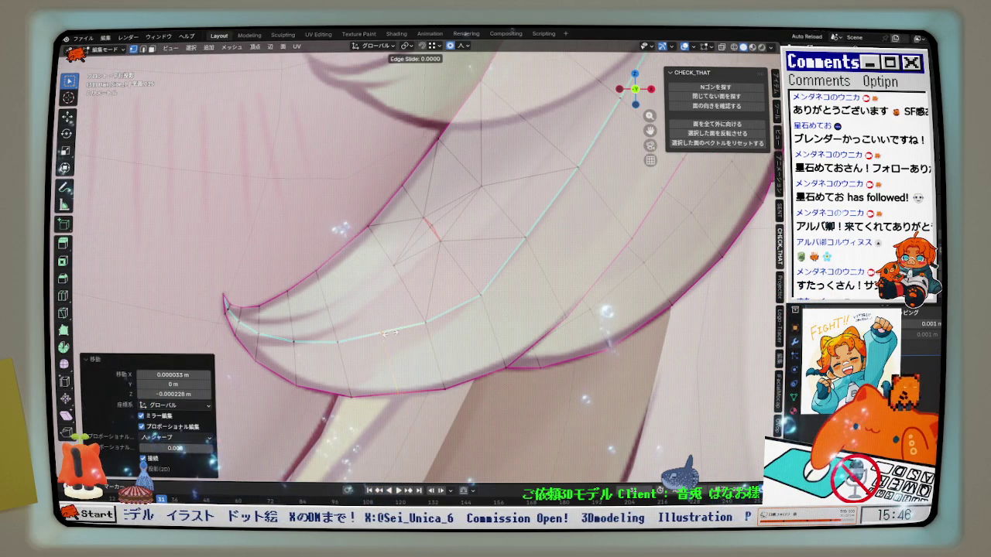
click(389, 333)
right_click(350, 260)
click(329, 260)
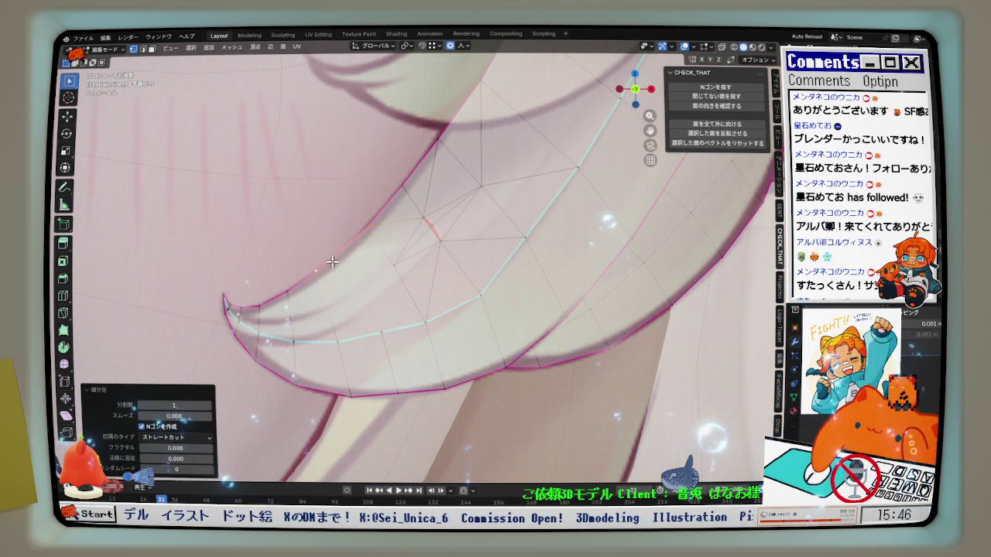
click(357, 270)
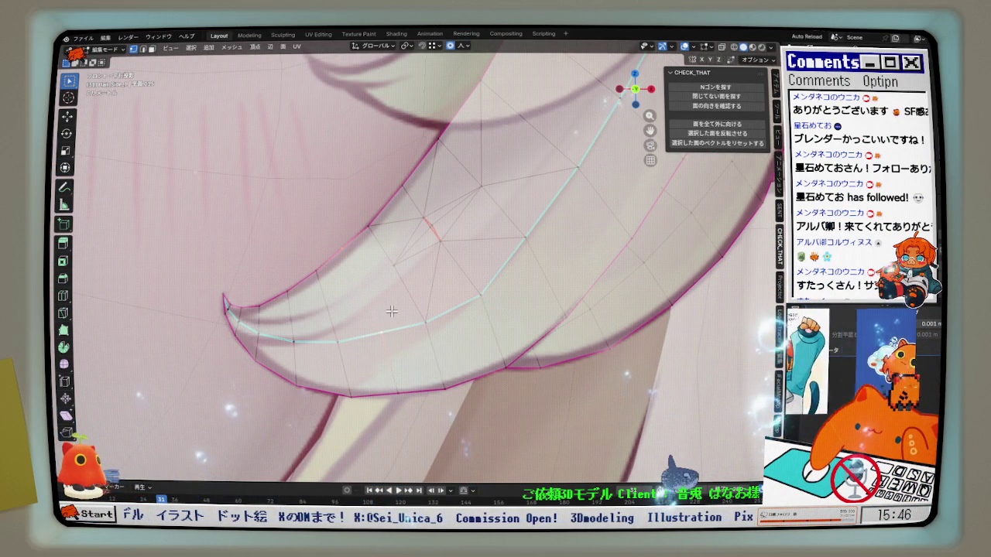
Slide a curl vertex along its edge by factor 0.017
scroll(343, 247, up, 1)
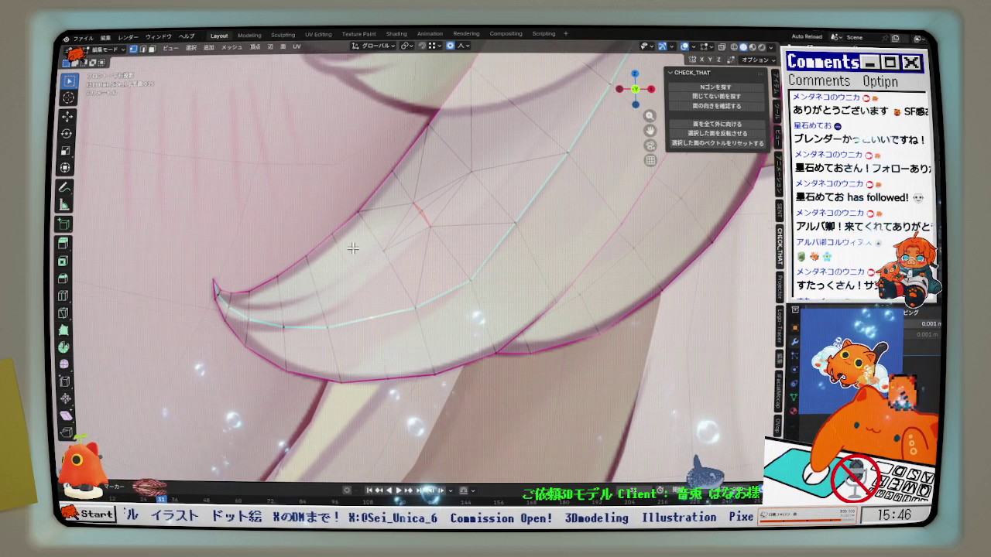
scroll(353, 247, up, 1)
scroll(358, 237, up, 2)
key(shift+v)
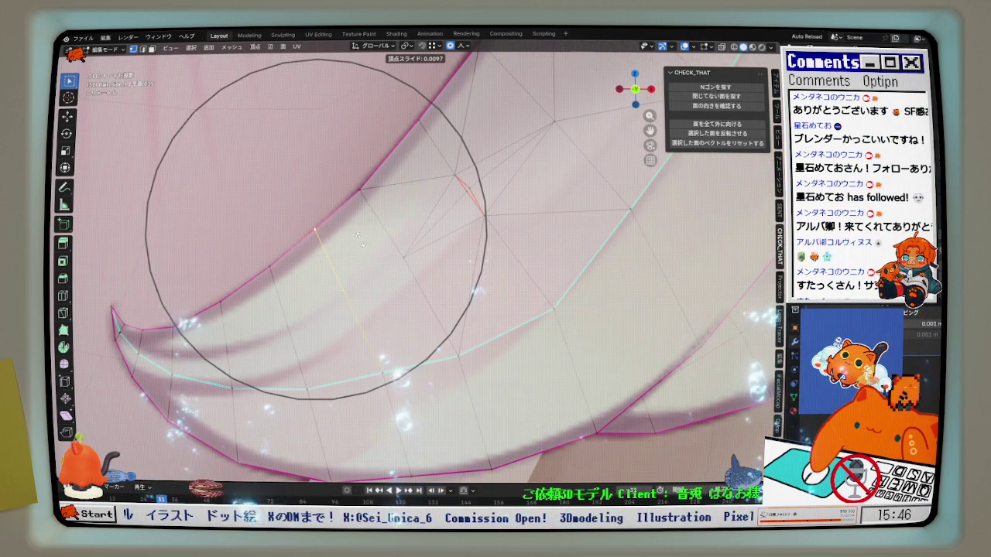
click(358, 237)
scroll(360, 237, down, 3)
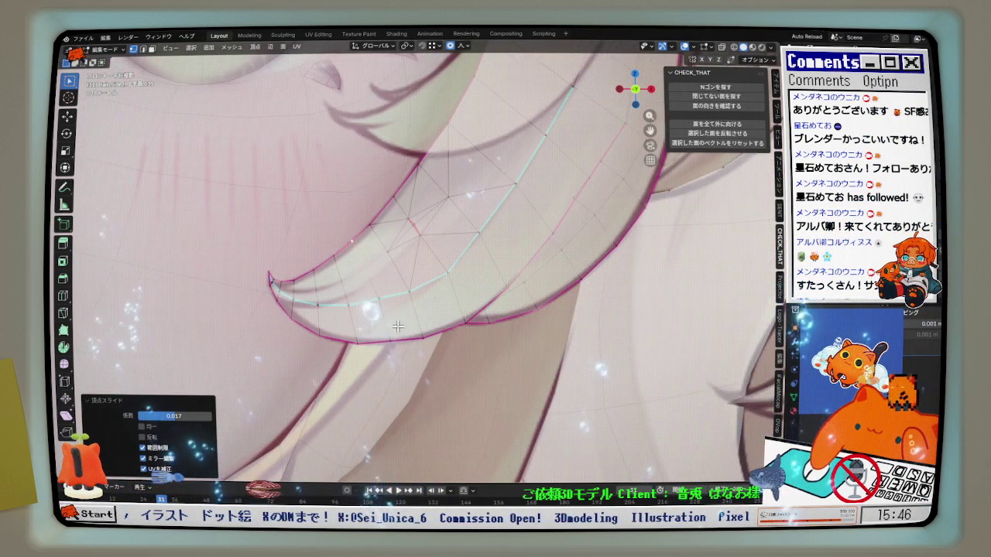
Lower the tip vertices 0.00039 m in Z with sharp proportional falloff
key(g)
key(z)
click(399, 343)
mouse_move(399, 343)
middle_down()
mouse_move(503, 304)
mouse_move(525, 306)
middle_up()
Finish another proportional tip move, then switch to edge select and solid shading
key(g)
click(503, 302)
click(552, 233)
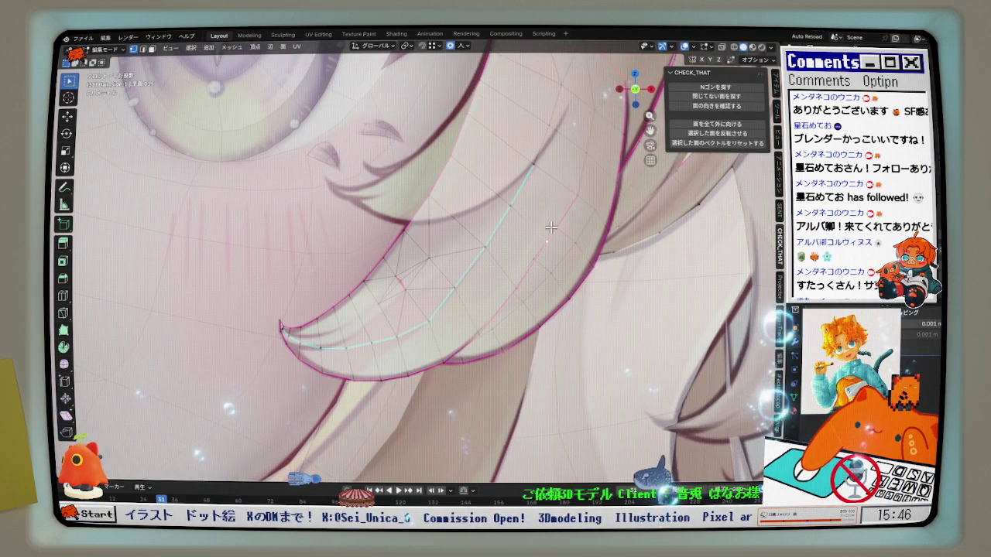
click(143, 50)
mouse_move(563, 218)
middle_down()
mouse_move(502, 270)
mouse_move(433, 294)
middle_up()
key(z)
Try Relax on the lower and upper boundary paths, undoing both attempts
ctrl+click(369, 310)
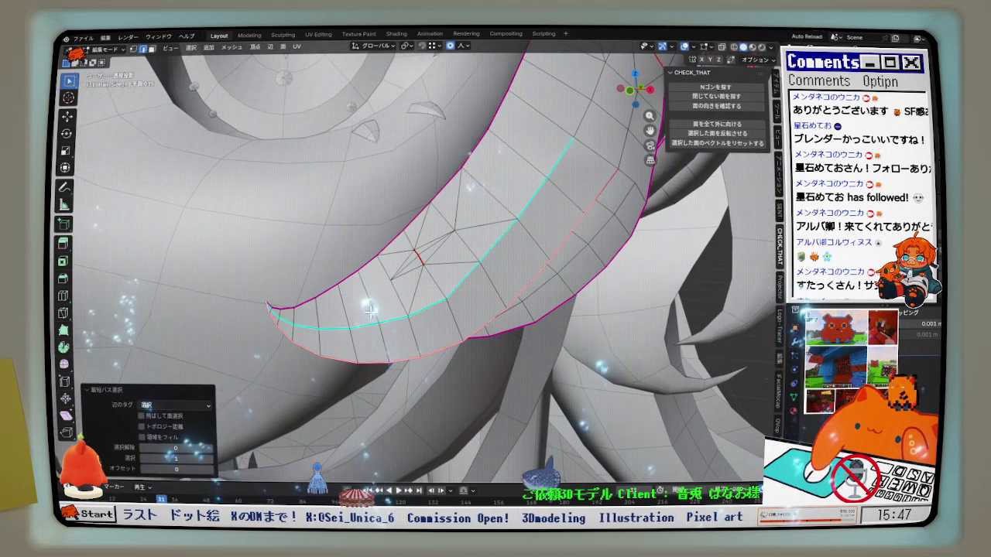
key(q)
click(608, 263)
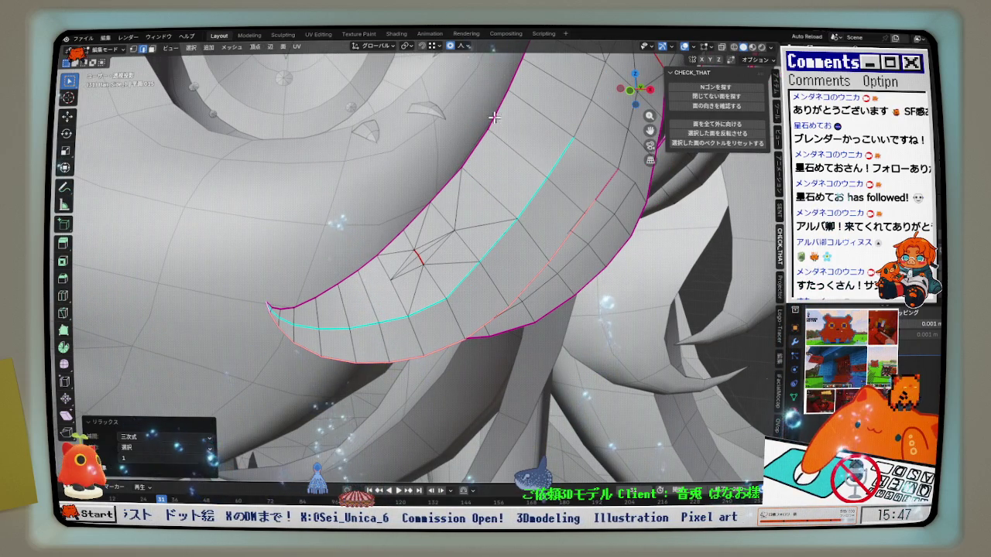
key(alt+a)
ctrl+click(274, 306)
key(q)
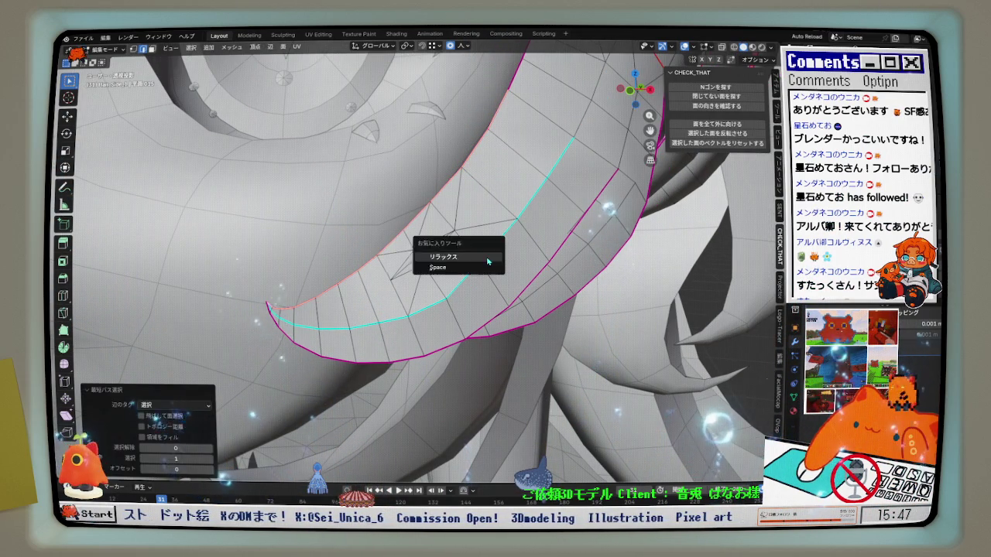
click(465, 256)
key(alt+a)
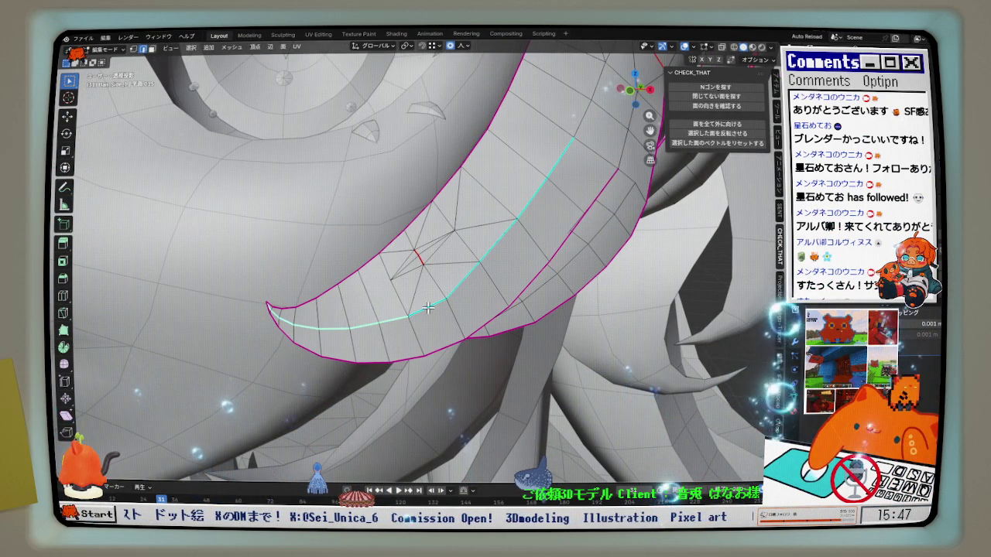
Relax the inner edge loop and restore material preview with the reference
middle_drag(533, 212, 527, 198)
key(q)
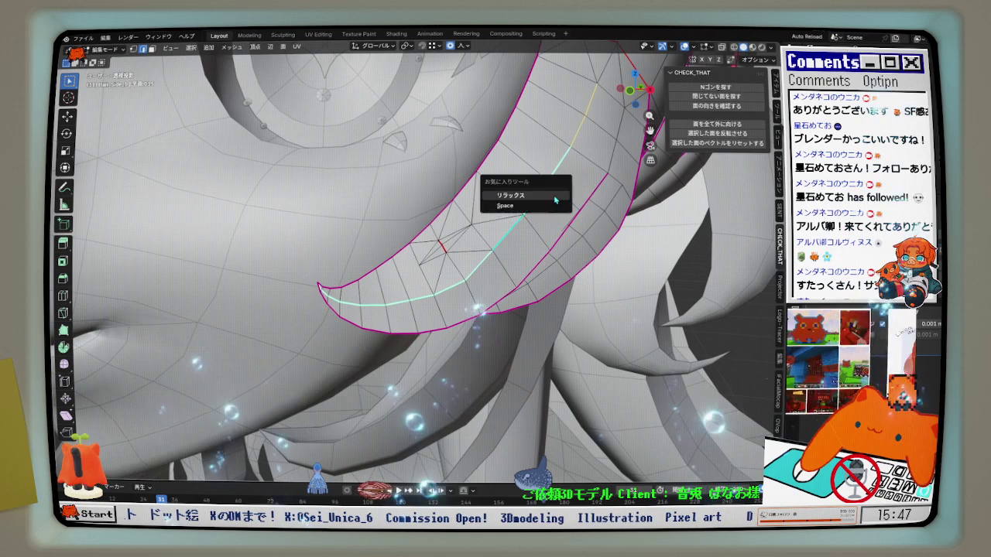
click(524, 193)
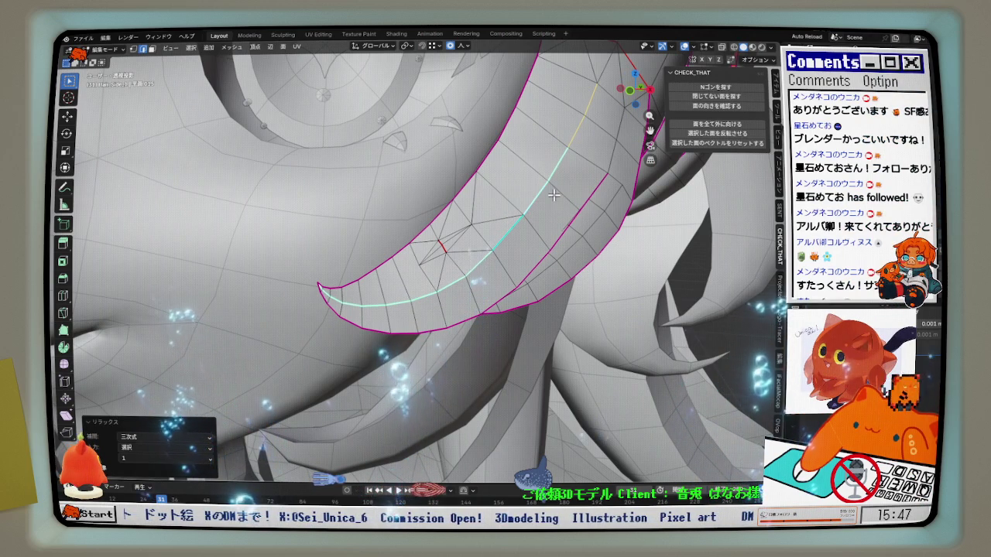
key(KP_0)
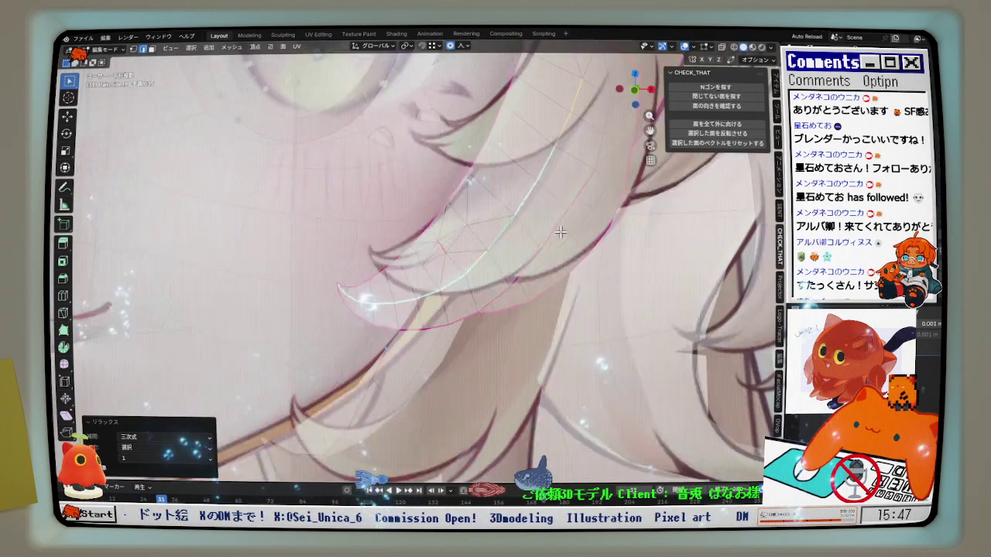
Slide a strand vertex along its edge by factor 0.141
scroll(502, 282, up, 2)
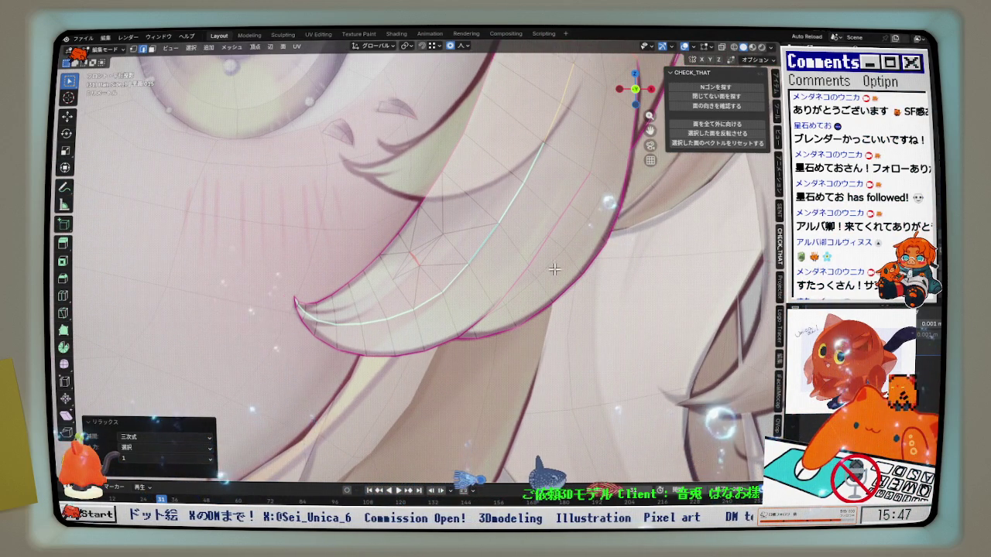
scroll(553, 268, up, 2)
scroll(366, 240, up, 1)
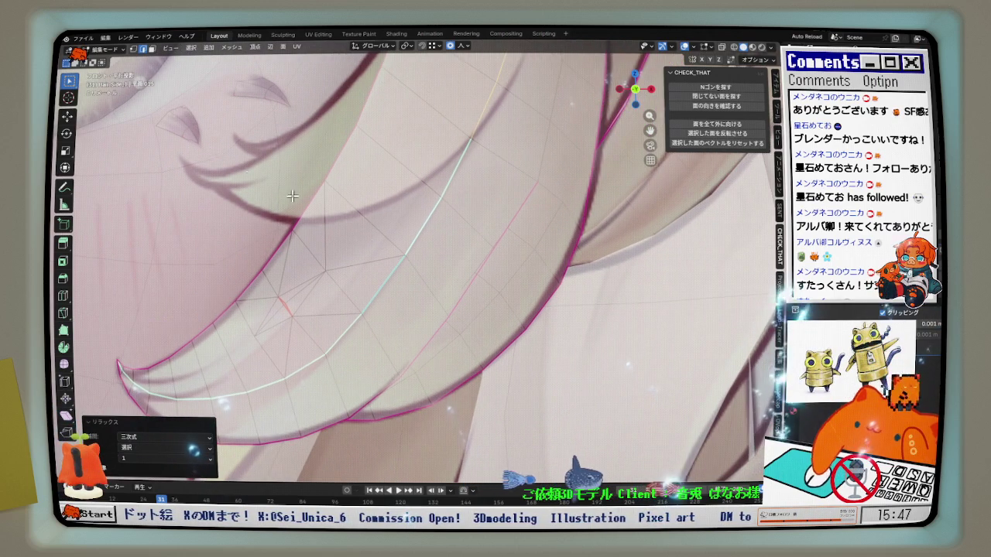
key(g)
key(g)
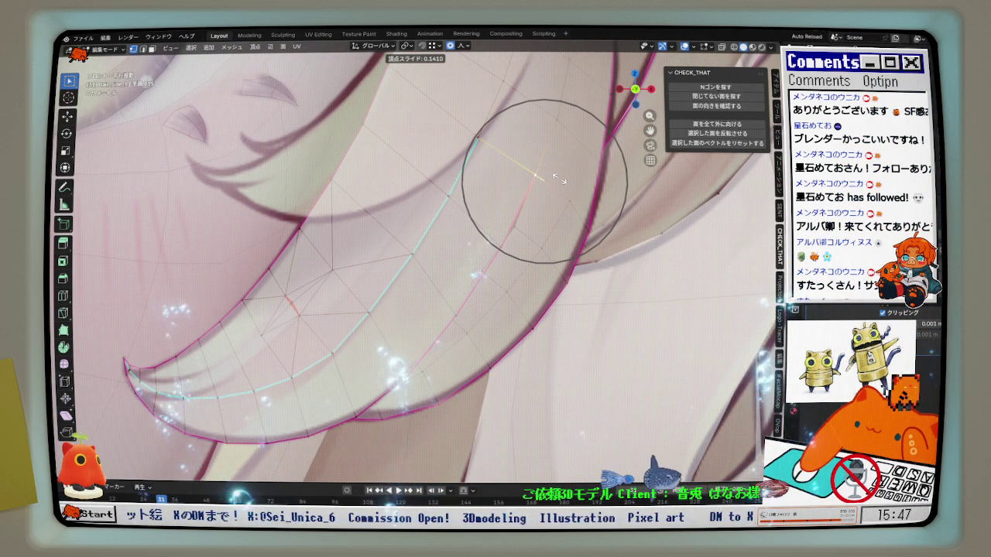
click(558, 178)
middle_drag(559, 178, 546, 210)
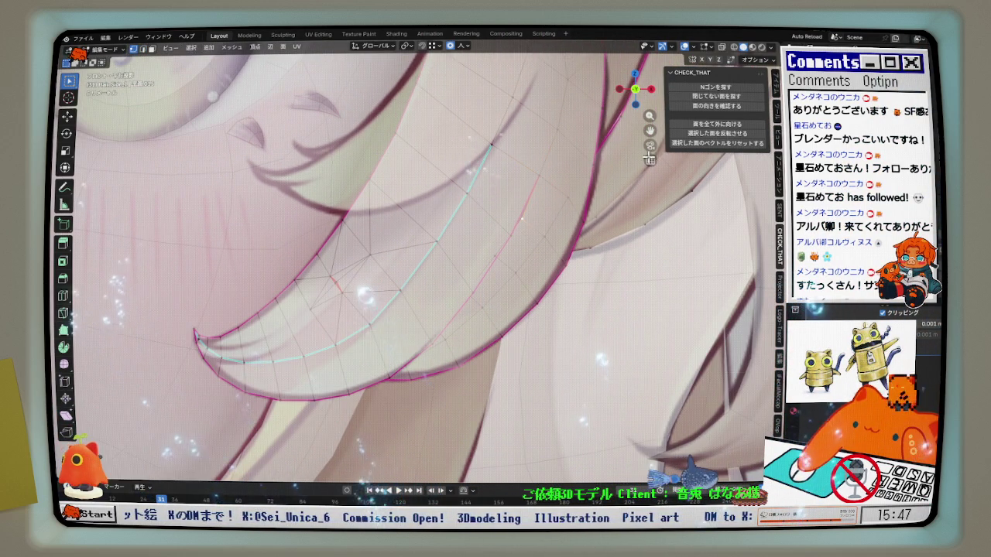
Shift nearby vertices -0.000589 m X and 0.000196 m Z with sharp 0.003 falloff
scroll(547, 212, up, 2)
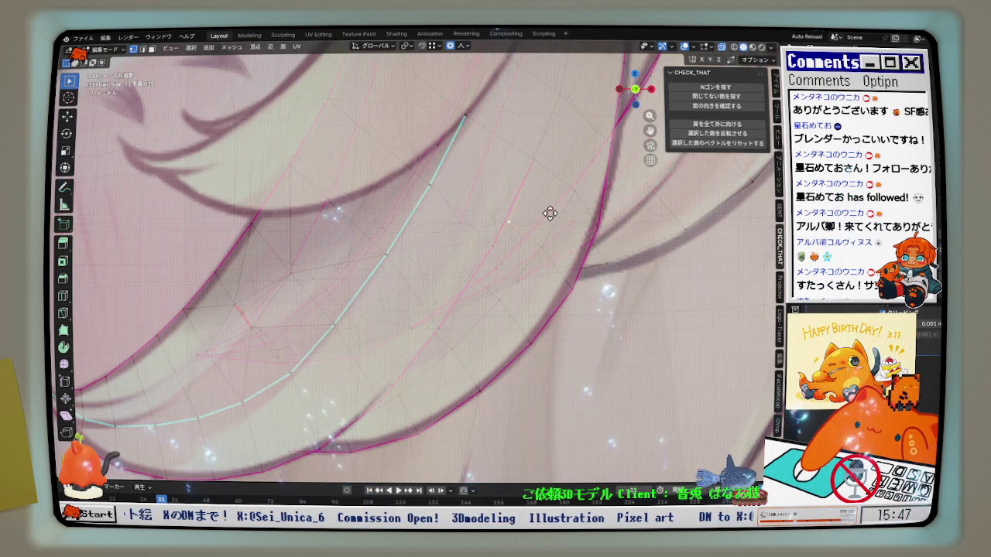
key(g)
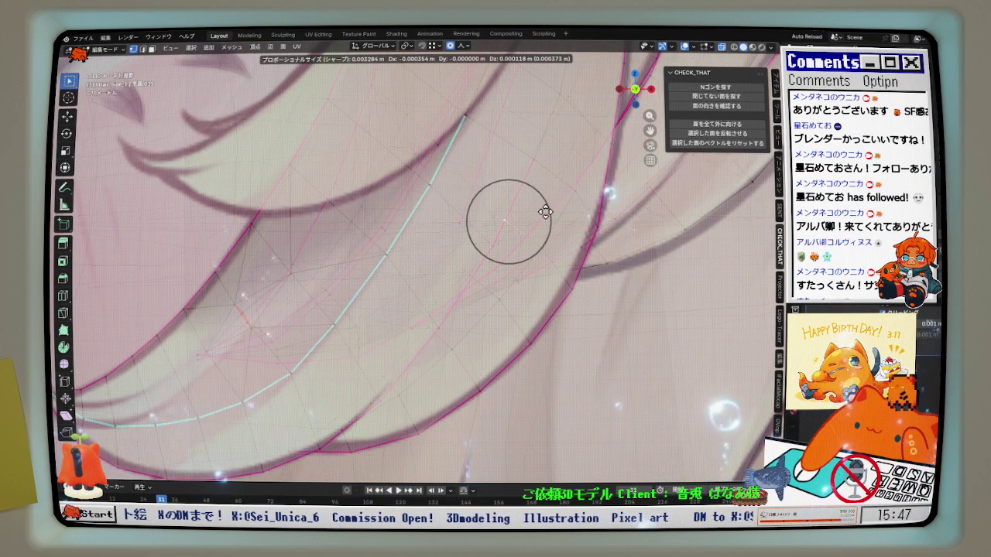
click(542, 210)
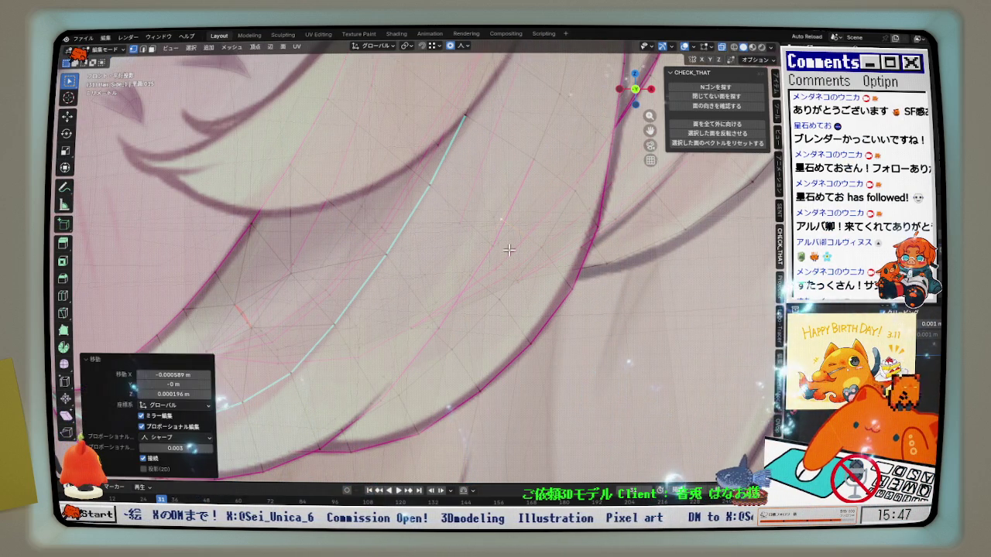
scroll(534, 225, down, 2)
scroll(511, 247, down, 2)
mouse_move(511, 247)
middle_down()
mouse_move(283, 284)
mouse_move(397, 299)
middle_up()
scroll(464, 283, up, 3)
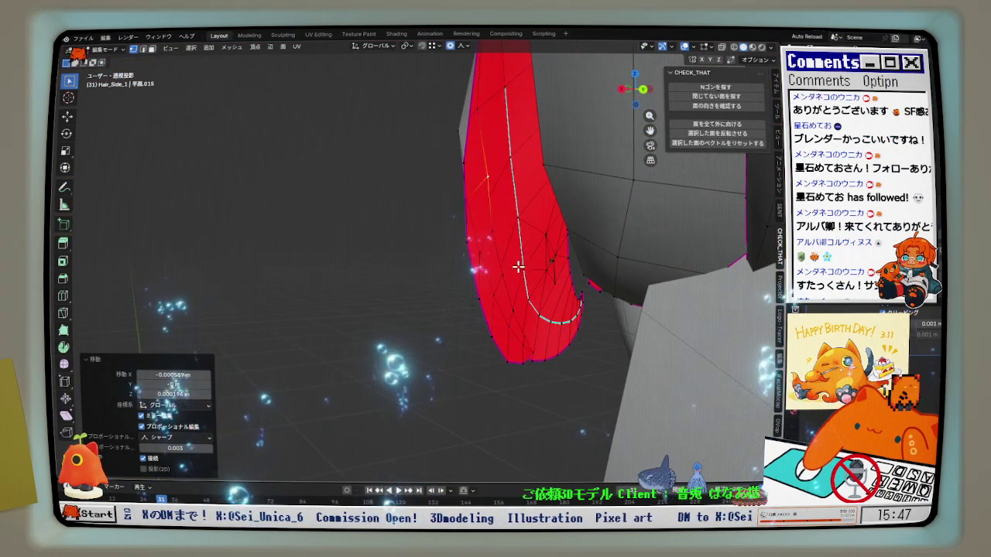
Give the selected strand edges a full crease of 1
middle_drag(504, 266, 506, 270)
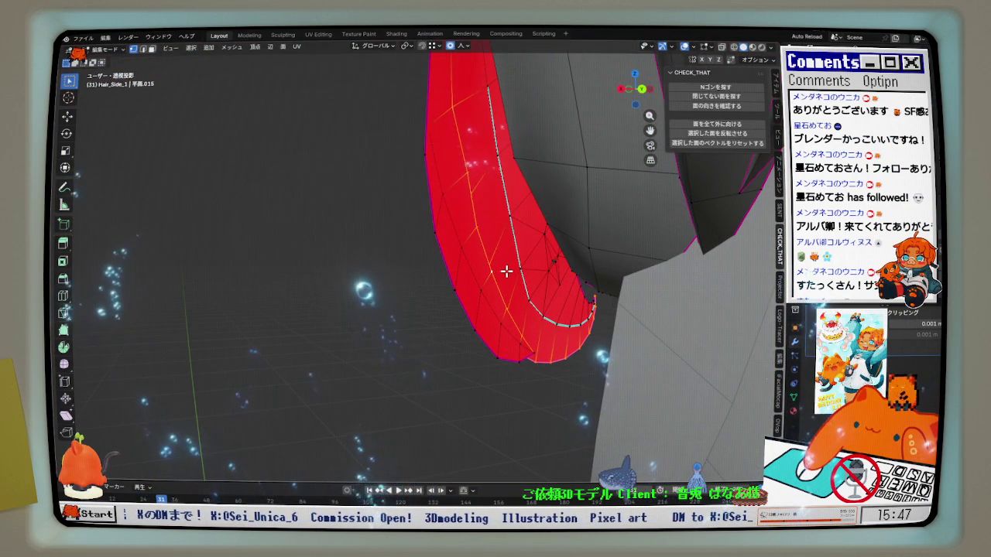
key(shift+e)
text(1)
key(Return)
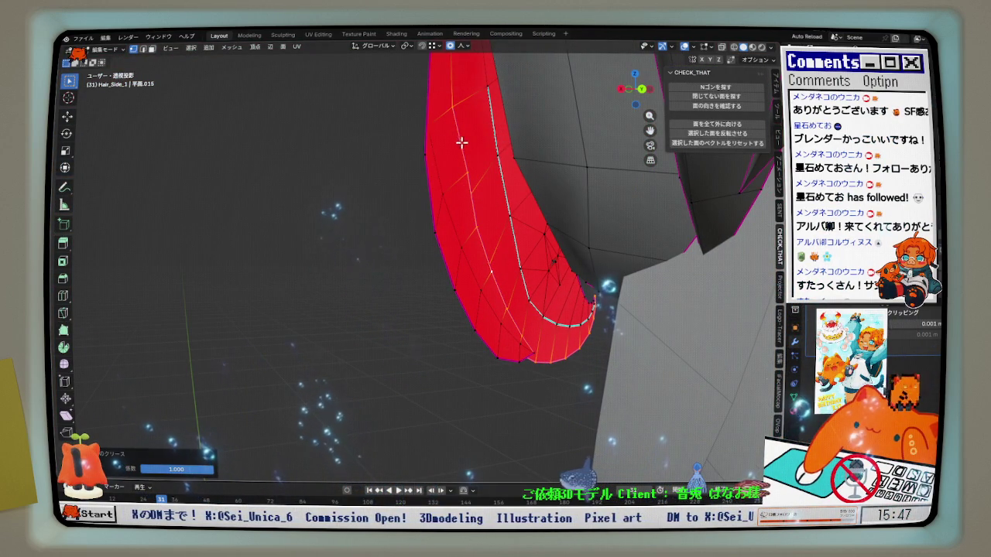
In edge select mode, relax an edge path along the strand
click(142, 50)
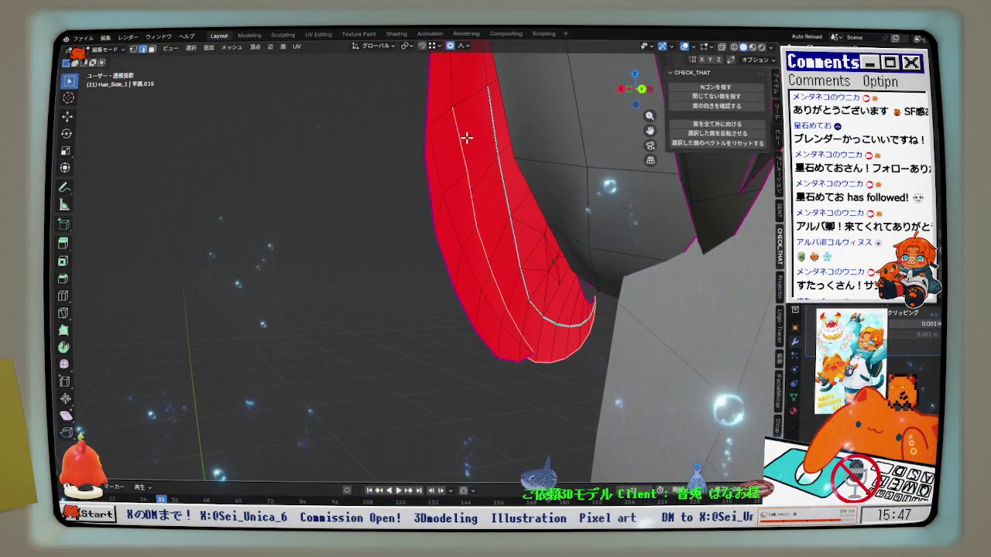
mouse_move(481, 176)
middle_down()
mouse_move(524, 351)
mouse_move(501, 287)
middle_up()
ctrl+click(513, 327)
key(q)
click(551, 274)
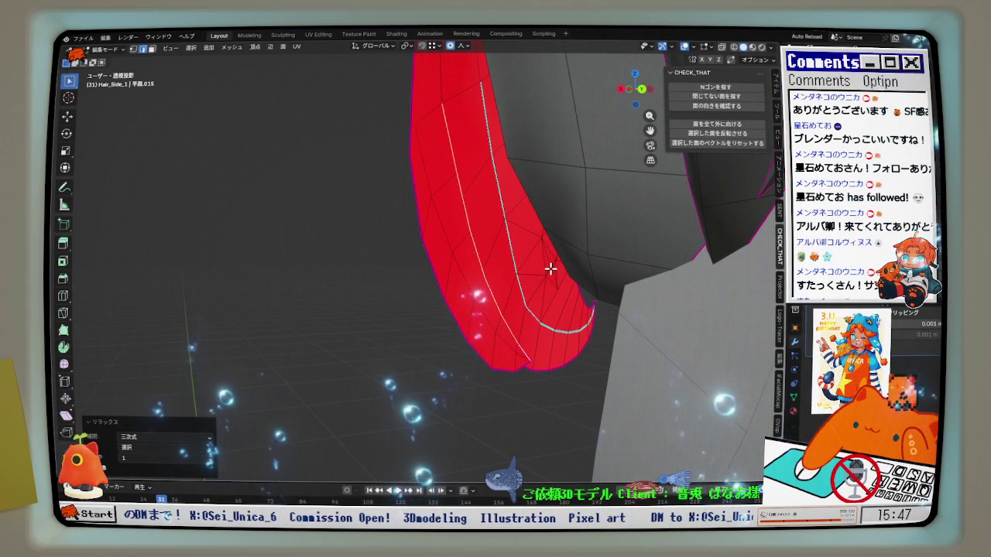
Relax the strand's left-side edge path, including a short edge near the tip
shift+click(522, 353)
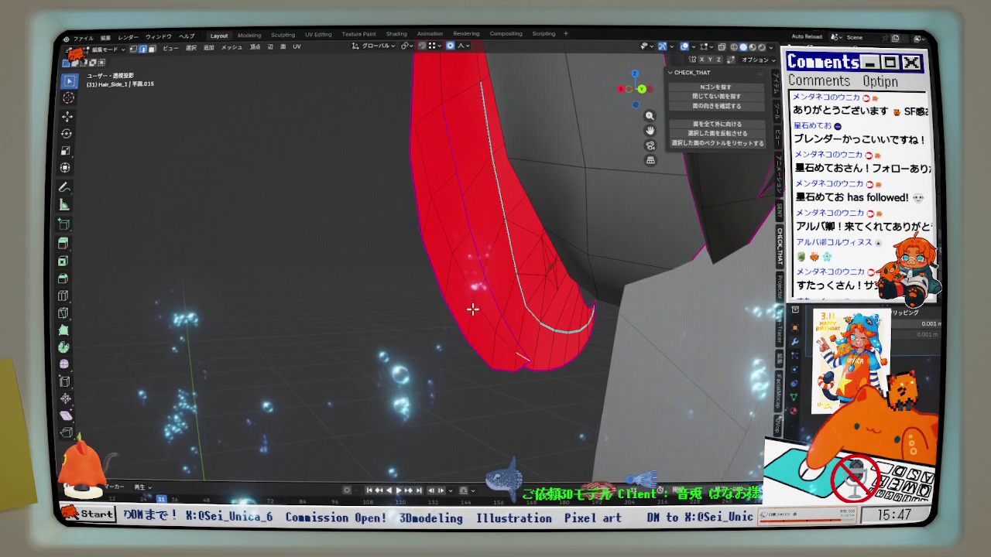
ctrl+click(419, 170)
key(q)
click(509, 221)
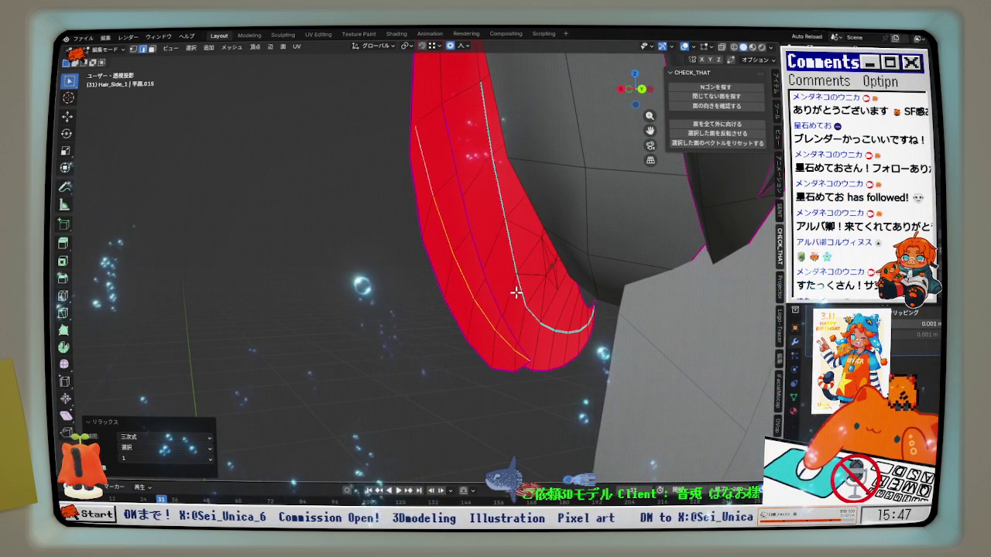
middle_drag(491, 331, 608, 330)
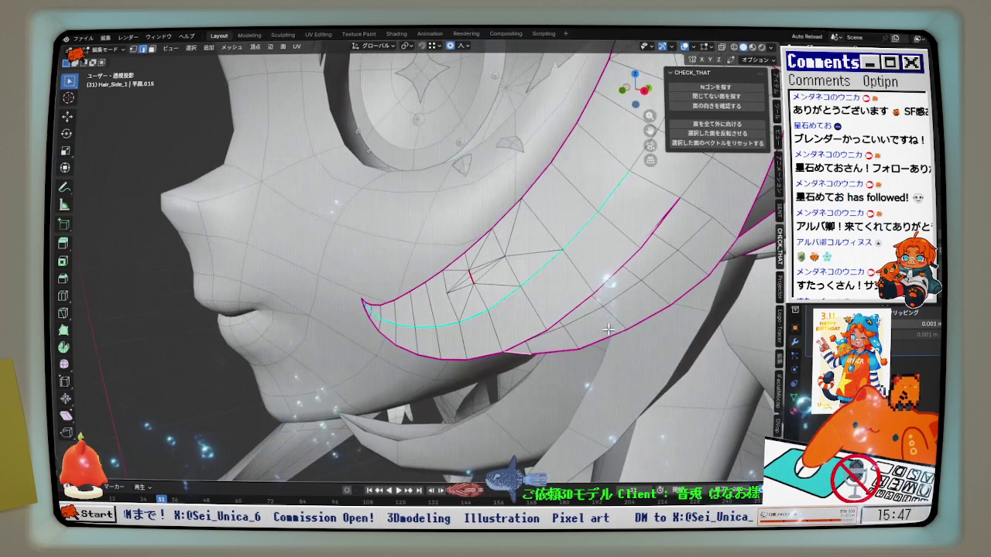
Relax another edge path along the strand
mouse_move(721, 254)
middle_down()
mouse_move(702, 240)
mouse_move(634, 233)
mouse_move(599, 209)
middle_up()
scroll(635, 232, up, 3)
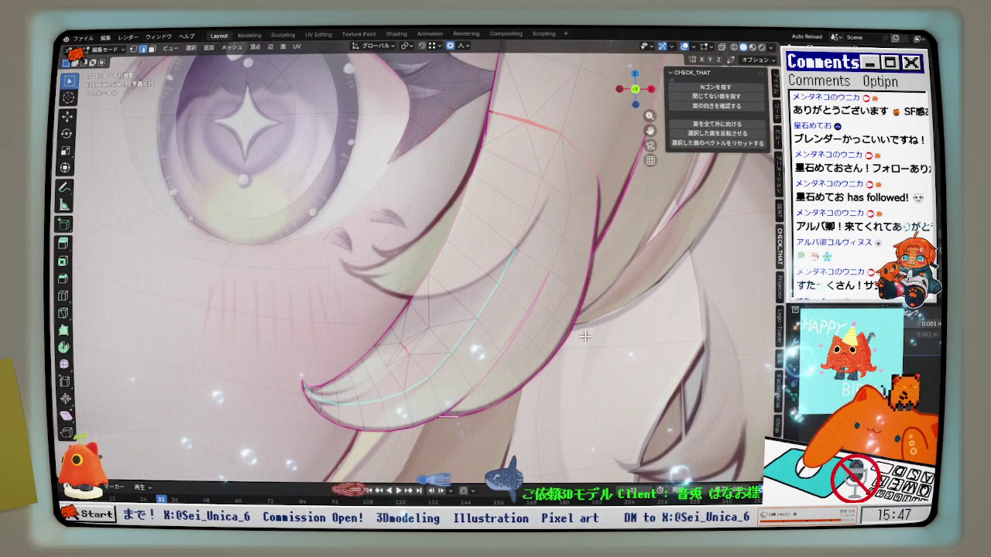
key(q)
click(598, 210)
key(q)
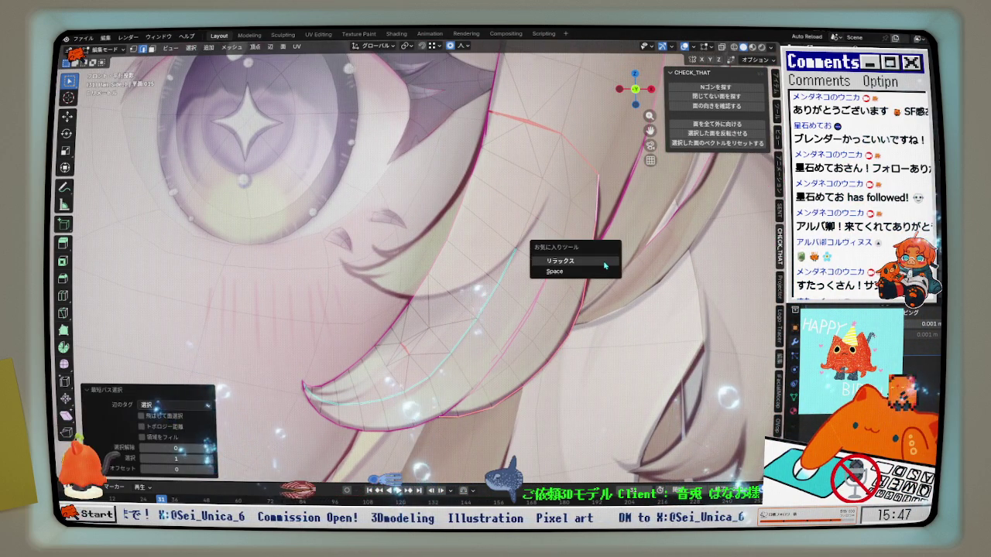
click(603, 260)
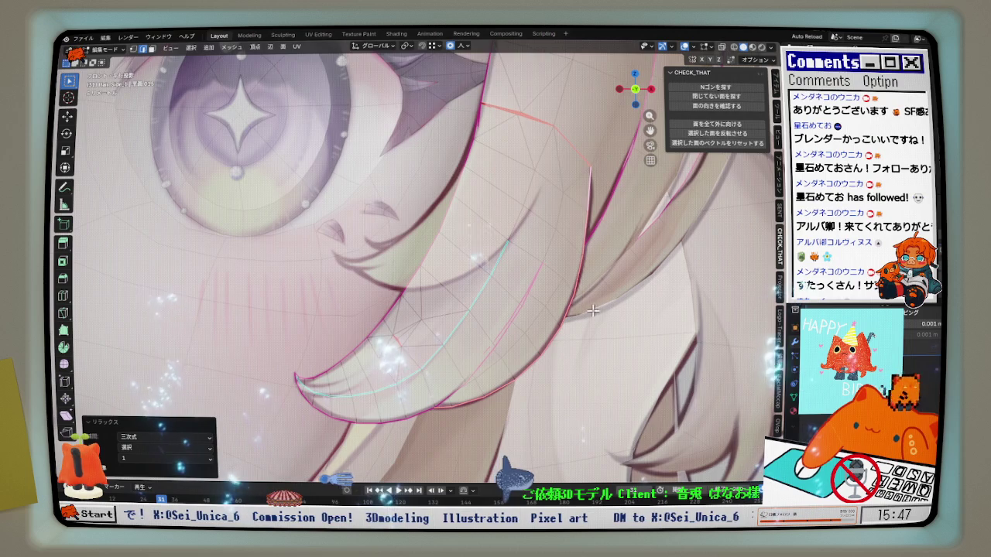
In vertex select, lower curl vertices -0.000092 m in Z with sharp 0.010 falloff
scroll(491, 418, up, 3)
middle_drag(491, 418, 477, 398)
click(133, 49)
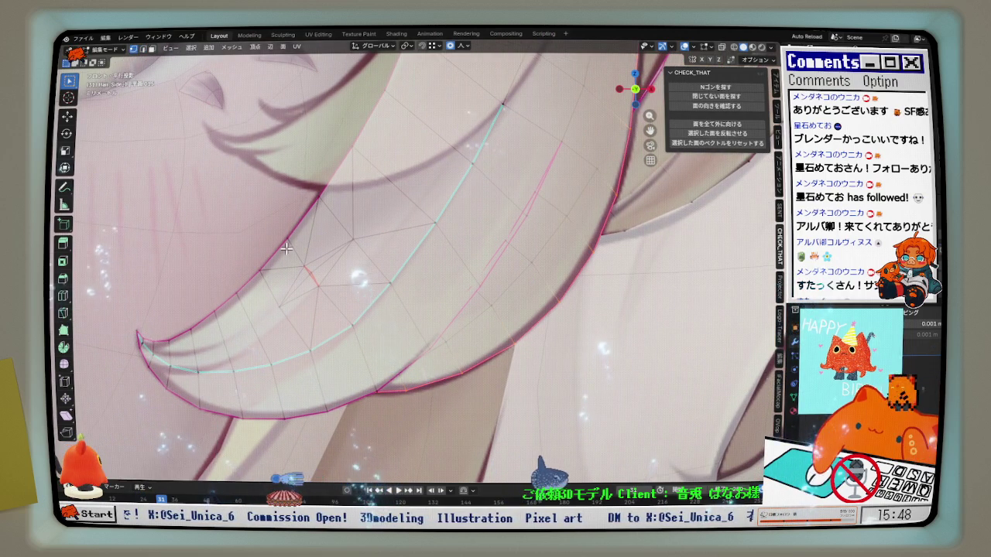
key(g)
key(z)
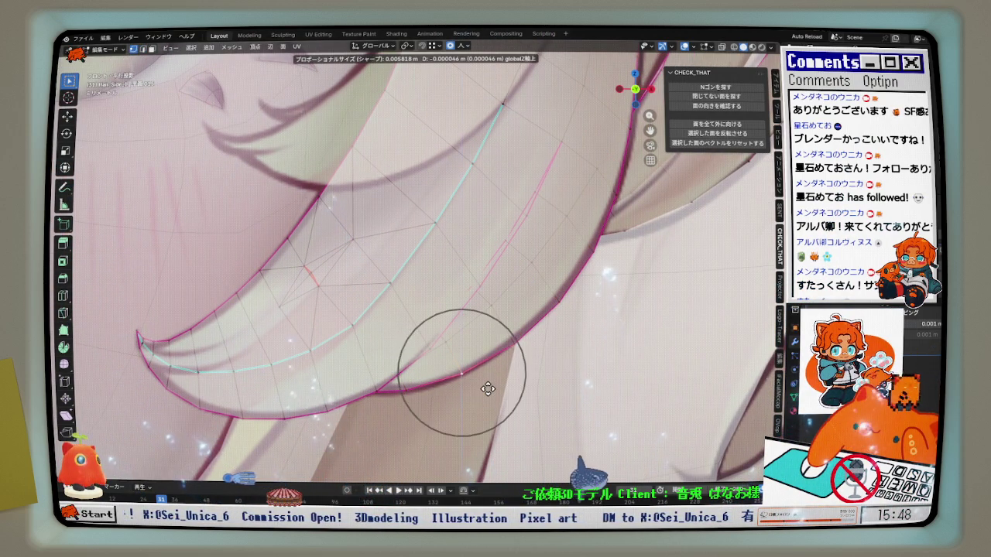
click(488, 391)
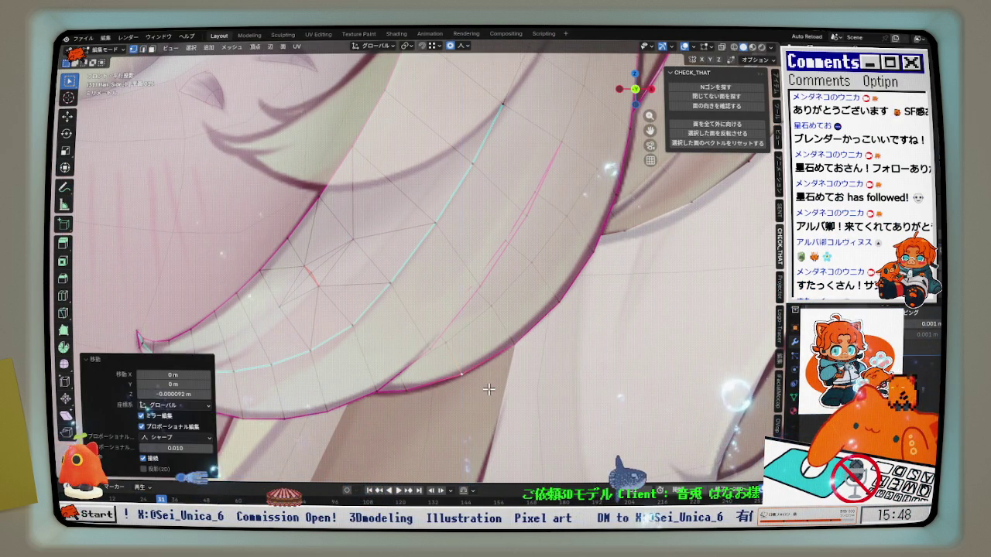
Check the strand's profile in Right Ortho view, then orbit back to perspective
mouse_move(488, 391)
middle_down()
mouse_move(457, 359)
mouse_move(333, 360)
middle_up()
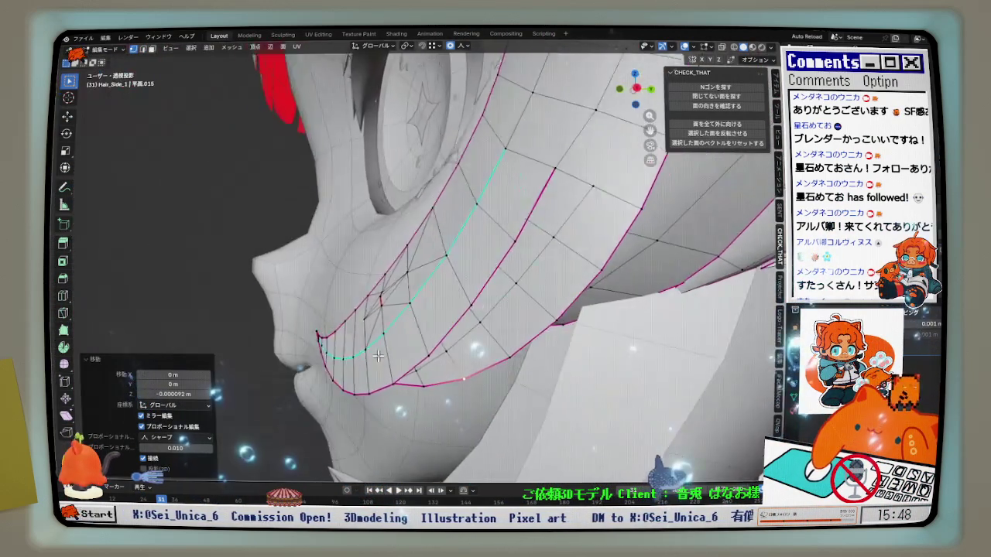
key(KP_3)
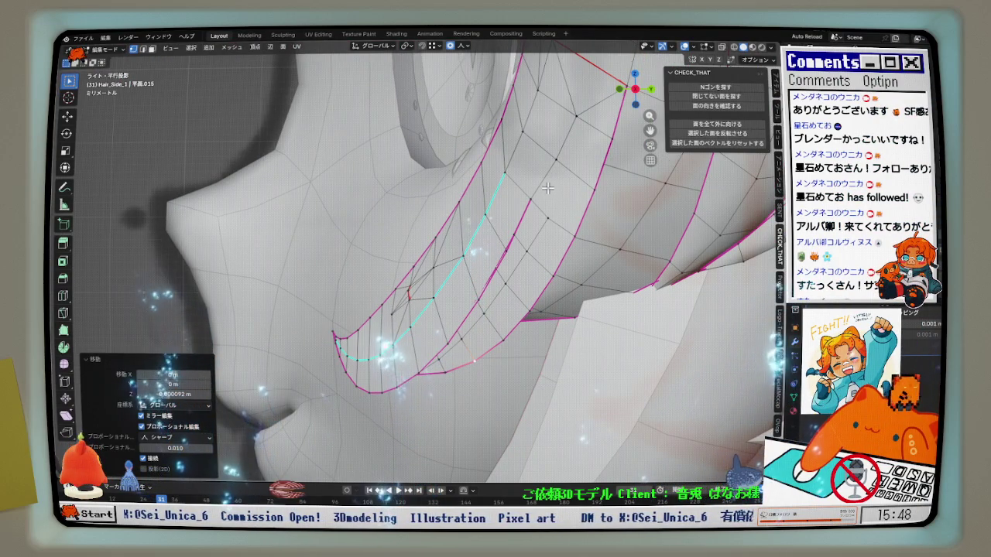
mouse_move(548, 185)
middle_down()
mouse_move(586, 229)
mouse_move(567, 199)
middle_up()
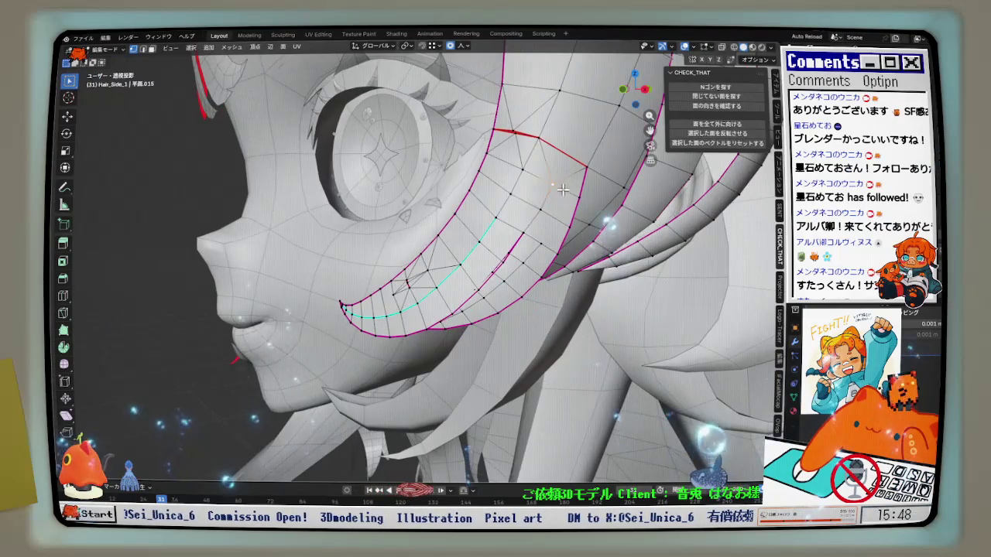
Push a vertex near the strand's top outward with Shrink/Fatten
scroll(563, 189, up, 5)
middle_drag(563, 190, 597, 144)
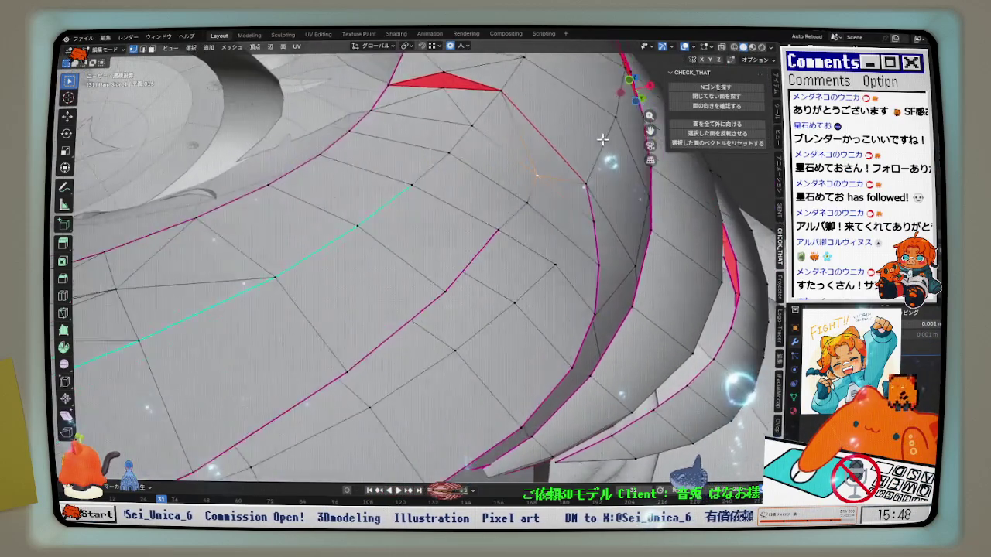
key(alt+s)
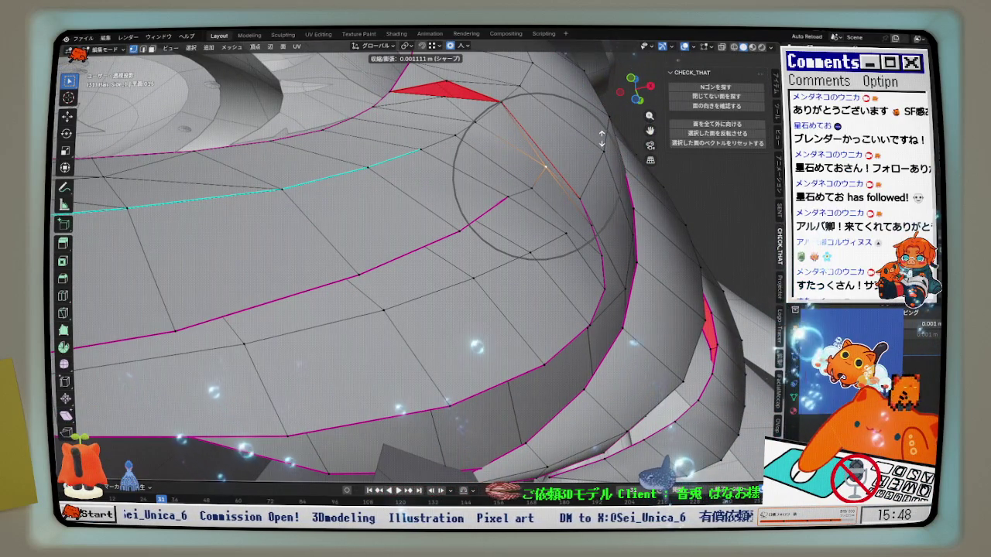
click(541, 188)
middle_drag(542, 189, 537, 185)
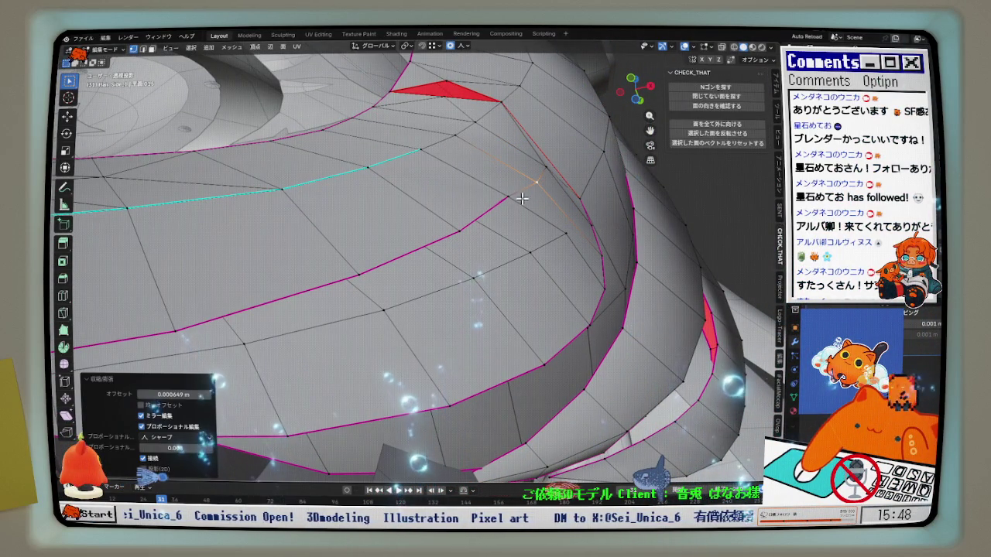
scroll(537, 185, down, 4)
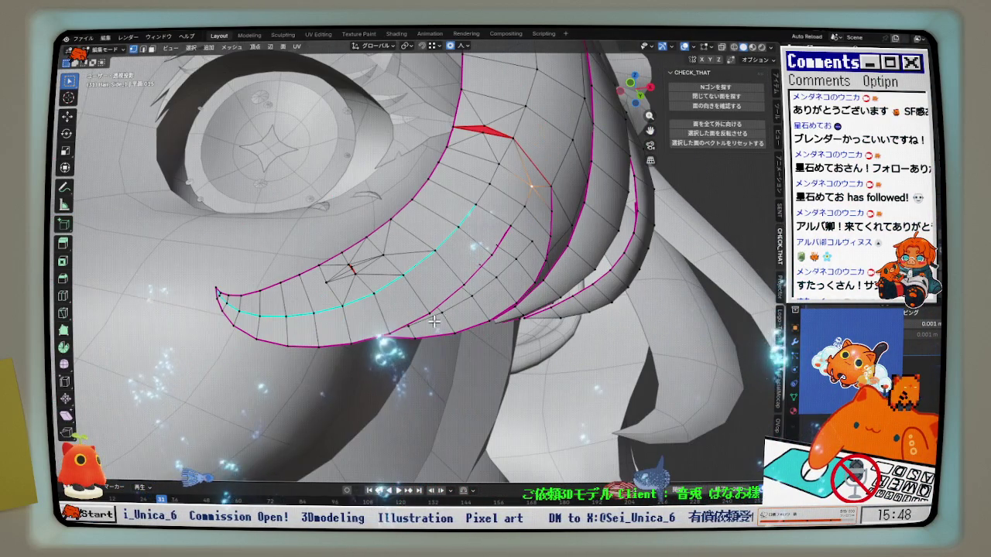
Relax the edge path running down the strand
ctrl+click(369, 338)
middle_drag(368, 339, 521, 276)
key(ctrl+Tab)
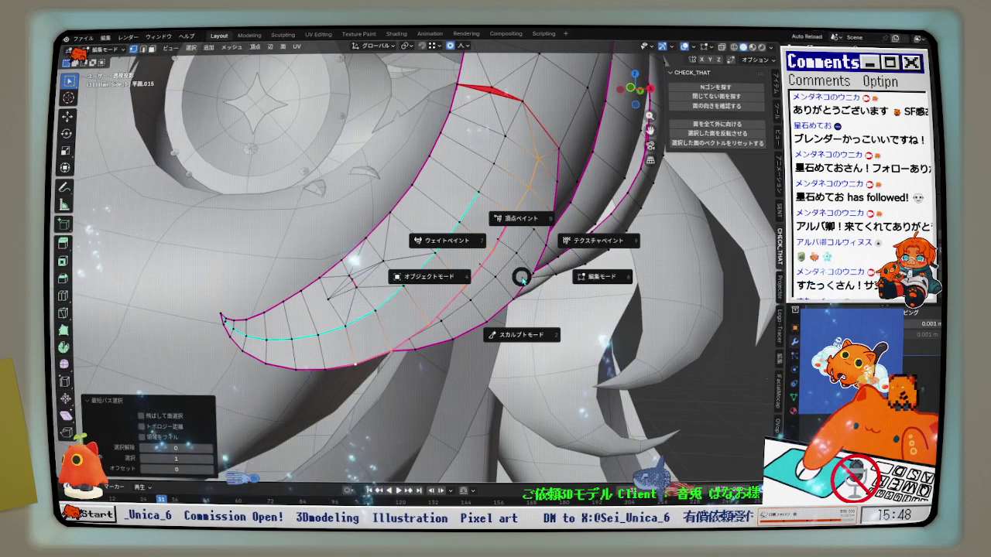
key(q)
click(561, 284)
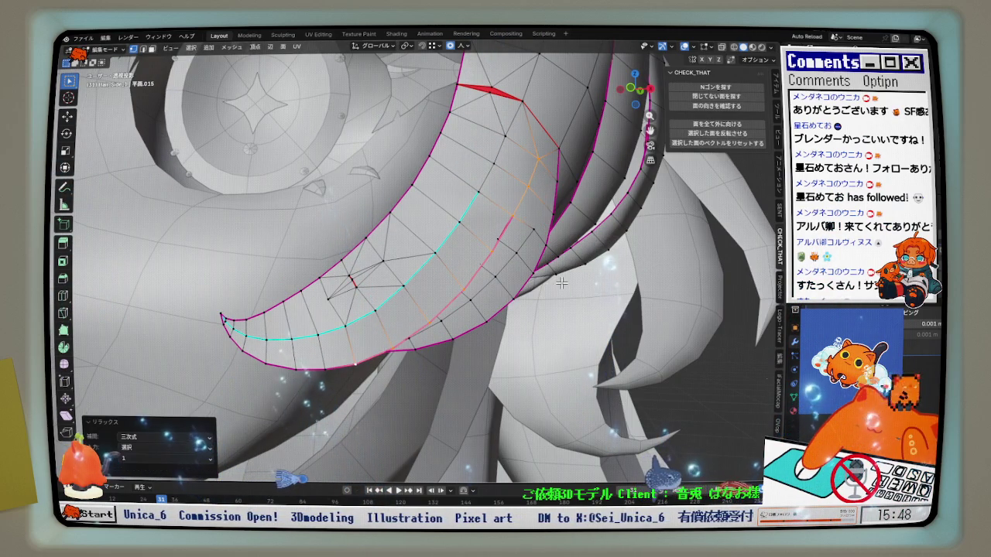
middle_drag(542, 309, 542, 316)
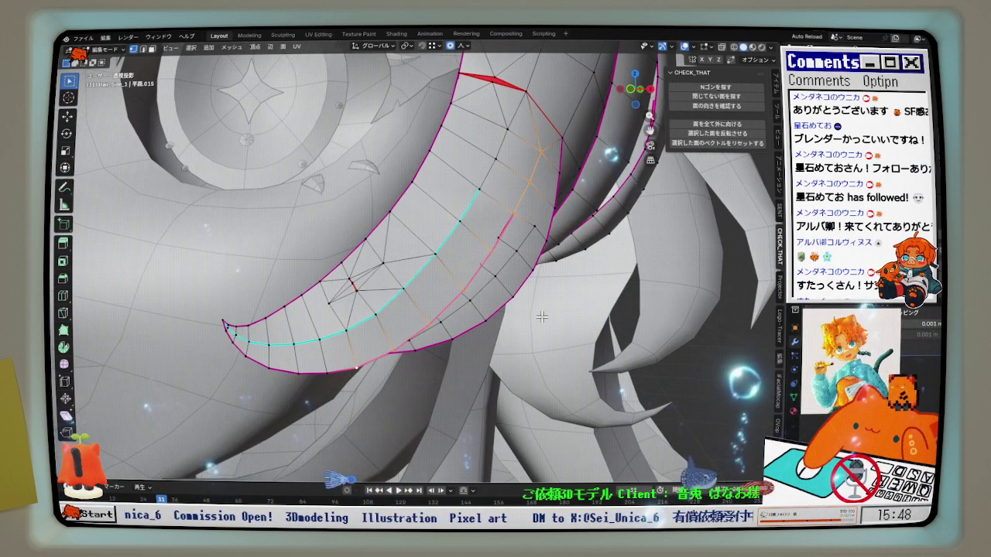
Repeat Relax on the bottom boundary loop and compare against the reference in X-ray
alt+shift+click(342, 372)
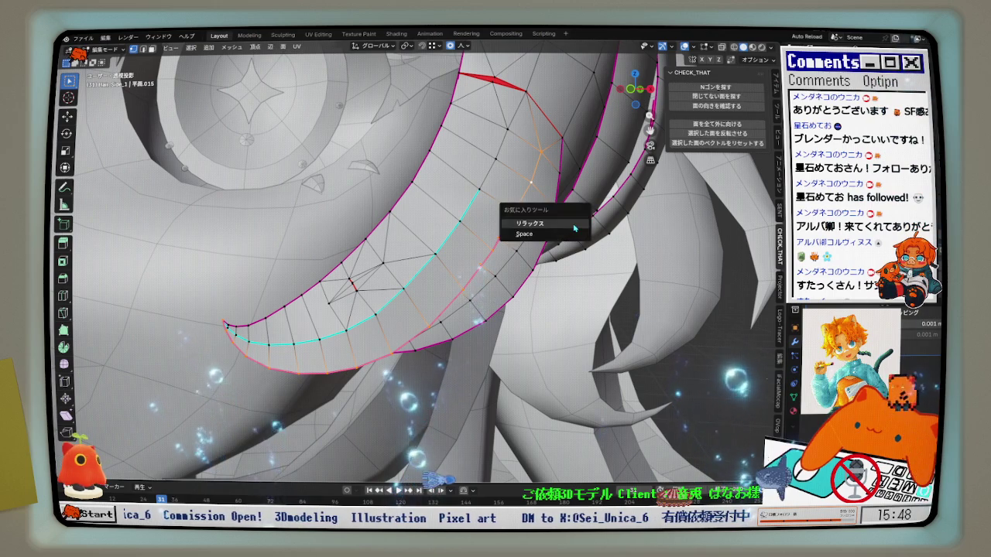
key(shift+r)
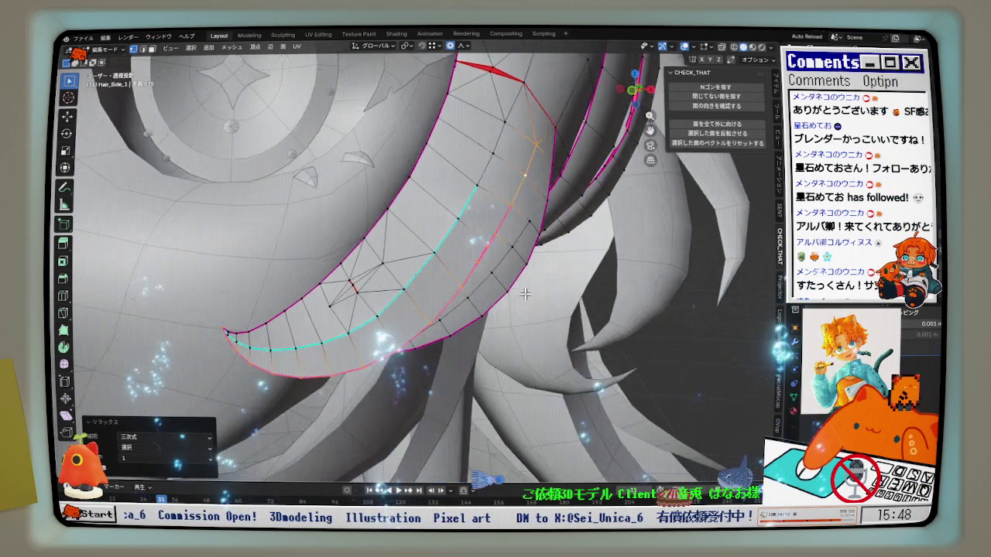
key(alt+z)
scroll(503, 260, up, 2)
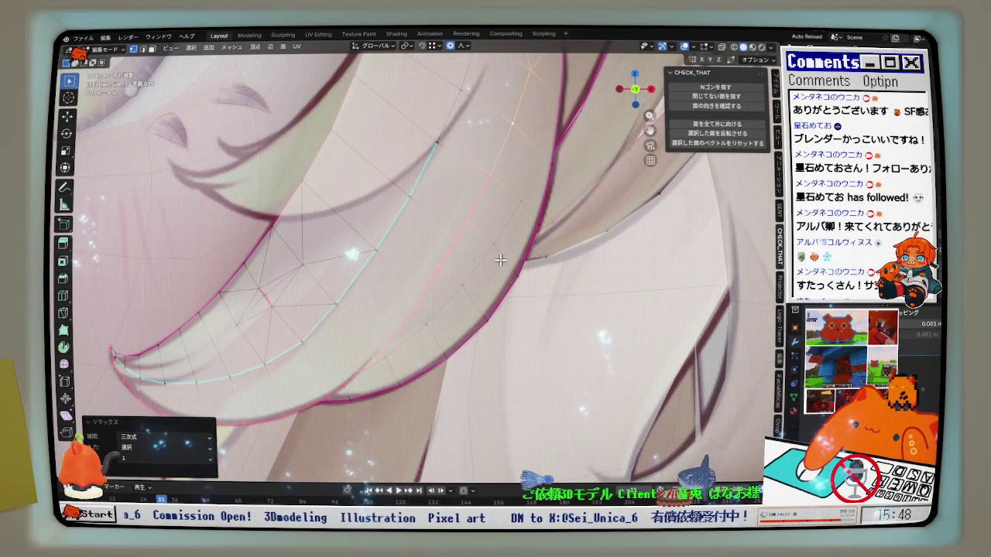
scroll(449, 294, up, 2)
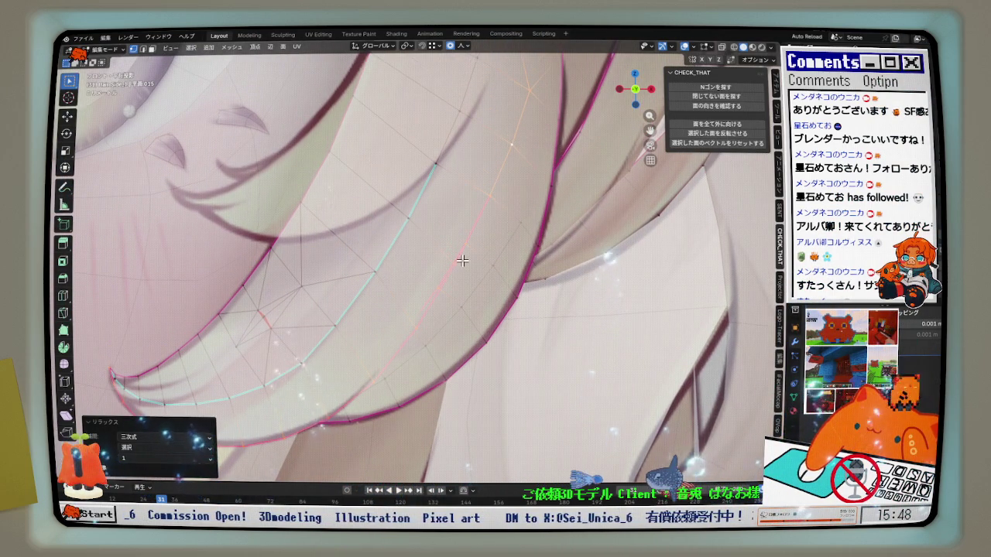
key(alt+z)
mouse_move(477, 273)
middle_down()
mouse_move(432, 273)
mouse_move(482, 228)
mouse_move(484, 199)
middle_up()
scroll(447, 287, down, 2)
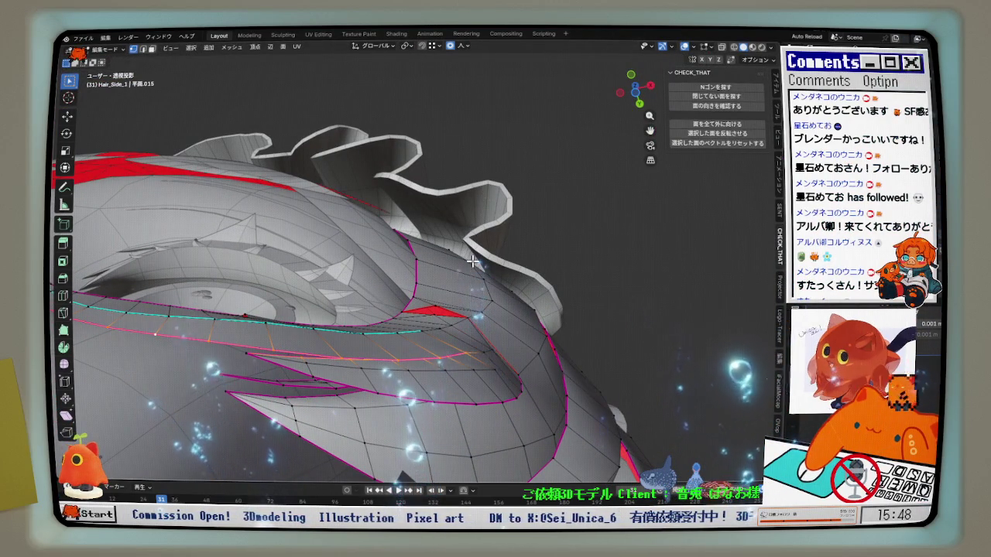
Nudge the selected edges along Y in three small proportional moves
scroll(469, 327, up, 3)
middle_drag(469, 326, 440, 412)
mouse_move(443, 375)
middle_down()
mouse_move(472, 322)
mouse_move(442, 349)
mouse_move(406, 344)
middle_up()
key(g)
key(y)
click(466, 332)
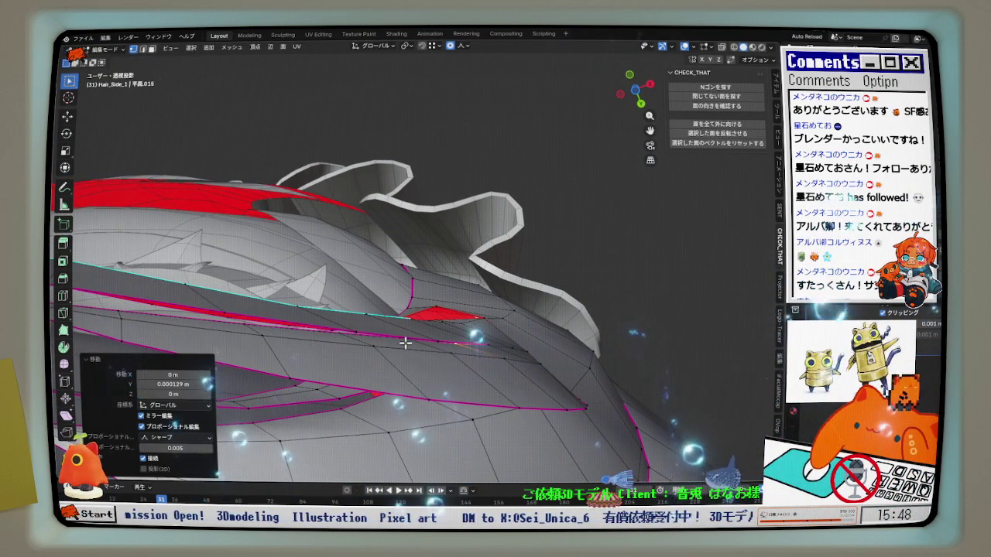
key(g)
key(y)
click(445, 344)
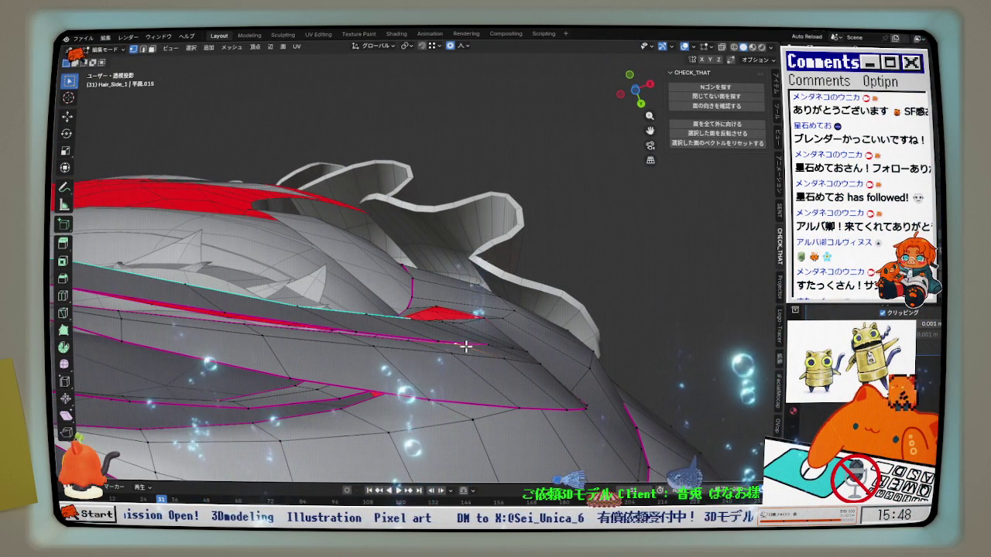
key(g)
key(y)
click(467, 348)
Relax a shortest edge path across the strand
middle_drag(403, 344, 288, 333)
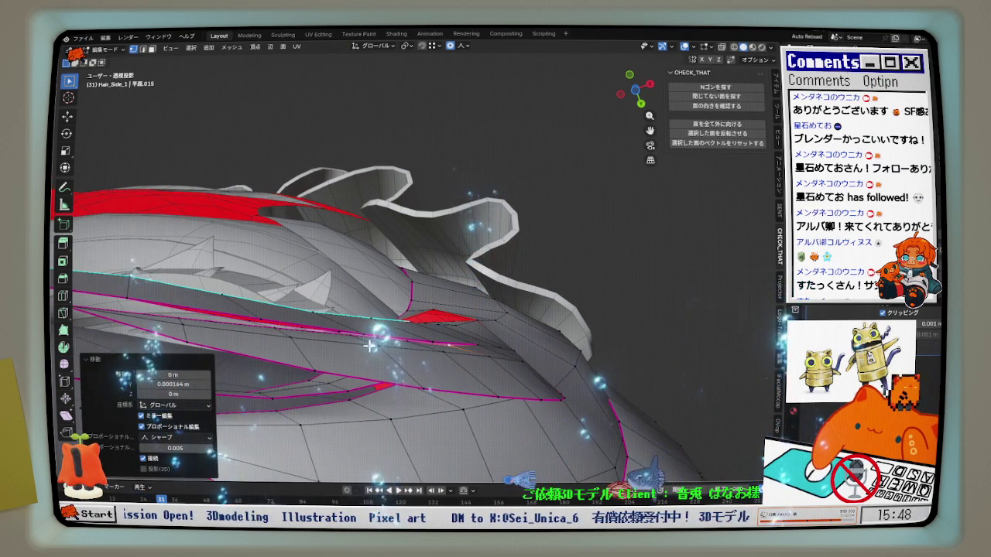
click(288, 333)
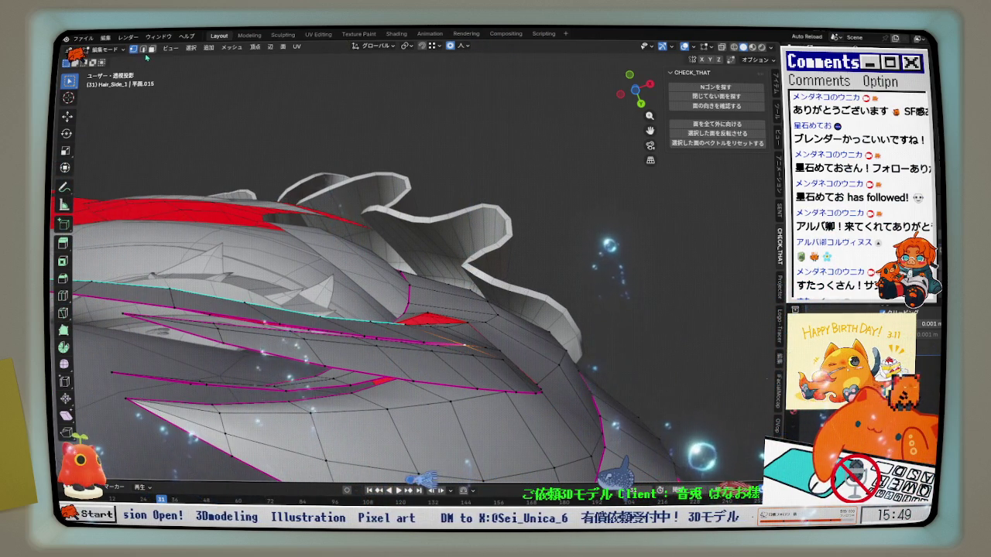
middle_drag(459, 349, 418, 343)
ctrl+click(233, 339)
middle_drag(233, 343, 294, 352)
key(q)
click(422, 310)
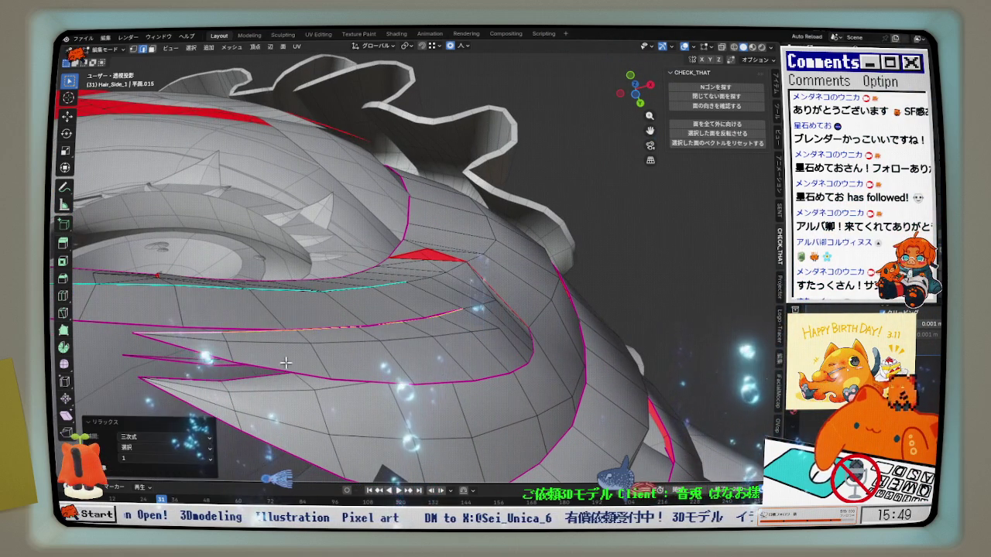
Subdivide a single edge near the strand's top
click(216, 356)
mouse_move(536, 360)
middle_down()
mouse_move(483, 312)
mouse_move(281, 212)
middle_up()
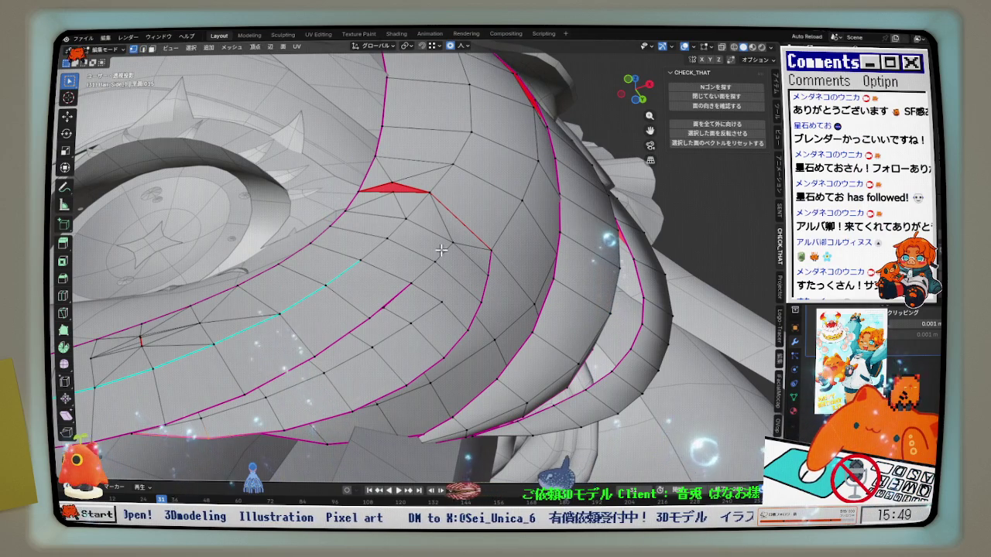
right_click(486, 308)
click(455, 292)
middle_drag(455, 292, 436, 305)
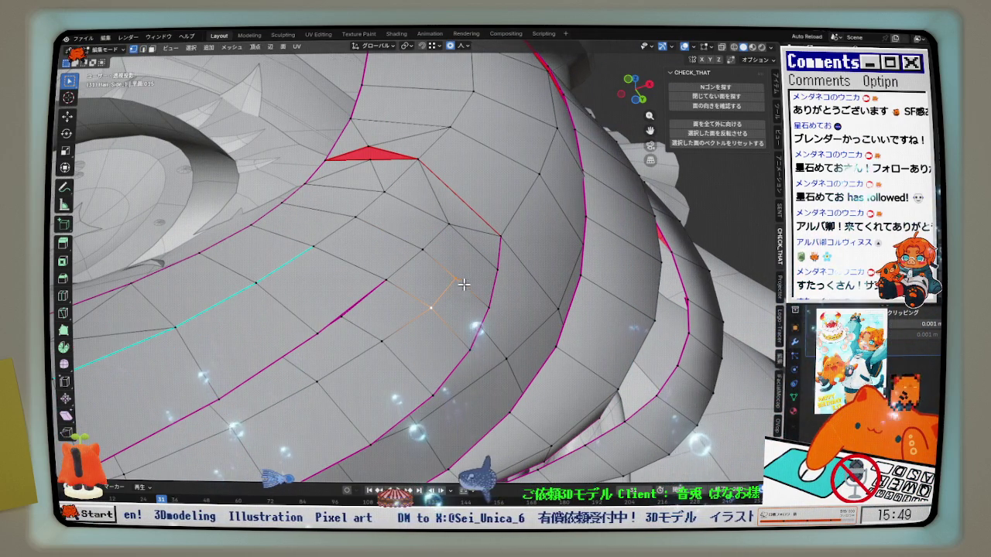
Push the new vertex 0.000372 m along normals, then check the front view in X-ray
mouse_move(470, 284)
middle_down()
mouse_move(481, 272)
mouse_move(476, 283)
middle_up()
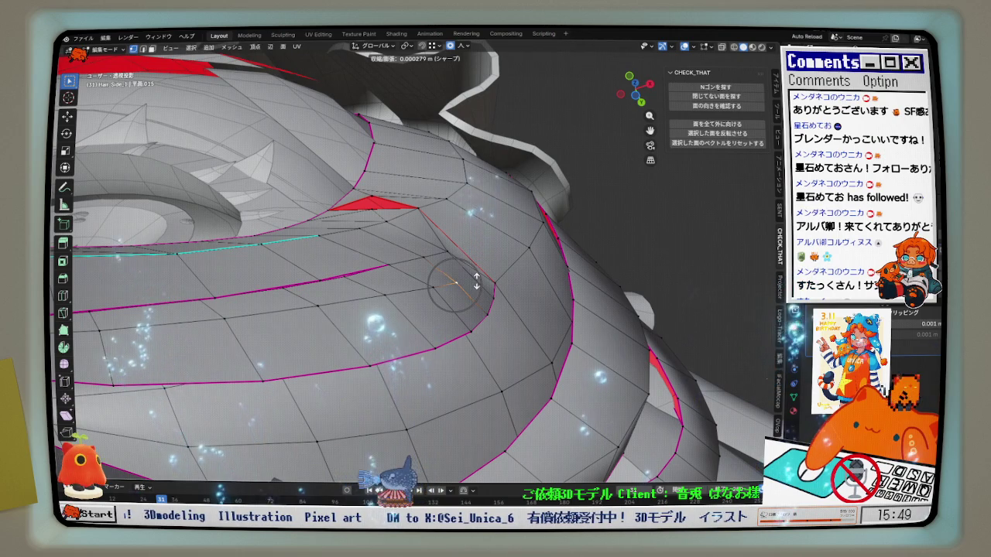
click(455, 284)
scroll(469, 302, up, 3)
middle_drag(460, 323, 441, 357)
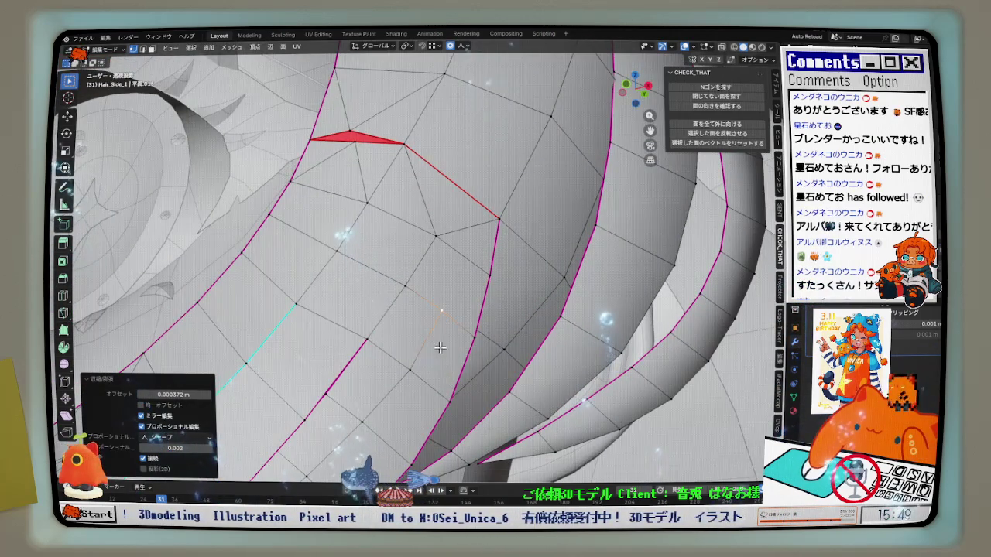
click(435, 244)
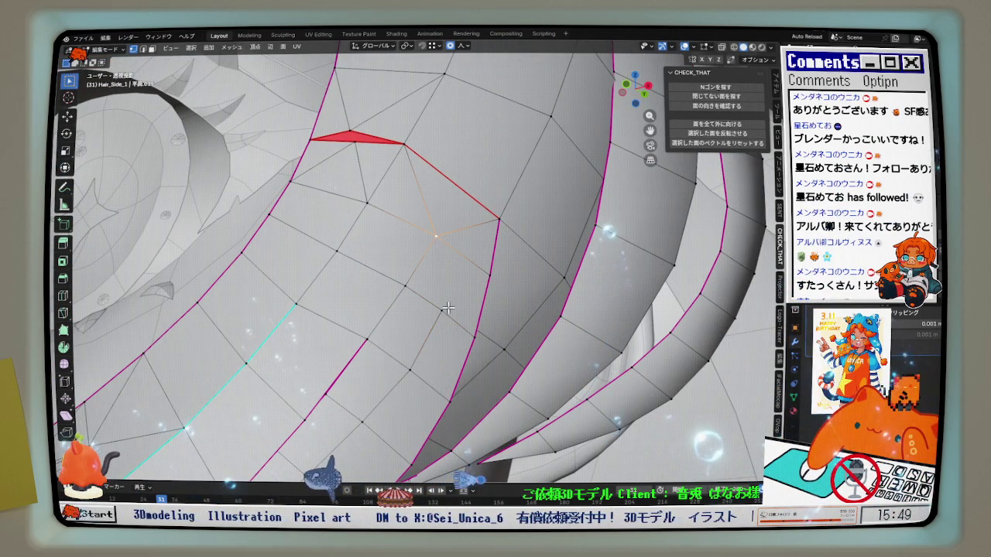
key(KP_1)
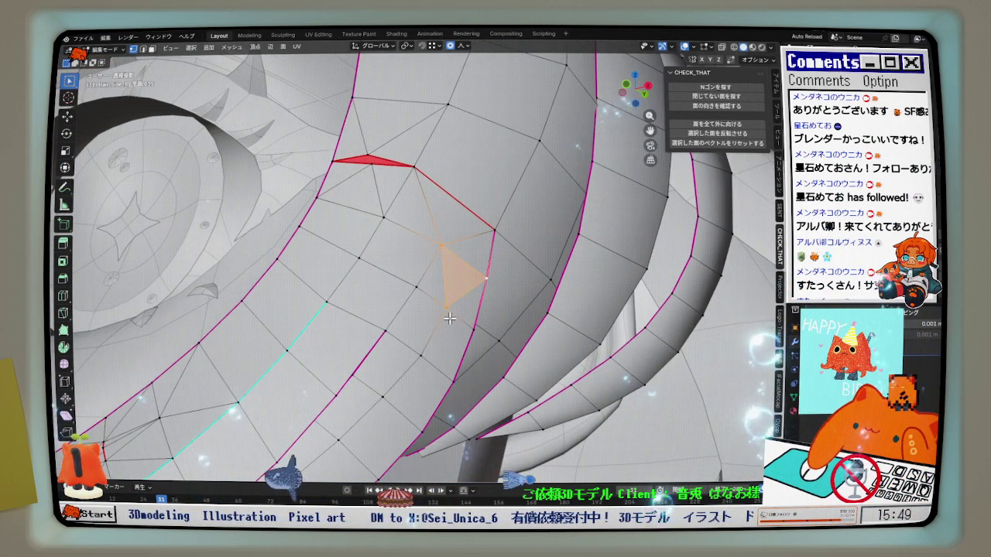
key(alt+z)
scroll(462, 317, up, 2)
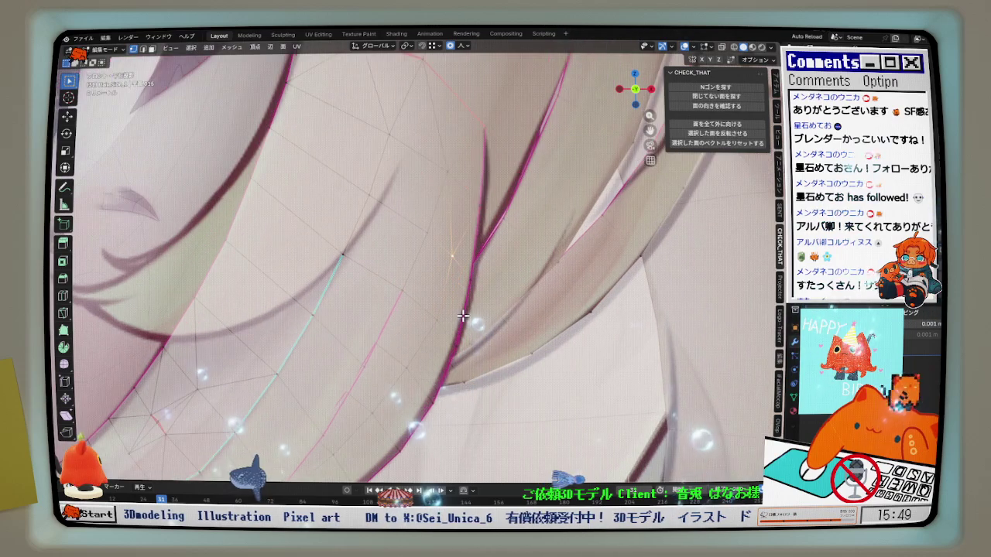
Relax the currently selected loop from the front view
key(KP_1)
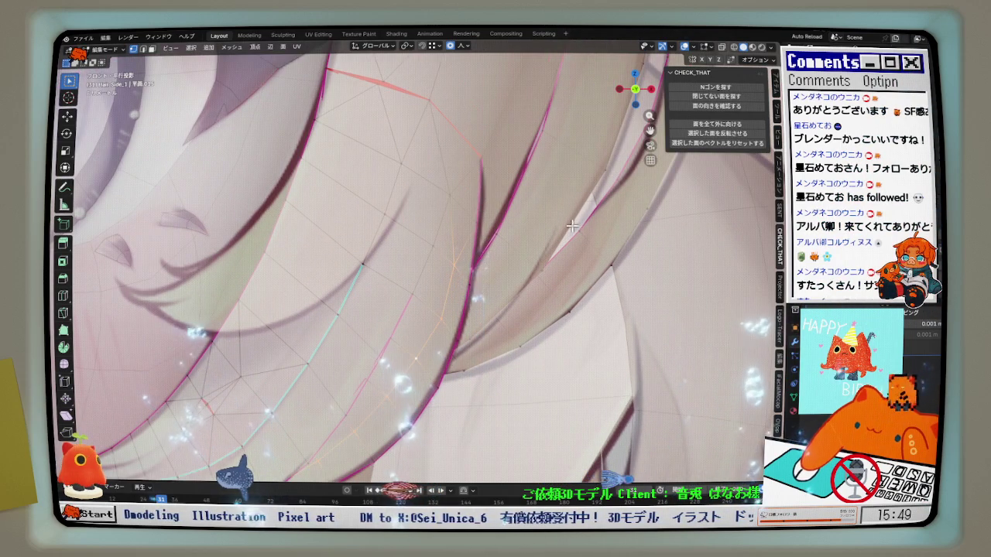
click(585, 234)
click(585, 233)
scroll(474, 329, up, 3)
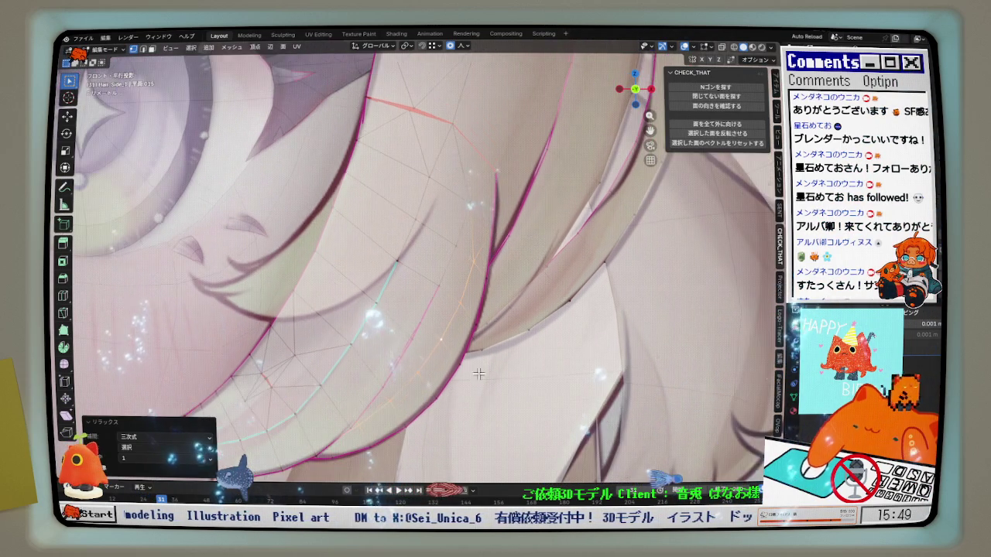
Make the mesh opaque again and add a centred loop cut across the strand
mouse_move(392, 395)
middle_down()
mouse_move(369, 400)
mouse_move(334, 378)
middle_up()
key(alt+z)
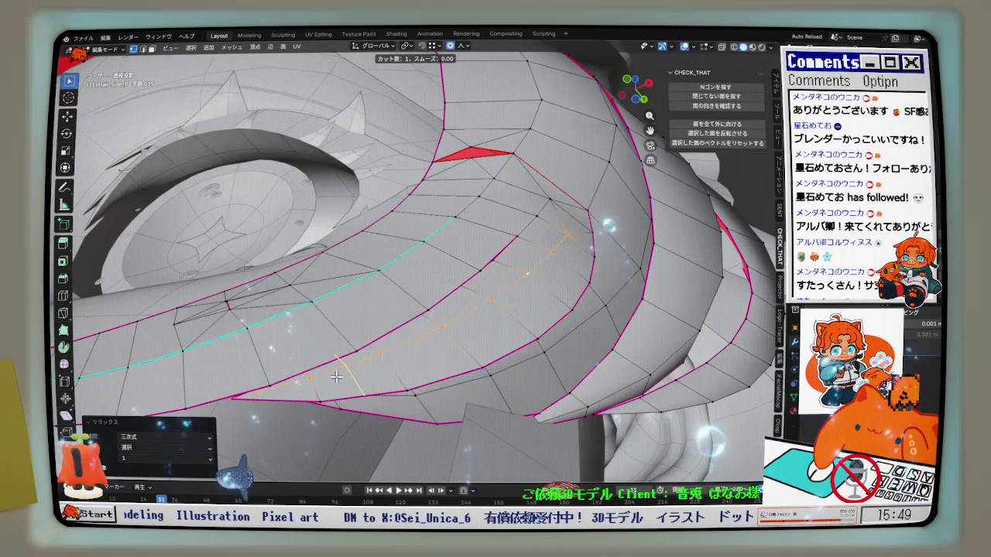
click(333, 378)
right_click(333, 378)
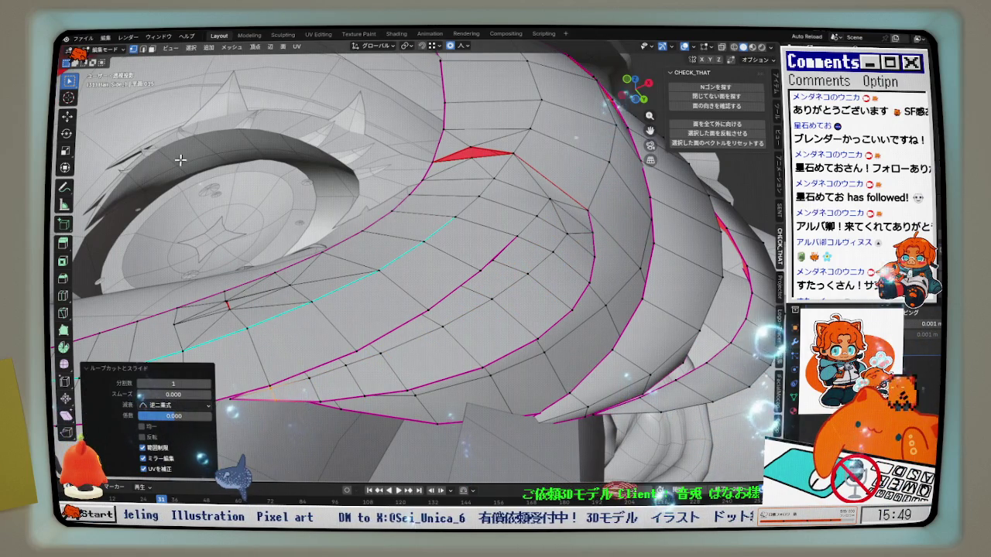
In edge select mode, select the edge path along the strand's inner line
click(143, 49)
middle_drag(256, 404, 348, 411)
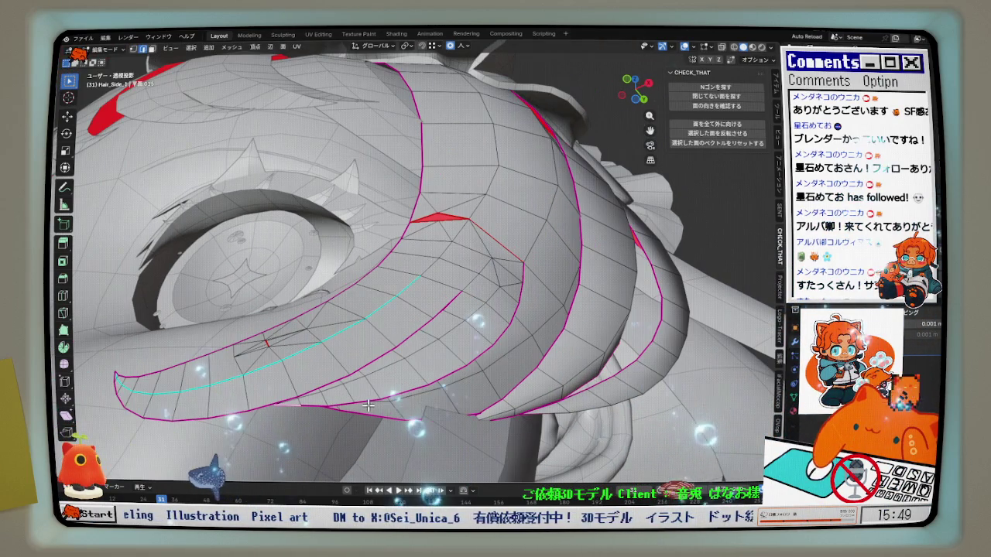
middle_drag(526, 290, 523, 267)
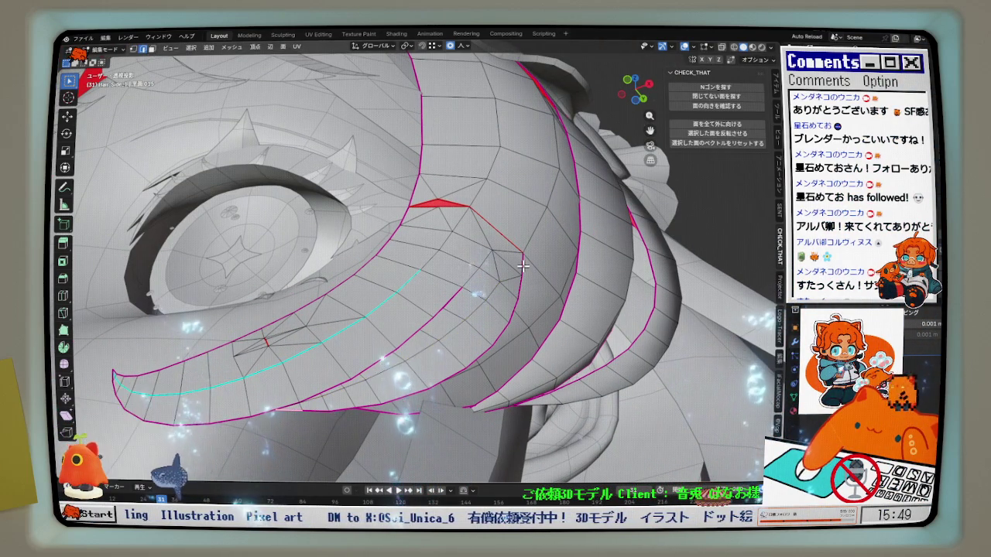
click(349, 413)
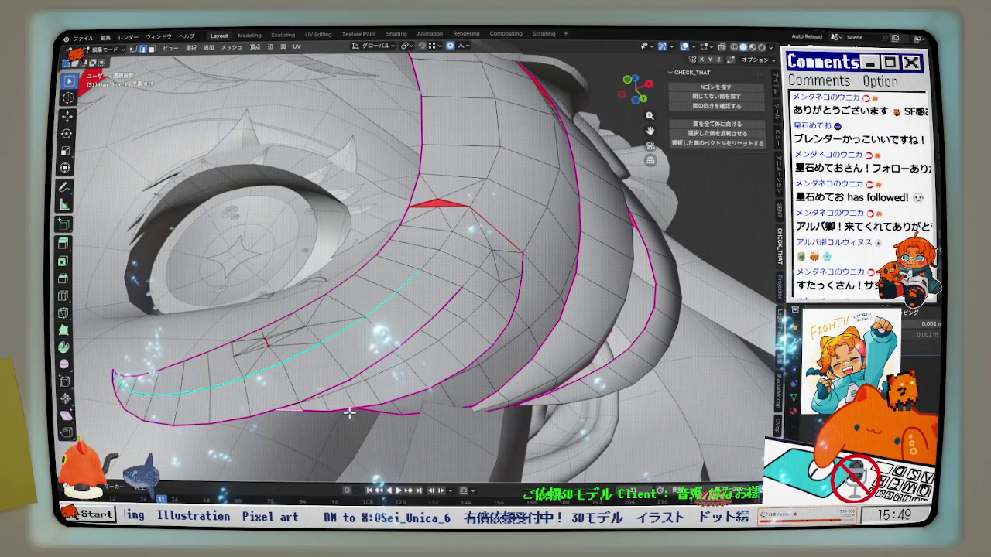
ctrl+click(443, 381)
ctrl+click(523, 266)
Relax the inner-line edge path twice to even out its vertex spacing
middle_drag(523, 267, 546, 330)
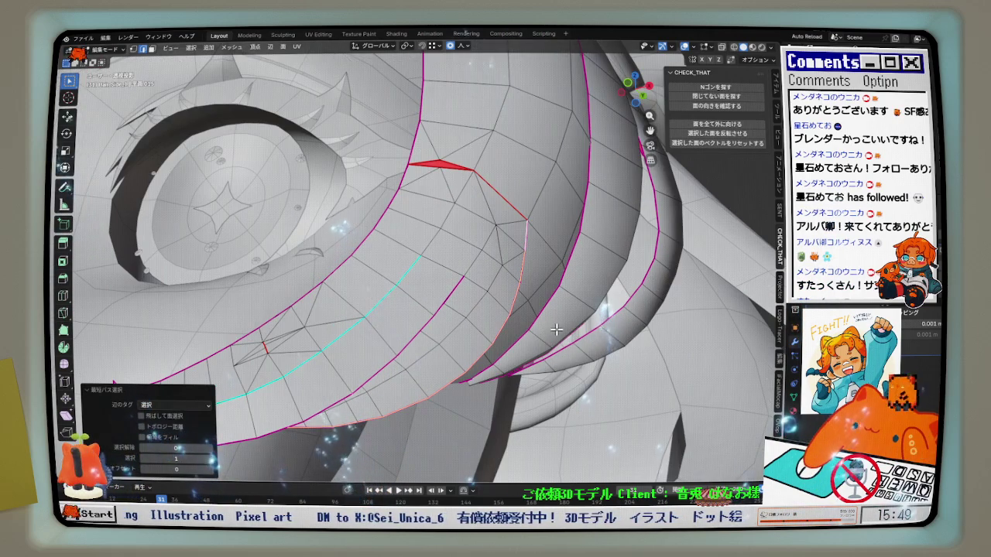
click(556, 329)
mouse_move(475, 413)
middle_down()
mouse_move(502, 242)
mouse_move(244, 364)
mouse_move(180, 356)
middle_up()
click(501, 237)
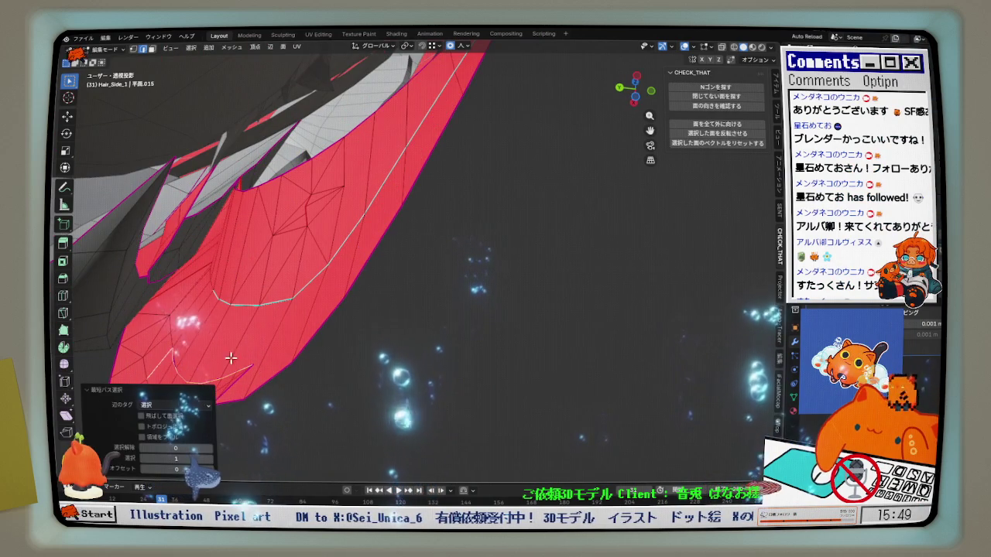
Orbit around the strand to inspect the relaxed path against the reference
mouse_move(233, 360)
middle_down()
mouse_move(261, 333)
mouse_move(287, 372)
mouse_move(236, 371)
mouse_move(291, 352)
middle_up()
mouse_move(441, 339)
middle_down()
mouse_move(490, 298)
mouse_move(432, 371)
mouse_move(371, 354)
mouse_move(384, 349)
middle_up()
middle_drag(444, 292, 475, 276)
middle_drag(467, 230, 505, 338)
mouse_move(326, 407)
middle_down()
mouse_move(438, 368)
mouse_move(458, 310)
mouse_move(491, 287)
middle_up()
Extend the edge path up the strand and relax it twice more
ctrl+click(438, 368)
key(q)
click(525, 282)
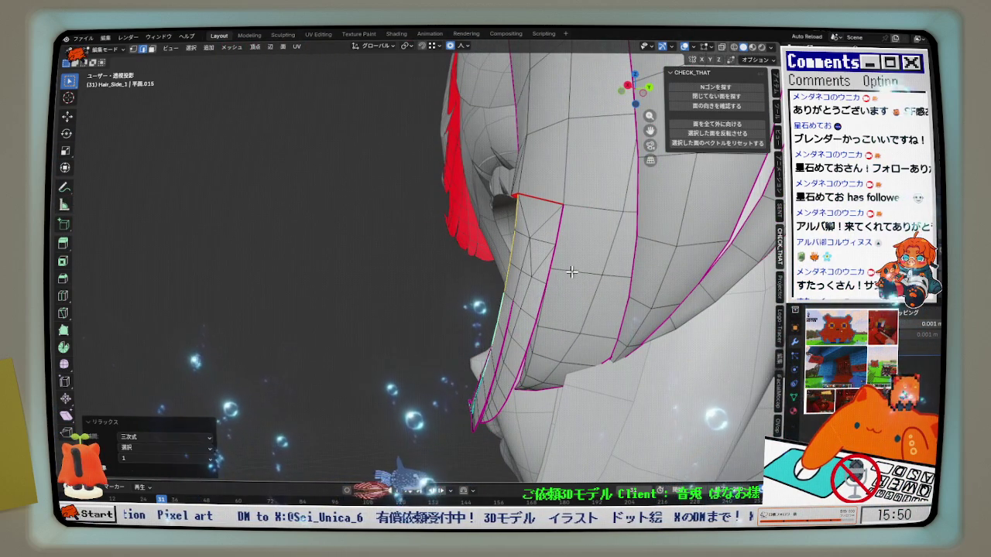
mouse_move(578, 271)
middle_down()
mouse_move(559, 315)
mouse_move(515, 308)
middle_up()
key(q)
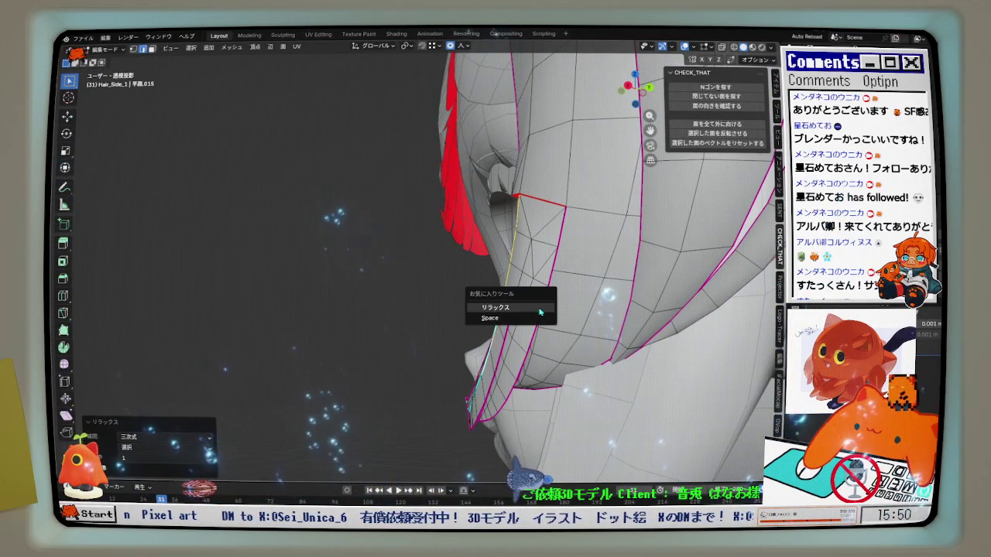
mouse_move(524, 267)
middle_down()
mouse_move(507, 316)
mouse_move(611, 333)
middle_up()
scroll(590, 327, up, 2)
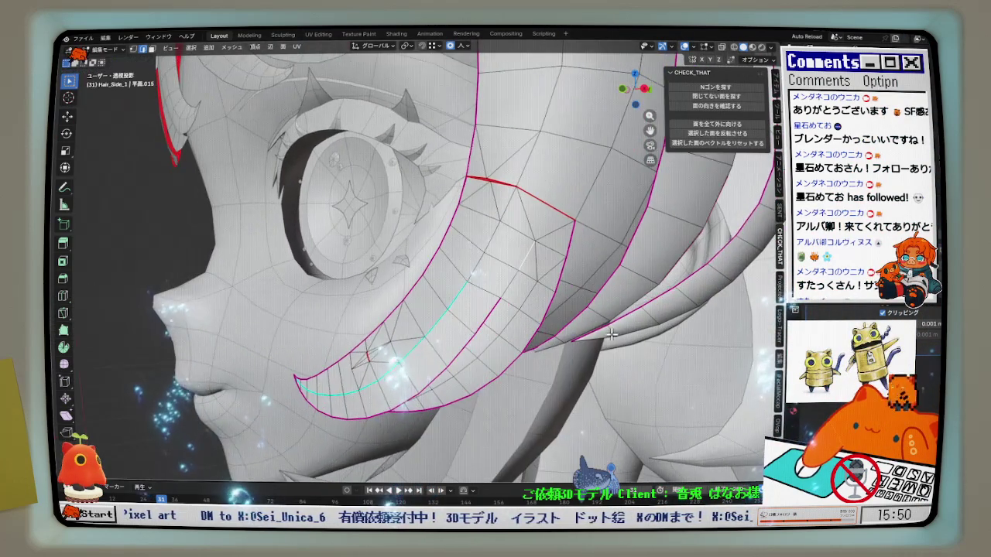
scroll(486, 277, up, 2)
scroll(460, 266, down, 1)
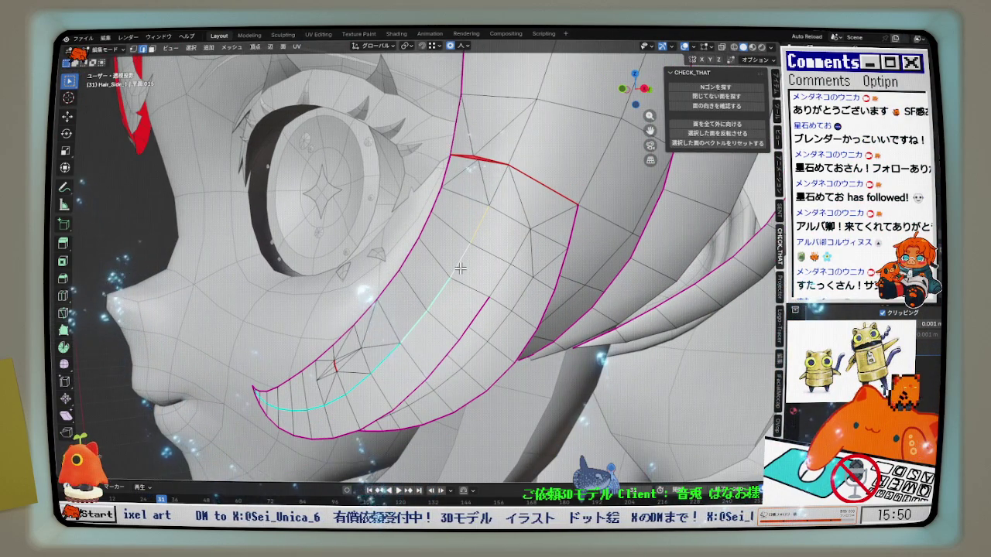
Mark the relaxed inner edge loop as sharp and inspect it
right_click(460, 268)
click(462, 268)
middle_drag(461, 268, 471, 280)
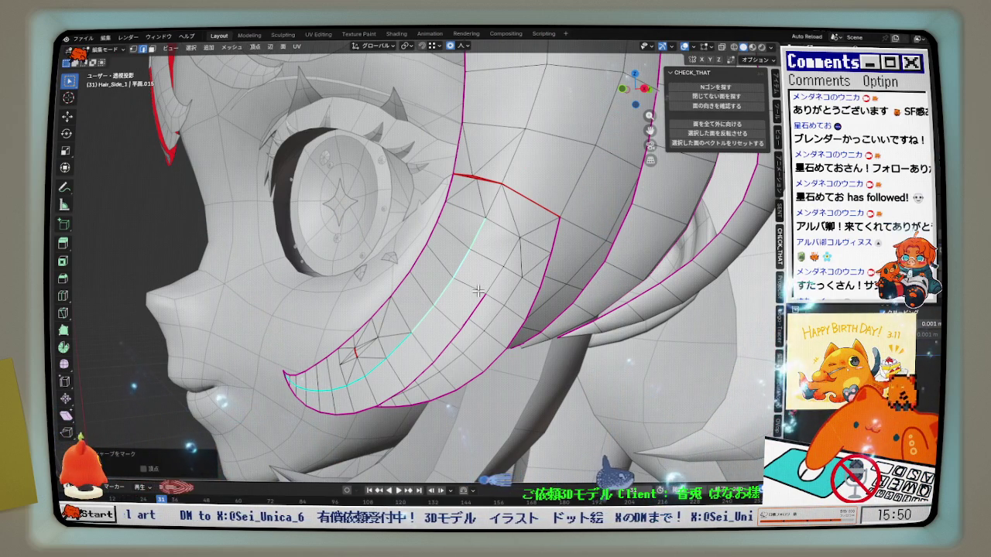
mouse_move(482, 288)
middle_down()
mouse_move(509, 299)
mouse_move(411, 288)
mouse_move(484, 293)
middle_up()
scroll(453, 250, up, 3)
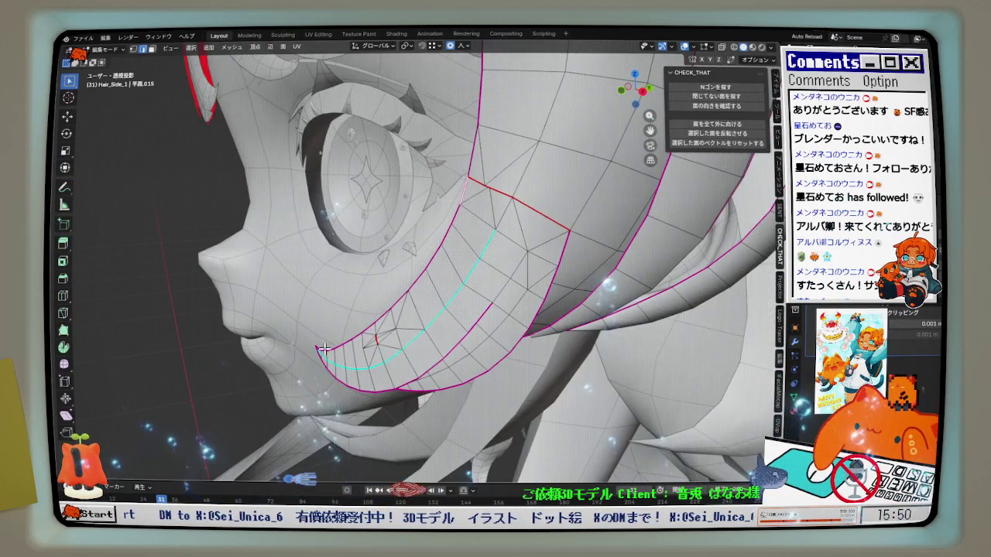
scroll(434, 294, up, 3)
scroll(416, 336, up, 3)
mouse_move(420, 338)
middle_down()
mouse_move(490, 341)
mouse_move(461, 323)
middle_up()
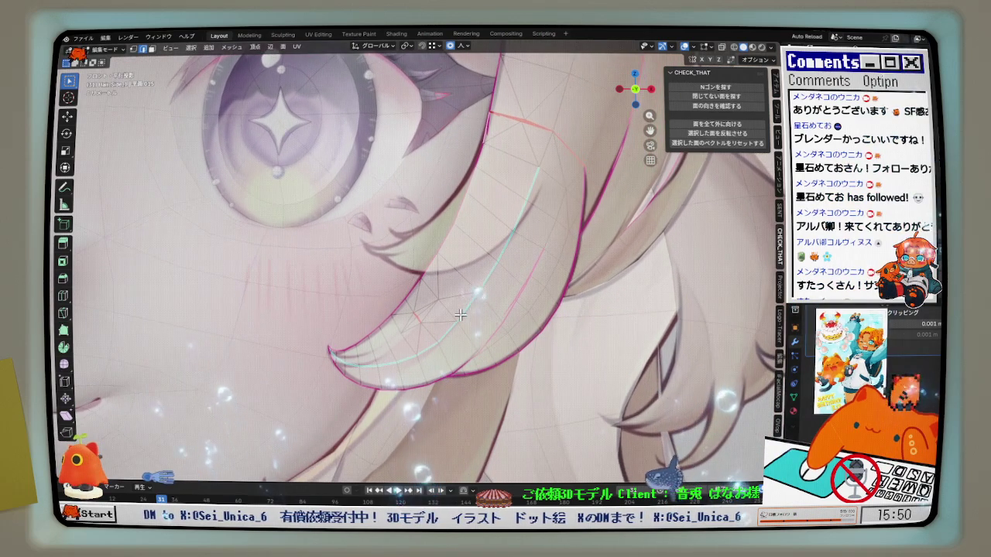
Reveal the hidden hair strand and deselect everything
key(alt+h)
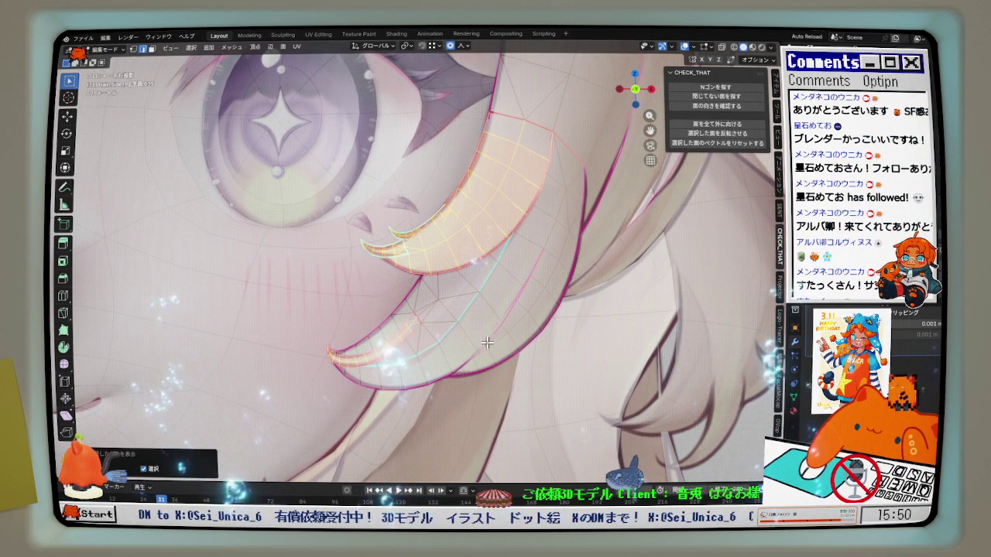
scroll(438, 351, up, 4)
scroll(363, 348, up, 3)
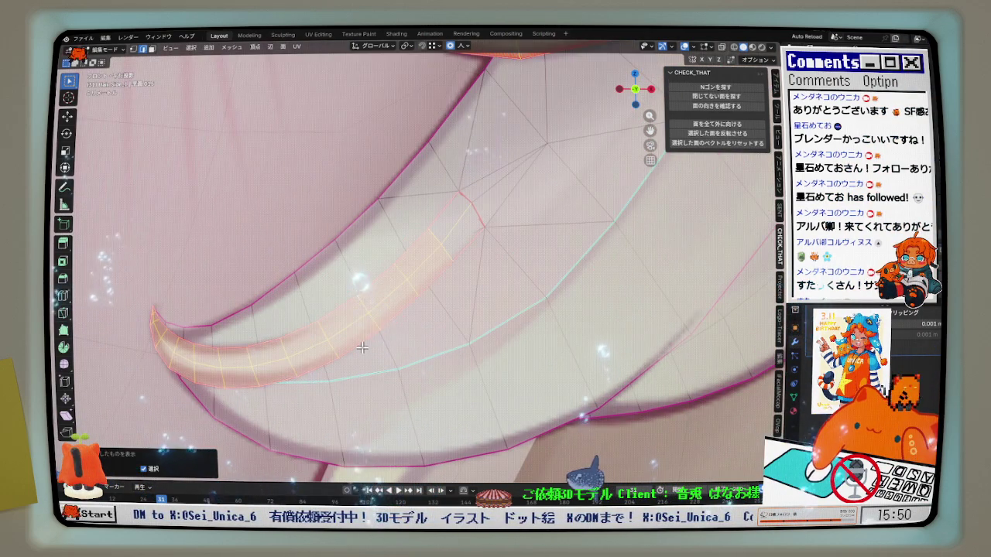
key(alt+a)
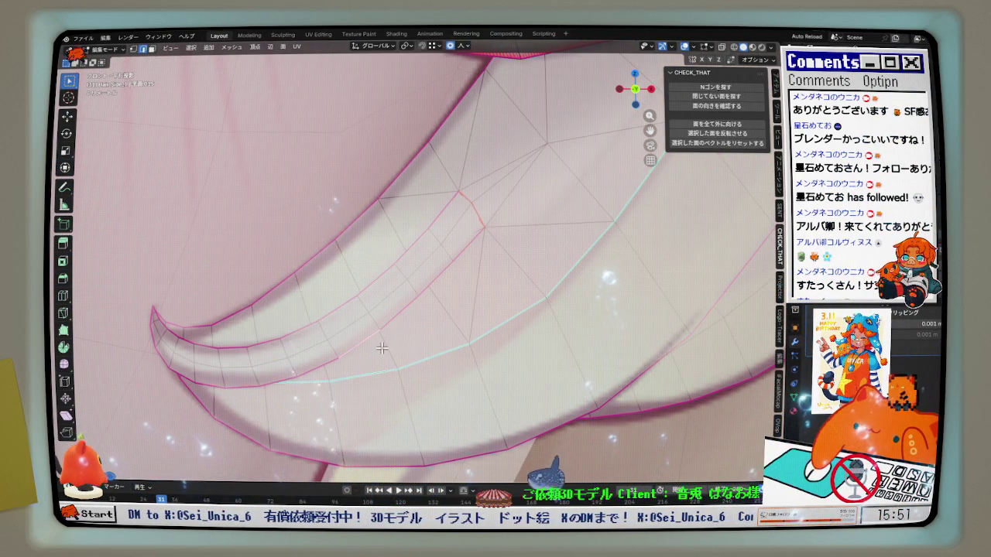
Slide one inner vertex along its edge by factor 0.224, then return to Object Mode
shift+middle_drag(498, 189, 393, 244)
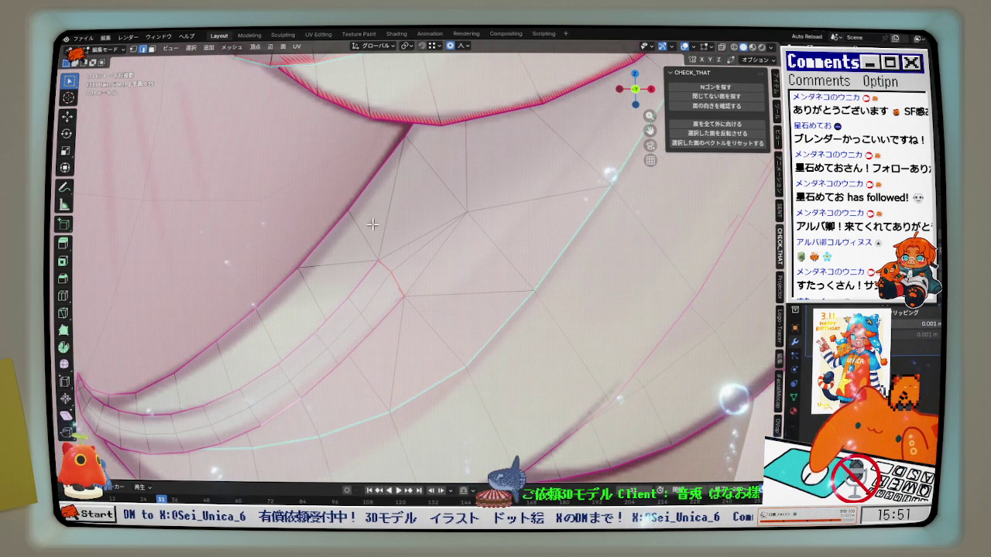
click(470, 206)
key(shift+v)
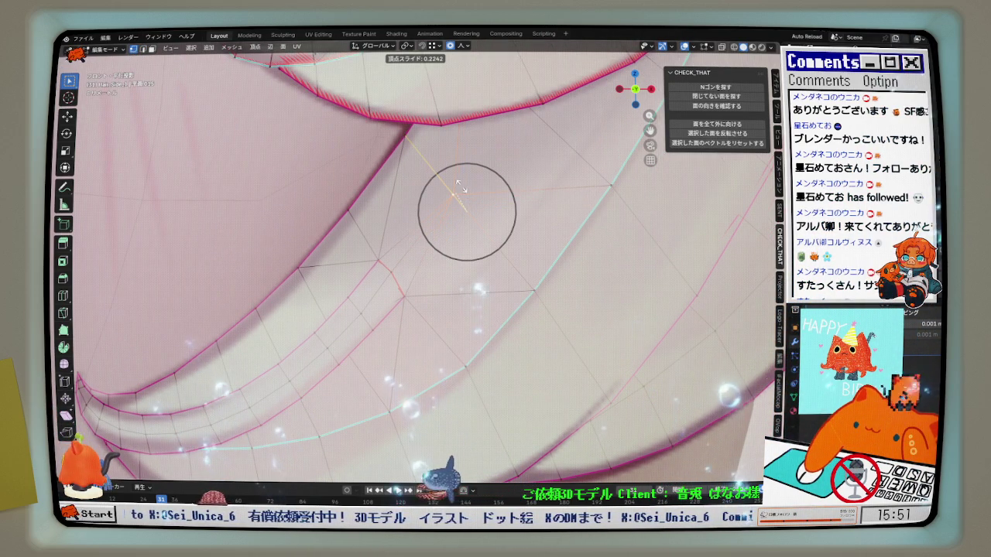
click(461, 186)
mouse_move(462, 197)
middle_down()
mouse_move(440, 259)
mouse_move(476, 267)
mouse_move(537, 237)
middle_up()
key(Tab)
mouse_move(582, 139)
middle_down()
mouse_move(445, 296)
mouse_move(420, 338)
mouse_move(434, 344)
mouse_move(380, 354)
mouse_move(465, 302)
mouse_move(511, 256)
middle_up()
scroll(445, 296, down, 5)
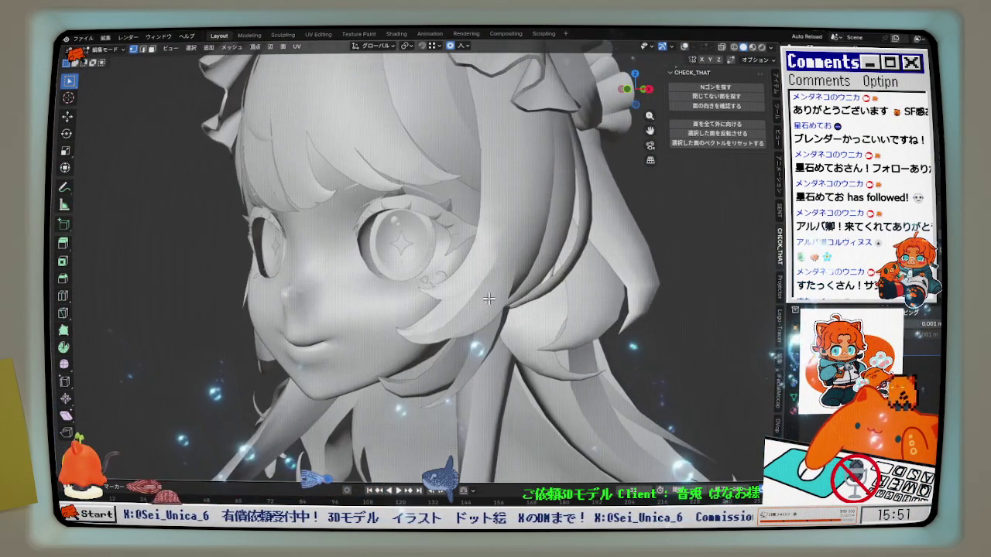
Toggle the overlays off and on to judge the strand's side profile
scroll(534, 233, up, 5)
click(685, 48)
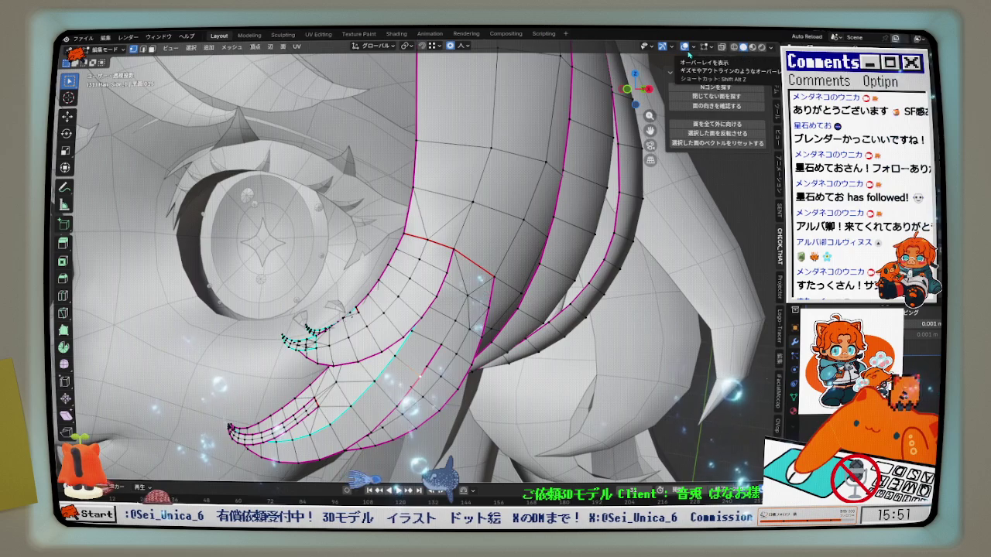
click(685, 48)
mouse_move(495, 248)
middle_down()
mouse_move(377, 284)
mouse_move(548, 181)
middle_up()
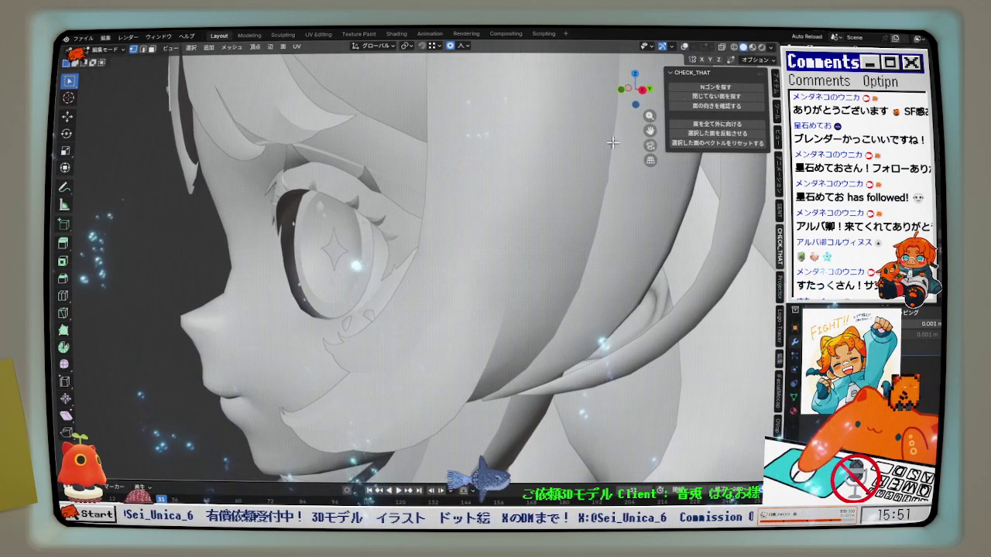
click(685, 47)
scroll(422, 252, up, 2)
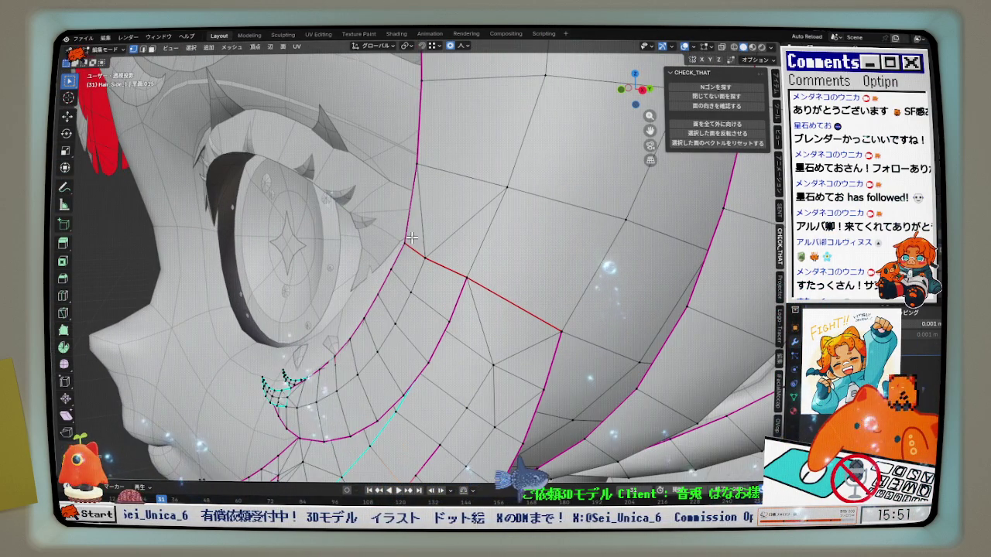
middle_drag(422, 244, 430, 234)
Move the upper corner vertex -0.000635 m along Y with sharp 0.005 proportional falloff
key(g)
key(y)
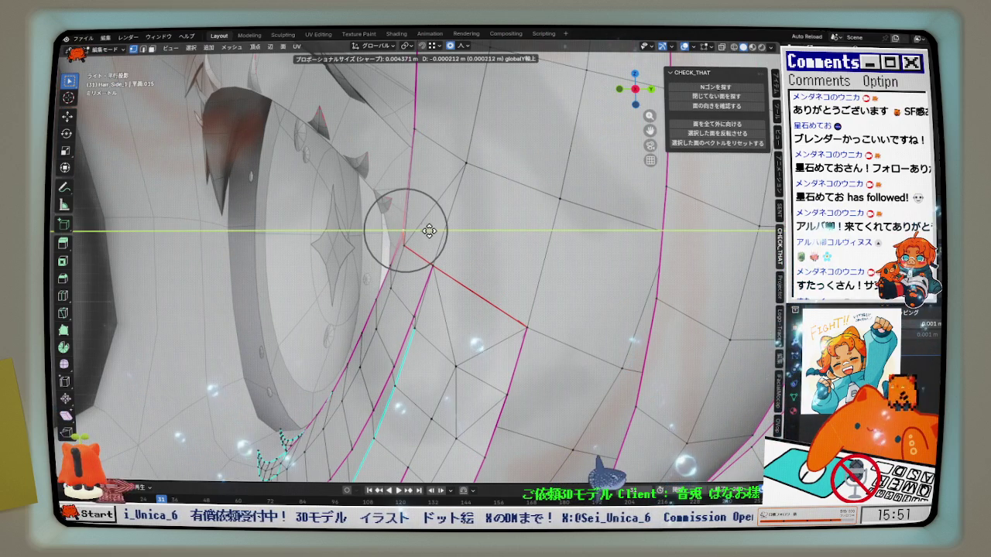
scroll(426, 231, down, 6)
click(426, 232)
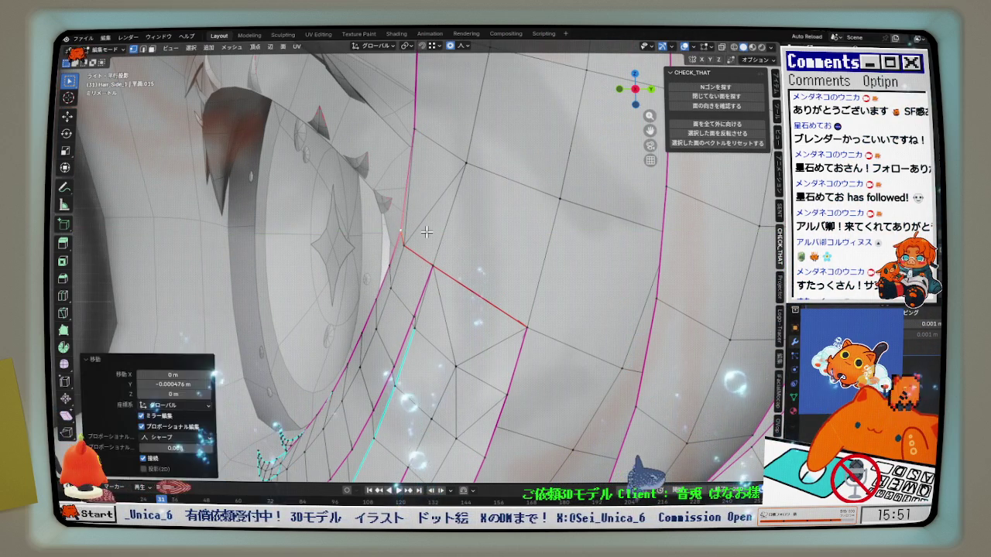
key(g)
key(y)
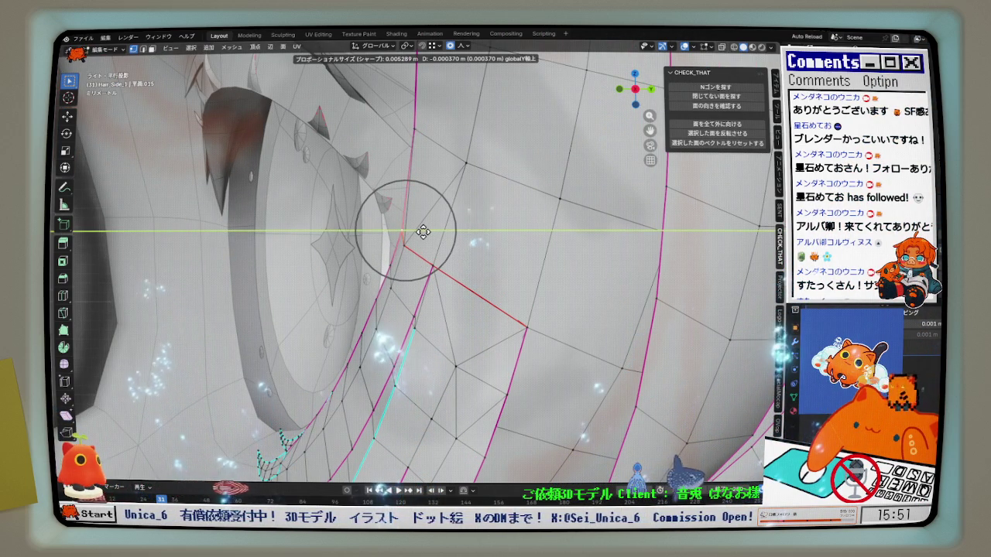
click(420, 231)
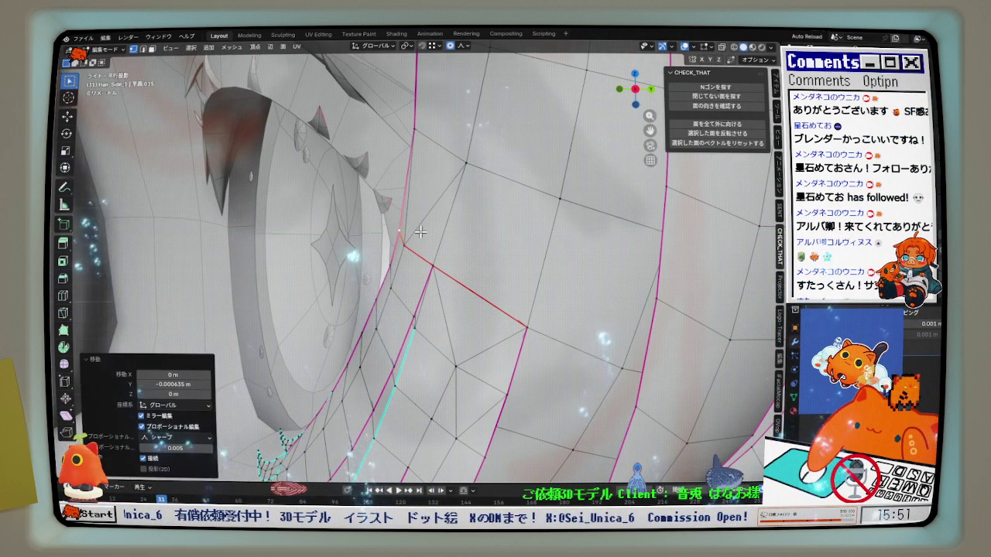
scroll(420, 232, down, 2)
scroll(420, 231, down, 1)
click(434, 250)
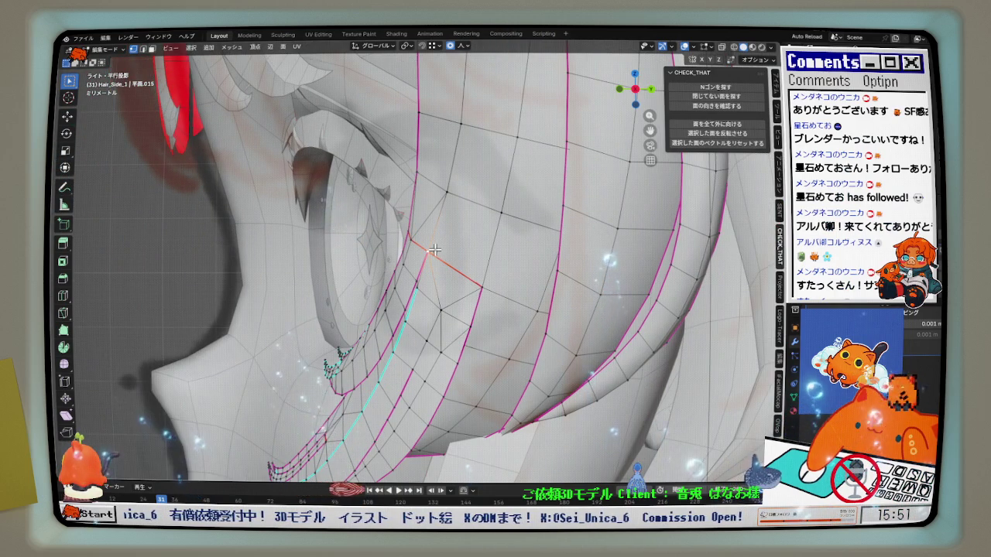
middle_drag(446, 256, 458, 264)
Switch to Right Ortho view and orbit to see the strand edge-on
key(KP_3)
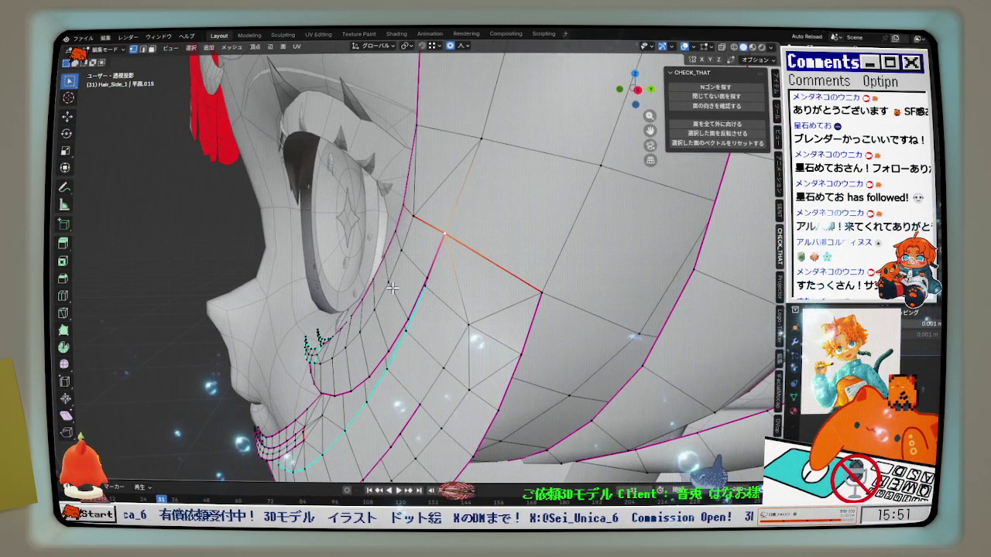
scroll(387, 312, up, 1)
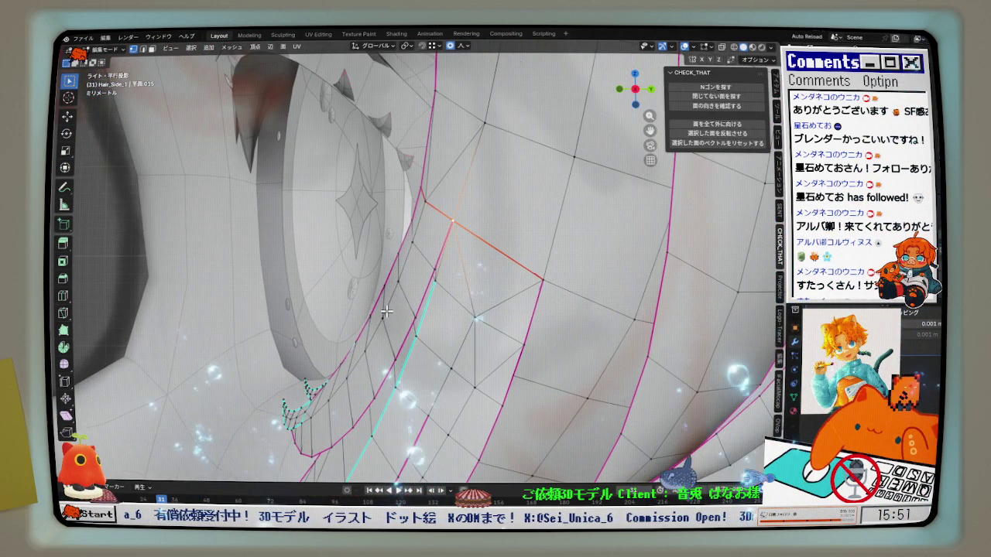
scroll(373, 316, down, 2)
scroll(372, 316, down, 2)
mouse_move(372, 316)
middle_down()
mouse_move(593, 292)
mouse_move(552, 299)
middle_up()
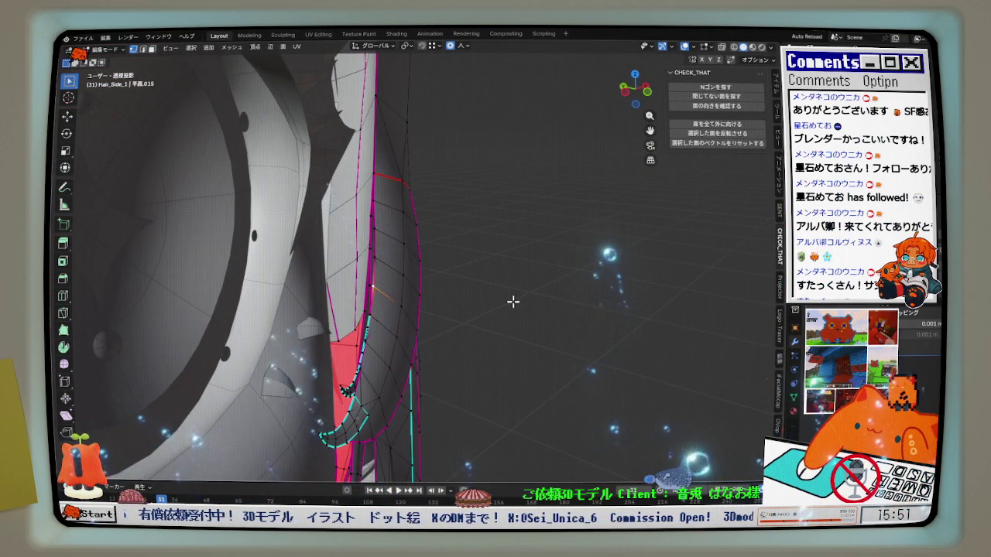
Isolate the strand in local view and zoom in on it in top ortho view
key(KP_Divide)
key(KP_7)
scroll(449, 361, up, 5)
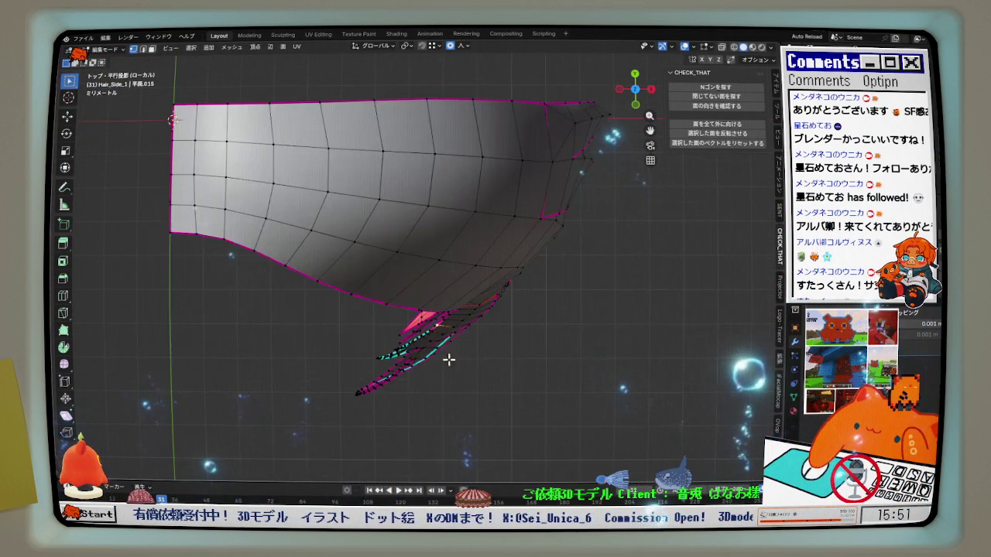
scroll(420, 283, up, 4)
scroll(431, 286, up, 2)
scroll(437, 288, down, 2)
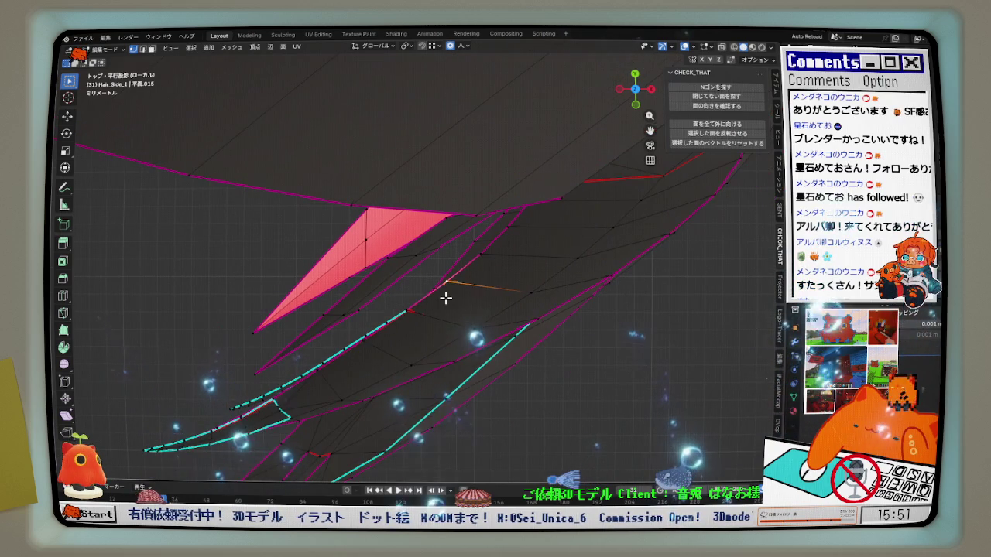
scroll(454, 292, up, 1)
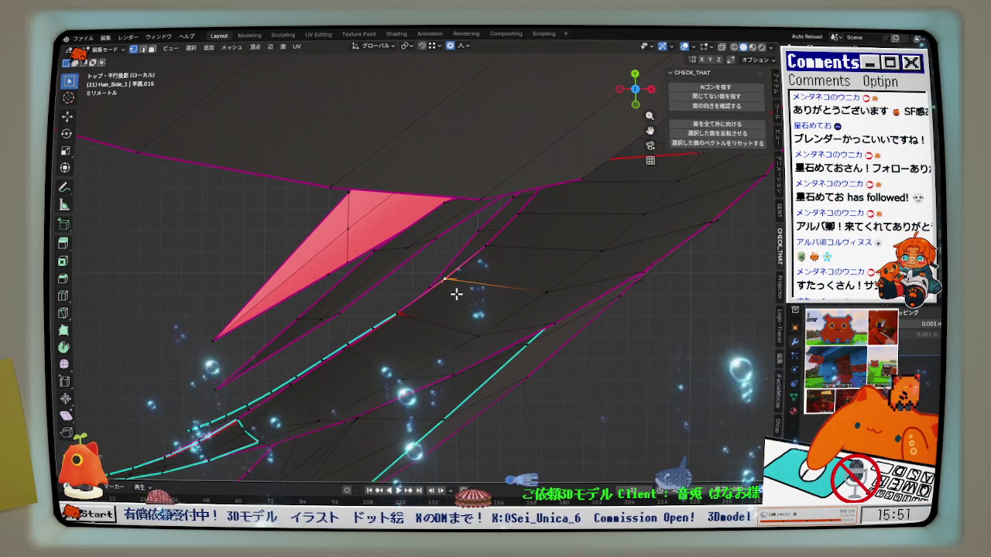
Nudge the tip vertex with a free move and two small Y moves
key(g)
click(469, 287)
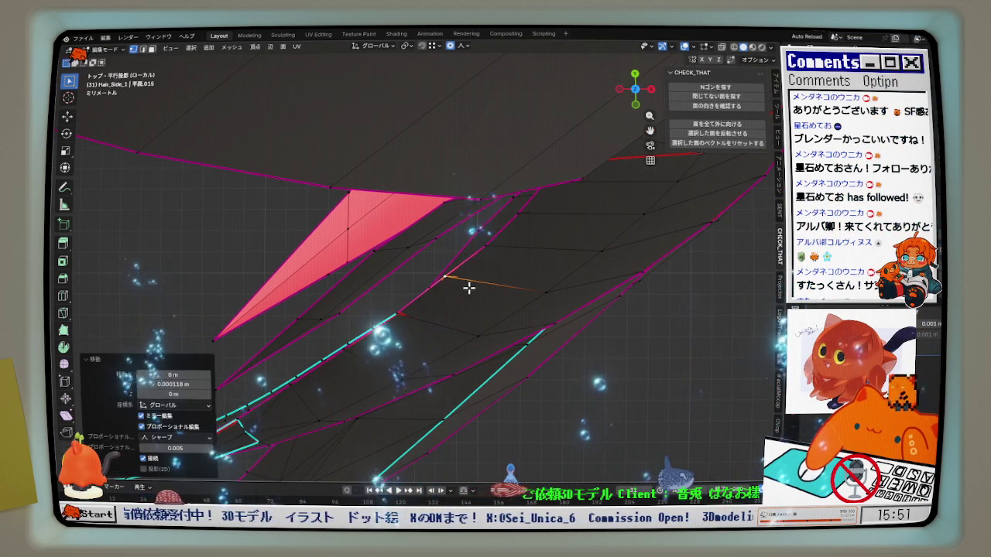
key(g)
key(y)
click(507, 228)
key(g)
key(y)
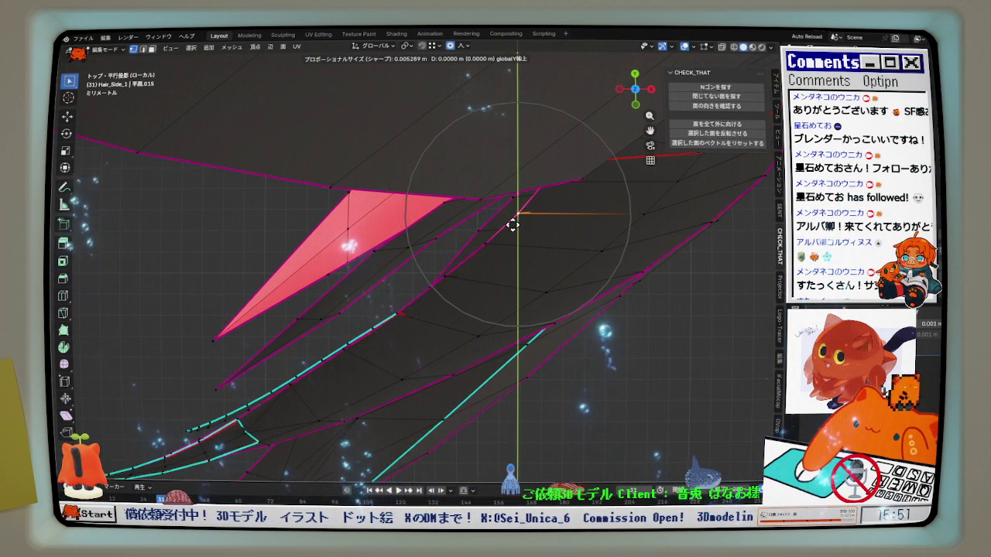
click(511, 224)
Shift the next tip vertex 0.000071 m along Y with sharp 0.005 proportional falloff
click(402, 316)
key(g)
key(y)
click(409, 318)
scroll(443, 285, down, 2)
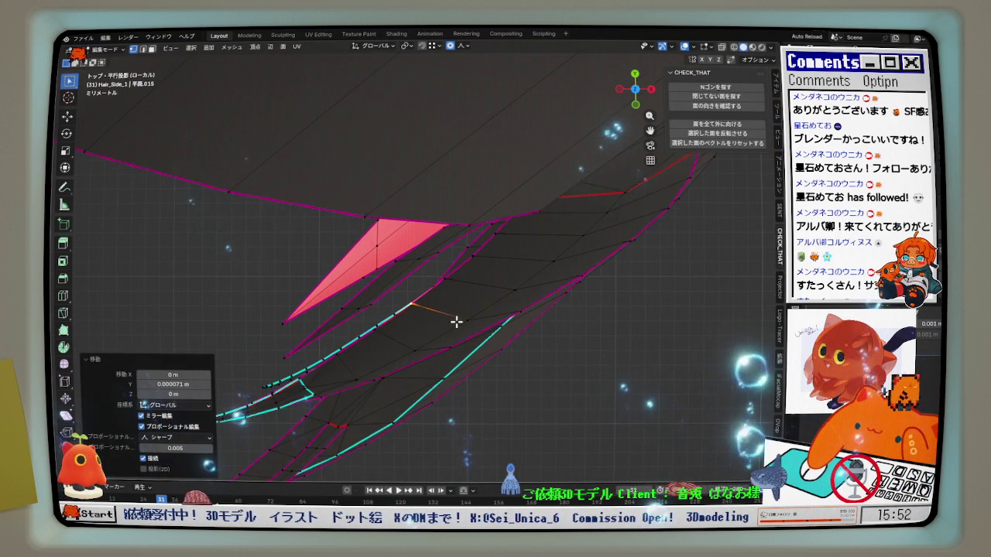
key(KP_3)
scroll(395, 348, up, 2)
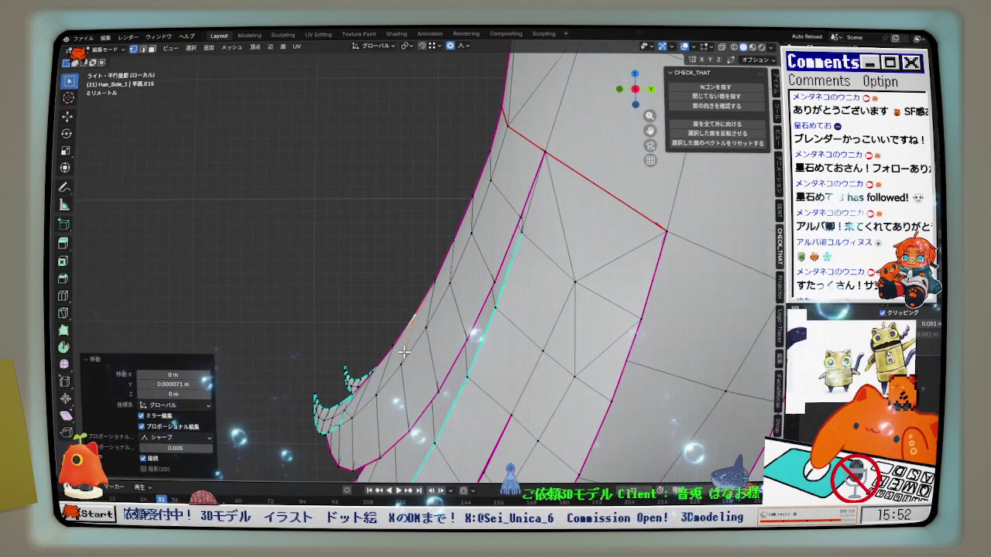
Move an outer tip vertex along Y, undo it, and redo the move to a new position
click(388, 356)
key(g)
key(y)
click(388, 357)
key(ctrl+z)
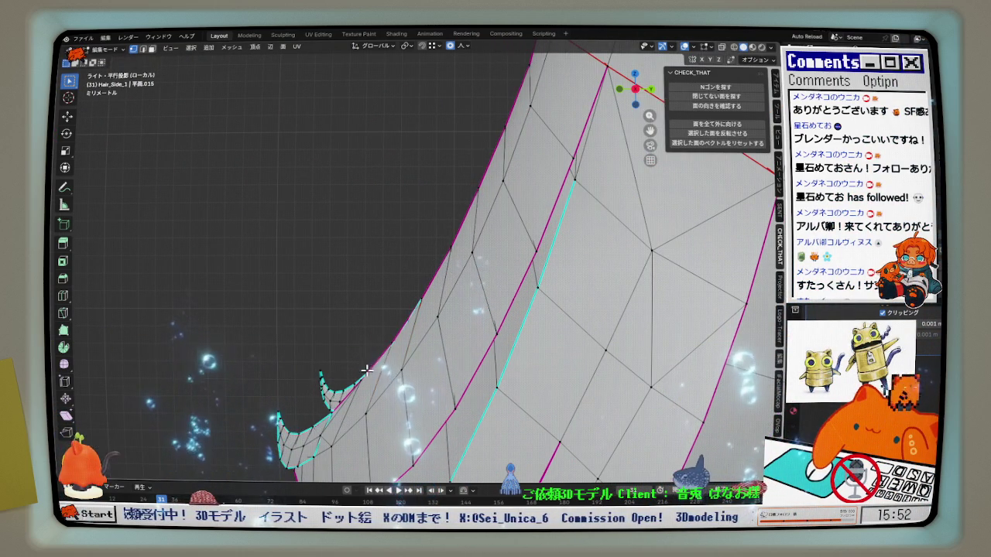
key(g)
key(y)
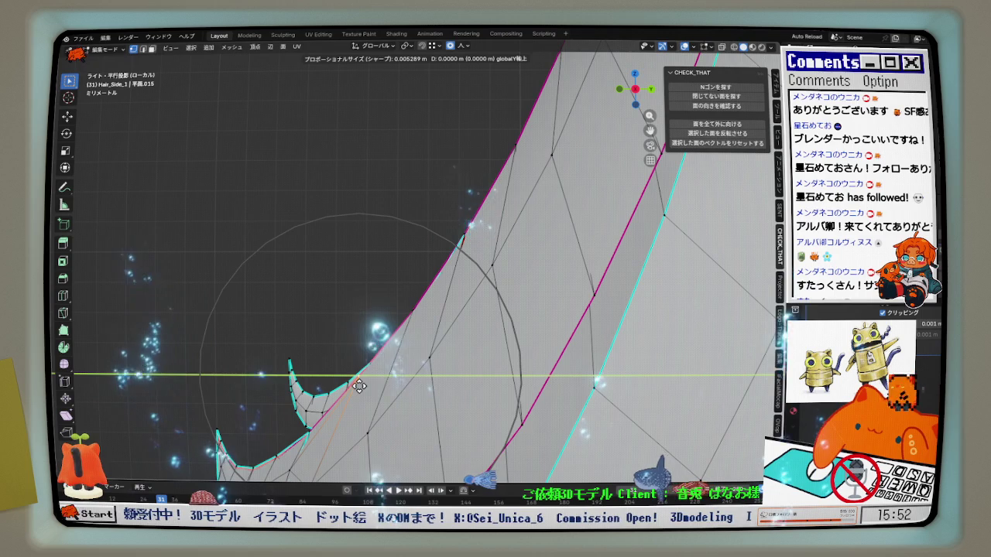
click(364, 372)
mouse_move(364, 371)
middle_down()
mouse_move(445, 389)
mouse_move(513, 385)
mouse_move(403, 387)
mouse_move(432, 291)
middle_up()
Nudge the outer edge vertices with three more proportional Y moves
key(g)
key(y)
click(442, 286)
key(g)
key(y)
click(447, 258)
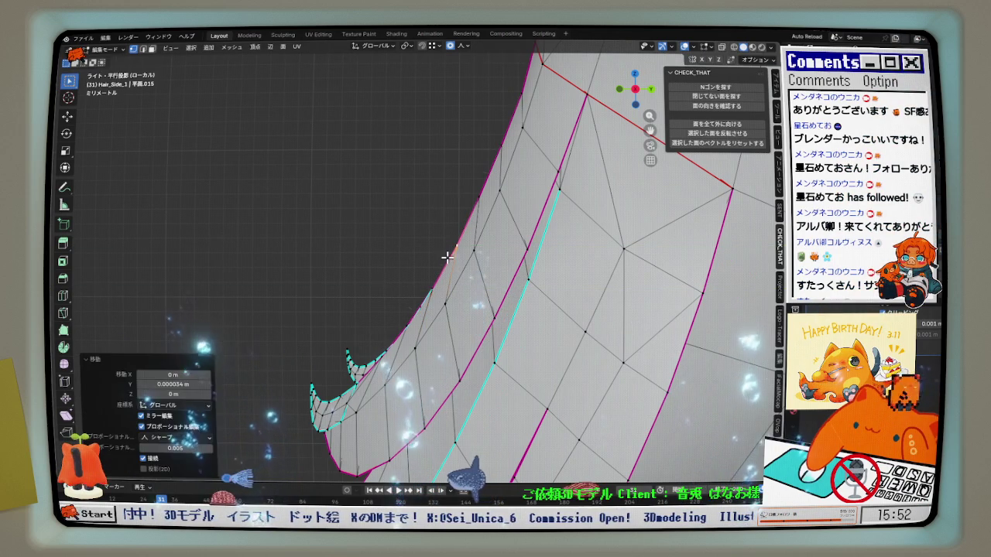
key(g)
key(y)
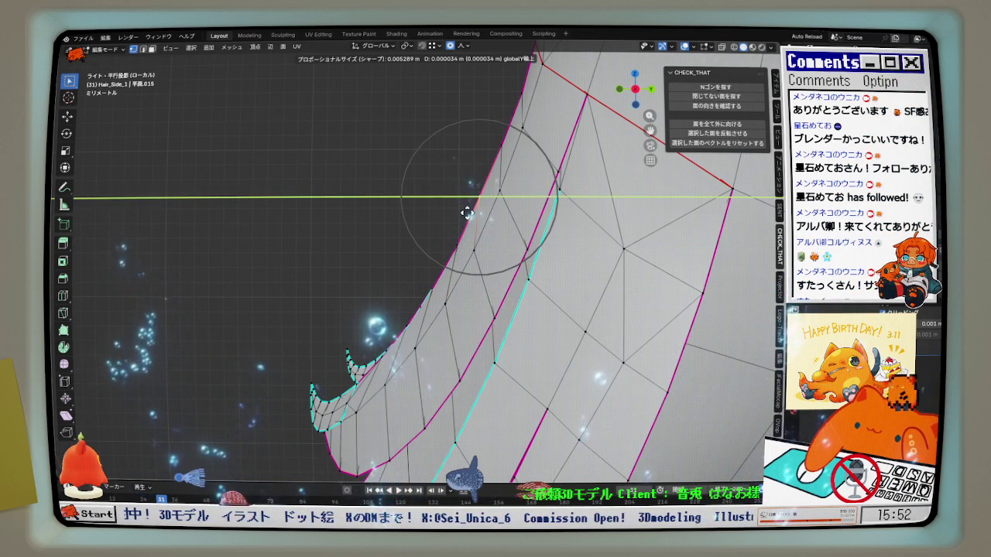
click(467, 212)
scroll(469, 207, up, 3)
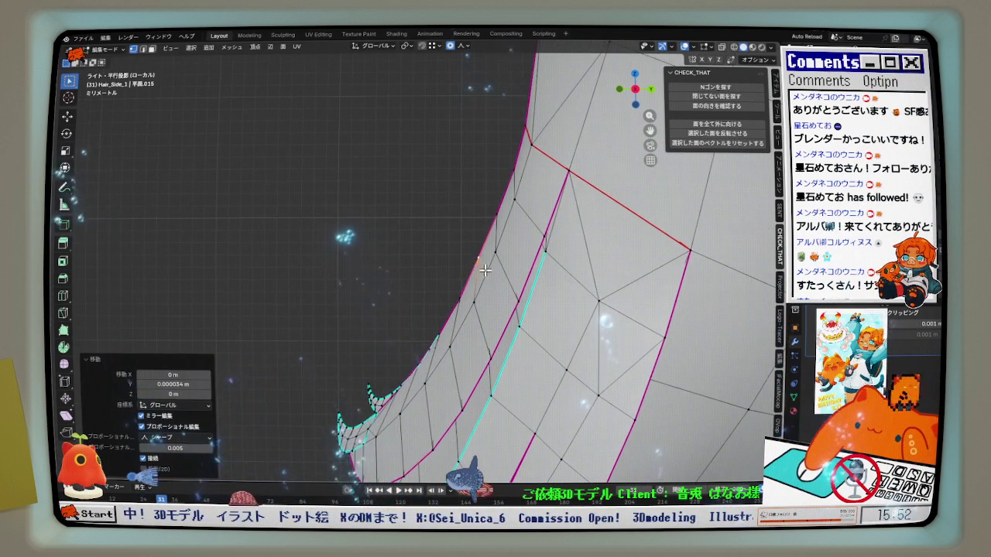
Make three further small Y moves on the outer edge, ending at 0.000028 m
key(g)
key(y)
click(491, 201)
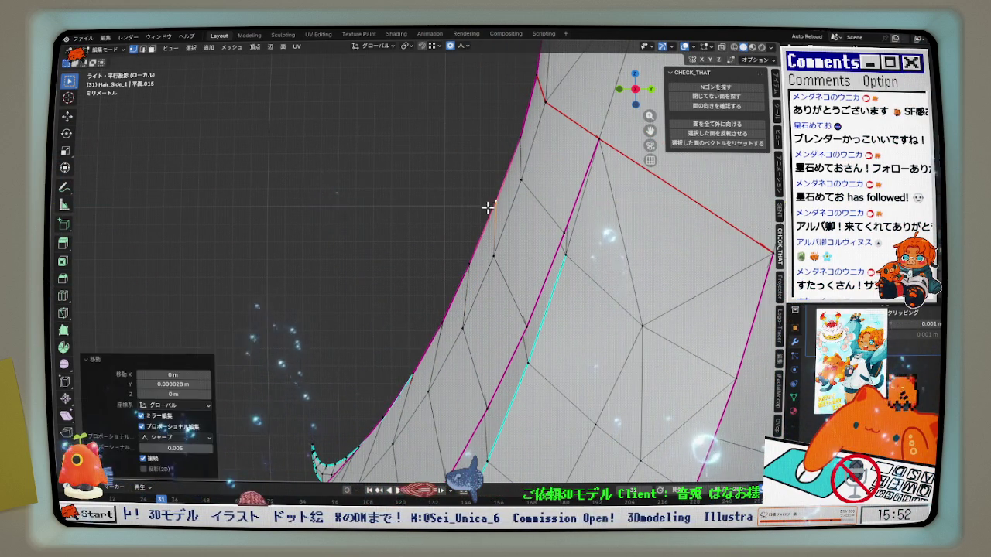
key(g)
key(y)
click(486, 221)
key(g)
key(y)
click(486, 220)
Orbit around the hair mesh to inspect the tip curl
scroll(487, 240, down, 3)
mouse_move(487, 240)
middle_down()
mouse_move(504, 264)
mouse_move(508, 332)
middle_up()
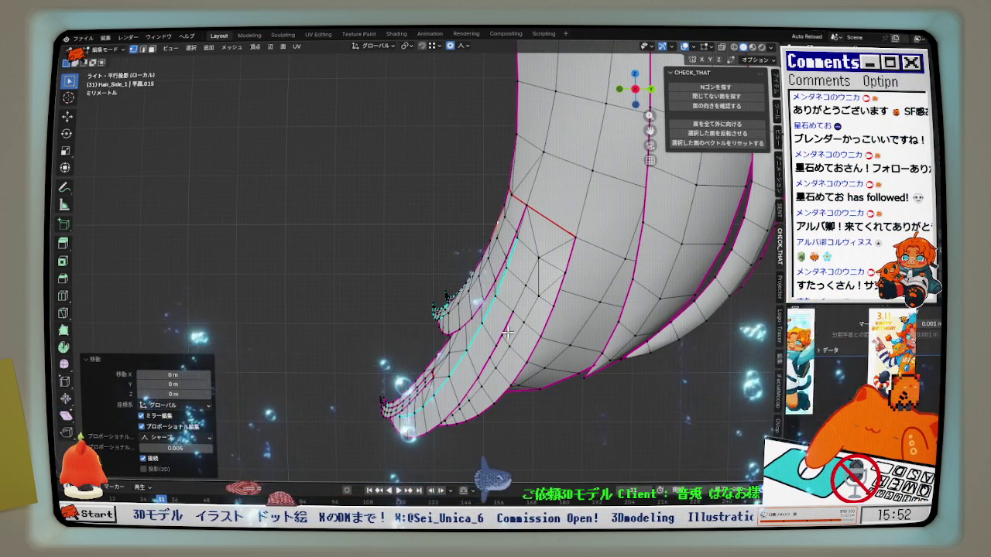
scroll(507, 332, up, 2)
mouse_move(508, 332)
middle_down()
mouse_move(429, 330)
mouse_move(319, 397)
mouse_move(481, 362)
mouse_move(478, 355)
middle_up()
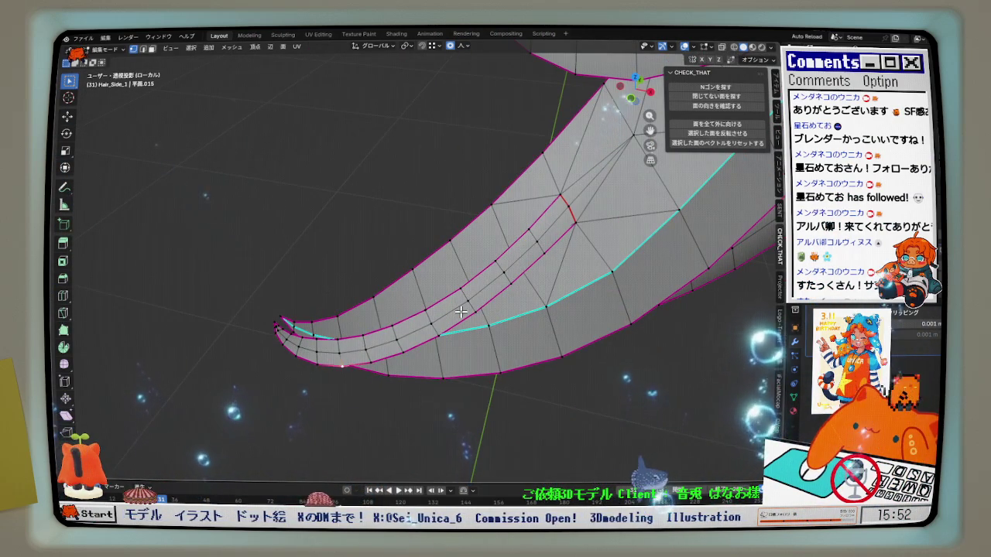
Inspect the strand in X-ray from top view, then return to front view with X-ray off
key(alt+z)
click(635, 79)
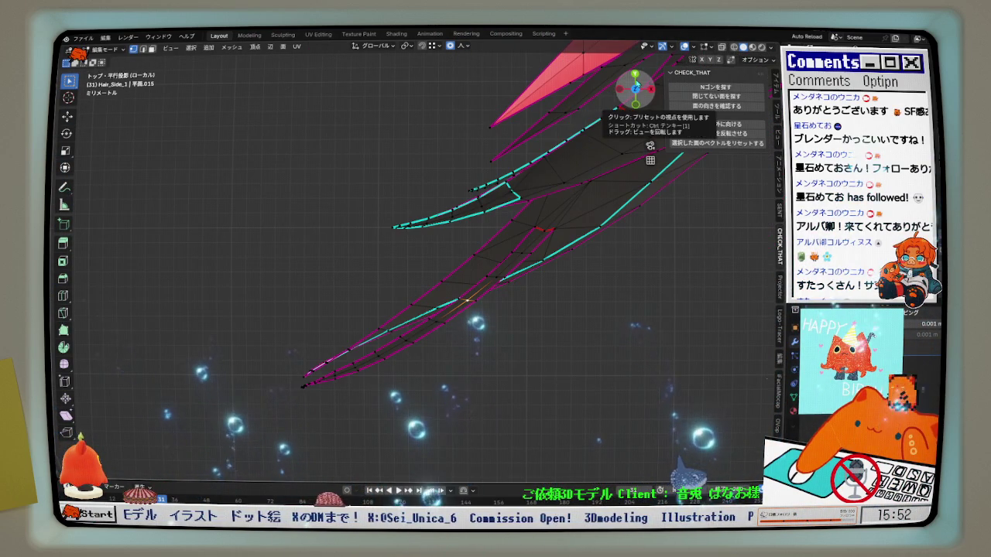
scroll(333, 396, up, 2)
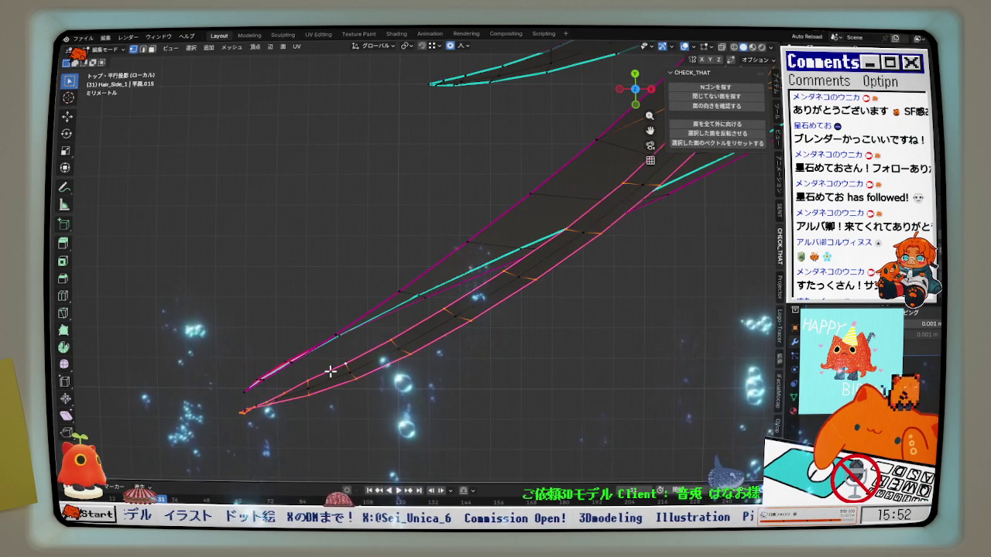
scroll(364, 373, down, 1)
key(KP_1)
key(alt+z)
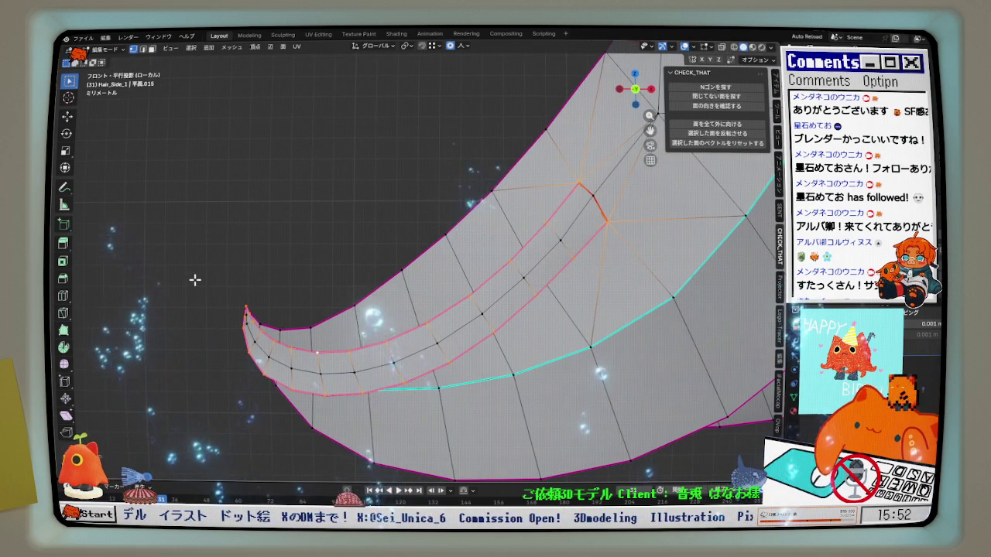
scroll(272, 309, up, 2)
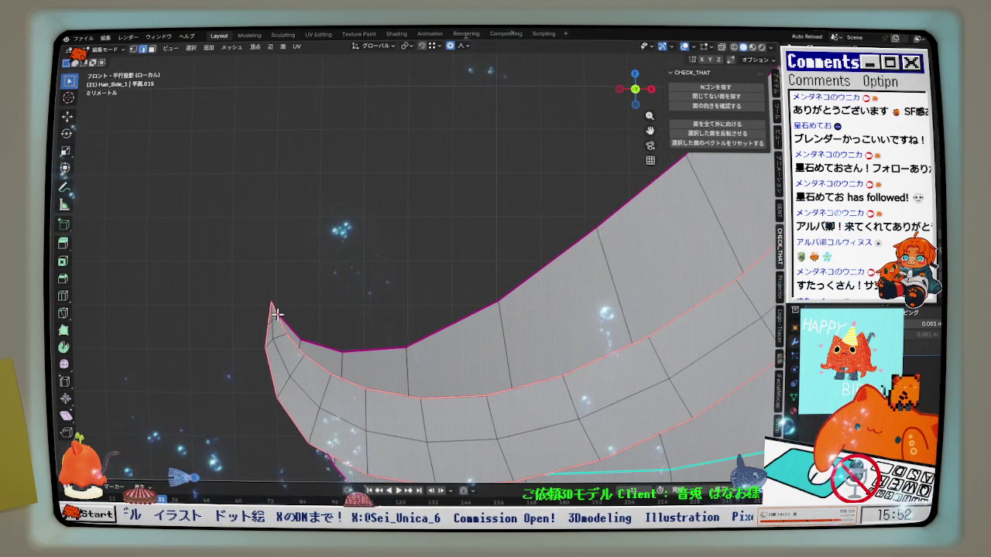
Select an edge path along the strand's inner band and relax it
middle_drag(309, 326, 588, 264)
ctrl+click(600, 260)
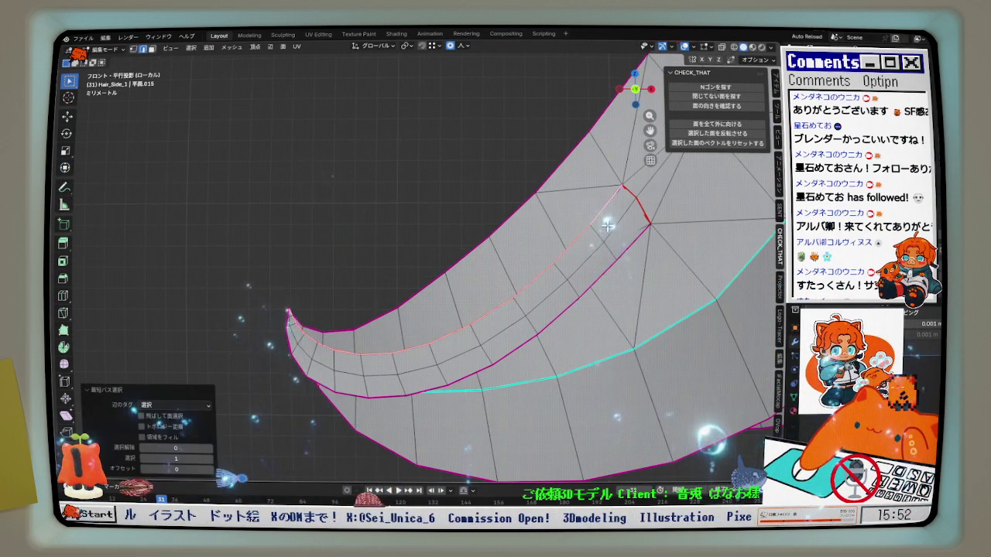
scroll(581, 268, up, 1)
click(611, 276)
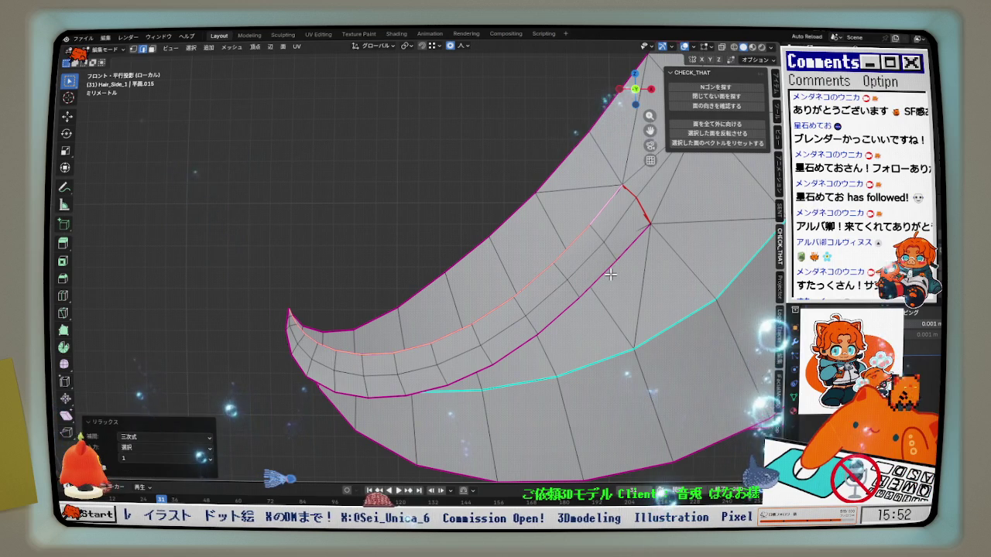
Apply a cubic, 1-iteration LoopTools Relax to the tip-curl path, then select the middle loop
drag(635, 89, 612, 109)
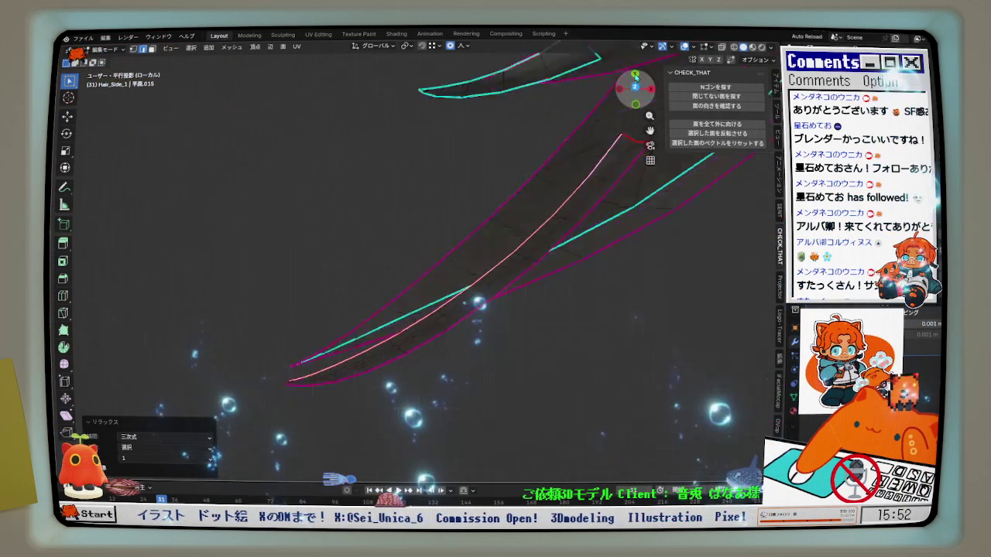
click(635, 84)
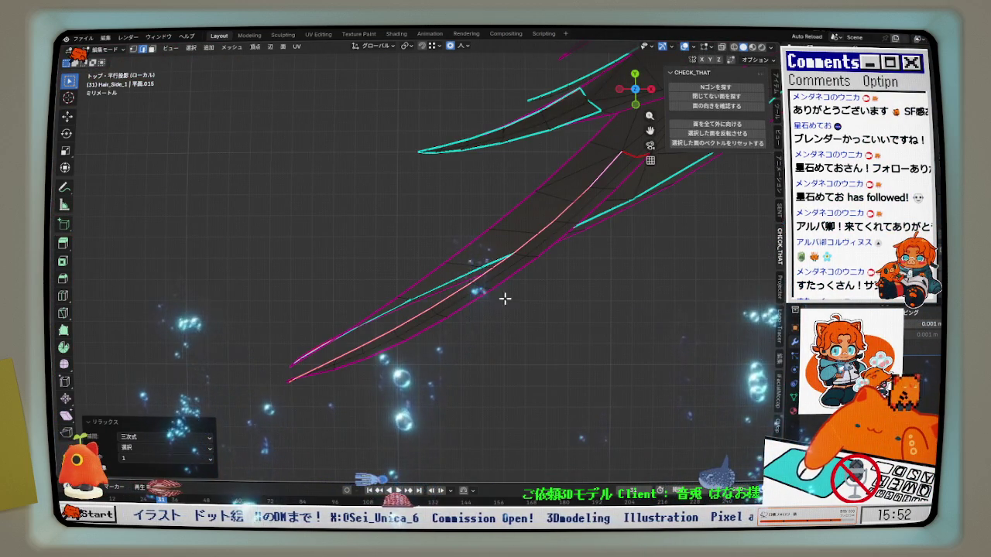
click(636, 106)
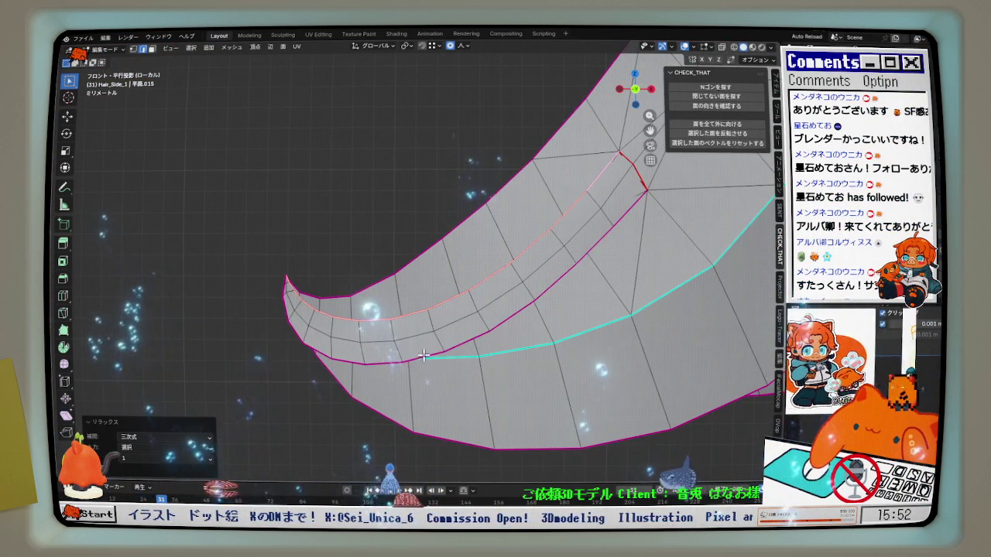
key(q)
click(509, 310)
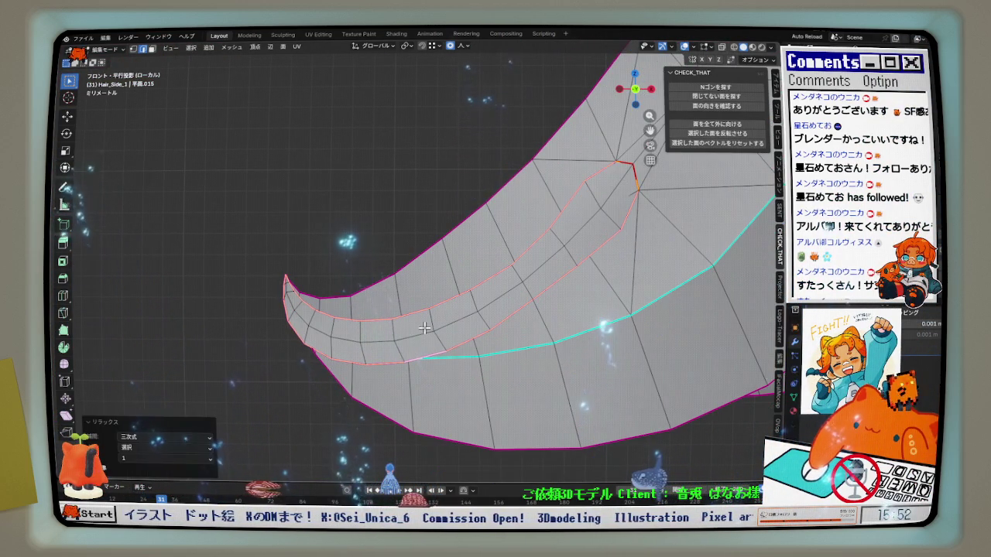
alt+click(353, 341)
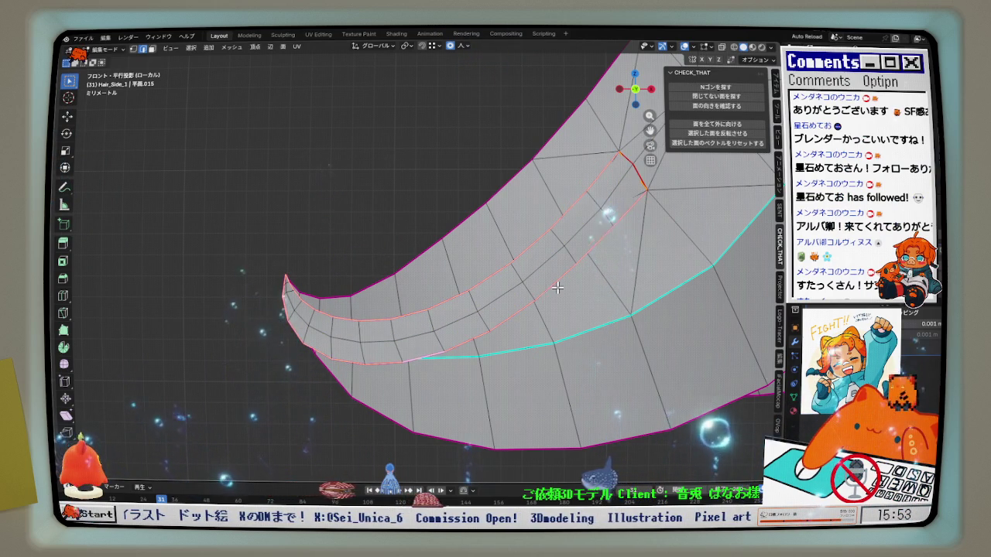
scroll(294, 310, up, 2)
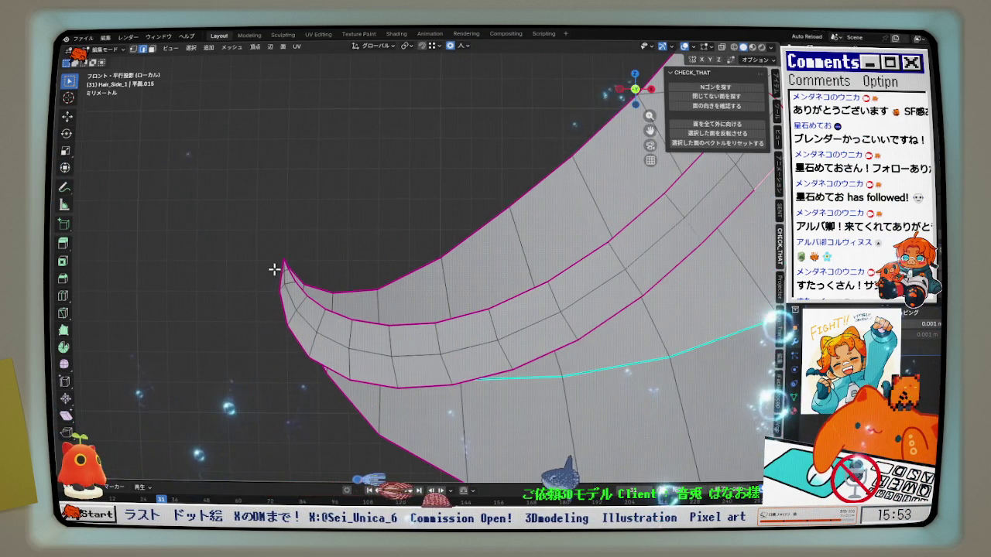
Relax the outer edge path running up to the strand's tip with LoopTools
ctrl+click(285, 271)
scroll(312, 267, down, 2)
key(q)
click(420, 294)
key(q)
Select the edges from the tip along the whole strip and relax them
click(388, 325)
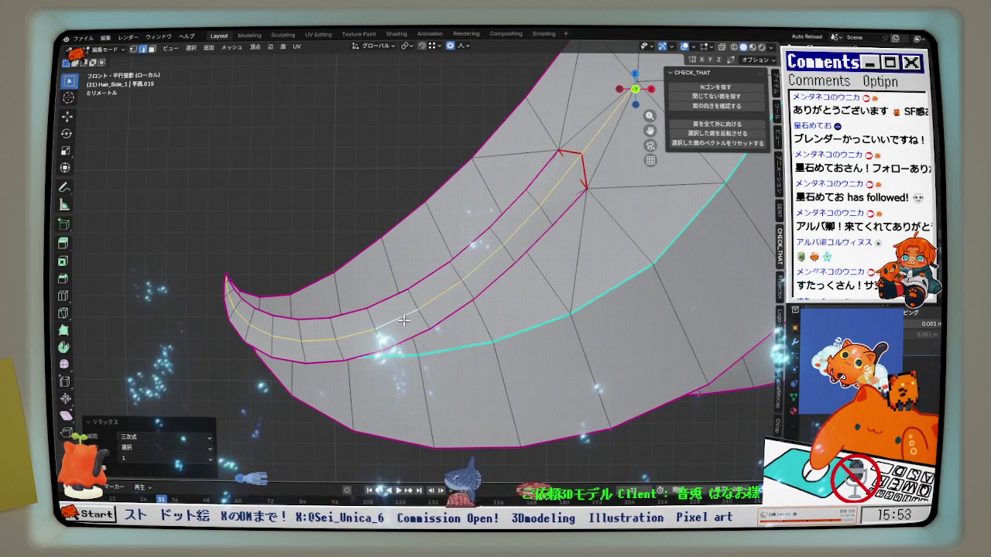
ctrl+click(588, 162)
alt+click(580, 169)
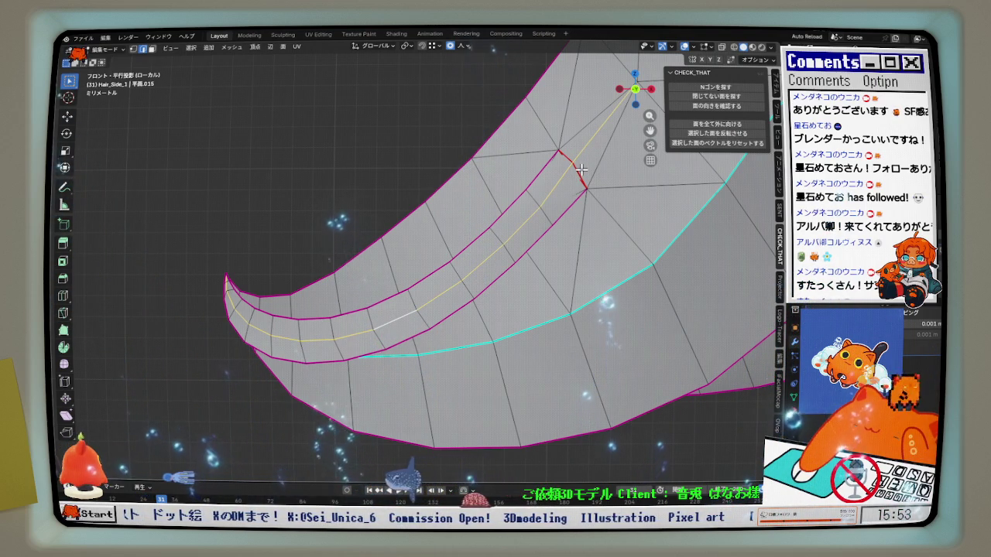
key(q)
click(548, 221)
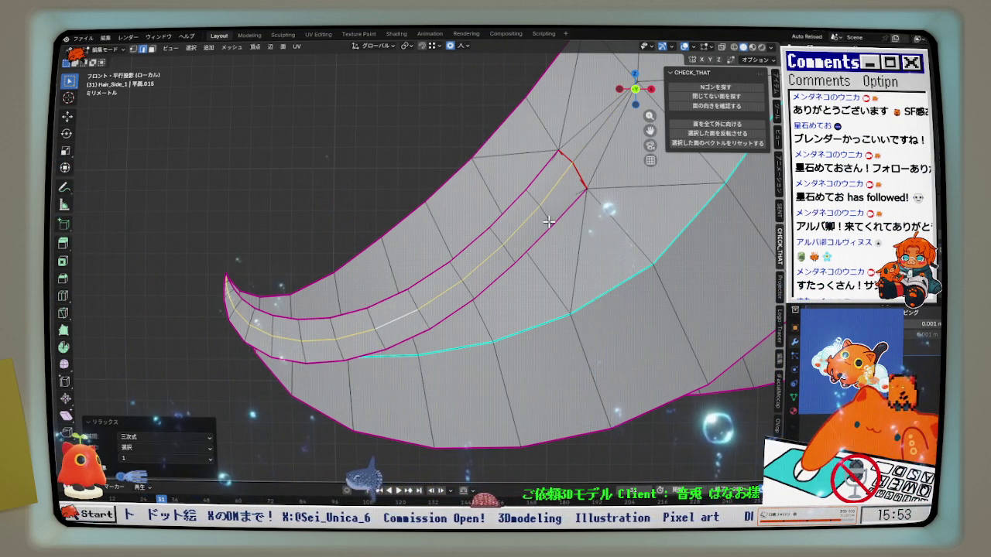
Evenly space the inner-band path's vertices with a cubic LoopTools Space at 100% influence
key(alt+a)
key(q)
click(615, 183)
key(q)
click(573, 189)
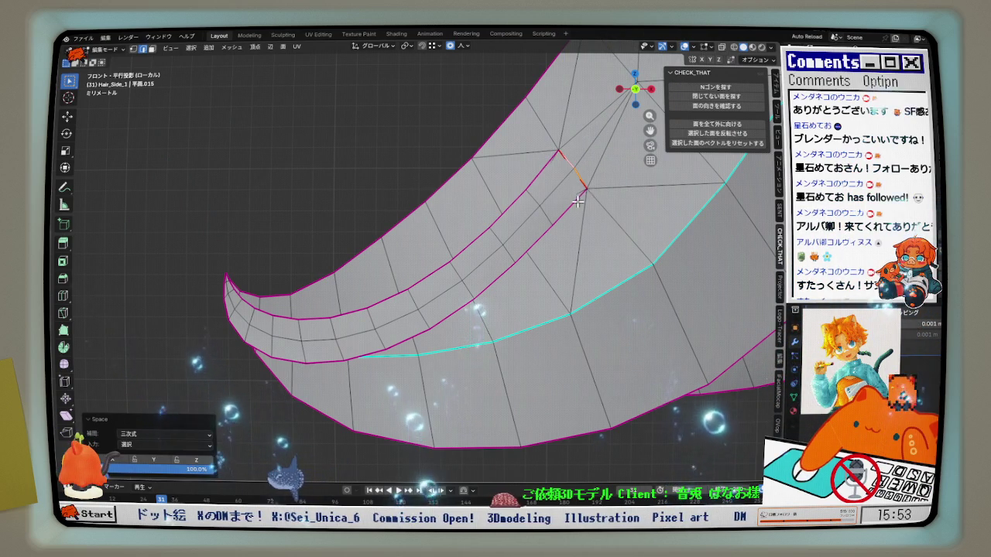
scroll(545, 218, up, 1)
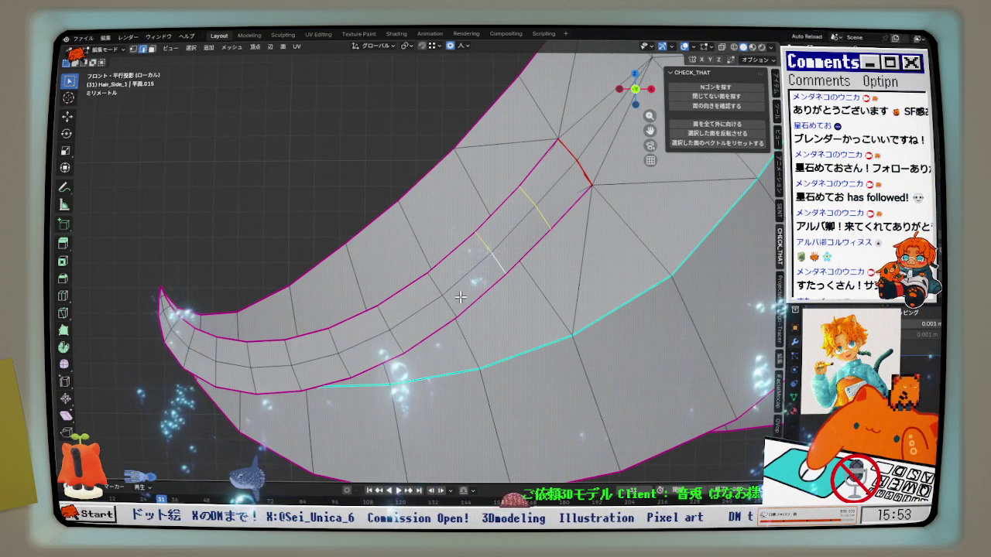
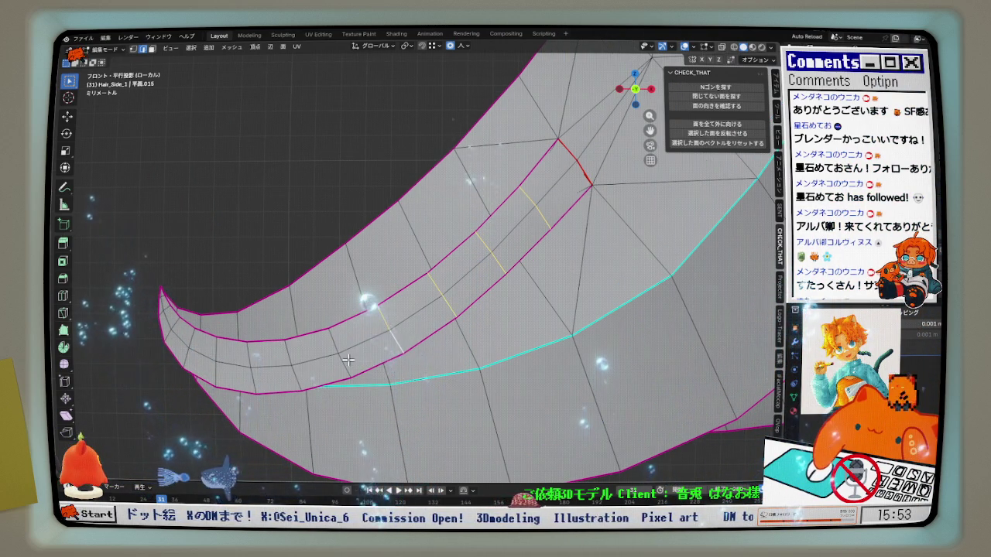
Add another edge loop across the strip and space the selected loops evenly
scroll(348, 360, up, 1)
alt+shift+click(213, 387)
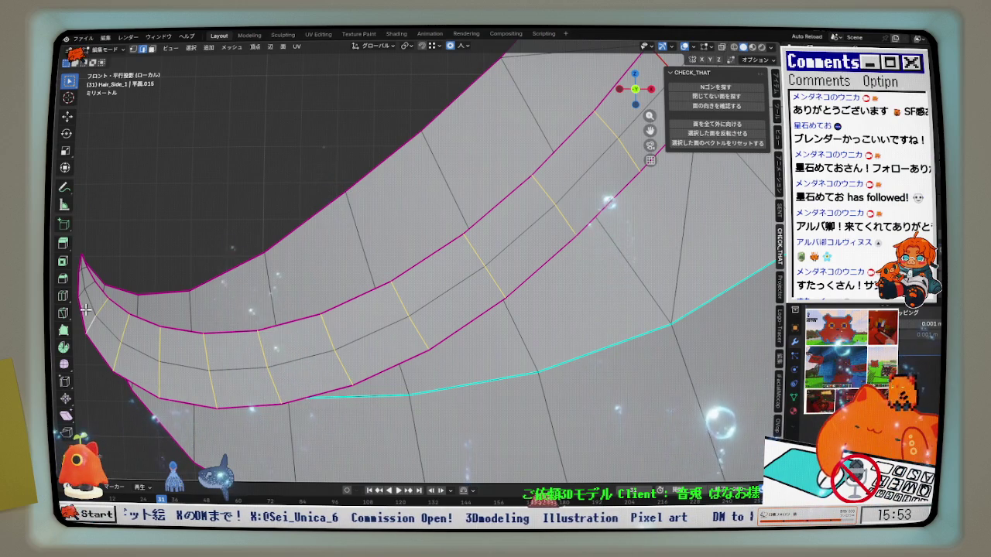
scroll(92, 269, down, 3)
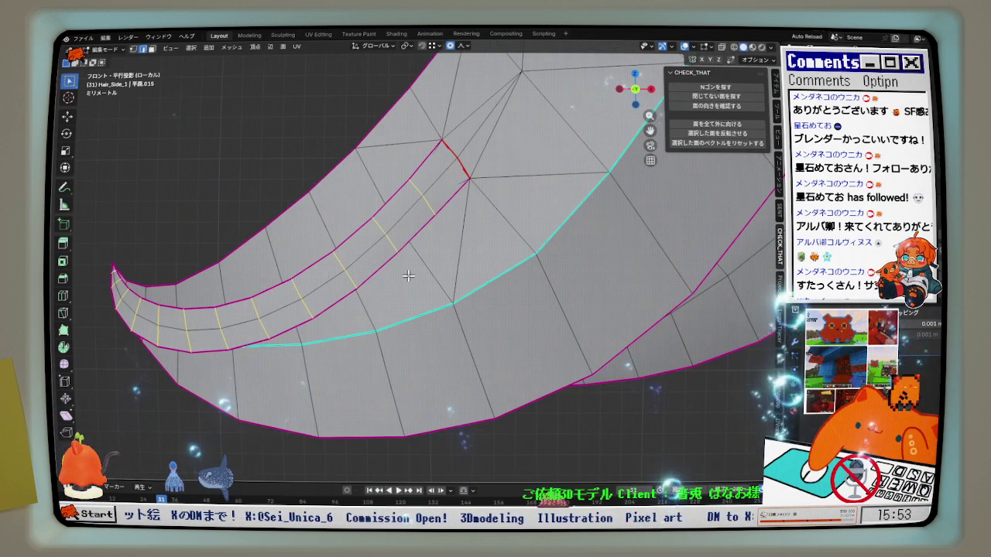
key(q)
click(441, 263)
key(q)
click(457, 265)
Relax the selected loops, re-apply even spacing, and orbit to check the strand
click(463, 265)
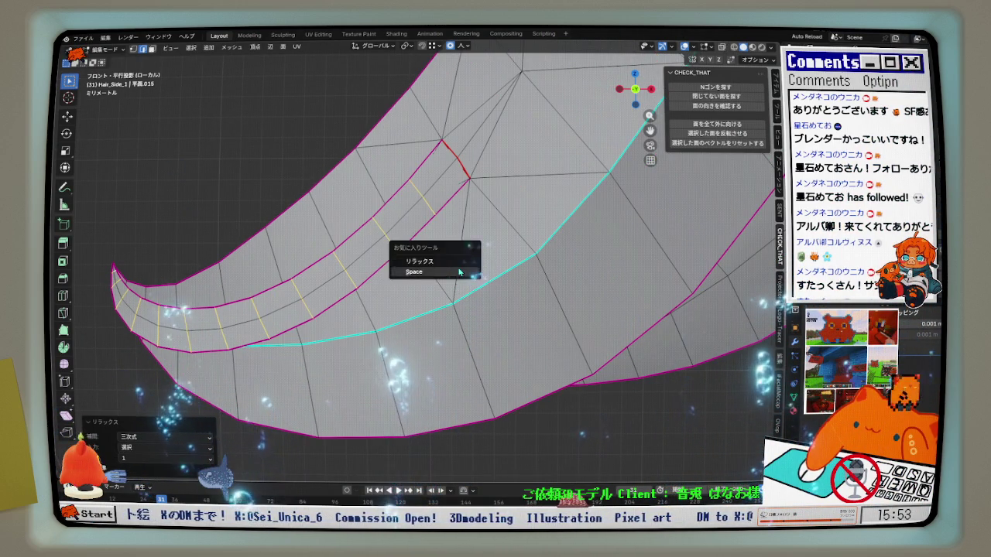
scroll(482, 201, up, 4)
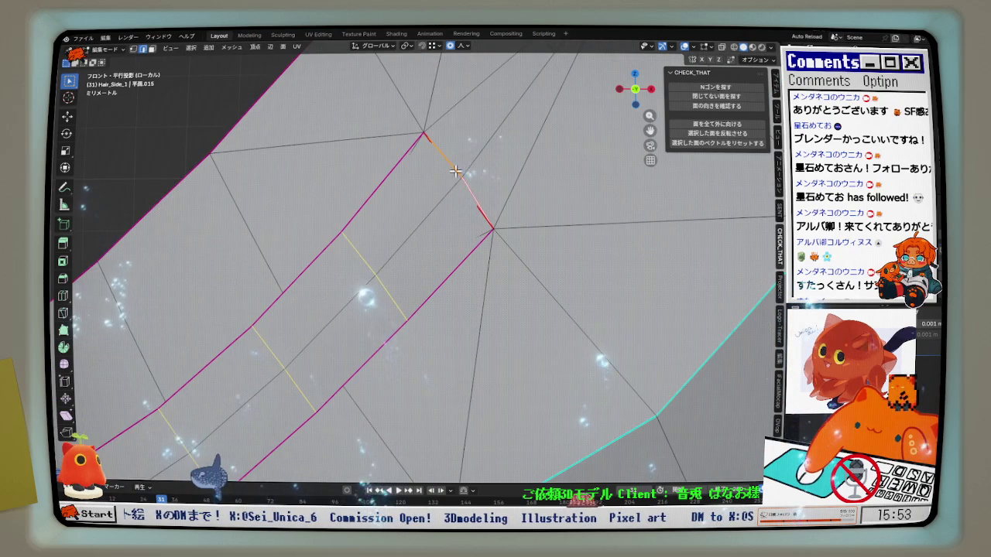
scroll(482, 209, down, 4)
click(507, 243)
key(q)
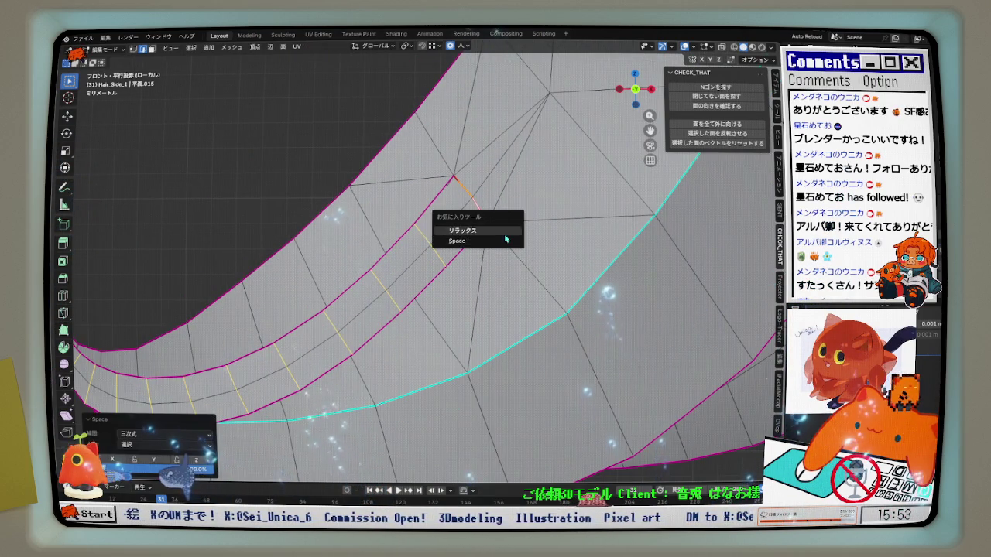
scroll(502, 237, down, 3)
mouse_move(502, 238)
middle_down()
mouse_move(541, 264)
mouse_move(403, 314)
mouse_move(407, 325)
mouse_move(461, 319)
mouse_move(465, 271)
mouse_move(495, 248)
middle_up()
scroll(541, 264, up, 4)
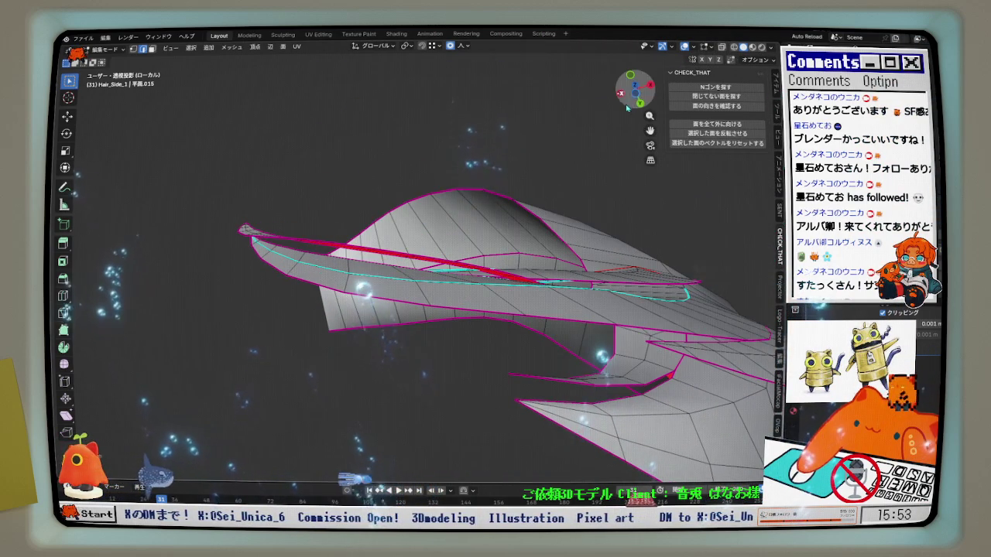
In Bottom orthographic view, rotate the strand tip around X with proportional editing
key(KP_5)
click(637, 101)
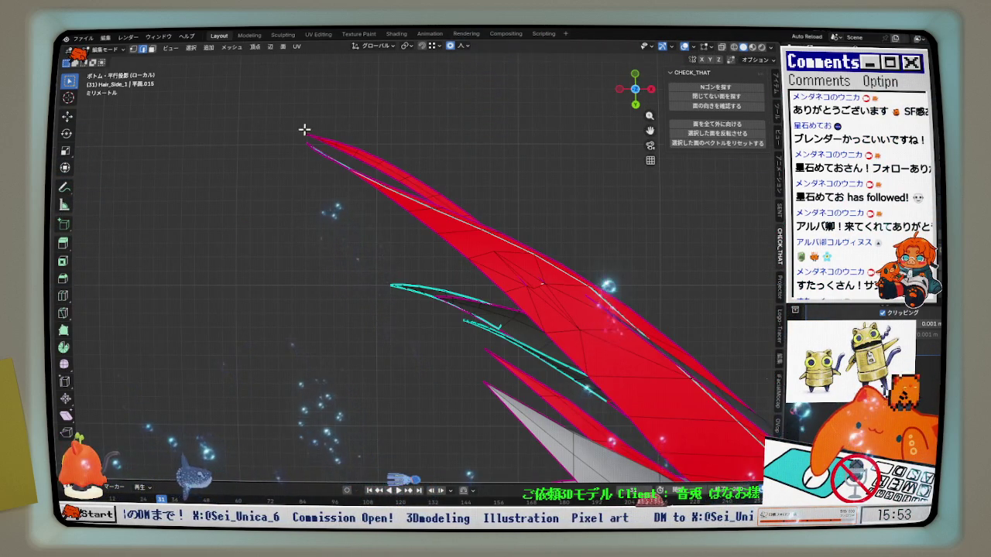
scroll(308, 132, up, 4)
scroll(318, 133, down, 2)
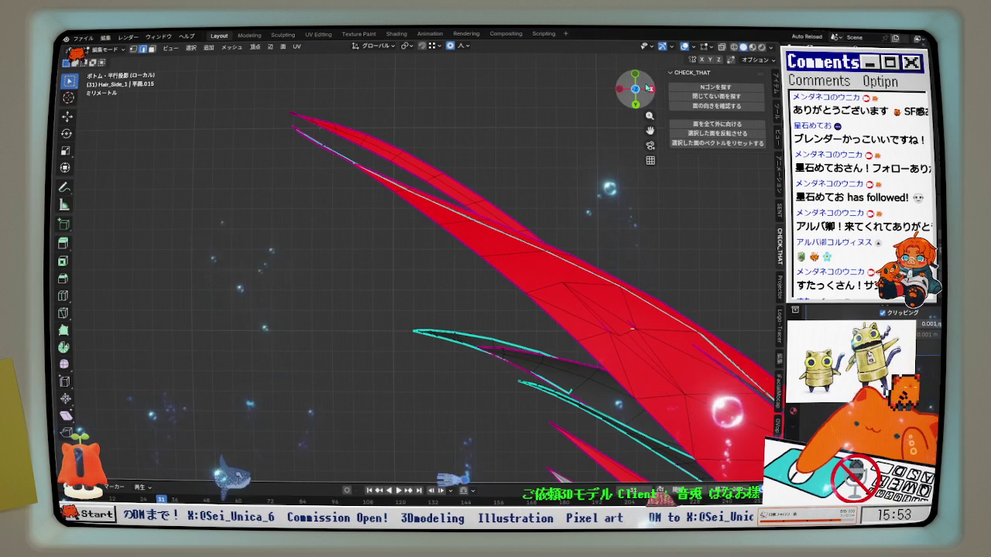
scroll(302, 108, down, 1)
scroll(325, 197, down, 1)
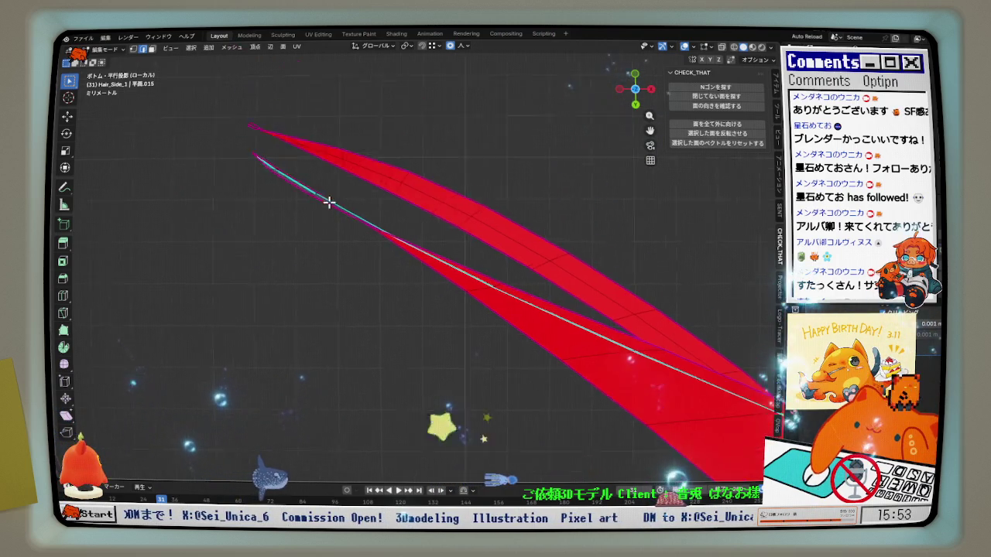
scroll(296, 210, down, 1)
scroll(254, 182, down, 1)
scroll(233, 164, down, 1)
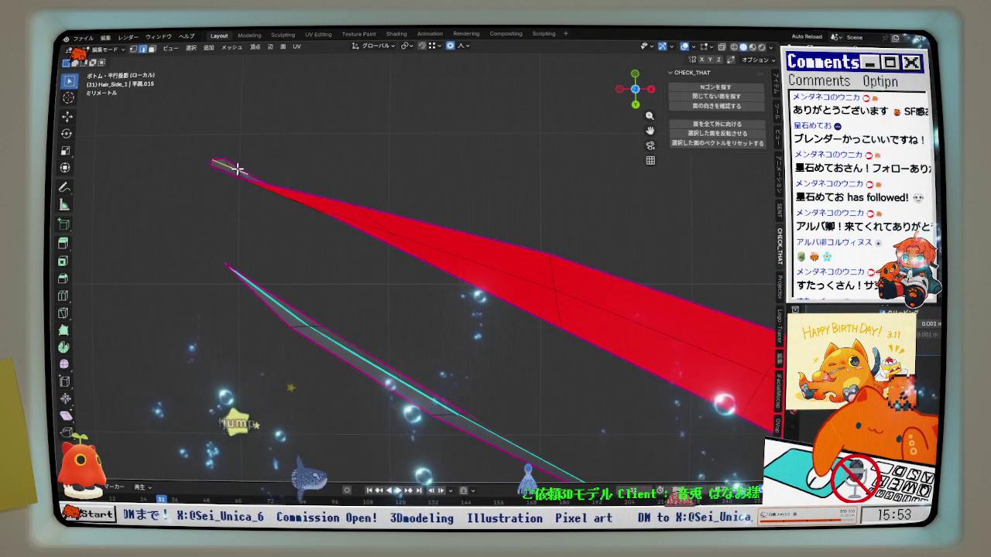
scroll(309, 159, down, 1)
key(r)
key(x)
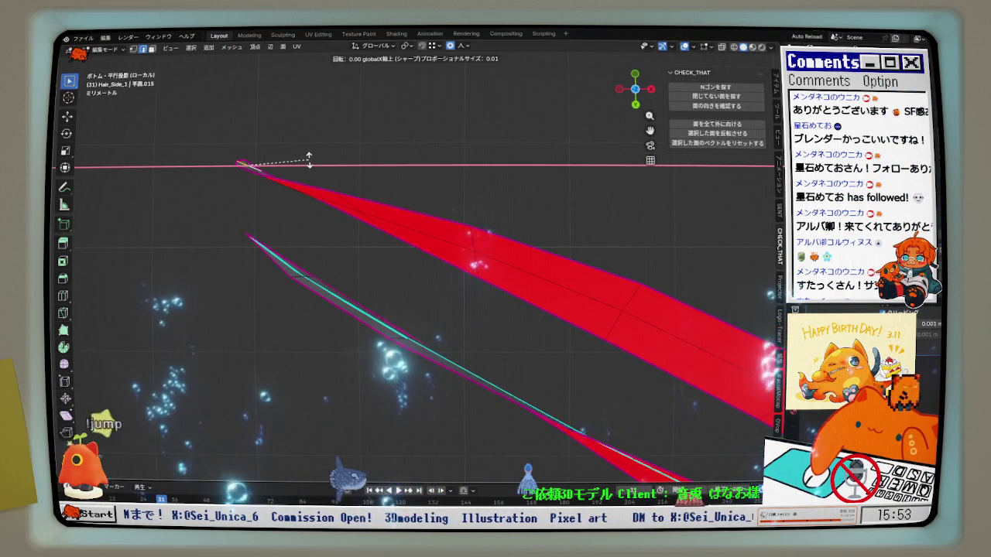
scroll(308, 151, up, 2)
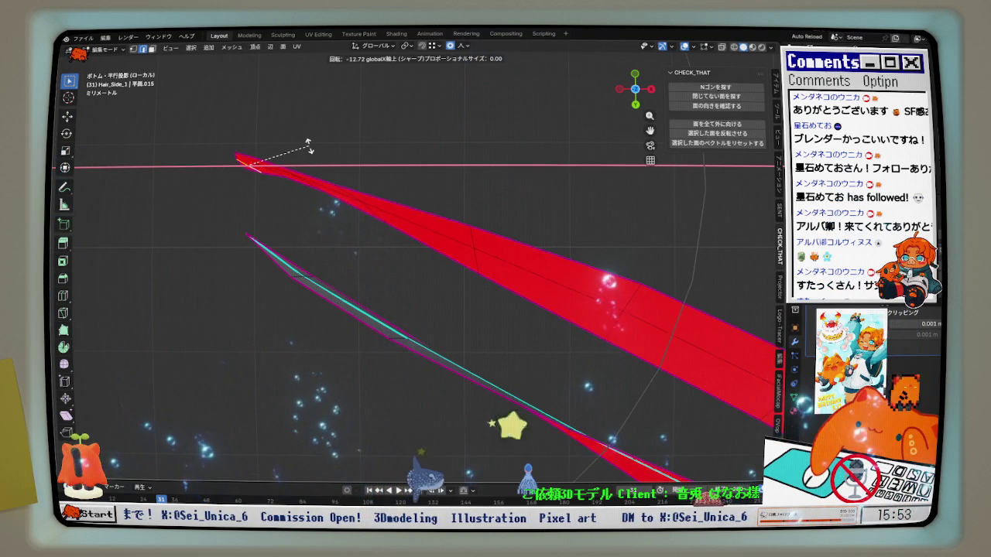
click(309, 147)
Nudge the strand tip about 0.0002 m along Y with sharp proportional falloff
right_click(303, 166)
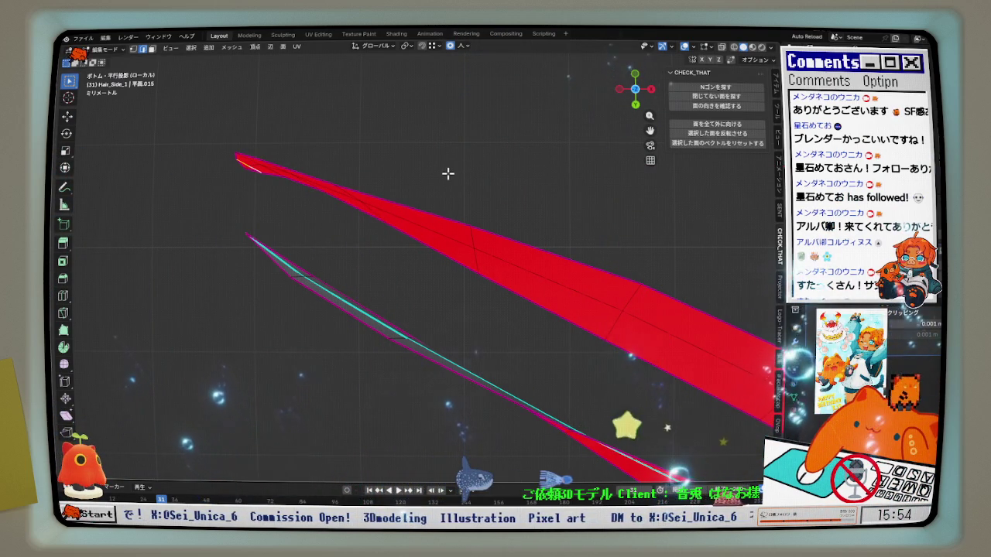
key(g)
key(y)
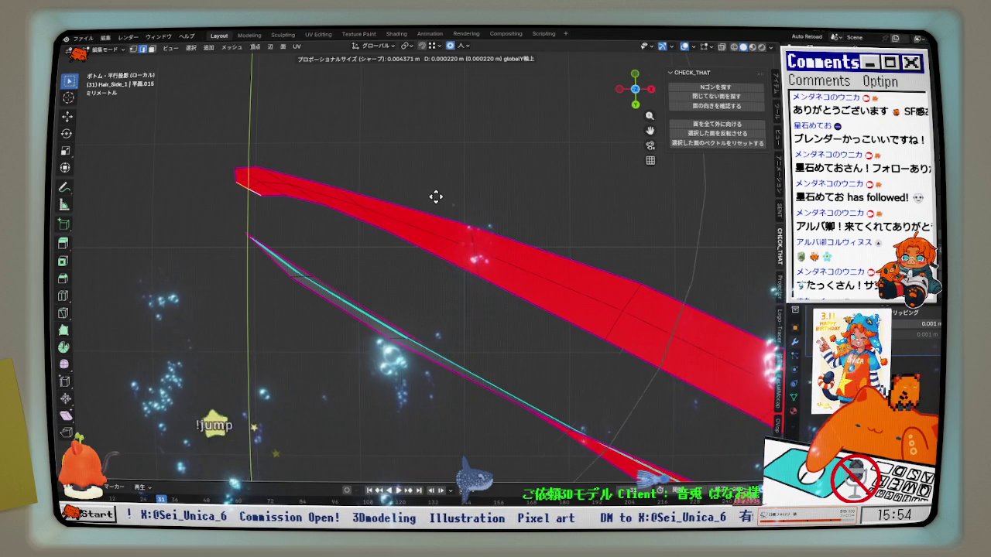
click(436, 197)
scroll(393, 225, down, 2)
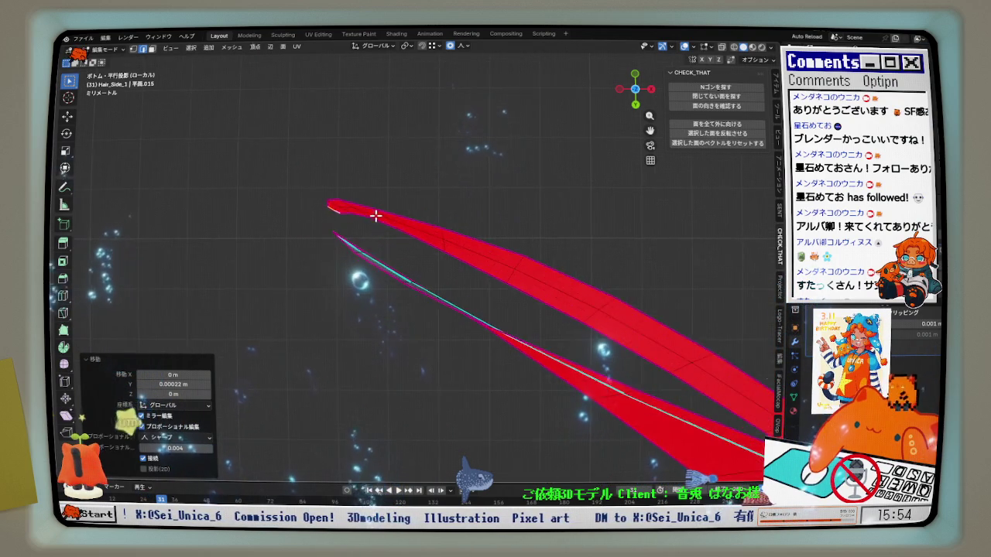
middle_drag(393, 225, 354, 211)
click(343, 204)
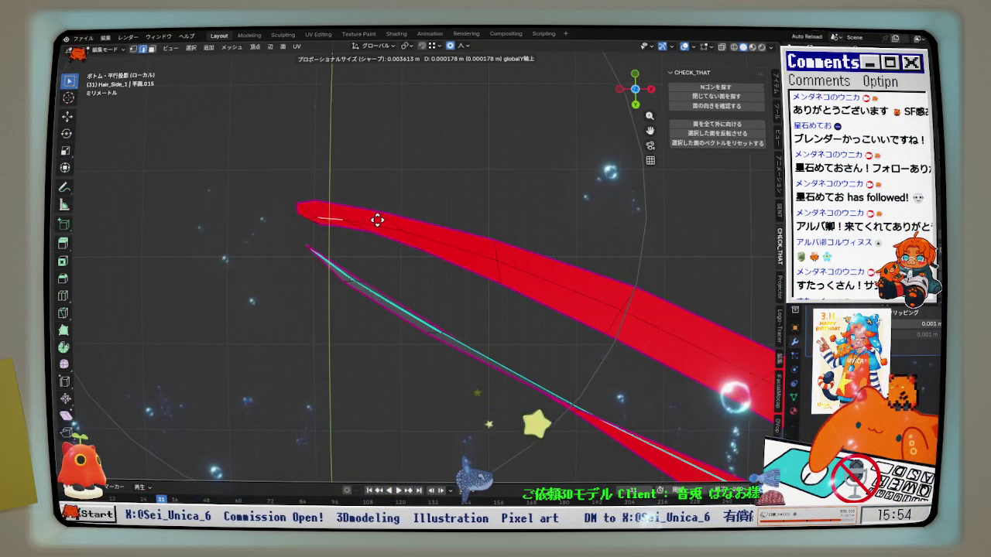
click(376, 221)
mouse_move(376, 222)
middle_down()
mouse_move(497, 275)
mouse_move(442, 305)
middle_up()
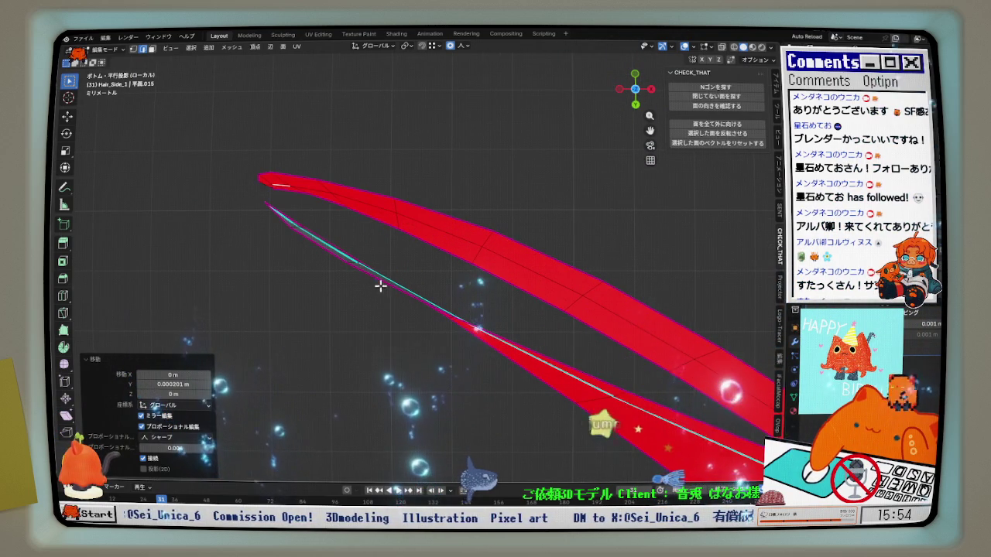
mouse_move(333, 254)
middle_down()
mouse_move(321, 224)
mouse_move(380, 261)
mouse_move(367, 258)
middle_up()
Rotate the selected tip edge around the X axis and stop animation playback
key(r)
key(x)
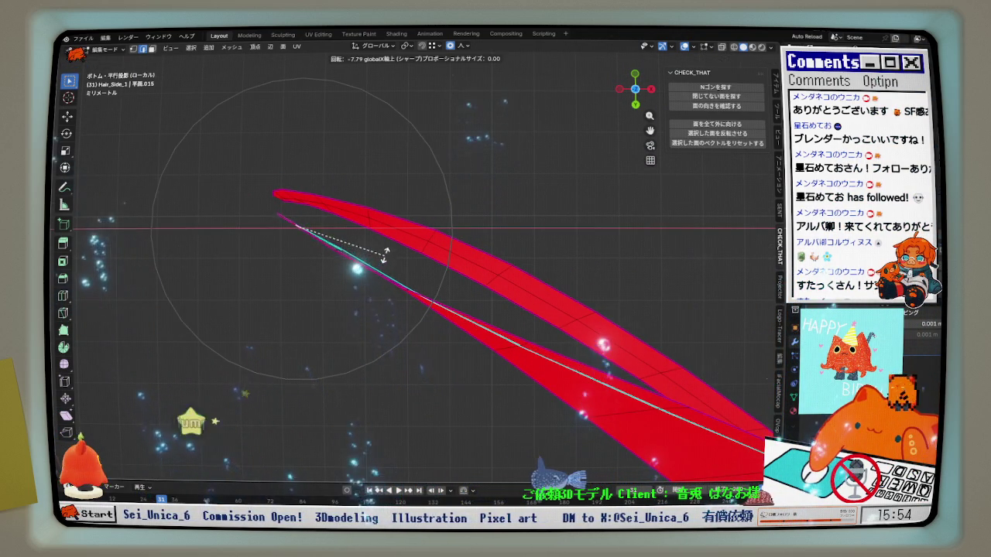
scroll(393, 240, down, 5)
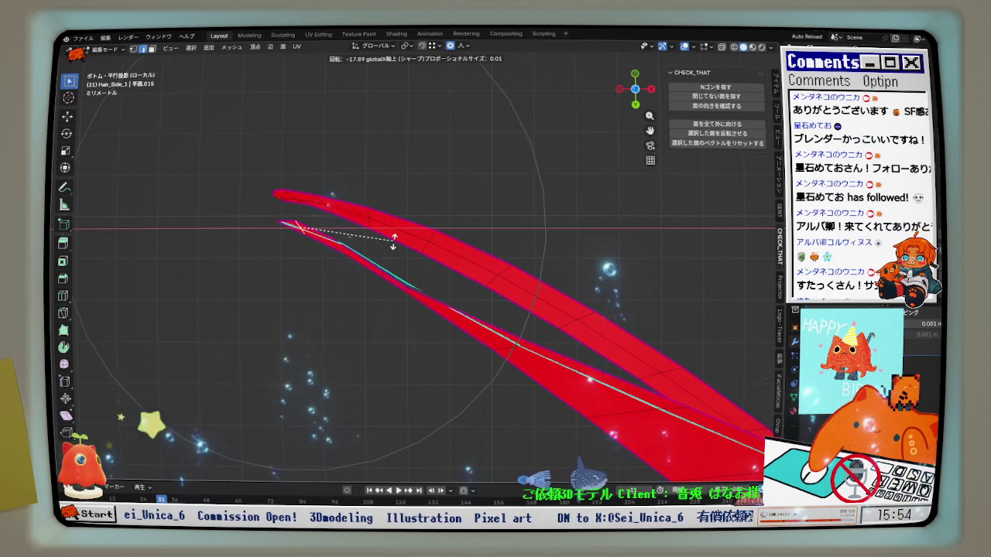
click(393, 240)
middle_drag(392, 237, 396, 282)
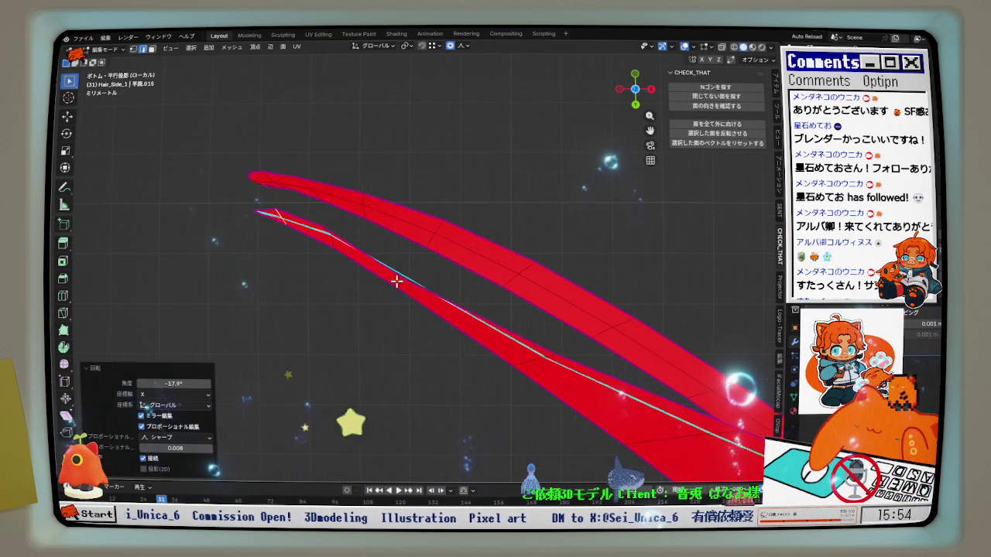
key(space)
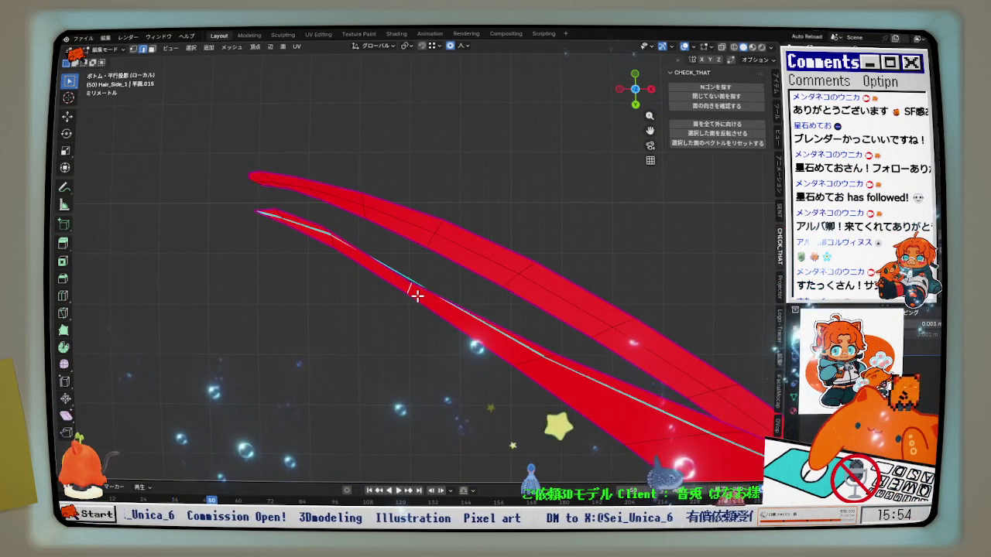
Rotate the edge slightly more around X, then return to the bottom view
key(r)
key(x)
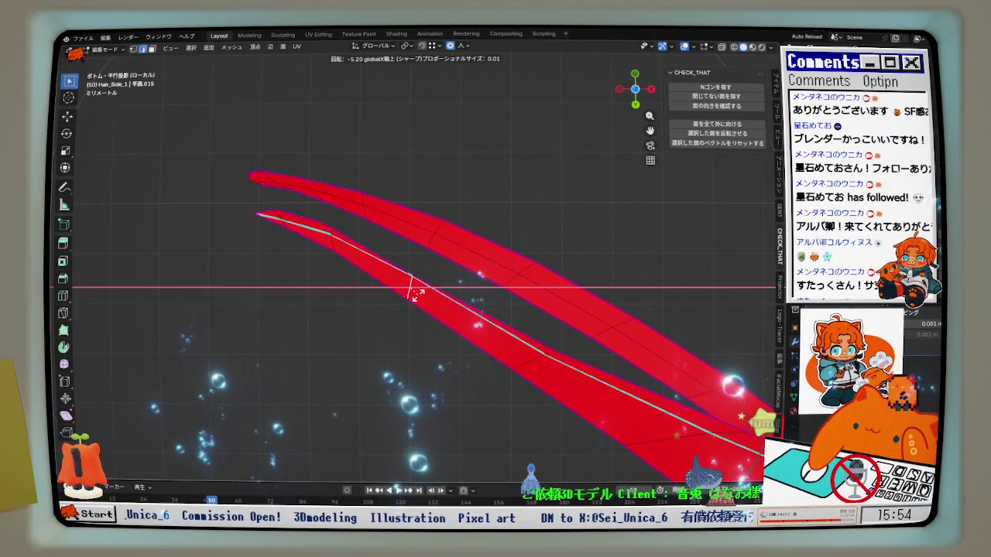
click(416, 293)
middle_drag(415, 288, 576, 173)
scroll(527, 249, up, 5)
scroll(527, 249, down, 5)
scroll(535, 229, up, 5)
click(635, 90)
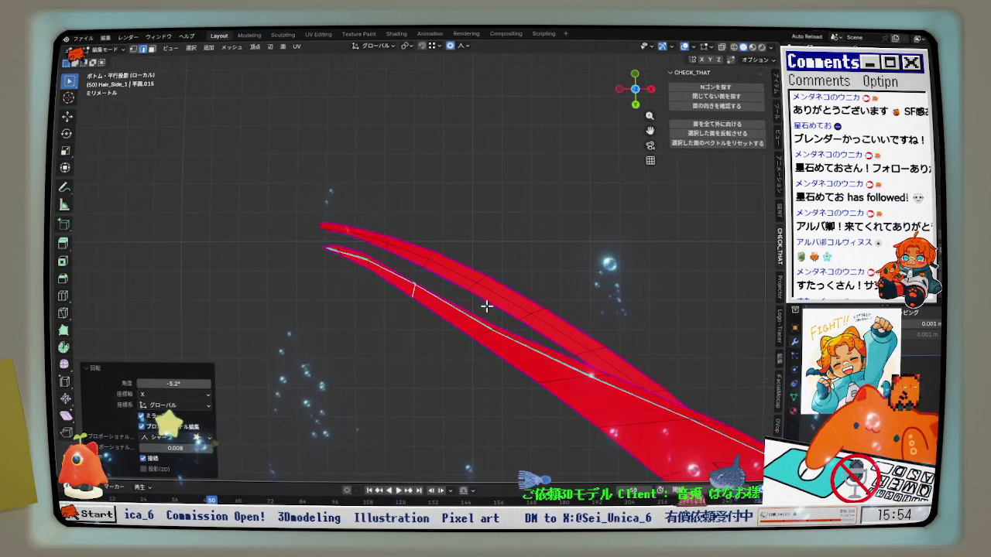
Select another edge along the strand, undo a trial X rotation, and move it along Z
click(481, 333)
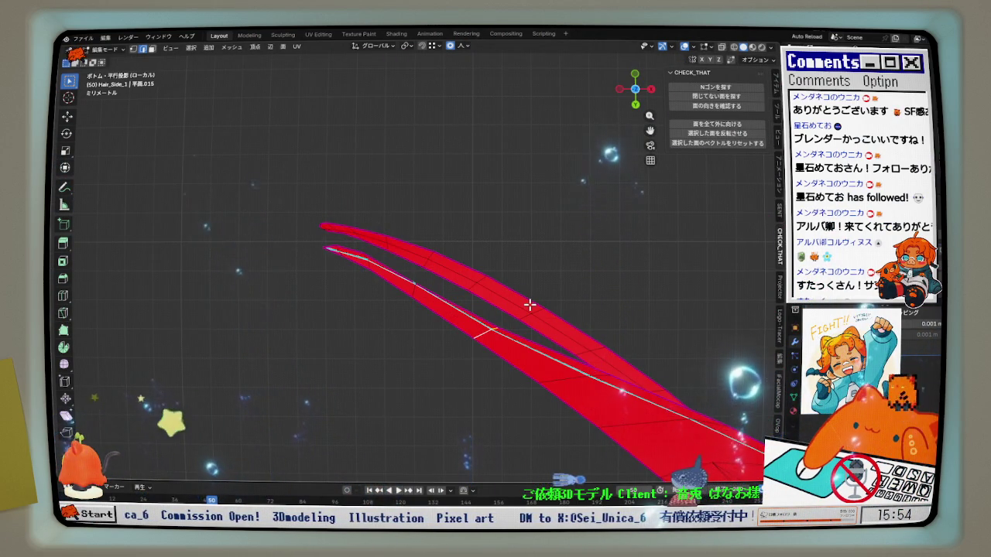
key(r)
key(x)
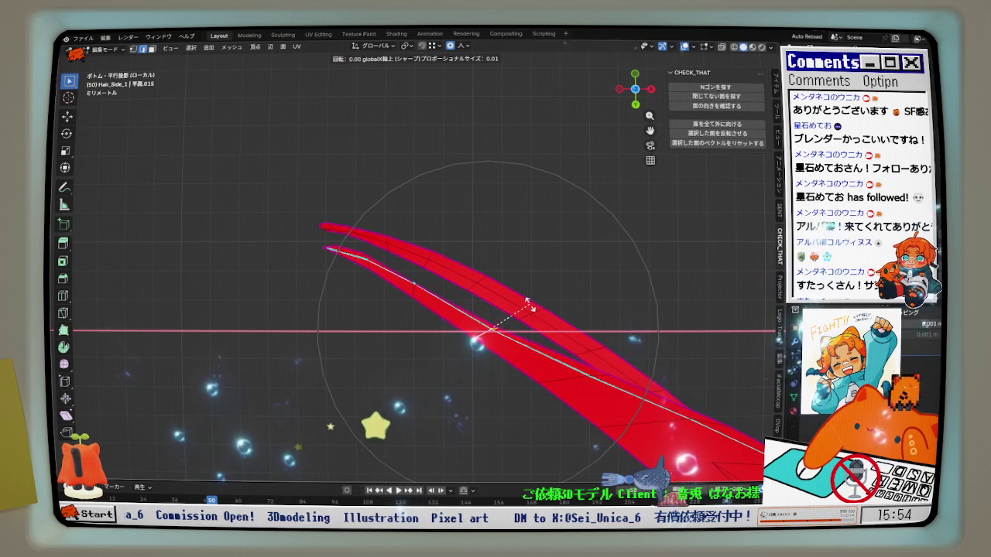
click(530, 298)
key(ctrl+z)
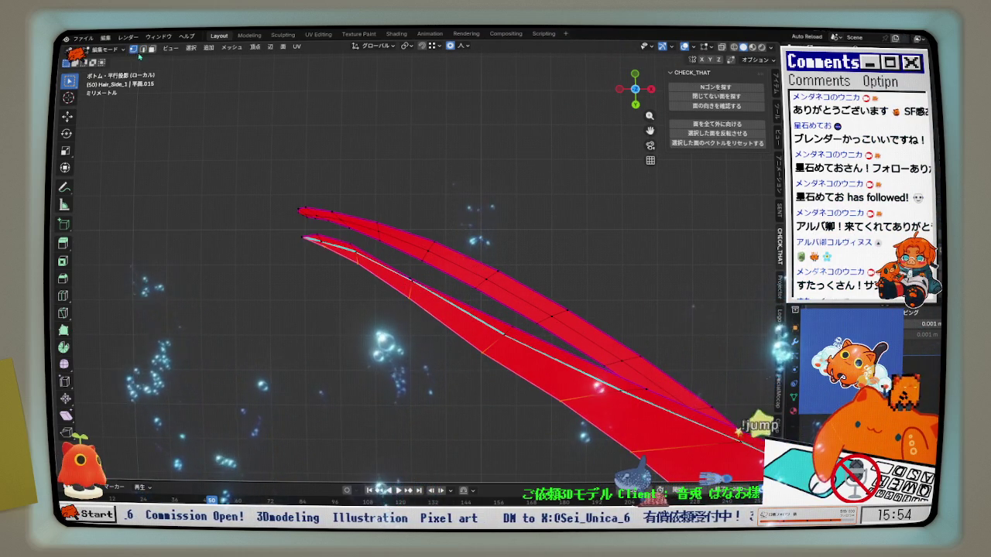
key(g)
key(z)
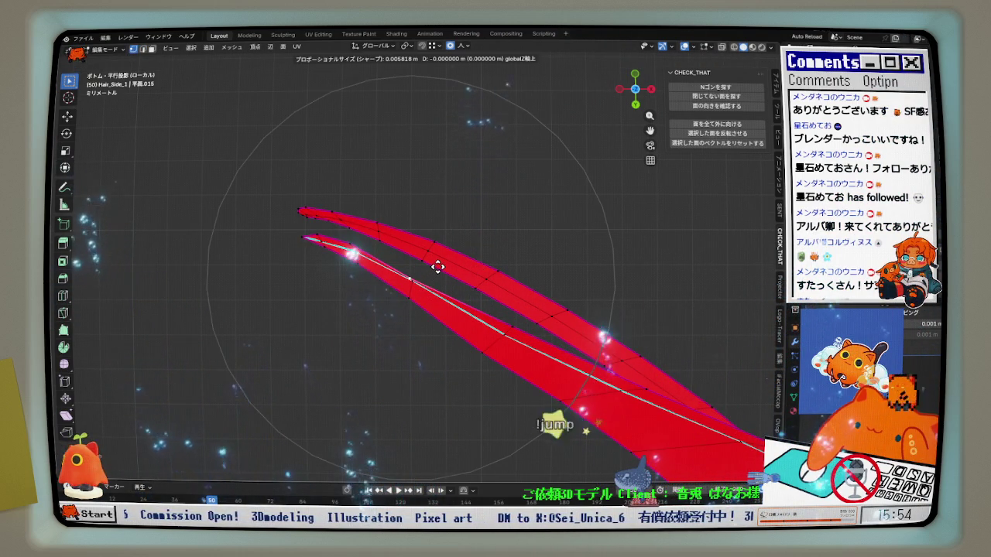
click(438, 267)
Shift the edge about −0.0002 m along Y with sharp proportional falloff
key(g)
key(y)
scroll(438, 266, up, 2)
scroll(439, 264, up, 2)
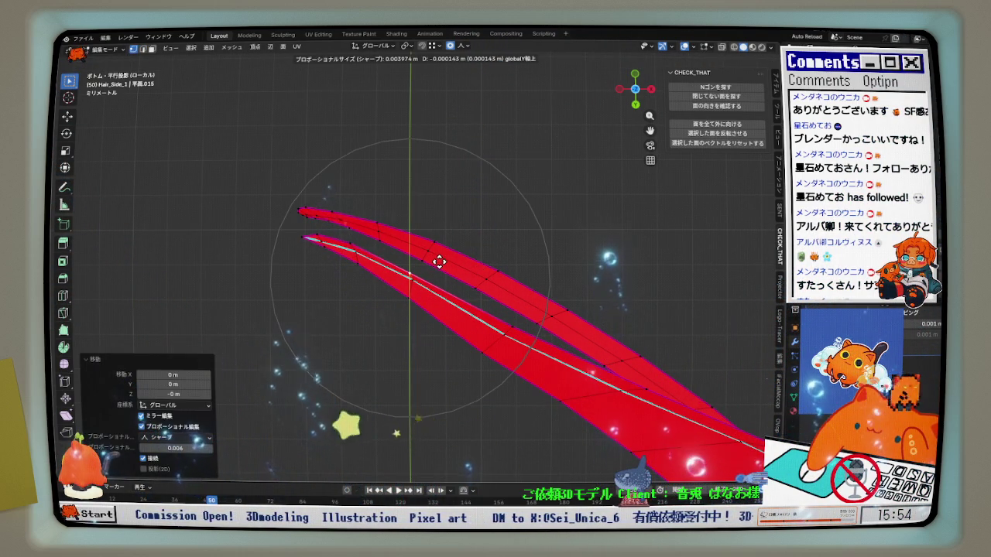
right_click(502, 339)
key(g)
click(488, 348)
key(g)
key(y)
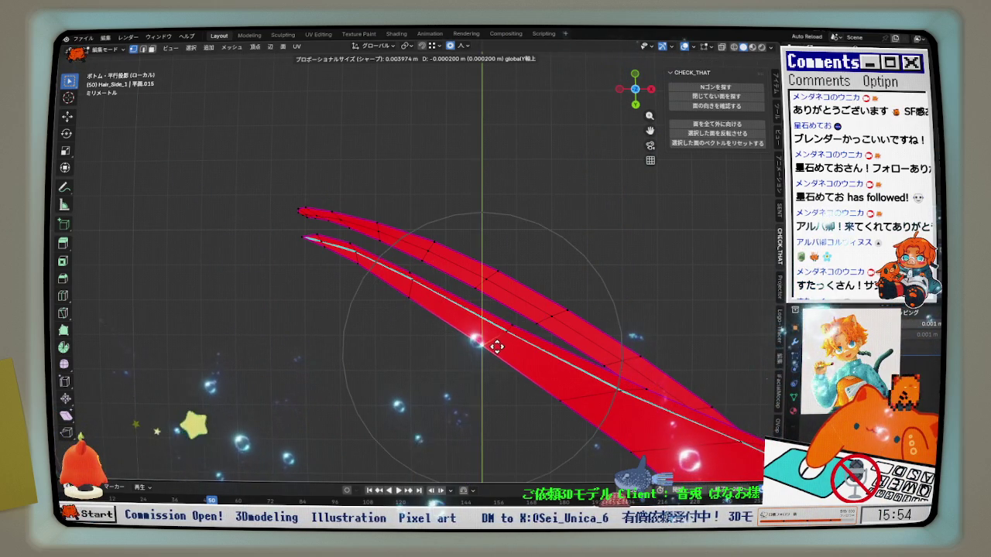
click(496, 347)
scroll(312, 220, up, 3)
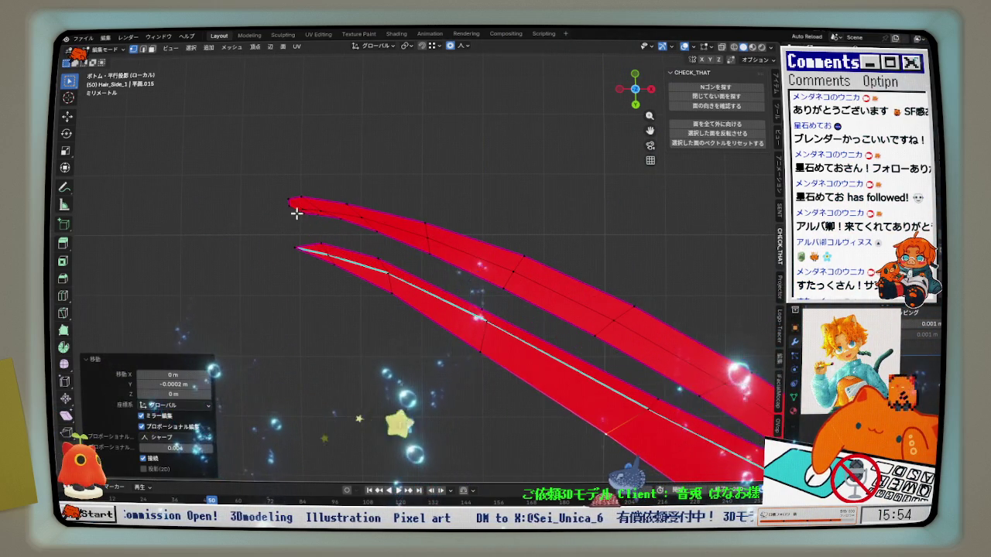
mouse_move(637, 78)
mouse_down()
mouse_move(387, 215)
mouse_move(303, 195)
mouse_move(320, 199)
mouse_move(338, 256)
mouse_move(389, 303)
mouse_move(503, 232)
mouse_move(299, 257)
mouse_move(340, 269)
mouse_move(328, 259)
mouse_move(372, 251)
mouse_move(377, 135)
mouse_up()
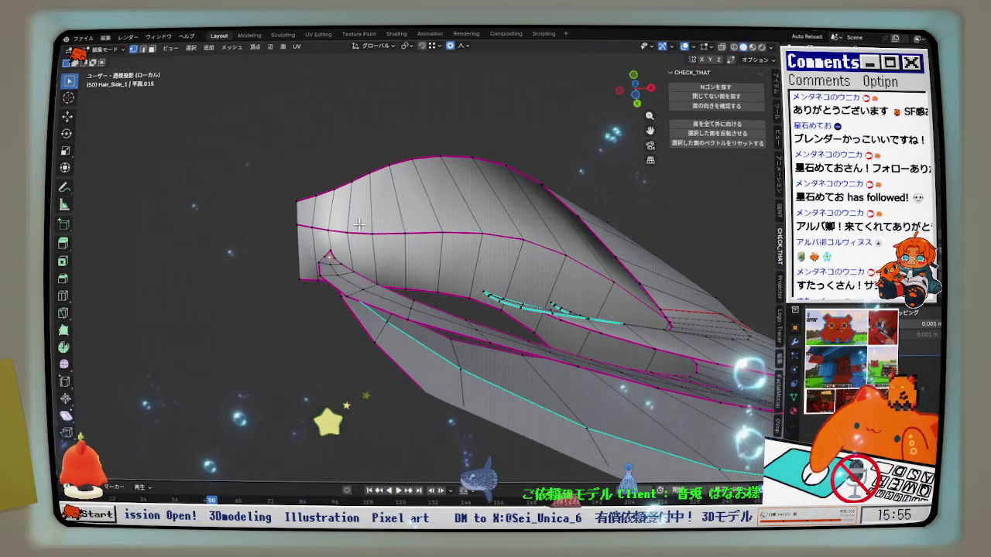
From top view, nudge the strand tip along global Y with proportional editing
key(KP_7)
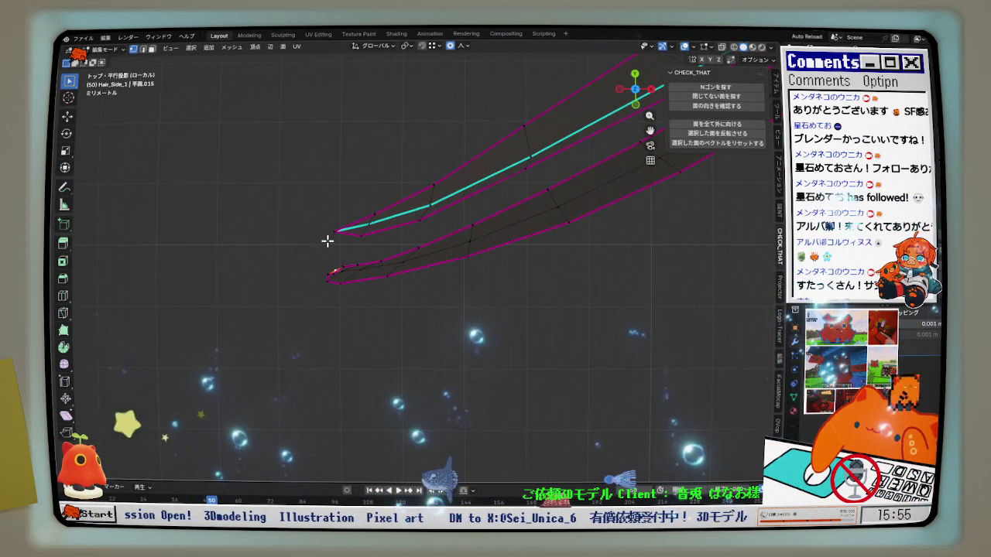
scroll(328, 266, up, 2)
key(g)
key(y)
scroll(353, 285, up, 6)
scroll(353, 284, up, 8)
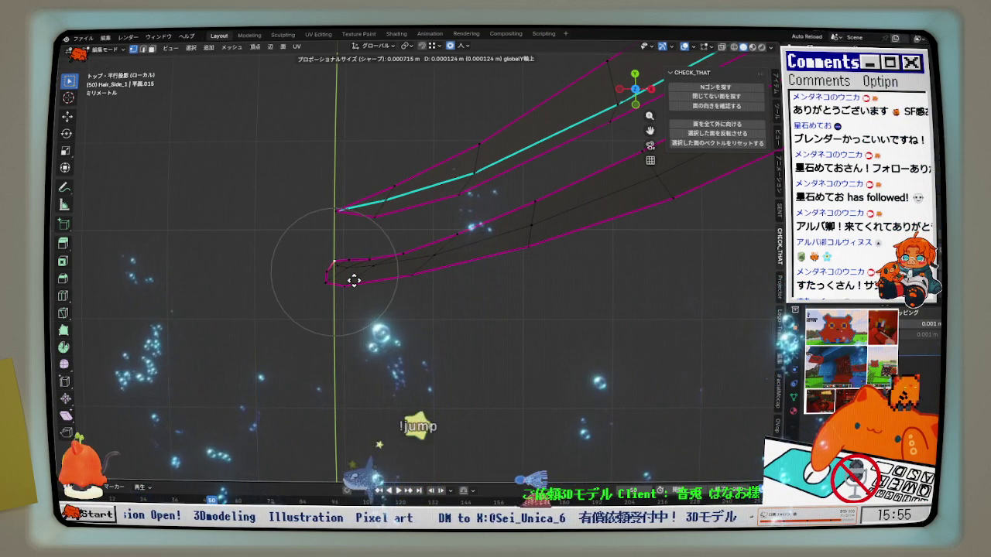
click(346, 273)
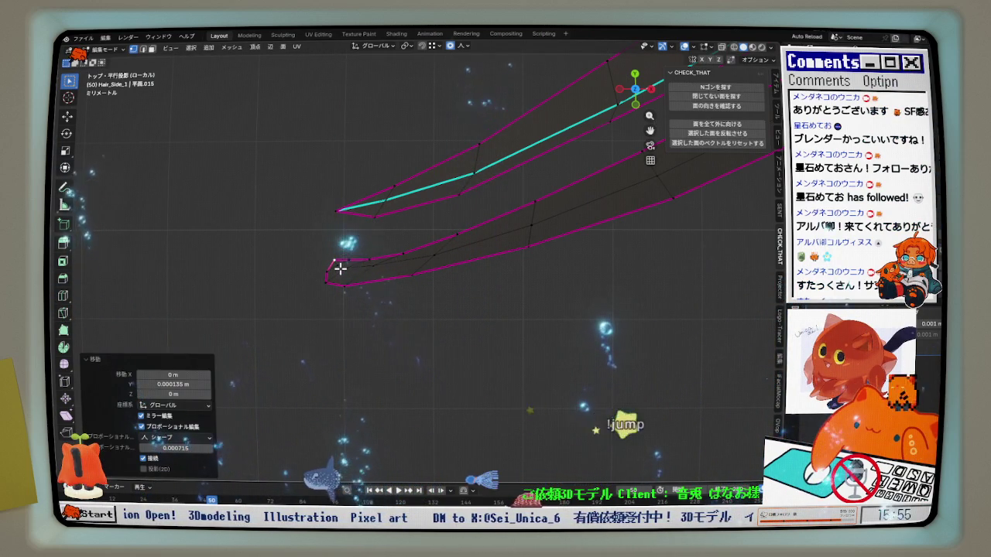
Select the lower strand's middle edge path and shrink/fatten it twice, about 0.000054 m
click(342, 267)
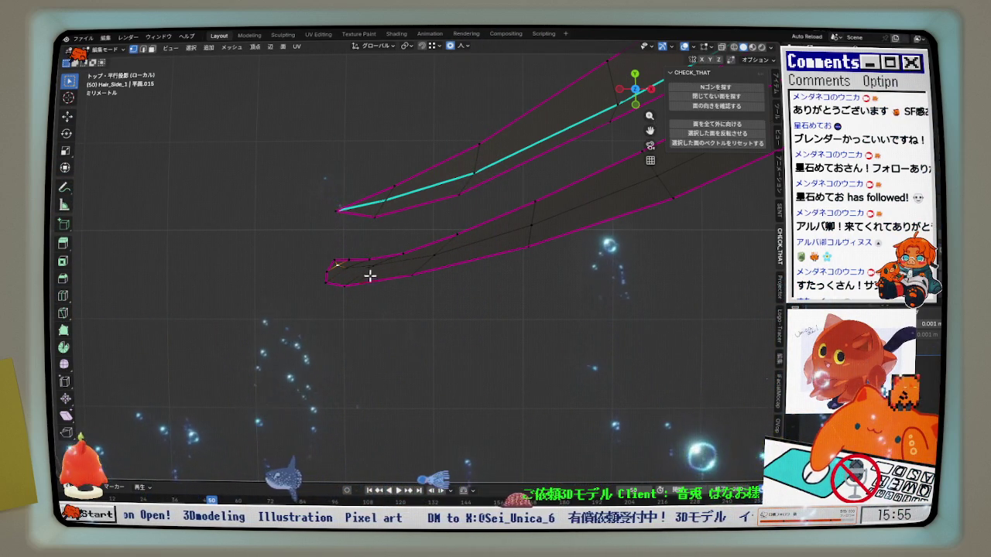
ctrl+click(527, 228)
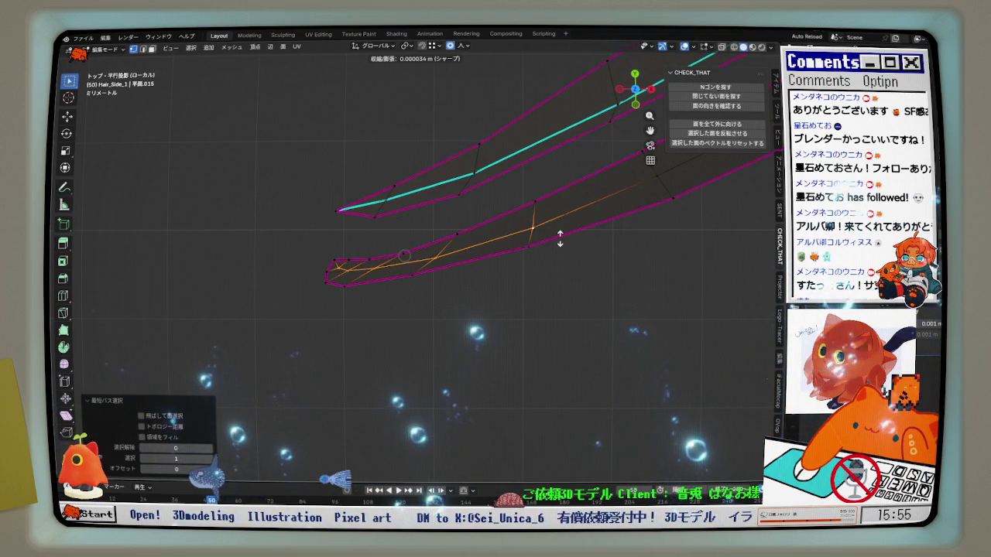
click(560, 233)
scroll(601, 235, down, 2)
scroll(640, 193, up, 2)
key(alt+s)
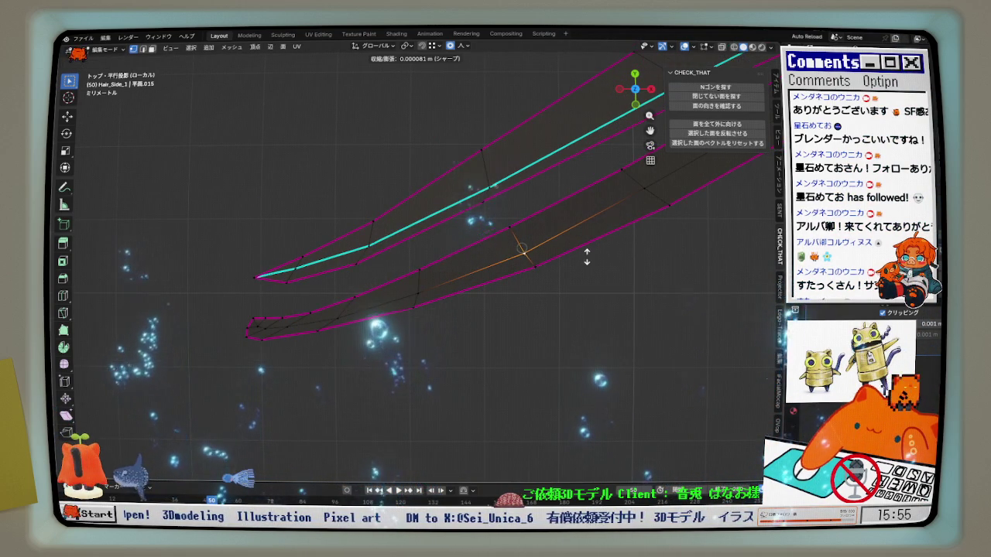
click(587, 257)
mouse_move(586, 257)
middle_down()
mouse_move(515, 243)
mouse_move(495, 177)
mouse_move(538, 220)
middle_up()
mouse_move(640, 233)
middle_down()
mouse_move(600, 158)
mouse_move(542, 199)
middle_up()
key(alt+s)
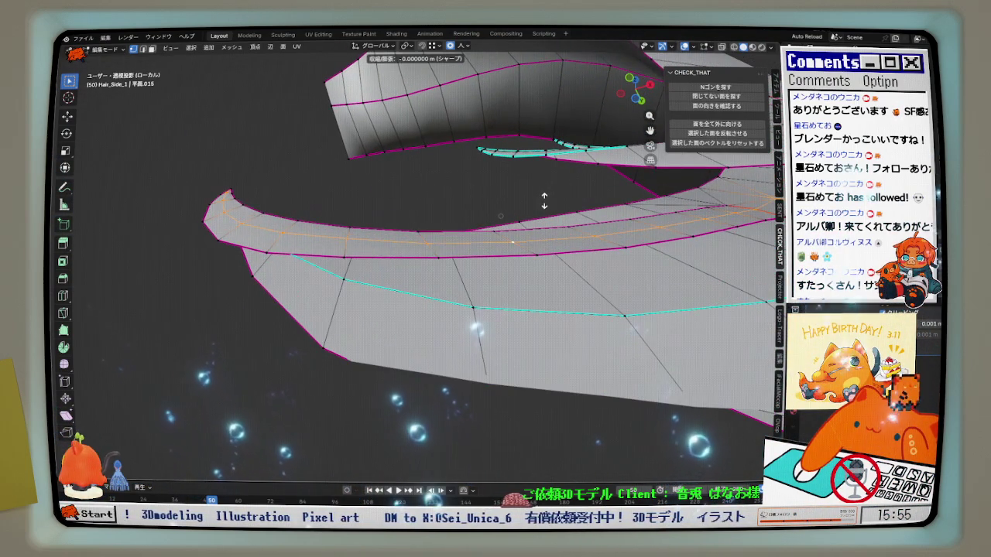
Confirm the small normal offset, orbit to the strand's back, and nudge the first tip vertices along Y
click(546, 201)
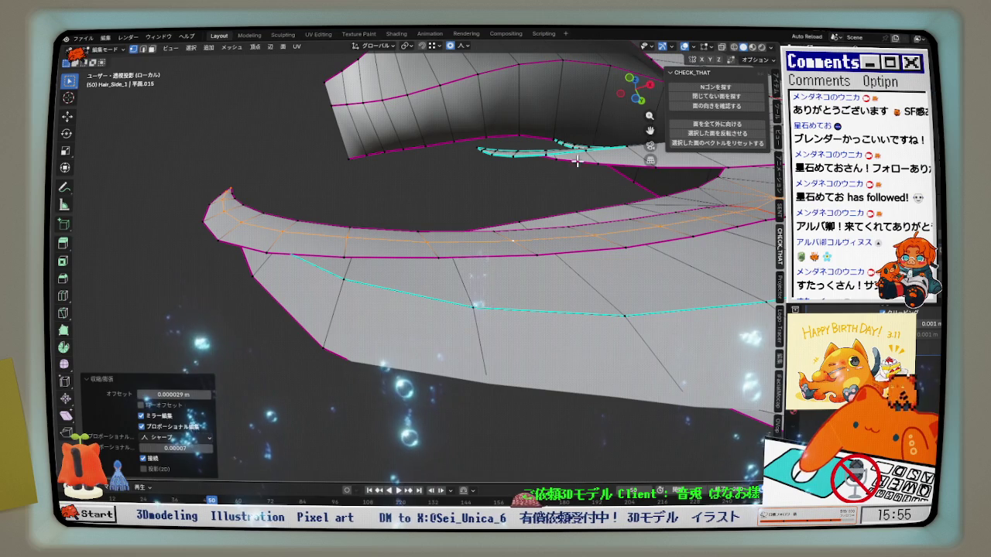
middle_drag(600, 120, 375, 243)
mouse_move(302, 240)
middle_down()
mouse_move(422, 277)
mouse_move(333, 266)
middle_up()
key(g)
key(y)
click(333, 266)
click(352, 275)
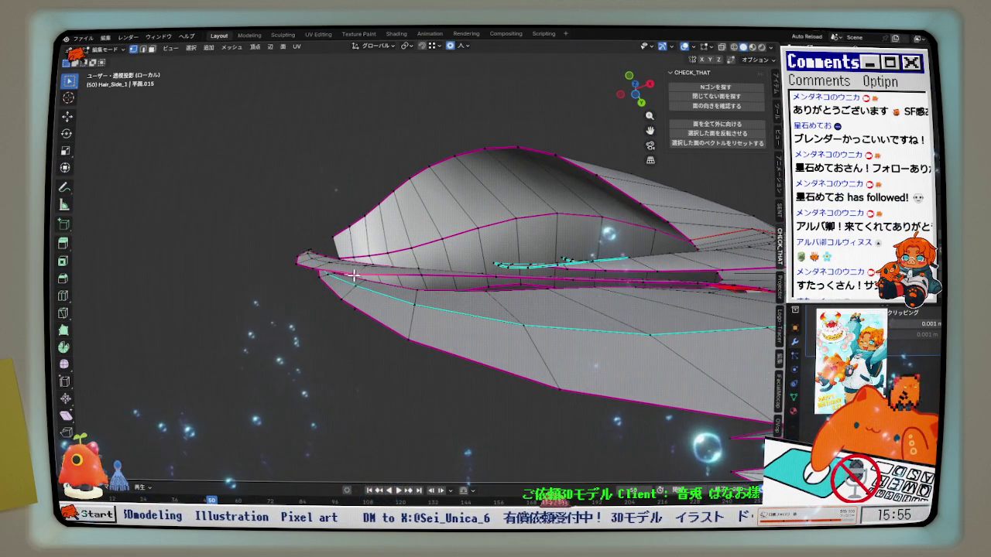
click(356, 271)
Select a strand-tip vertex and nudge it along Y several times with proportional editing
click(633, 99)
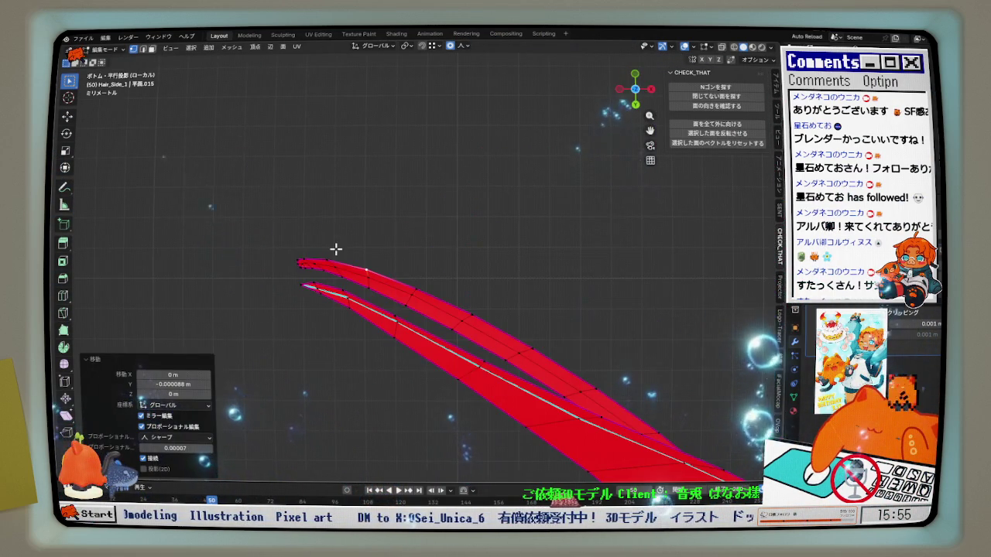
key(g)
key(y)
click(349, 257)
key(g)
key(y)
click(321, 265)
key(g)
key(y)
click(290, 256)
Make three more Y-constrained nudges of the tip, then orbit to a perspective view
key(g)
key(y)
click(277, 264)
key(g)
key(y)
click(403, 280)
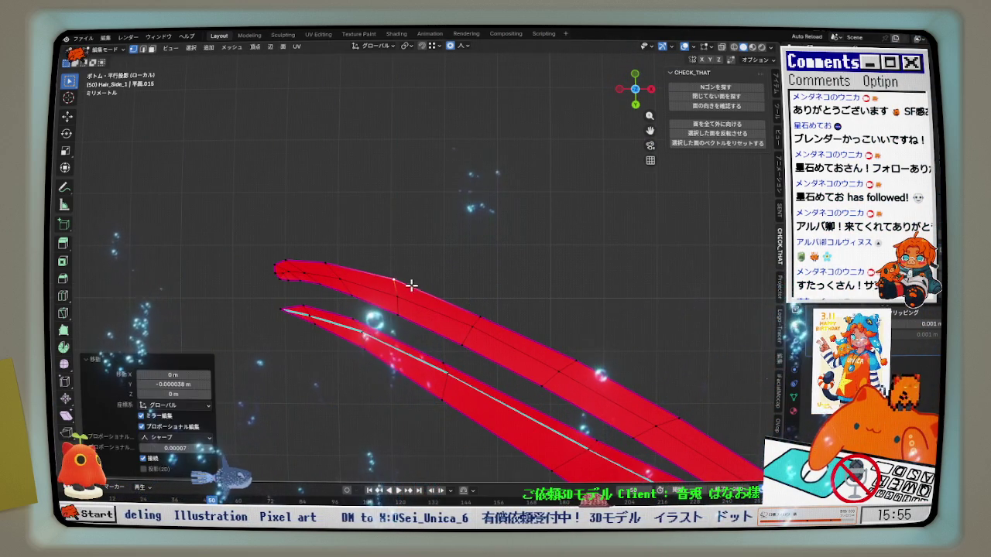
key(g)
key(y)
click(475, 299)
mouse_move(476, 298)
middle_down()
mouse_move(453, 324)
mouse_move(394, 288)
middle_up()
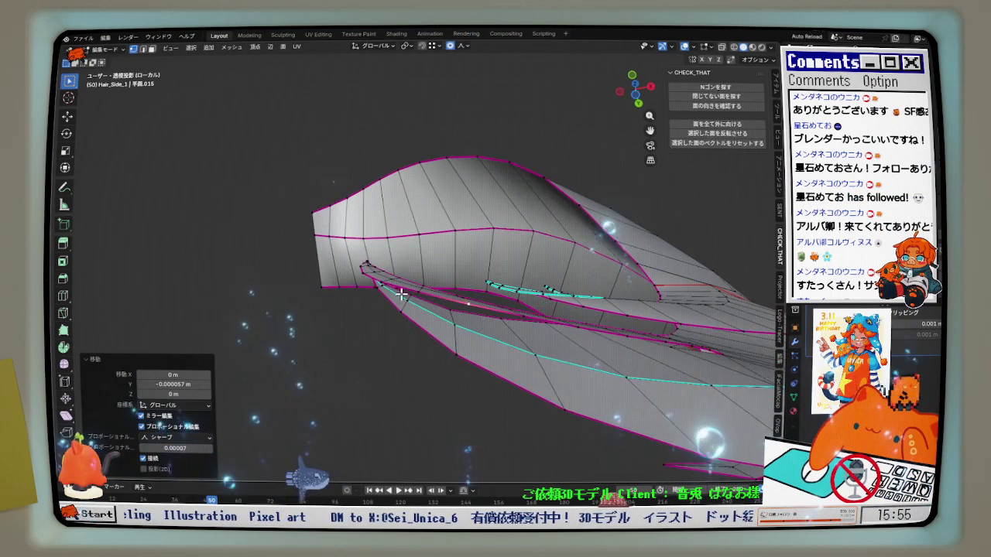
Move a vertex near the tip along global Y three times, then orbit lower
click(398, 284)
key(g)
key(y)
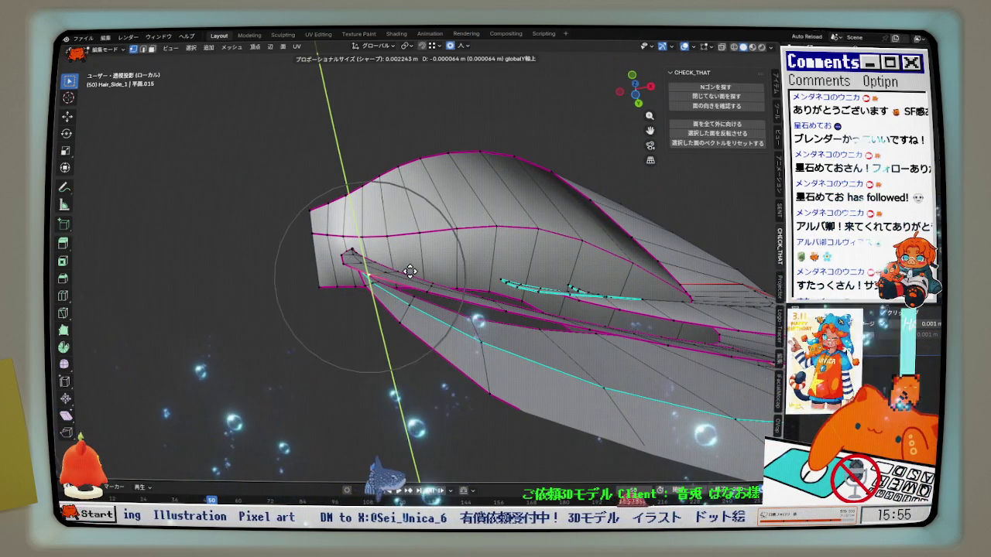
click(410, 271)
key(g)
key(y)
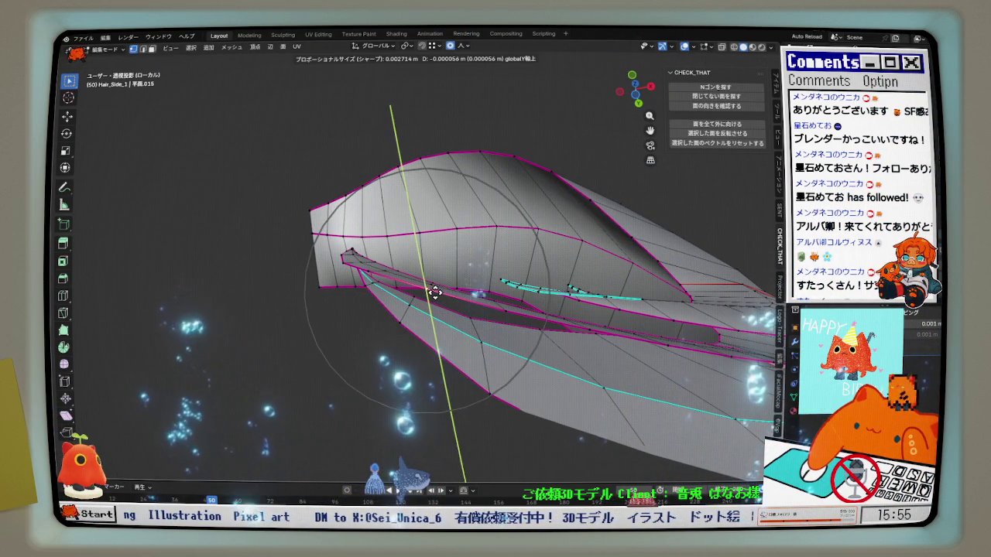
click(435, 292)
key(g)
key(y)
click(482, 312)
mouse_move(482, 312)
middle_down()
mouse_move(476, 297)
mouse_move(376, 287)
mouse_move(380, 296)
middle_up()
Proportionally adjust another strand vertex, then zoom in on the tips in Left view
click(302, 292)
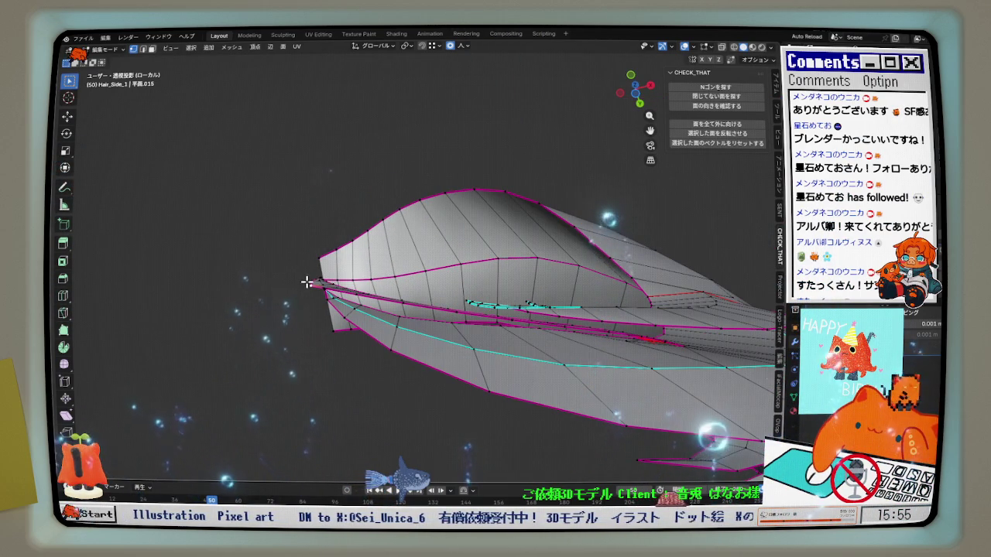
scroll(307, 282, up, 6)
click(309, 278)
mouse_move(309, 279)
middle_down()
mouse_move(310, 316)
mouse_move(377, 363)
mouse_move(420, 376)
middle_up()
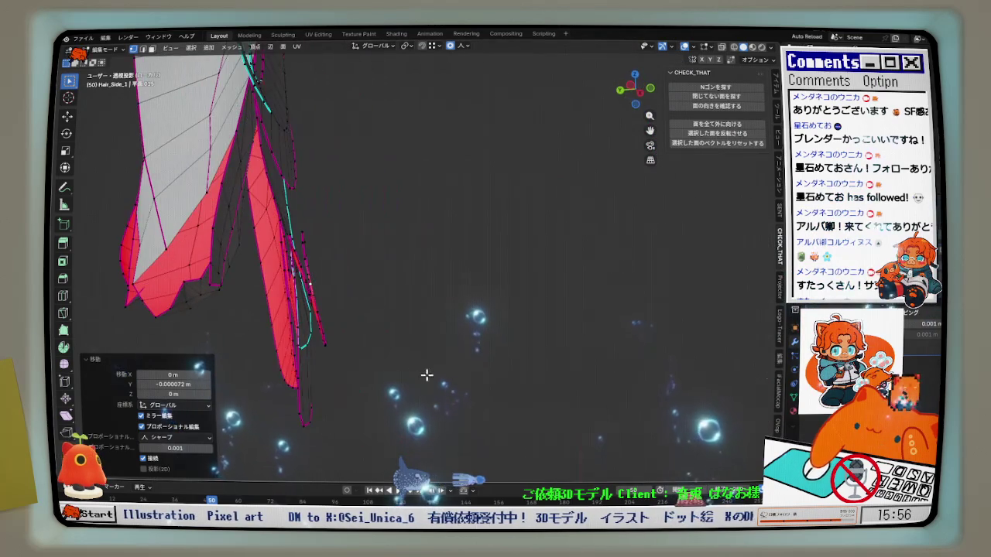
click(635, 88)
scroll(419, 240, up, 2)
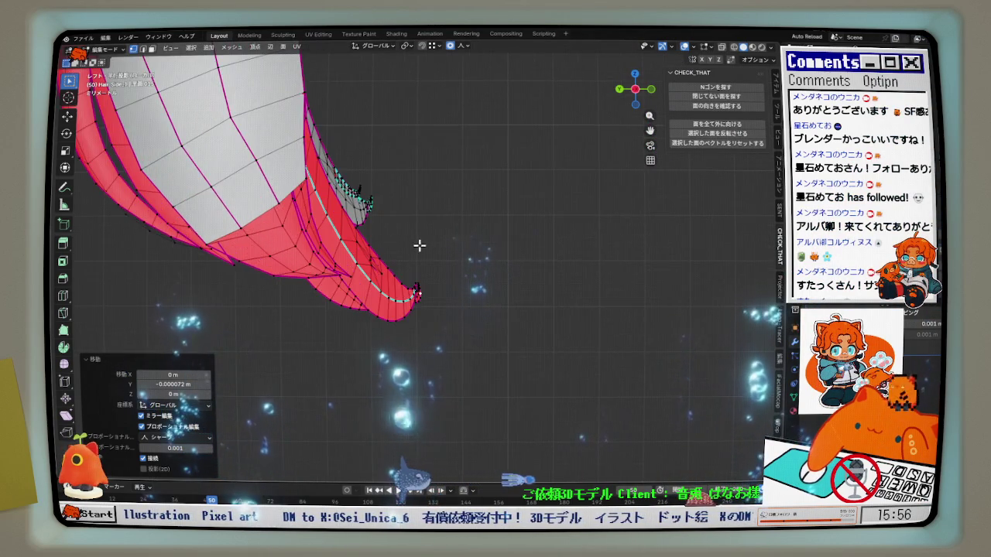
scroll(442, 308, up, 3)
scroll(418, 310, up, 2)
scroll(382, 265, up, 1)
From the left view, nudge both pointed tips along global Y
key(g)
key(y)
click(387, 266)
scroll(372, 248, up, 3)
key(g)
key(y)
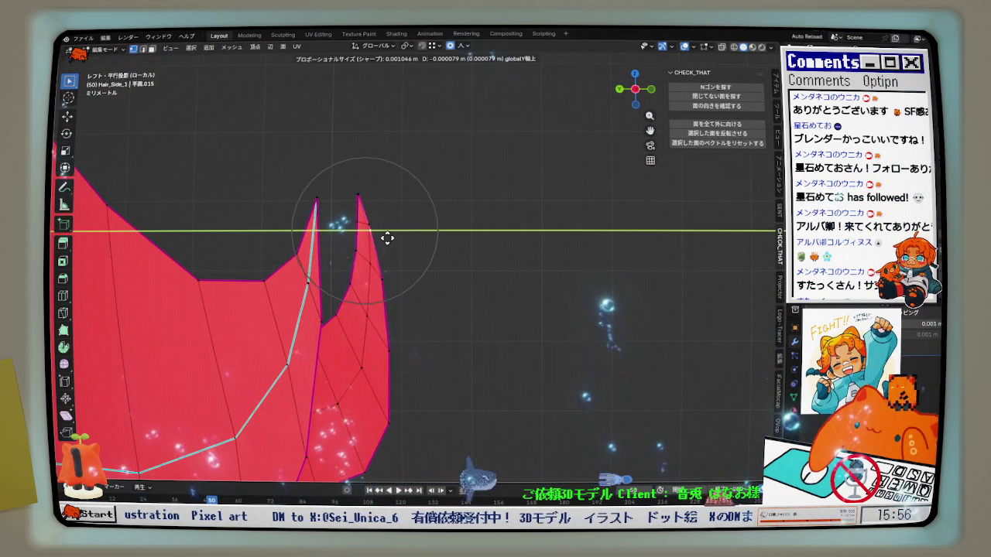
click(388, 239)
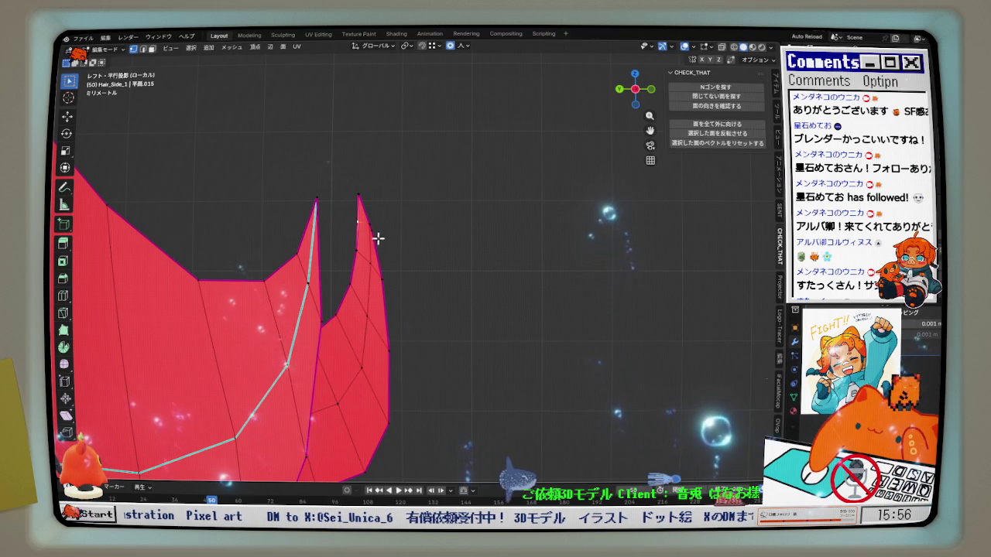
key(g)
key(y)
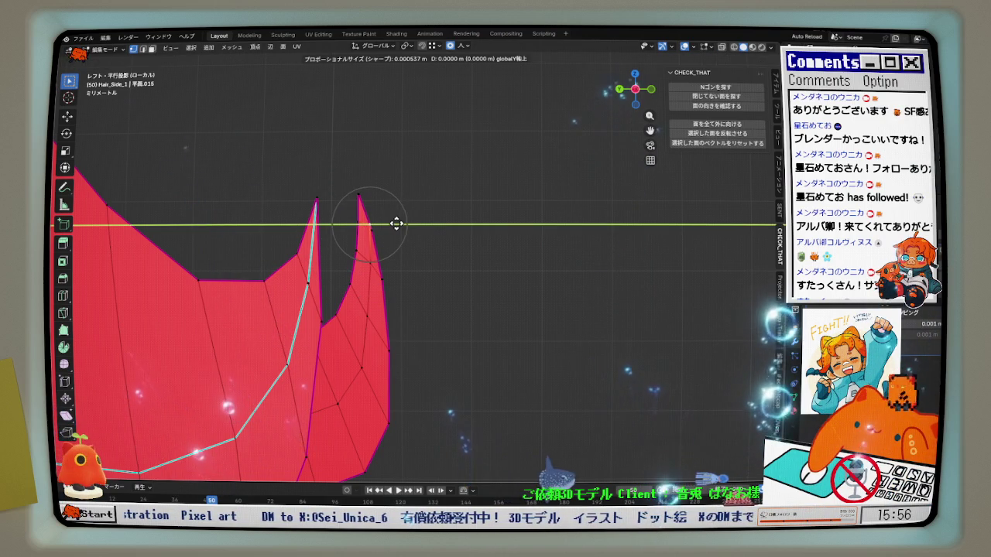
click(372, 225)
Refine the tips with more Y moves, undoing the last bad one (sharp falloff 0.000117)
key(g)
key(y)
click(394, 256)
key(g)
key(y)
click(390, 276)
key(g)
key(y)
click(418, 284)
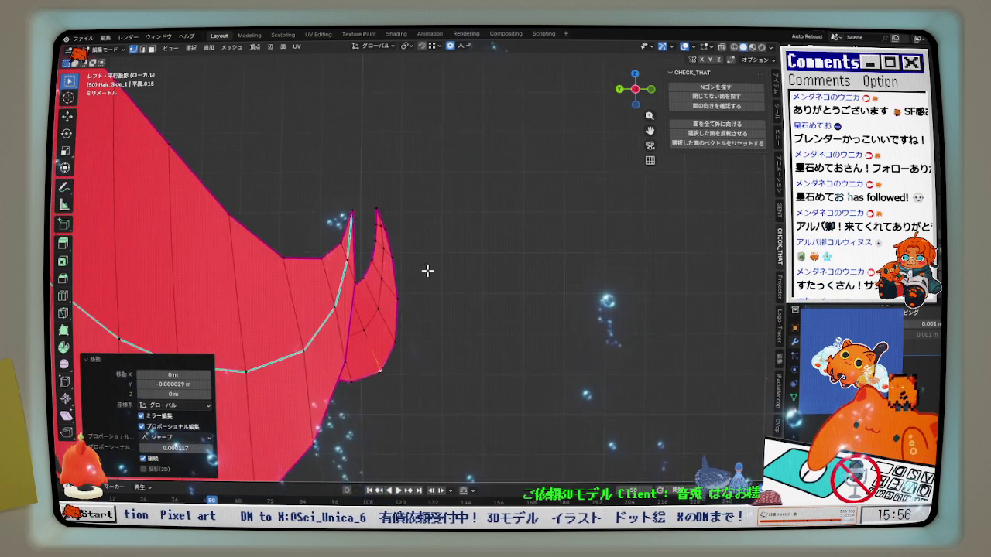
key(ctrl+z)
mouse_move(634, 111)
middle_down()
mouse_move(471, 256)
mouse_move(411, 283)
mouse_move(395, 367)
mouse_move(394, 327)
mouse_move(385, 338)
mouse_move(380, 353)
mouse_move(442, 292)
middle_up()
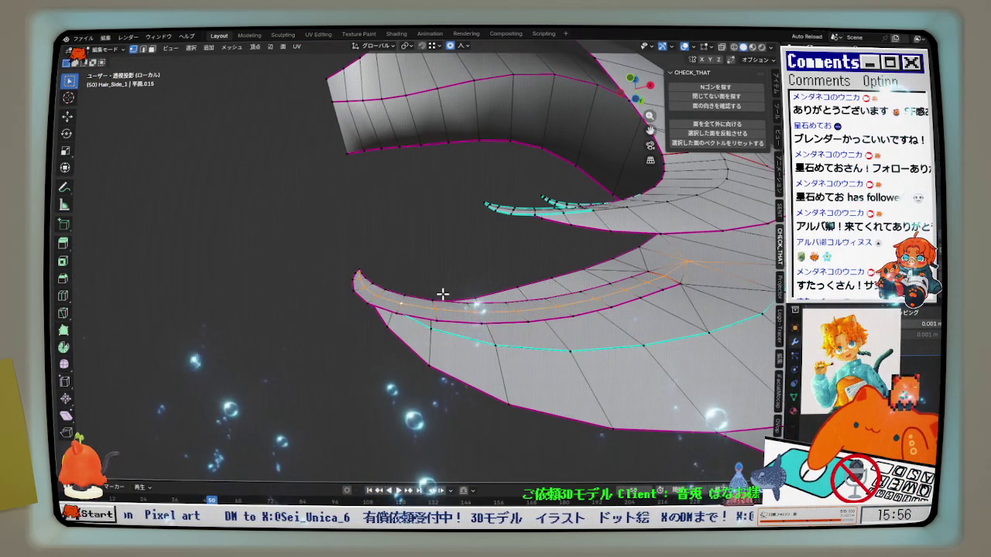
Select the curl's edge loop and apply Relax twice from Quick Favorites
alt+click(627, 275)
key(q)
click(629, 267)
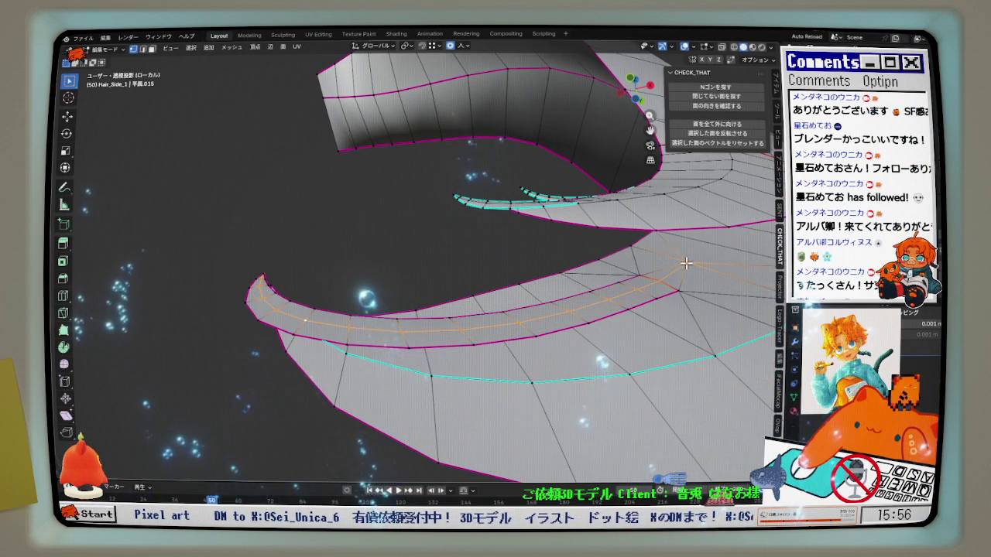
click(595, 272)
middle_drag(595, 277, 506, 301)
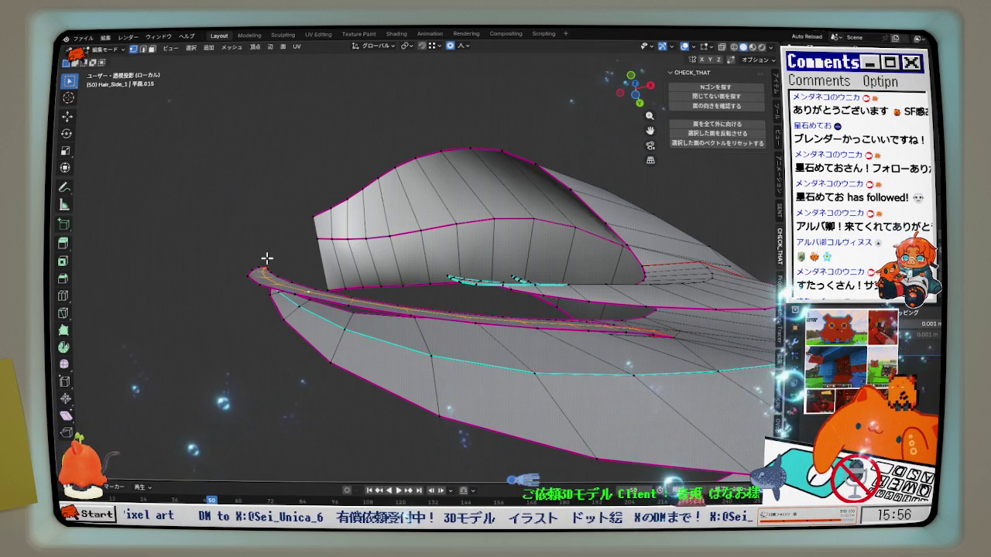
Inspect the curl from other angles and apply Relax to the loop once more
scroll(307, 322, up, 3)
middle_drag(307, 322, 254, 266)
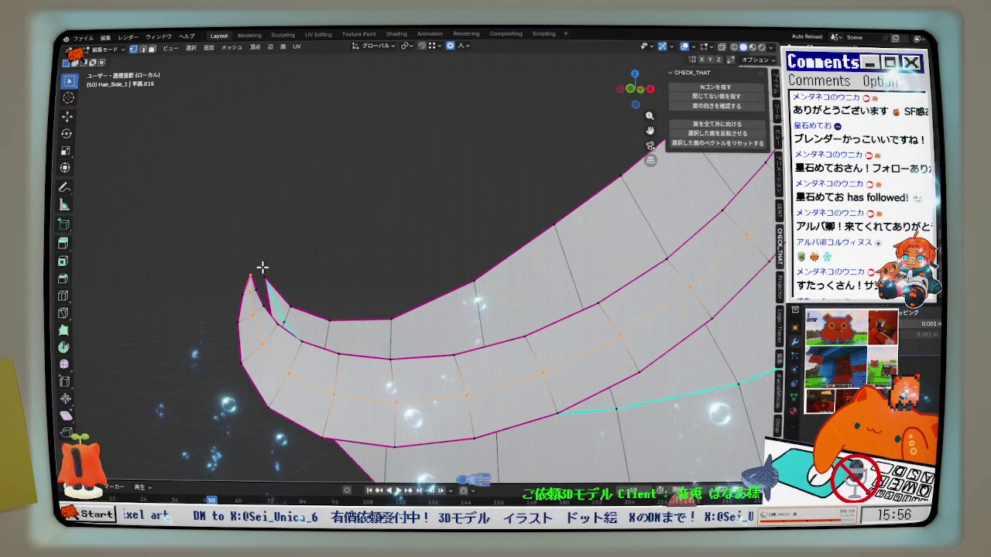
scroll(274, 270, up, 3)
scroll(255, 268, down, 3)
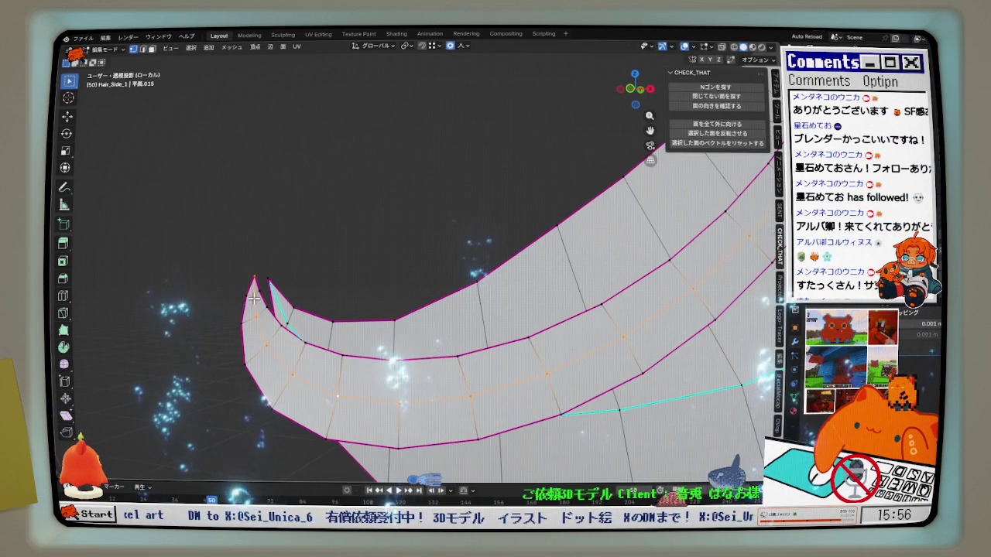
middle_drag(272, 318, 564, 282)
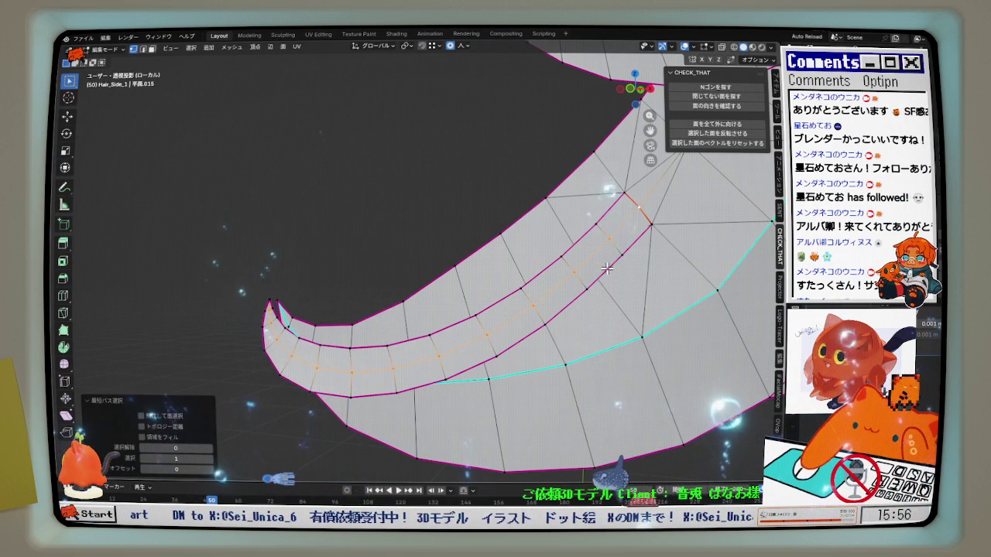
click(601, 286)
mouse_move(602, 286)
middle_down()
mouse_move(591, 222)
mouse_move(504, 259)
mouse_move(491, 354)
middle_up()
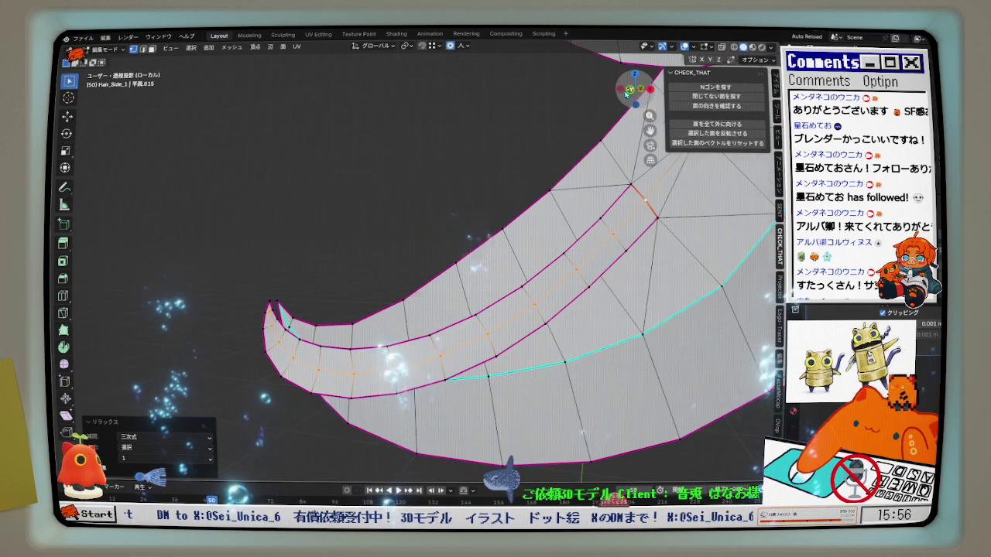
Switch to Front view, pan the strand up, then view it from above
click(627, 91)
mouse_move(248, 333)
middle_down()
mouse_move(455, 286)
mouse_move(505, 264)
mouse_move(608, 334)
mouse_move(617, 327)
mouse_move(589, 371)
mouse_move(506, 407)
mouse_move(683, 162)
middle_up()
drag(644, 97, 640, 91)
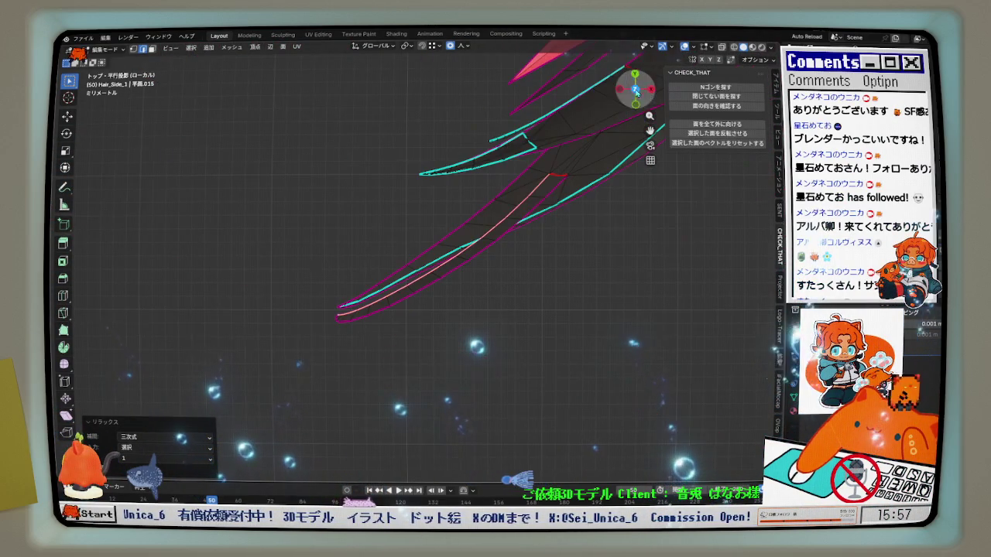
click(634, 83)
scroll(337, 284, up, 1)
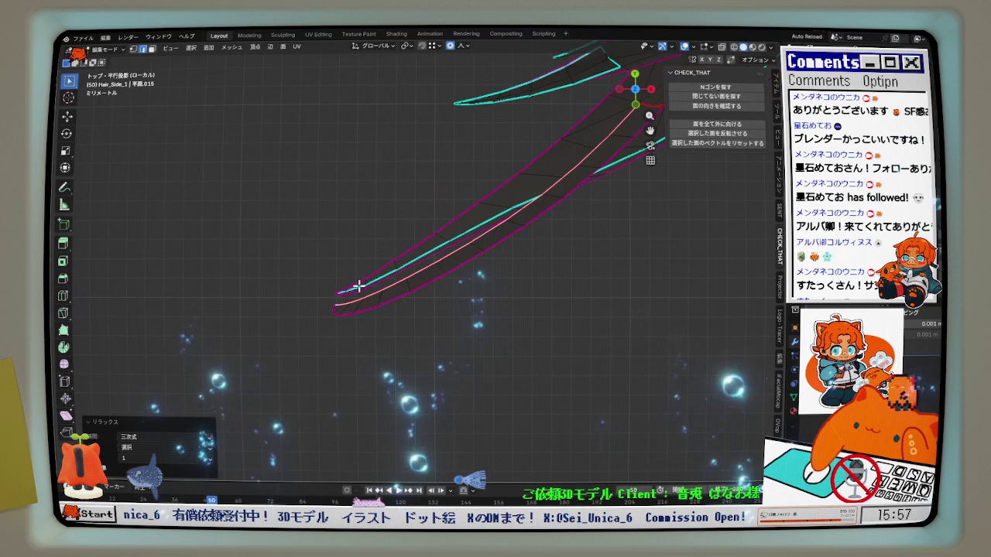
scroll(426, 283, up, 1)
scroll(426, 283, up, 1)
click(136, 50)
scroll(460, 229, up, 1)
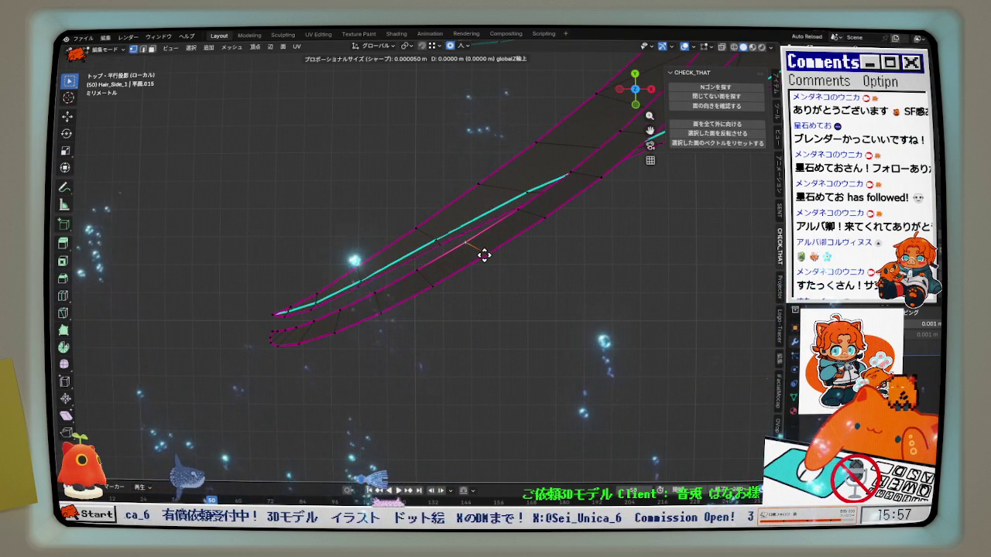
click(484, 255)
key(g)
key(y)
scroll(484, 255, down, 12)
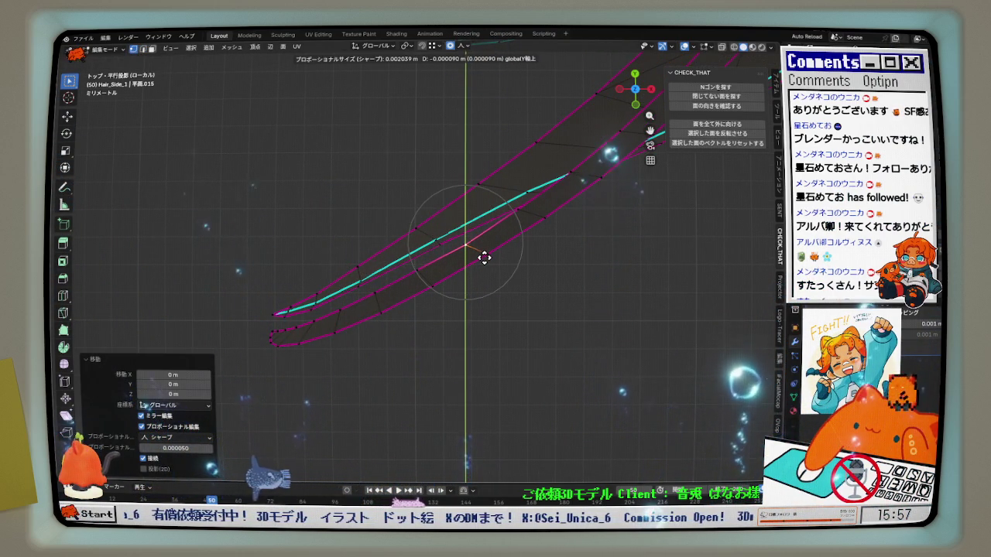
right_click(486, 257)
key(ctrl+z)
key(ctrl+z)
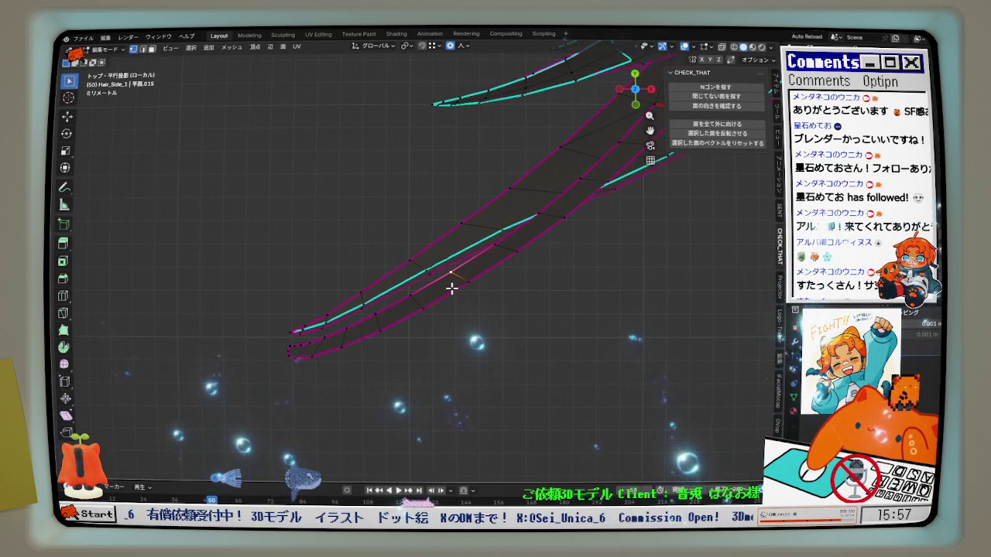
mouse_move(447, 279)
middle_down()
mouse_move(434, 192)
mouse_move(436, 254)
mouse_move(394, 289)
mouse_move(532, 184)
middle_up()
key(KP_1)
right_click(526, 185)
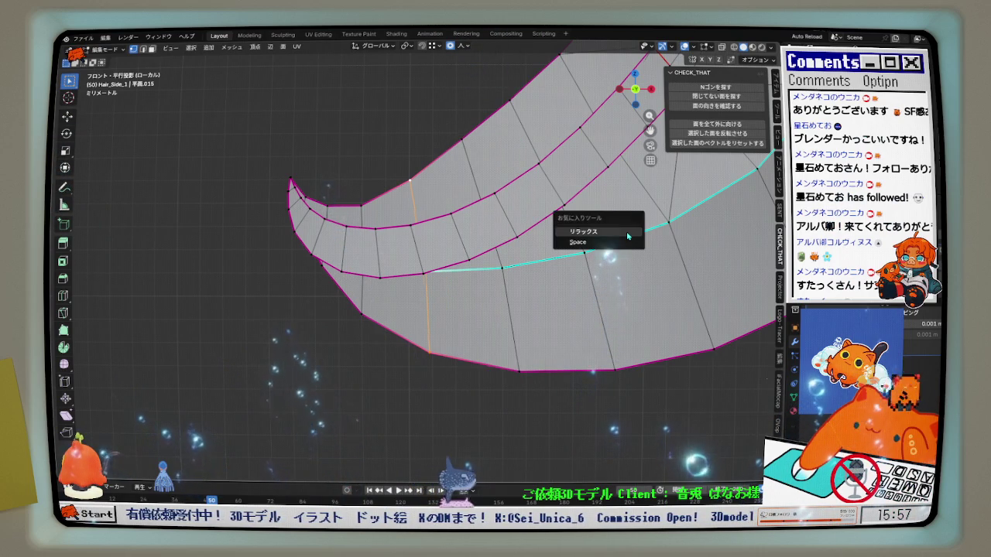
Relax the edge loop near Hair_Side_1's tip and vertex-slide a vertex along its edge
click(628, 235)
scroll(600, 239, down, 1)
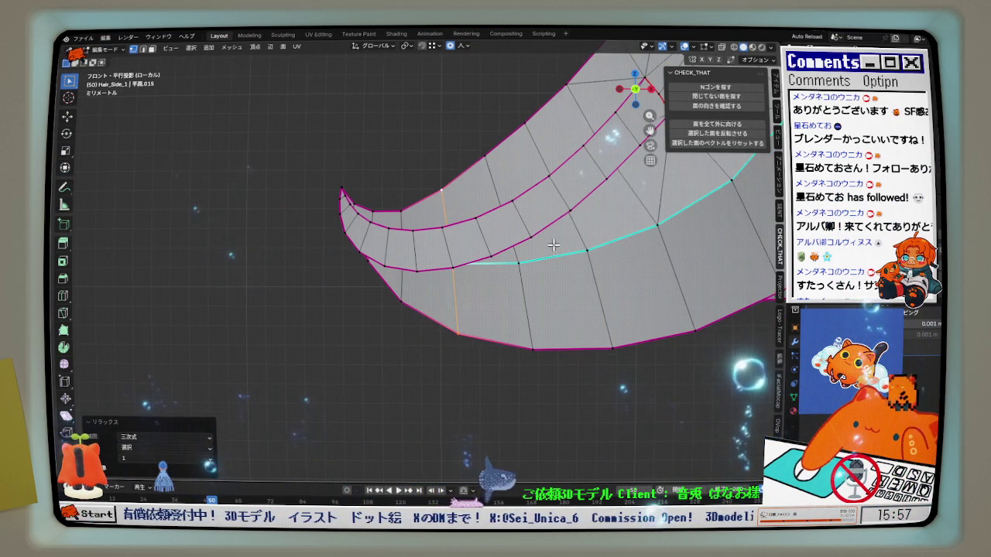
scroll(457, 187, up, 1)
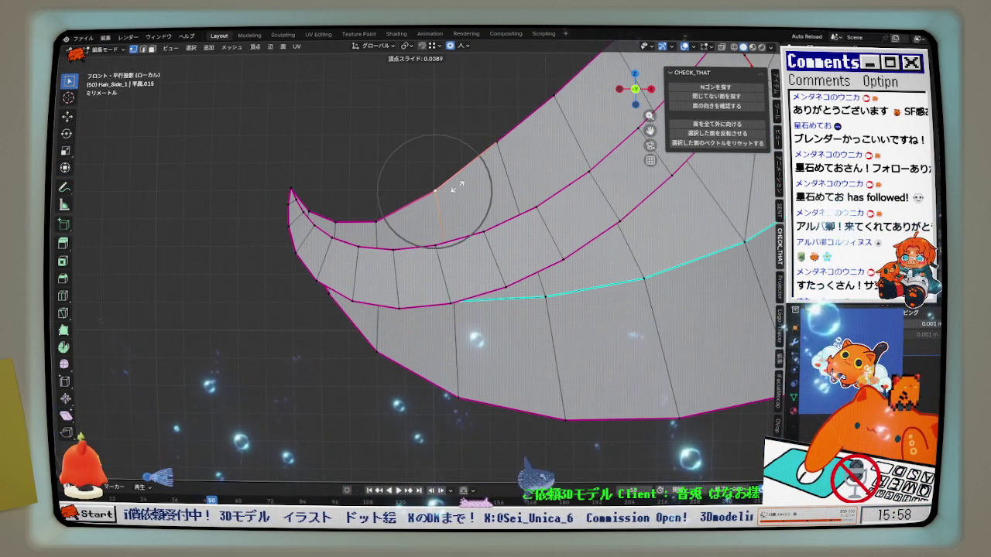
key(shift+v)
In Top view, nudge inner-line and lower-side edges with proportional falloff
click(635, 75)
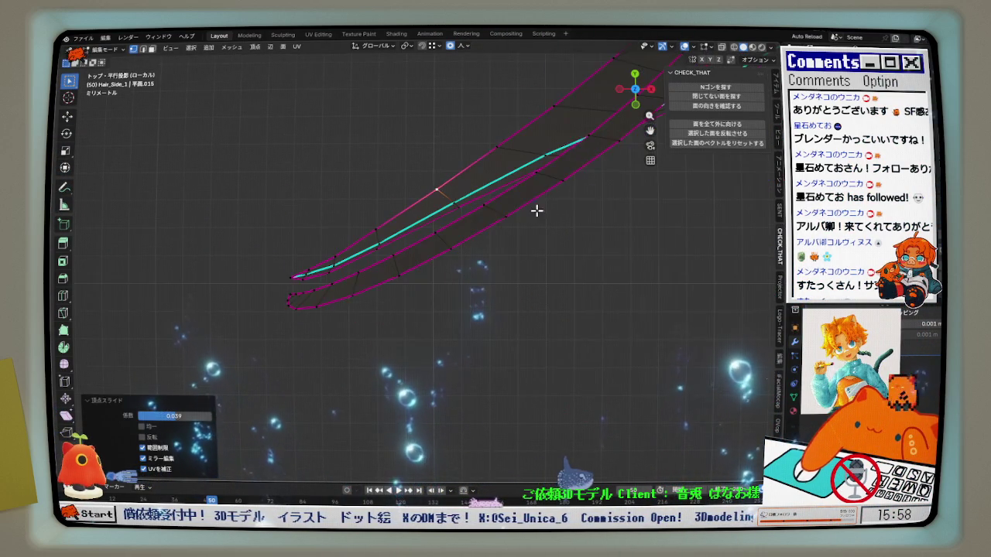
click(427, 249)
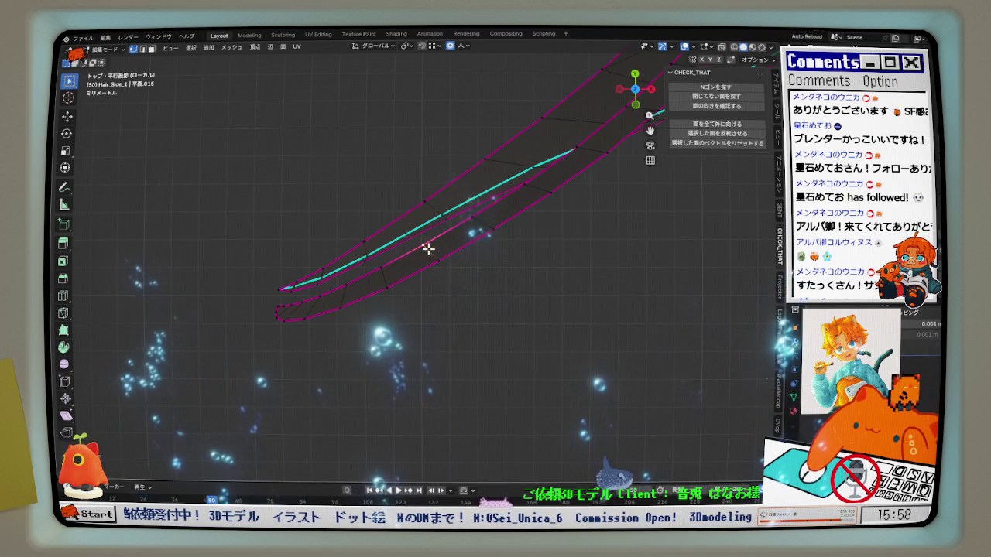
key(g)
scroll(429, 250, down, 3)
scroll(428, 251, down, 3)
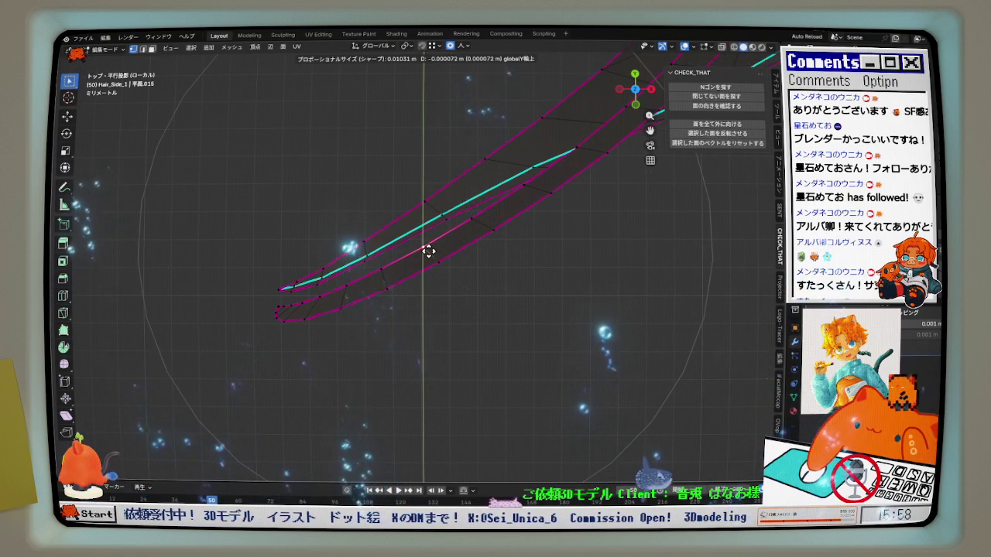
click(428, 252)
click(385, 269)
key(g)
click(333, 299)
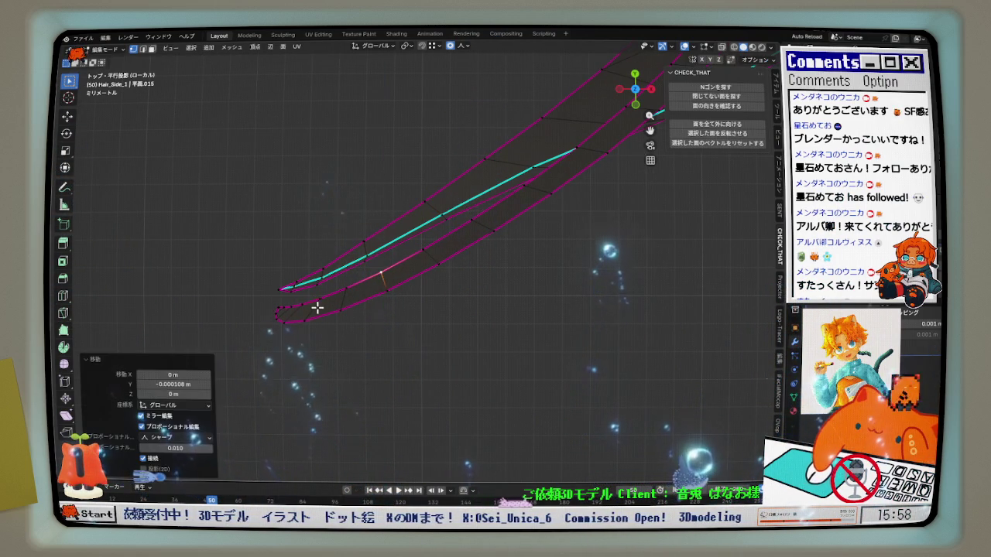
Shift the lower-left tip vertex along Y and adjust an inner-line edge
click(282, 325)
key(g)
key(y)
scroll(285, 328, up, 2)
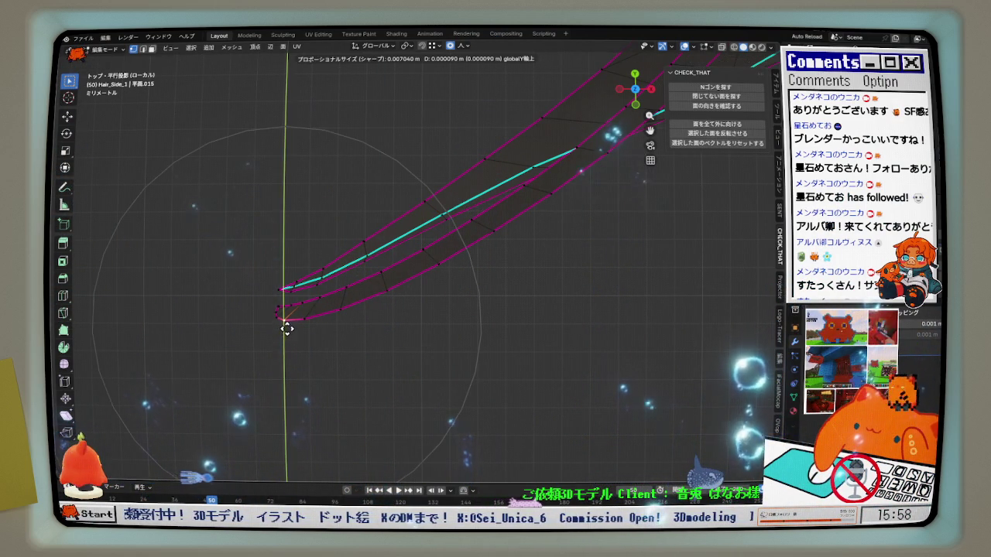
click(287, 329)
click(470, 250)
key(g)
click(472, 250)
key(g)
click(418, 241)
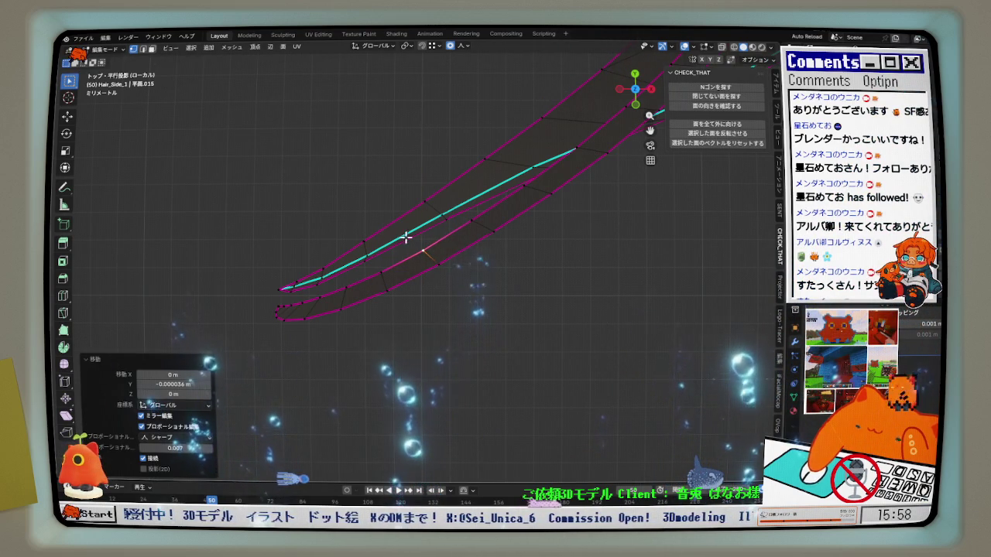
Nudge the selected vertex along Y in several small proportional moves
key(g)
key(y)
scroll(321, 258, up, 8)
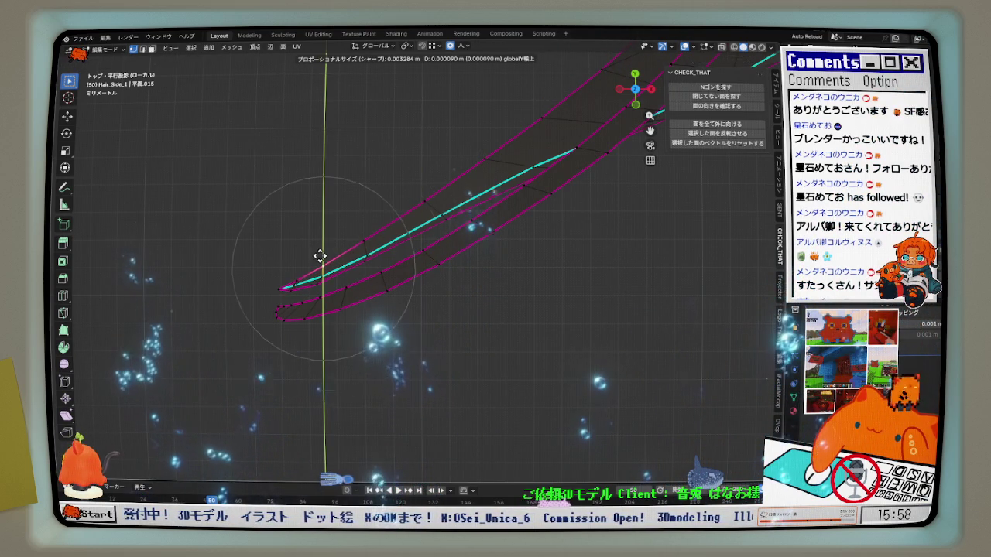
click(321, 256)
key(g)
key(y)
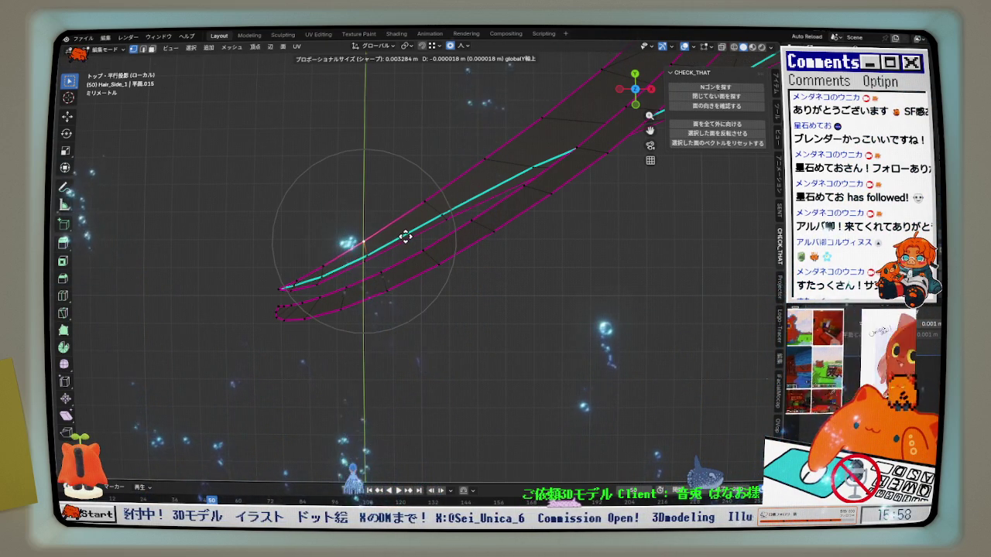
click(425, 204)
key(g)
click(425, 203)
Move the next strand vertex and an upper inner-line vertex along Y
click(479, 160)
scroll(535, 165, up, 1)
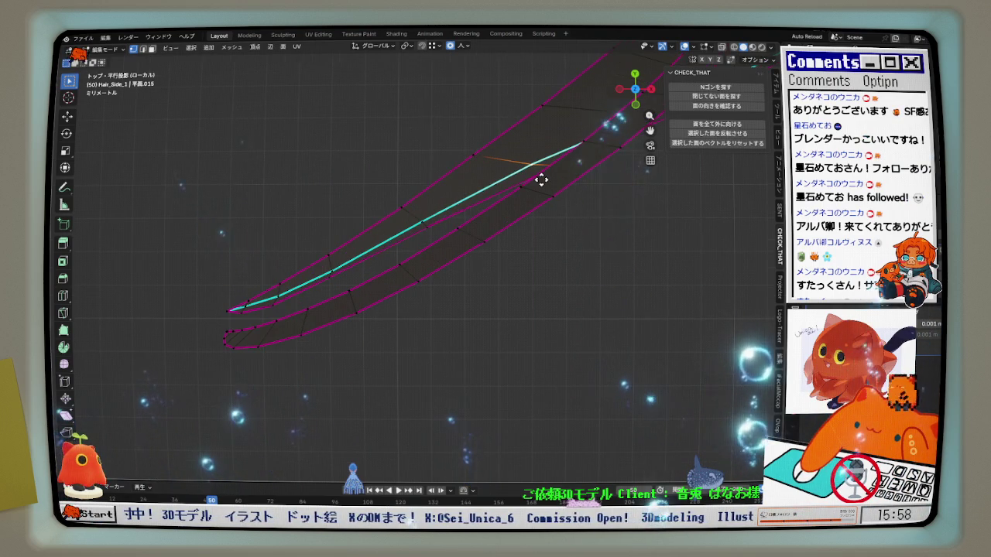
key(g)
key(y)
click(502, 202)
click(428, 225)
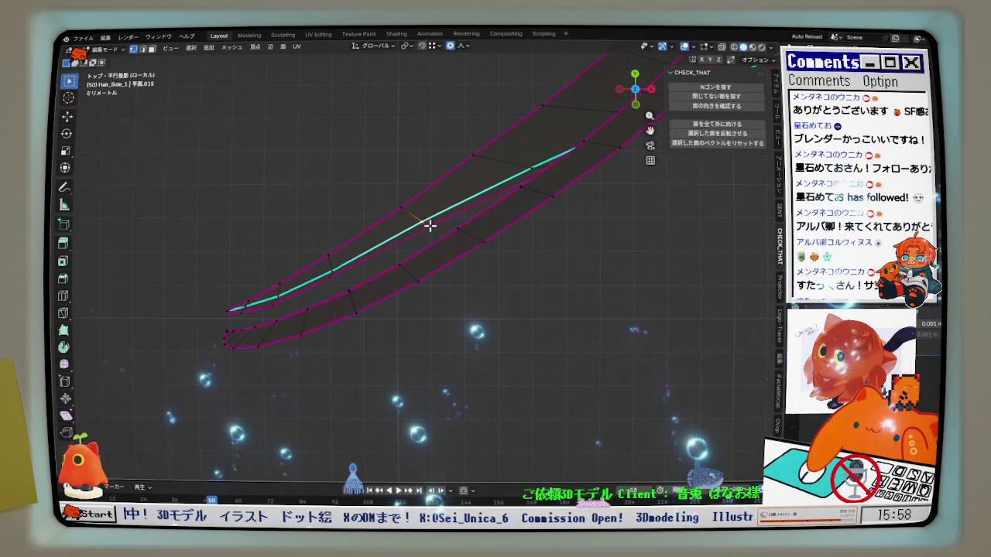
key(g)
key(y)
click(353, 275)
key(g)
key(y)
click(340, 286)
Shift an inner-line vertex and its neighbour along Y to smooth the curve
click(336, 268)
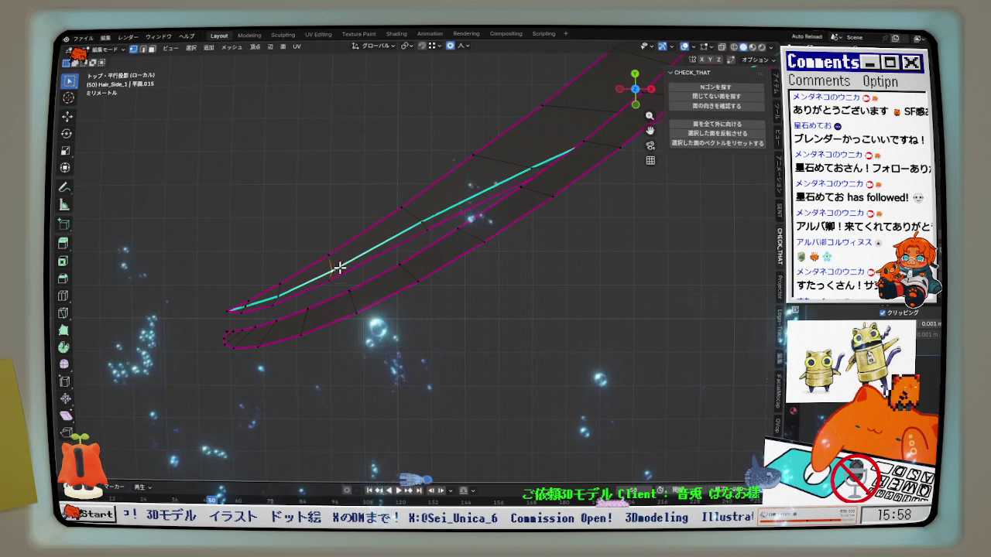
click(419, 223)
key(g)
key(y)
click(421, 224)
click(535, 164)
key(g)
key(y)
click(521, 175)
Nudge two more vertices along the strand on the Y axis
click(333, 266)
key(g)
key(y)
click(340, 270)
click(421, 223)
key(g)
key(y)
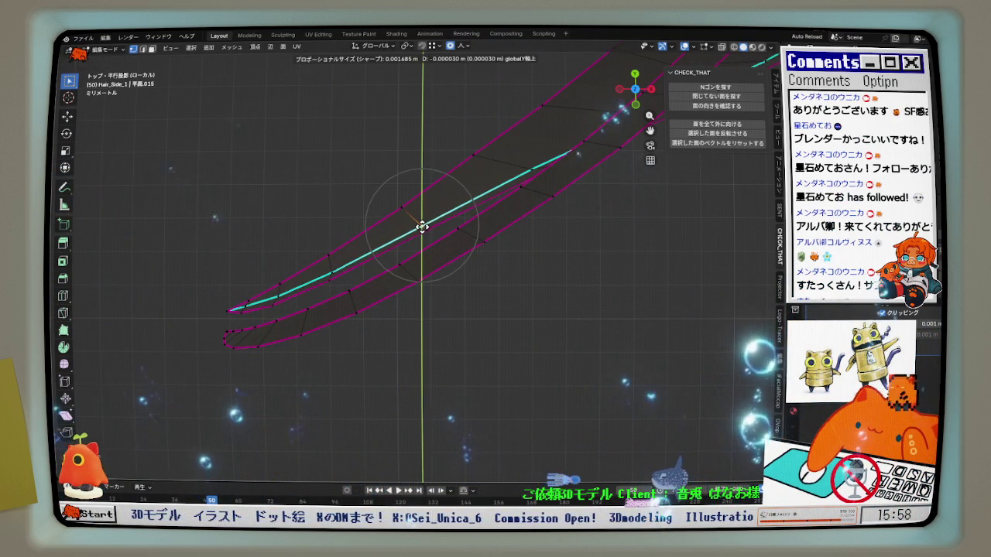
click(420, 225)
Move the lower-edge and tip vertices 0.000045 m along Y with 0.000865 sharp falloff
click(343, 269)
key(g)
key(y)
click(343, 271)
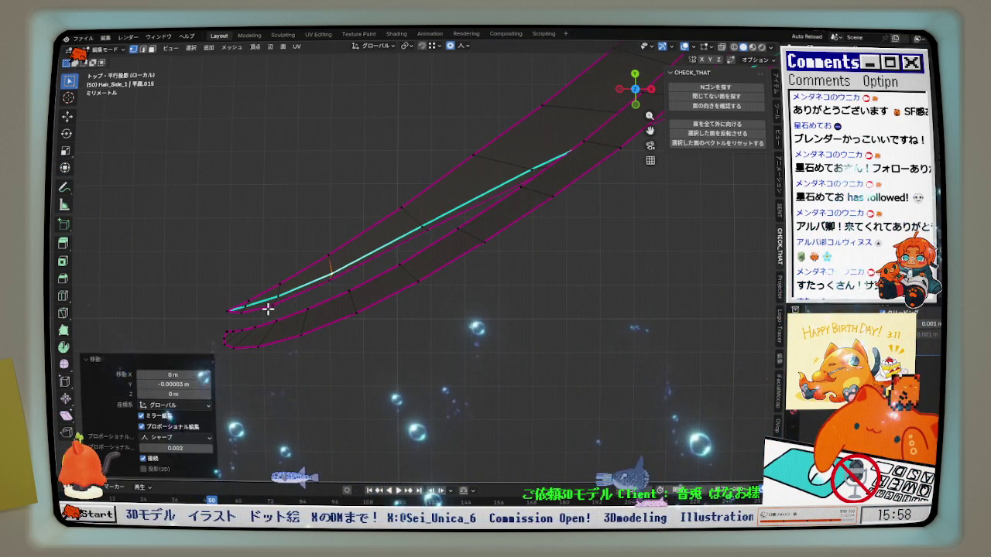
click(244, 311)
key(g)
key(y)
click(252, 315)
mouse_move(303, 303)
middle_down()
mouse_move(409, 276)
mouse_move(420, 232)
mouse_move(397, 138)
mouse_move(426, 221)
middle_up()
key(ctrl+KP_7)
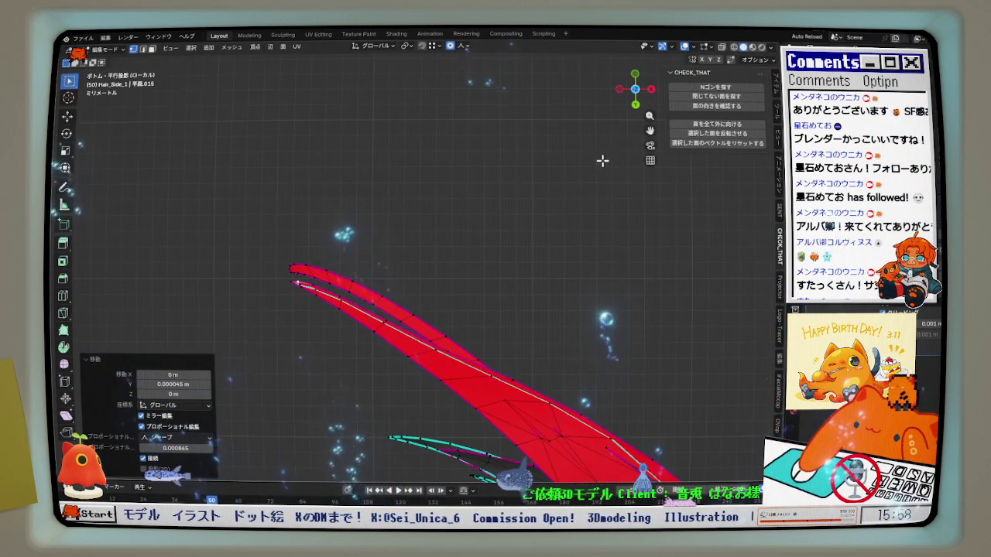
From Bottom Ortho, shift a few strand vertices along Y, cancelling one move
scroll(401, 331, up, 2)
scroll(395, 327, up, 1)
key(g)
key(y)
click(465, 362)
click(486, 350)
key(g)
key(y)
click(499, 353)
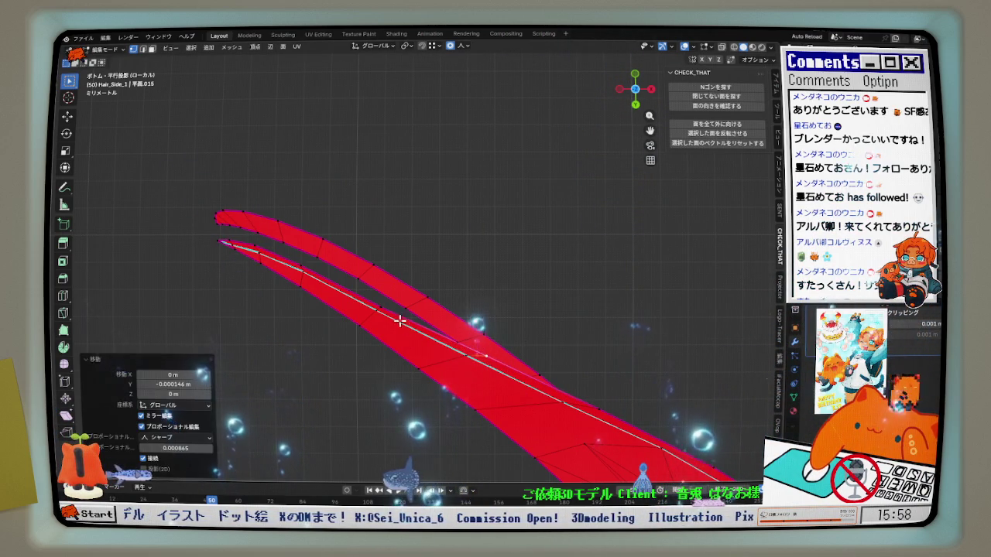
key(g)
key(y)
right_click(371, 318)
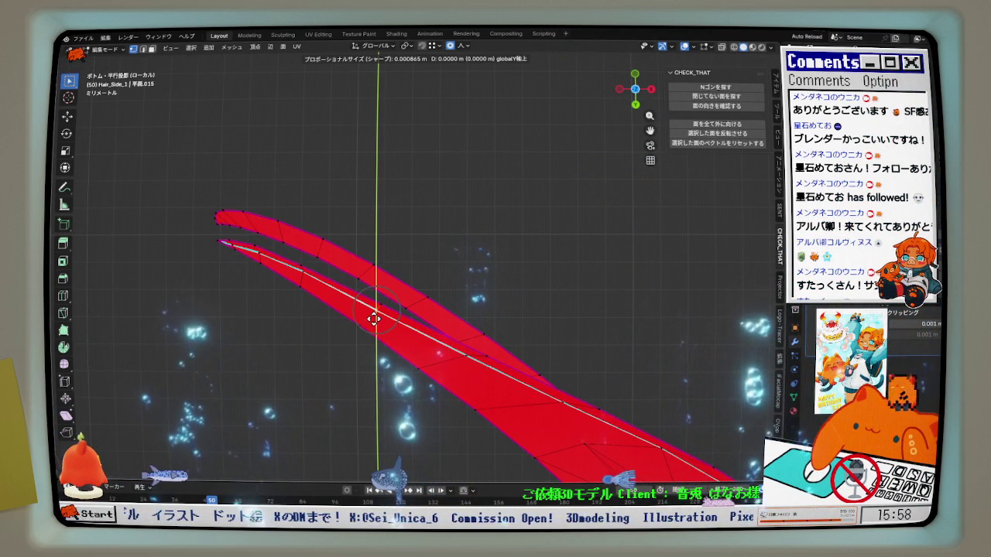
click(375, 318)
Orbit around the strand to inspect its curled tip up close
mouse_move(405, 276)
middle_down()
mouse_move(462, 230)
mouse_move(433, 209)
middle_up()
scroll(464, 235, down, 1)
drag(636, 91, 440, 314)
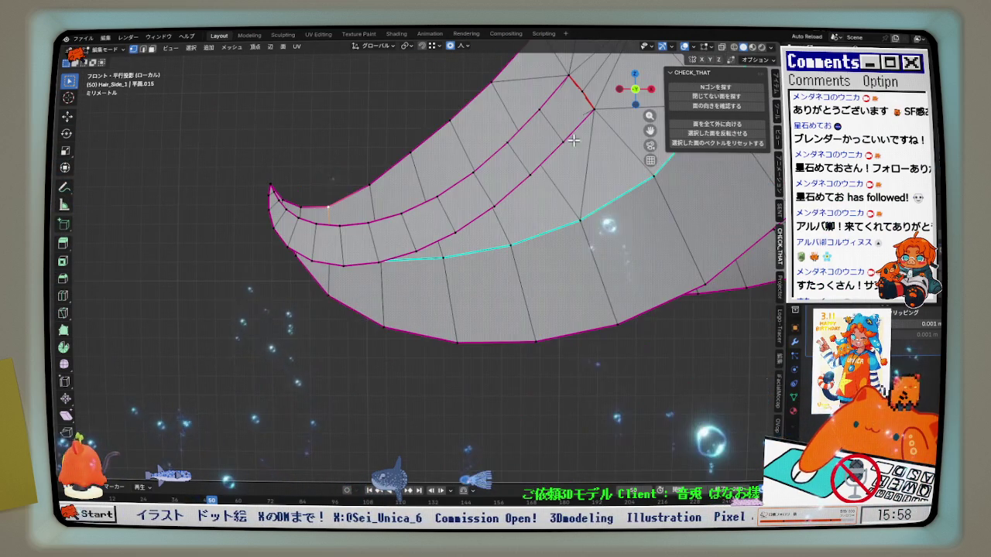
mouse_move(440, 314)
middle_down()
mouse_move(315, 307)
mouse_move(614, 90)
middle_up()
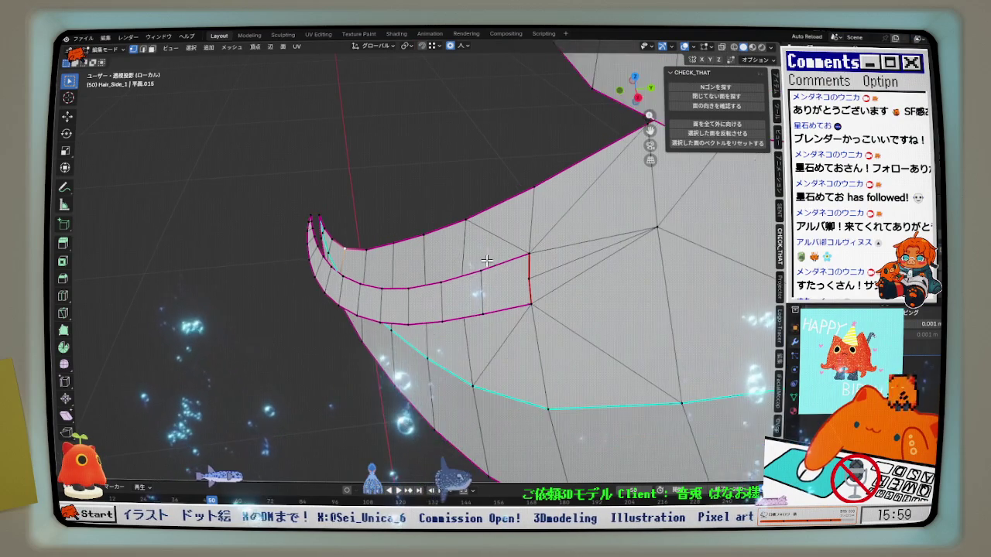
drag(614, 90, 629, 99)
mouse_move(294, 283)
middle_down()
mouse_move(383, 220)
mouse_move(371, 170)
mouse_move(454, 266)
middle_up()
key(ctrl+r)
Place a loop cut along the strand and try edge-path selections at the tip
click(463, 264)
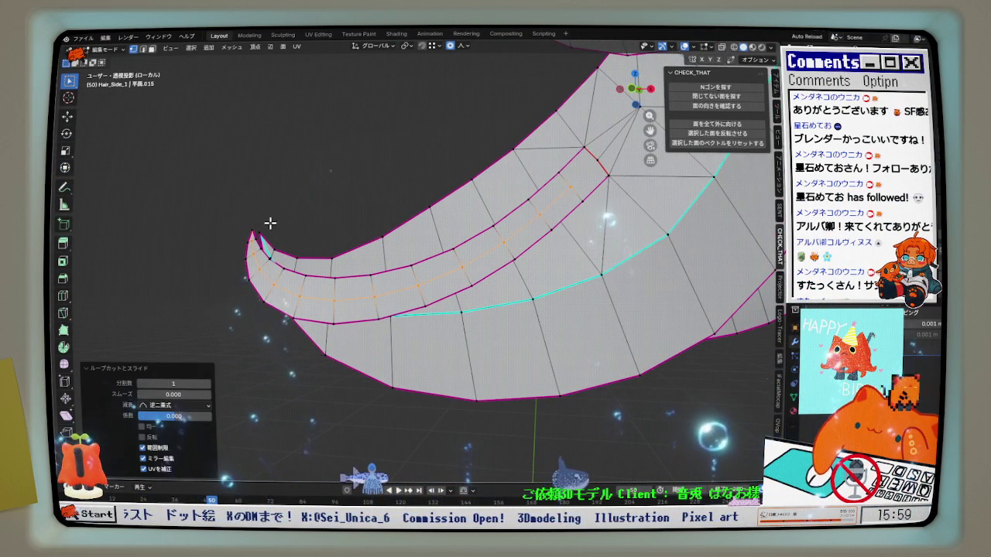
scroll(254, 226, up, 2)
middle_drag(349, 268, 542, 233)
ctrl+click(605, 203)
ctrl+click(539, 271)
ctrl+click(606, 203)
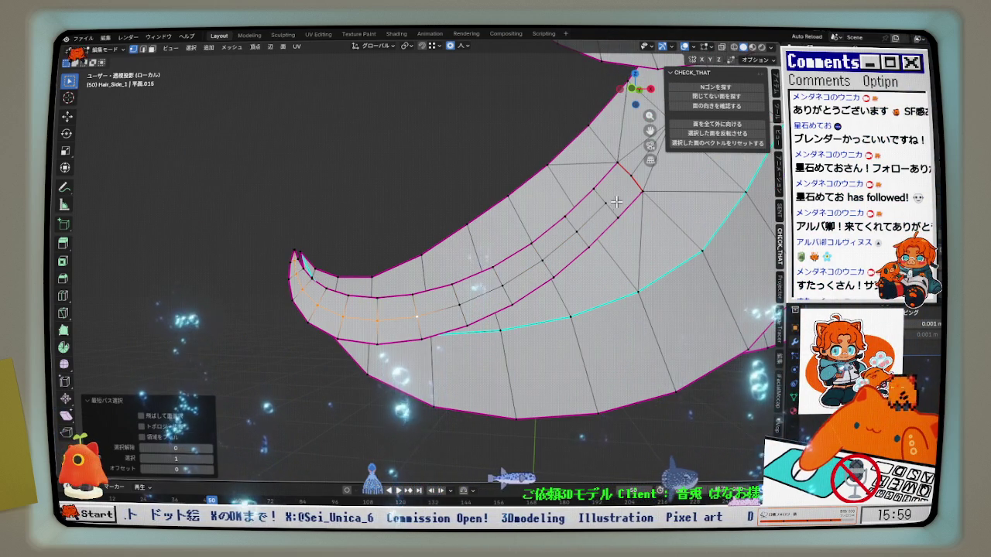
From below, add an edge loop through the middle of the curled tip
middle_drag(567, 241, 507, 198)
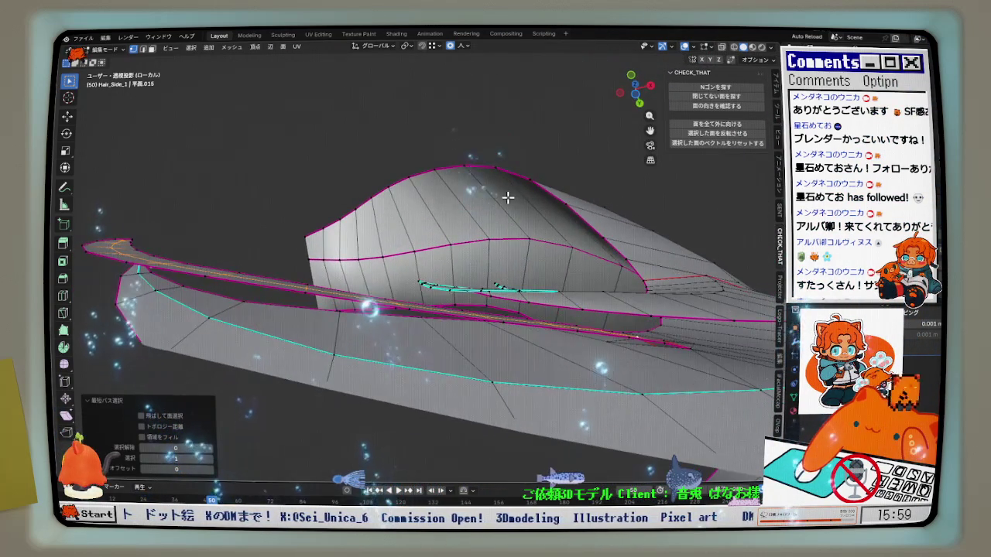
middle_drag(444, 231, 447, 234)
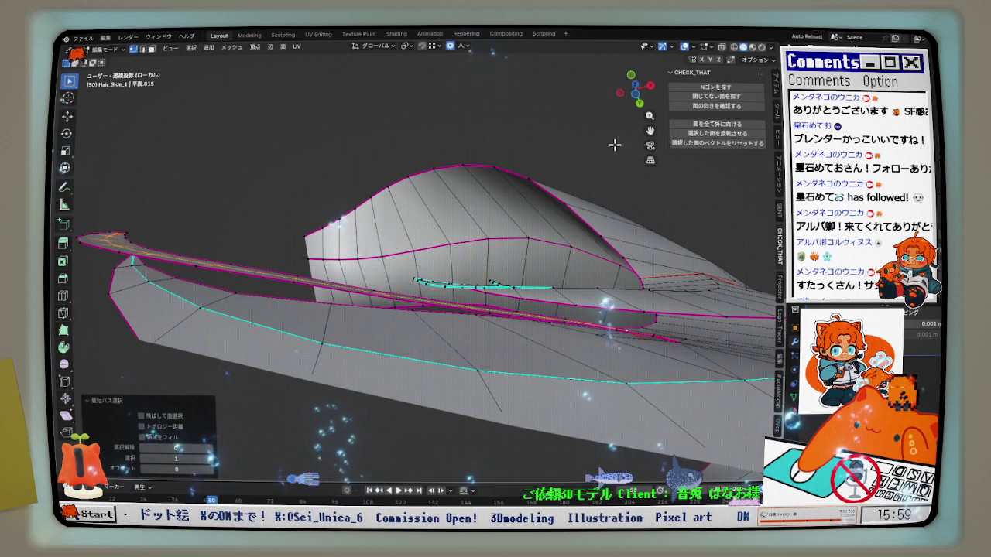
key(ctrl+KP_7)
scroll(413, 258, up, 2)
scroll(380, 237, up, 3)
scroll(365, 227, up, 1)
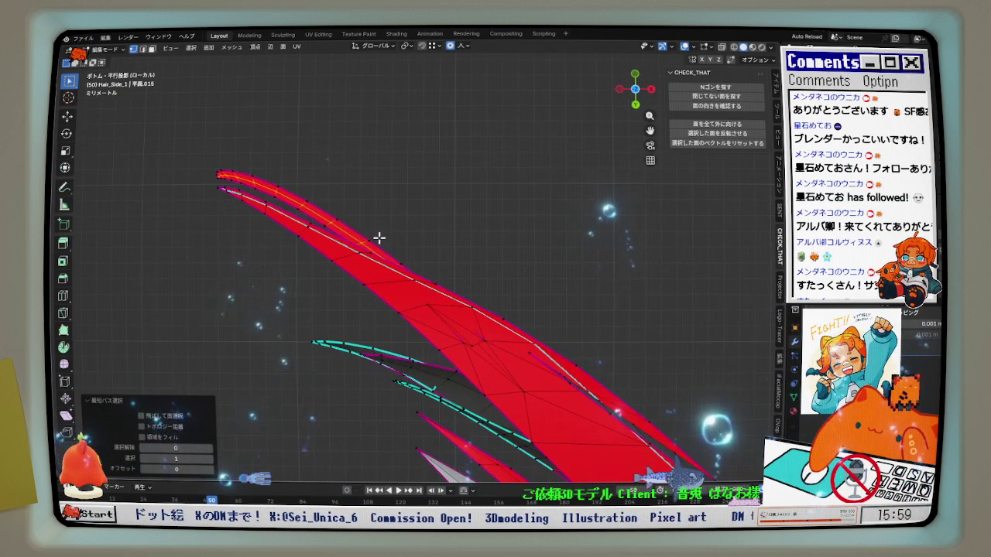
middle_drag(356, 222, 364, 155)
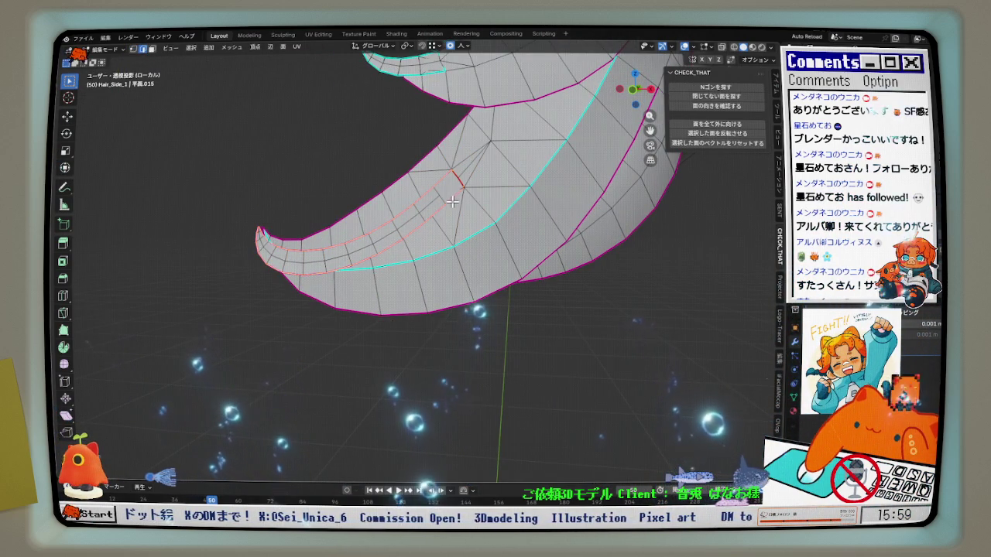
middle_drag(453, 202, 268, 238)
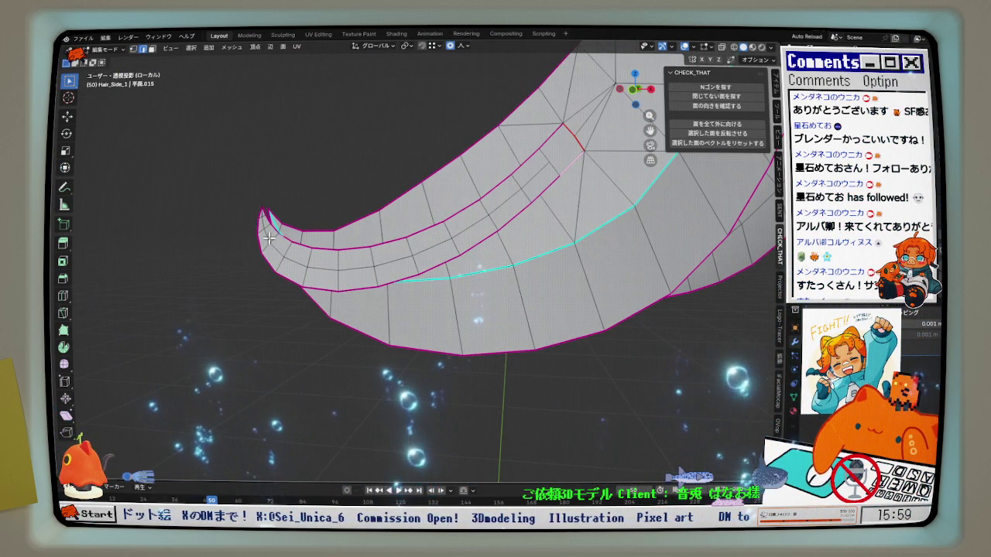
click(423, 247)
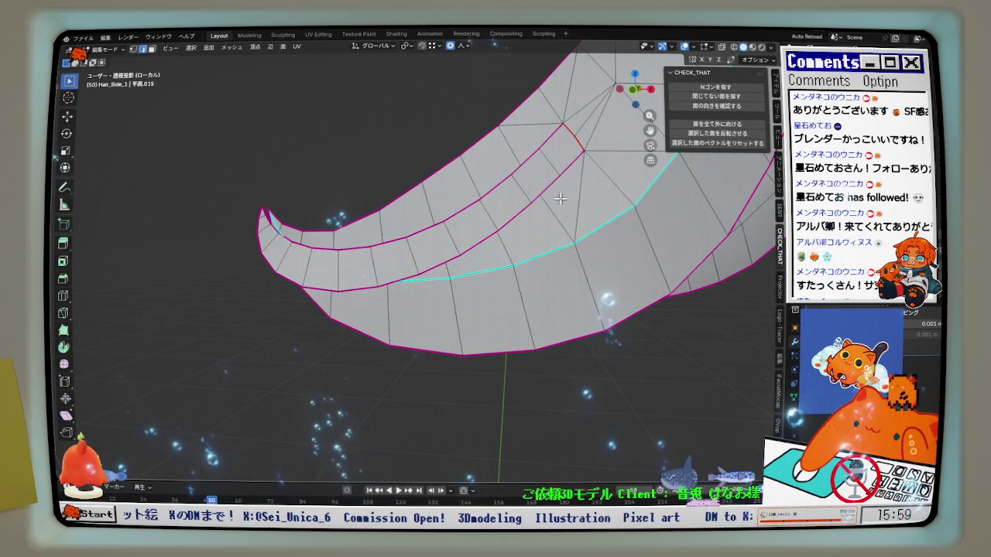
Select the shortest edge path from the tip and Relax it (cubic, 1 iteration)
middle_drag(378, 205, 254, 209)
ctrl+click(253, 207)
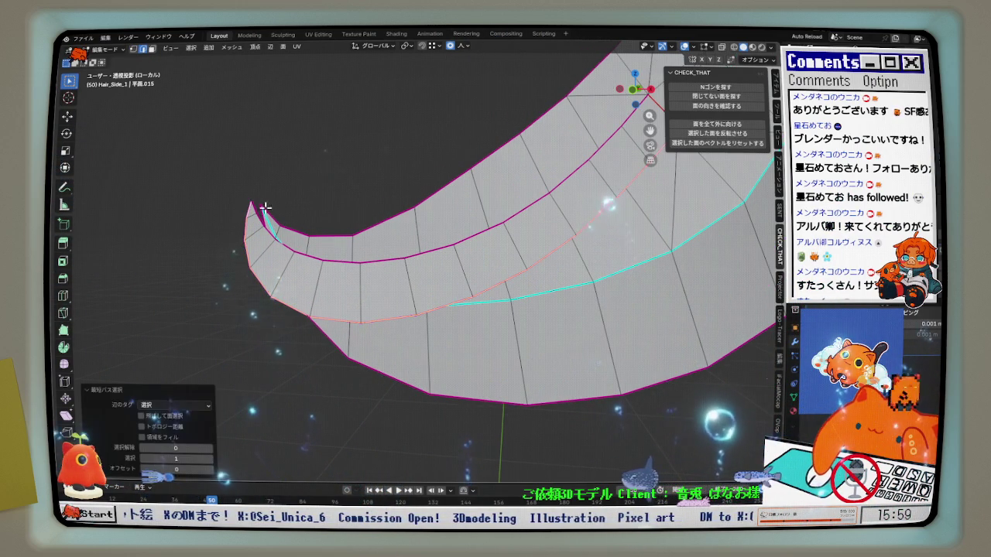
key(F3)
key(Return)
key(F3)
key(Return)
click(275, 207)
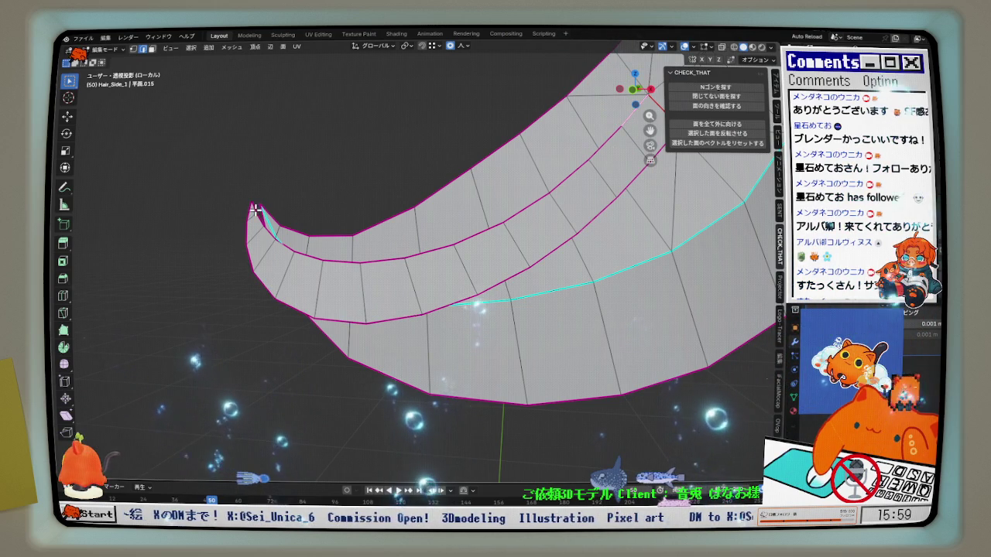
key(ctrl+z)
middle_drag(255, 209, 480, 220)
key(q)
click(468, 218)
Relax the reselected edge path toward the tip via Quick Favorites
key(q)
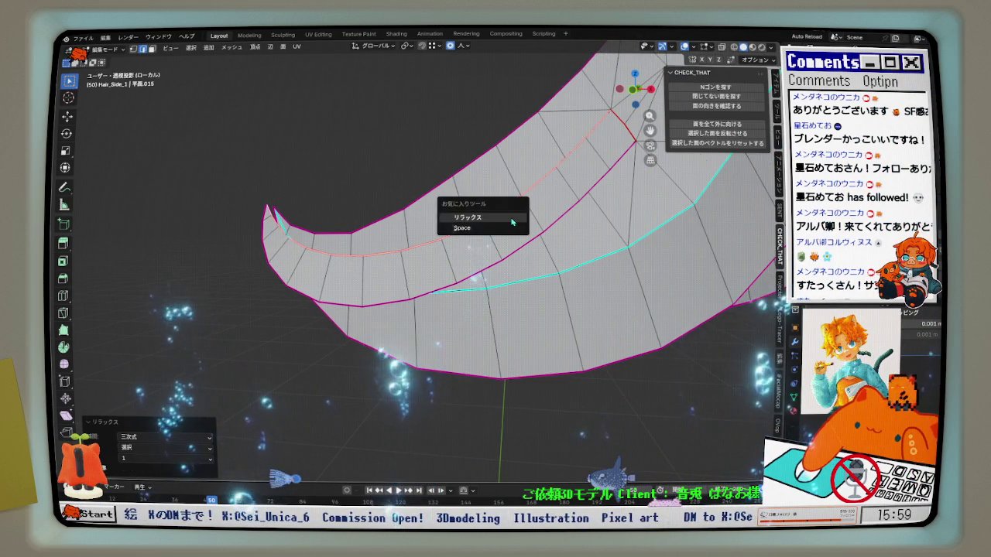
click(512, 222)
click(635, 105)
scroll(480, 213, down, 3)
Orbit around the curved strips and select another edge path toward the tip
mouse_move(480, 217)
middle_down()
mouse_move(575, 381)
mouse_move(568, 394)
mouse_move(524, 403)
mouse_move(332, 247)
mouse_move(419, 299)
mouse_move(462, 296)
mouse_move(374, 255)
mouse_move(415, 281)
mouse_move(440, 271)
mouse_move(394, 199)
mouse_move(407, 193)
mouse_move(403, 204)
middle_up()
middle_drag(362, 421, 367, 408)
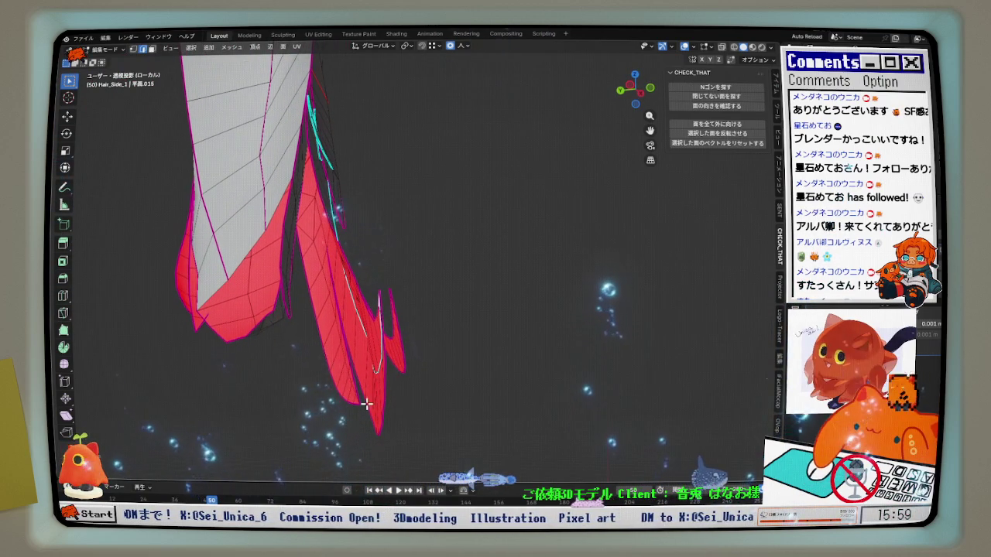
mouse_move(359, 346)
middle_down()
mouse_move(317, 371)
mouse_move(193, 376)
mouse_move(181, 365)
mouse_move(250, 358)
mouse_move(343, 380)
mouse_move(674, 305)
middle_up()
ctrl+click(670, 298)
mouse_move(614, 348)
middle_down()
mouse_move(571, 317)
mouse_move(551, 324)
middle_up()
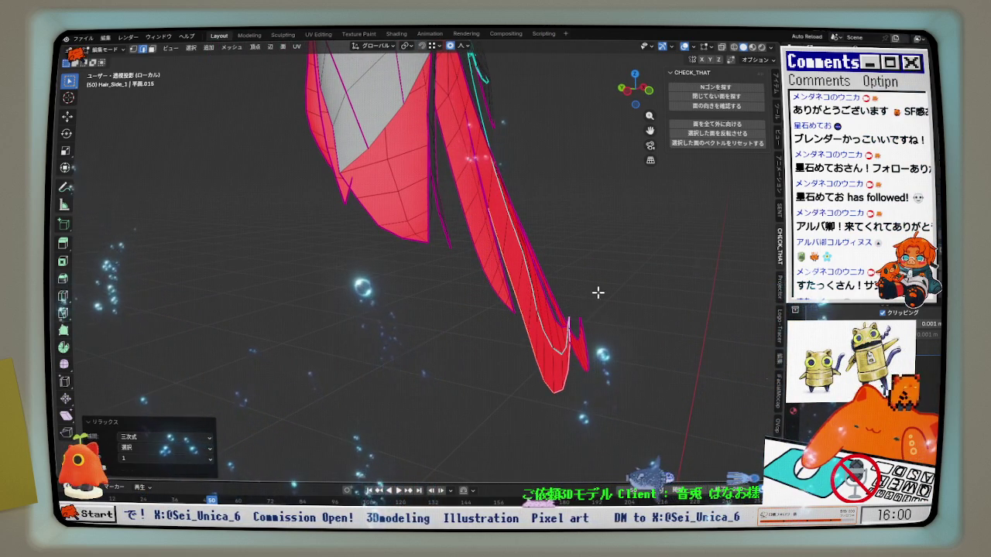
Nudge the tip vertices along Y in three small moves, the last shifting 0.000103 m
click(570, 292)
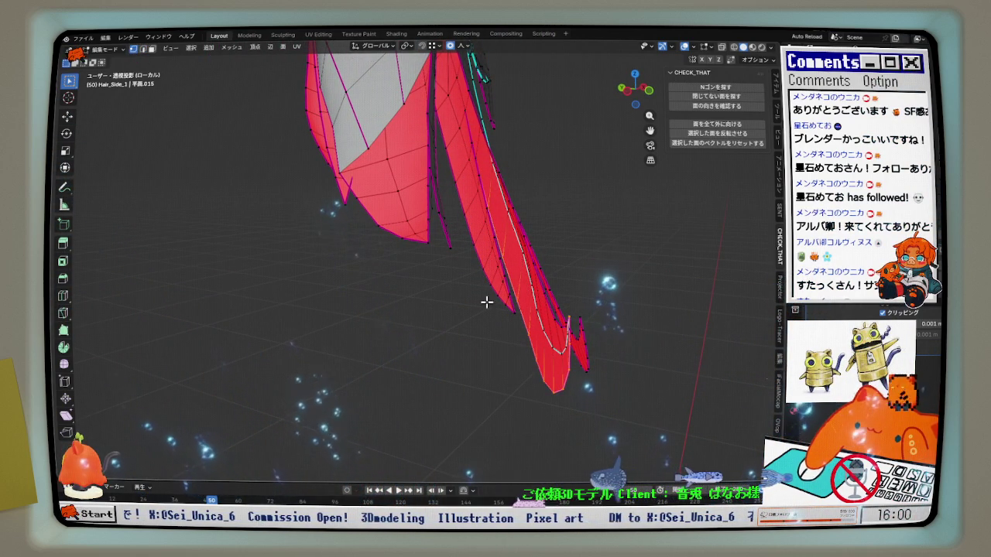
key(g)
key(y)
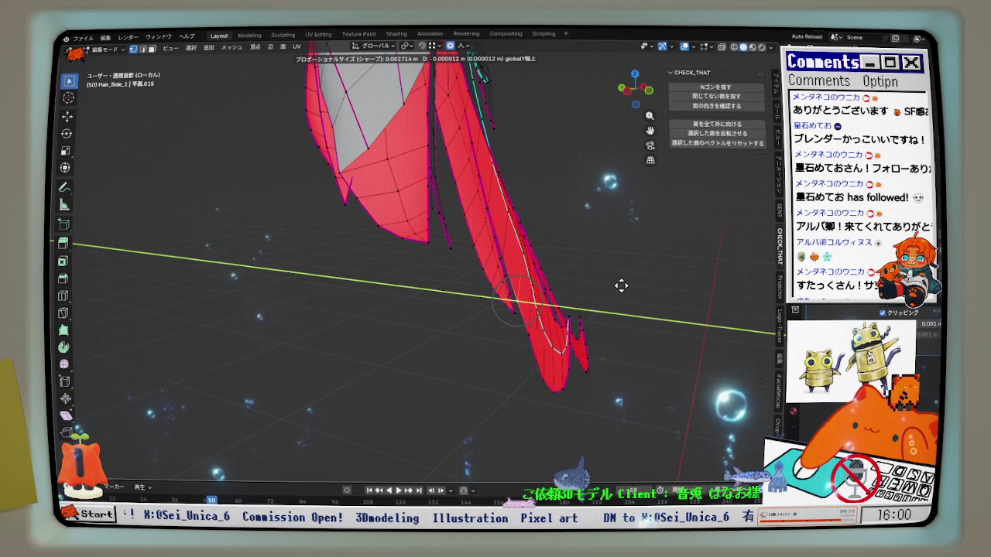
click(619, 287)
key(g)
key(y)
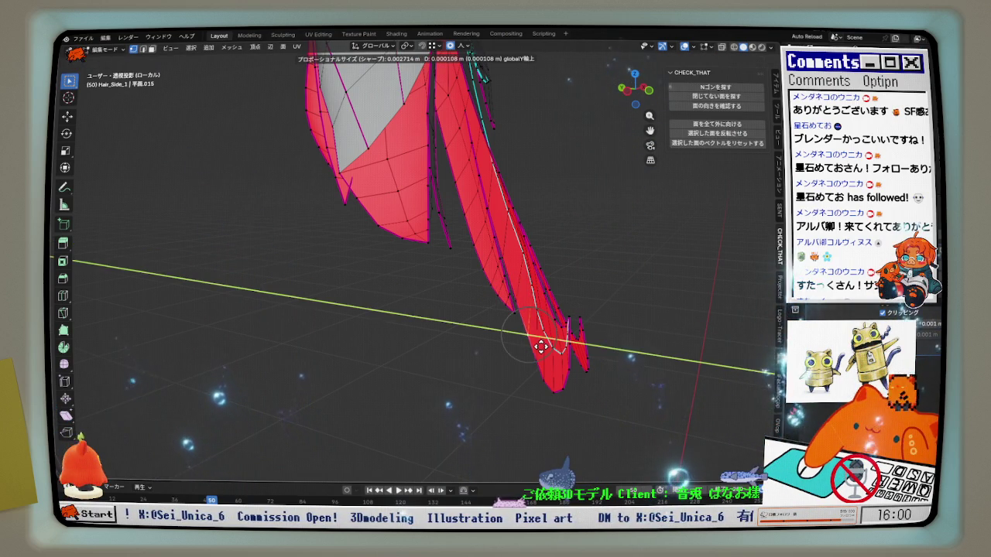
click(538, 358)
key(g)
key(y)
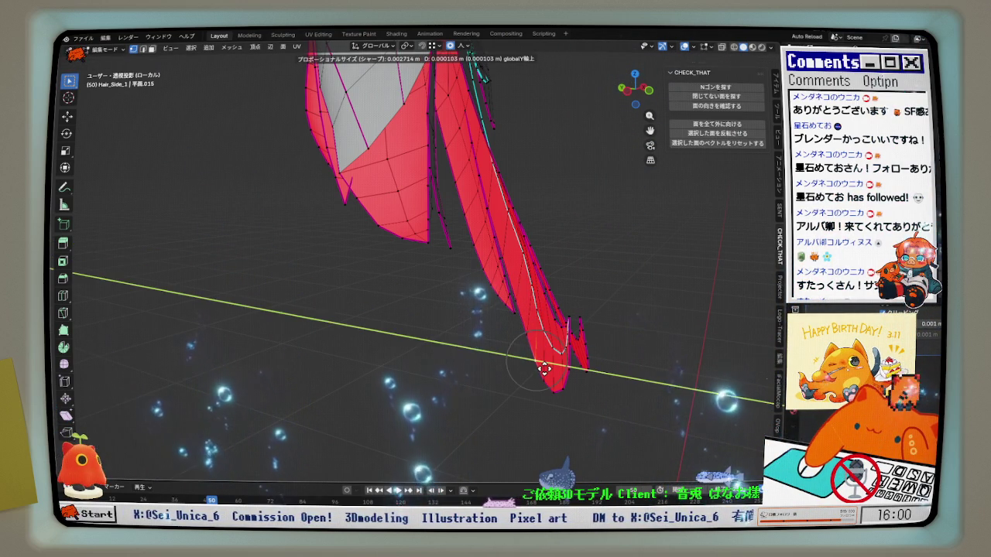
click(544, 369)
View the tip from below and apply a first Shrink/Fatten to the tip edges
middle_drag(544, 369, 550, 397)
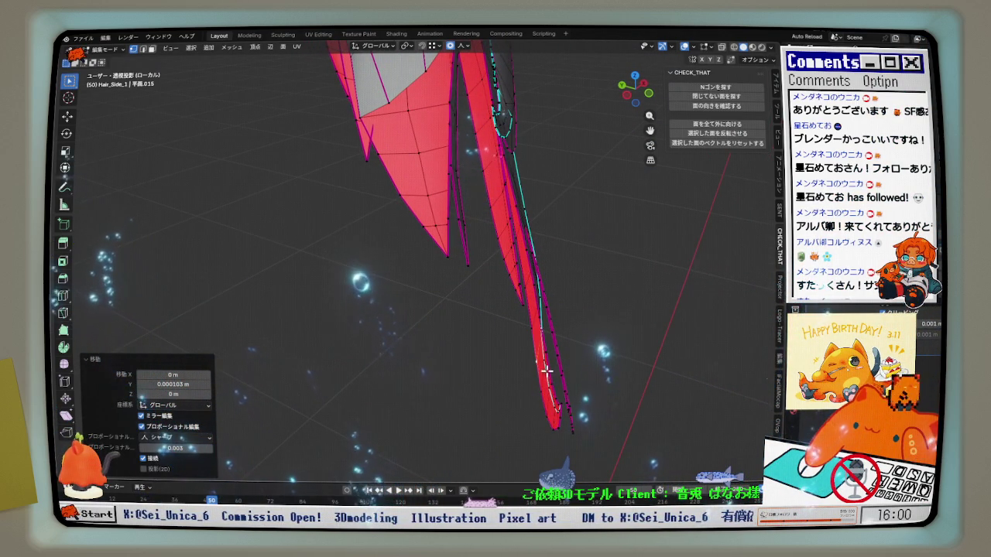
mouse_move(497, 250)
middle_down()
mouse_move(524, 276)
mouse_move(566, 235)
mouse_move(633, 134)
middle_up()
click(643, 102)
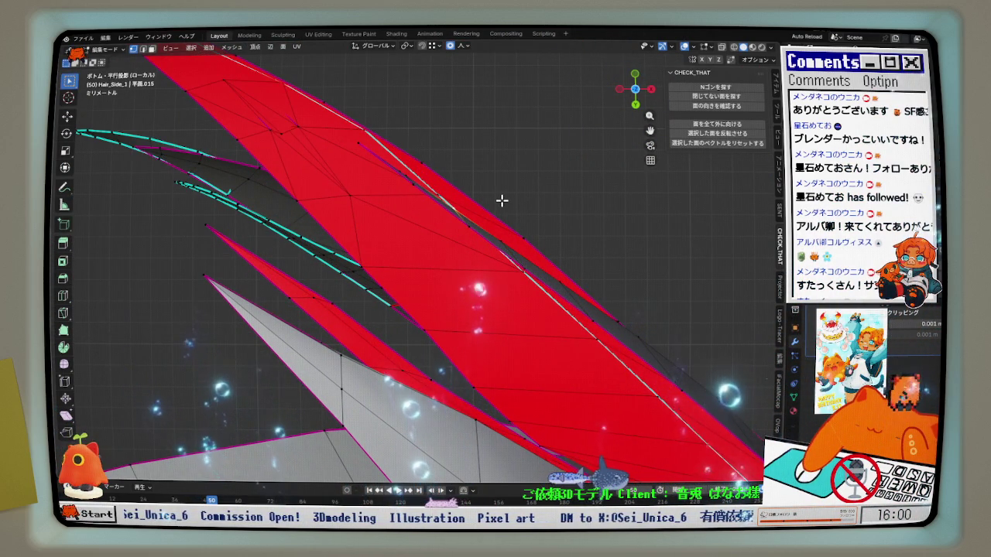
scroll(501, 199, down, 1)
scroll(519, 216, down, 1)
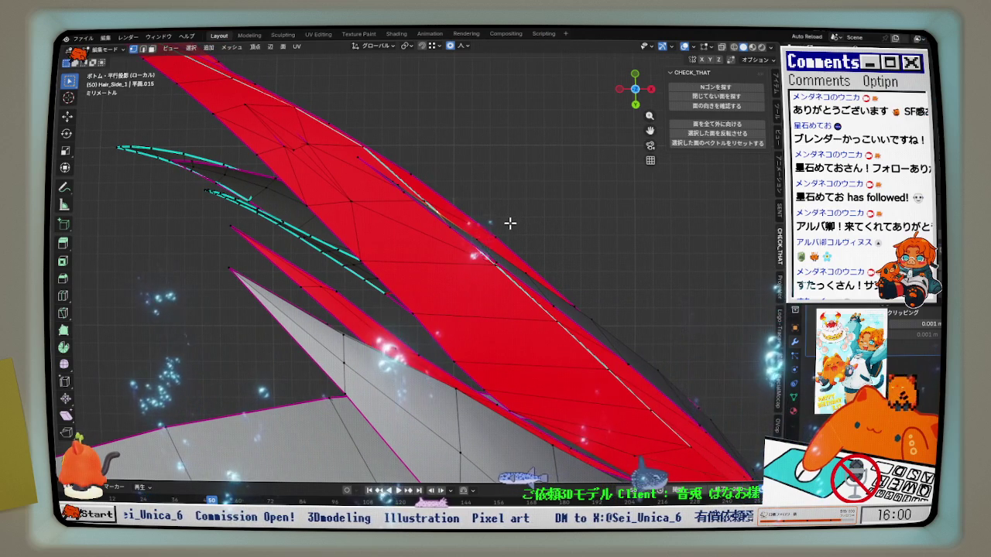
mouse_move(544, 207)
middle_down()
mouse_move(658, 316)
mouse_move(689, 299)
middle_up()
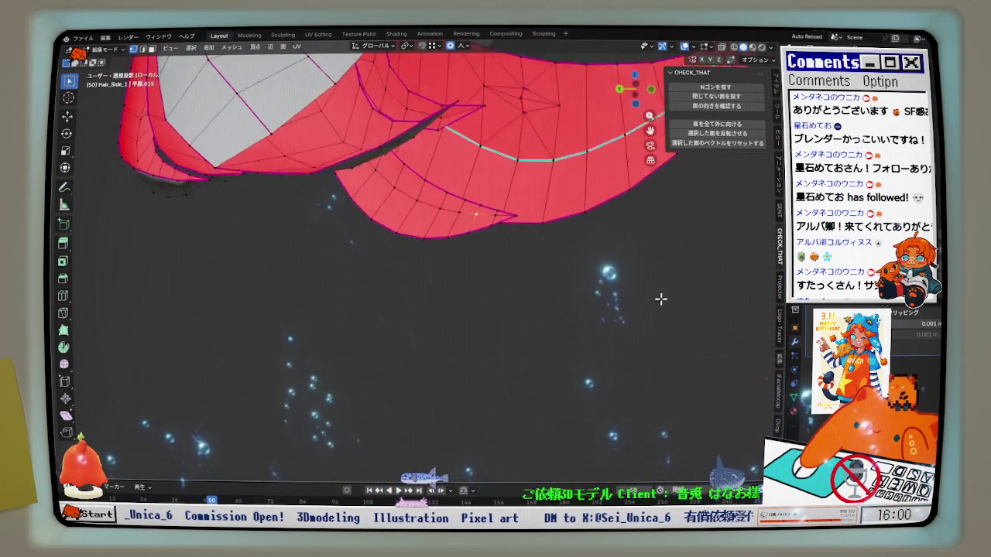
mouse_move(516, 235)
middle_down()
mouse_move(469, 228)
mouse_move(482, 164)
mouse_move(502, 215)
middle_up()
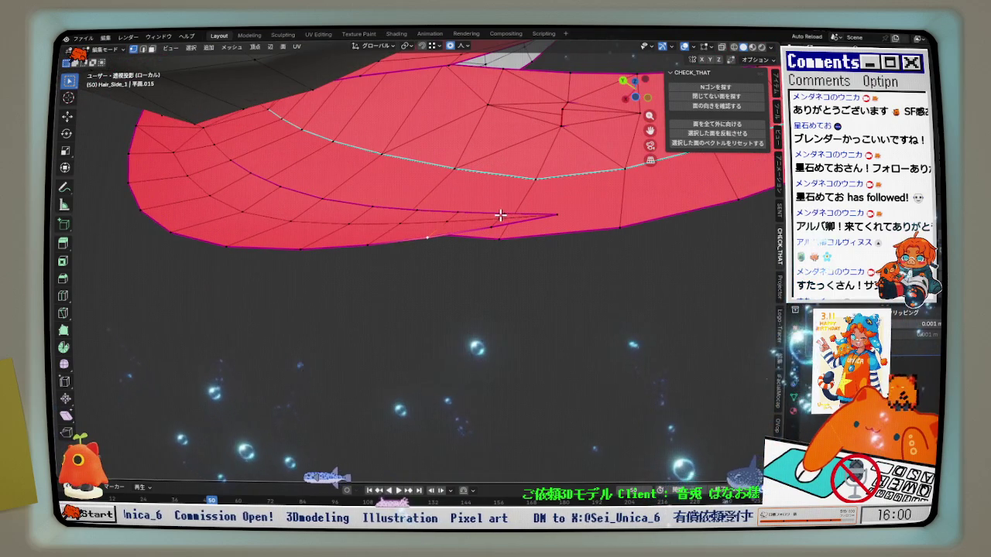
scroll(474, 217, up, 2)
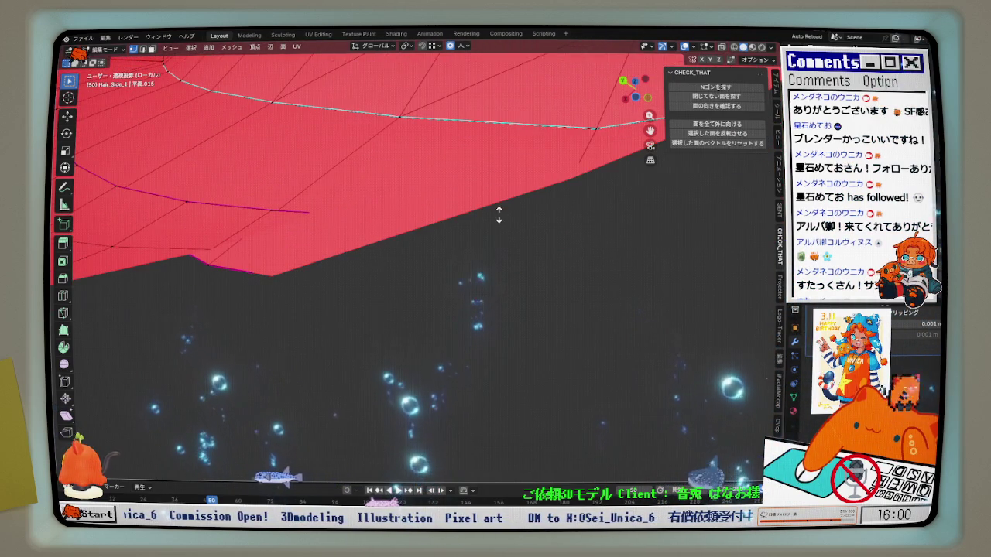
key(alt+s)
click(497, 215)
middle_drag(498, 214, 503, 193)
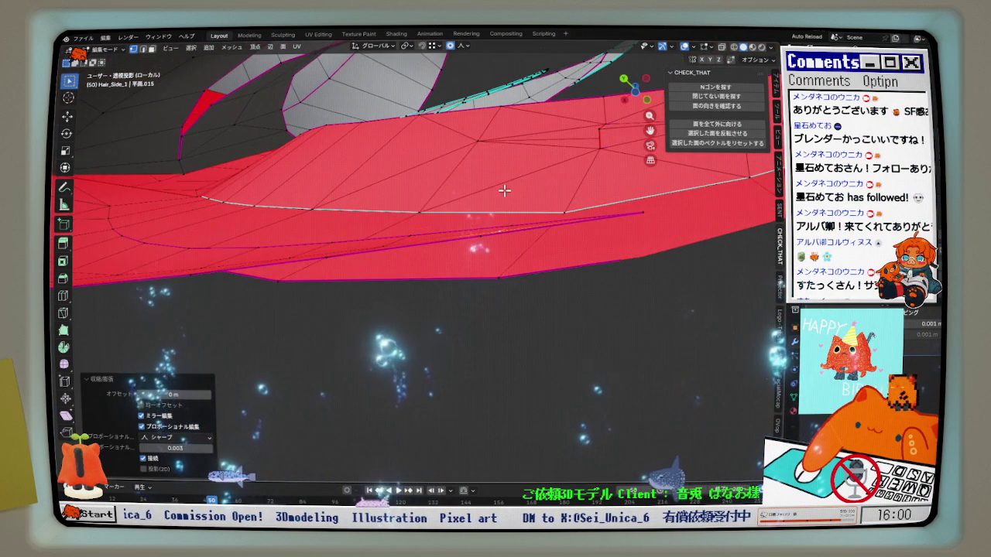
key(alt+s)
scroll(504, 190, up, 3)
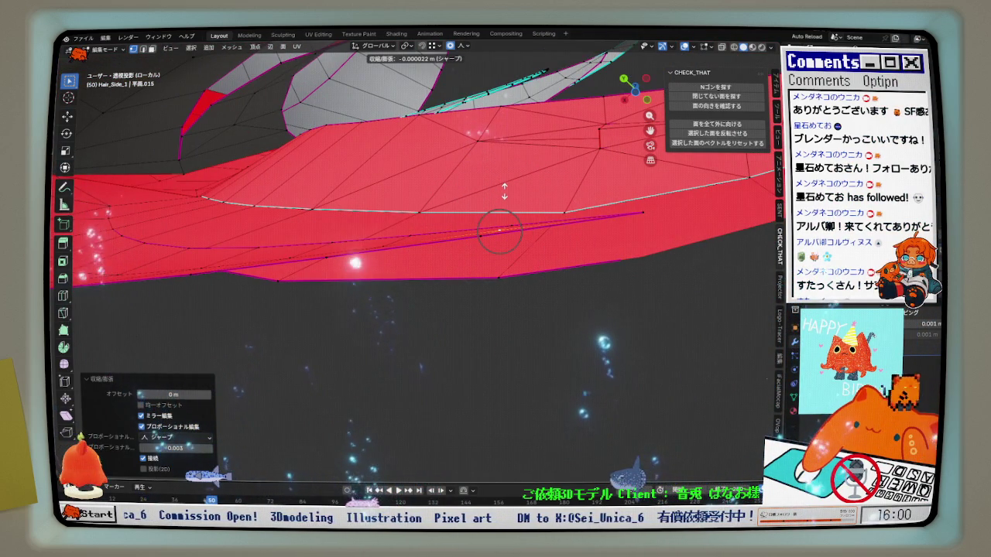
key(alt+s)
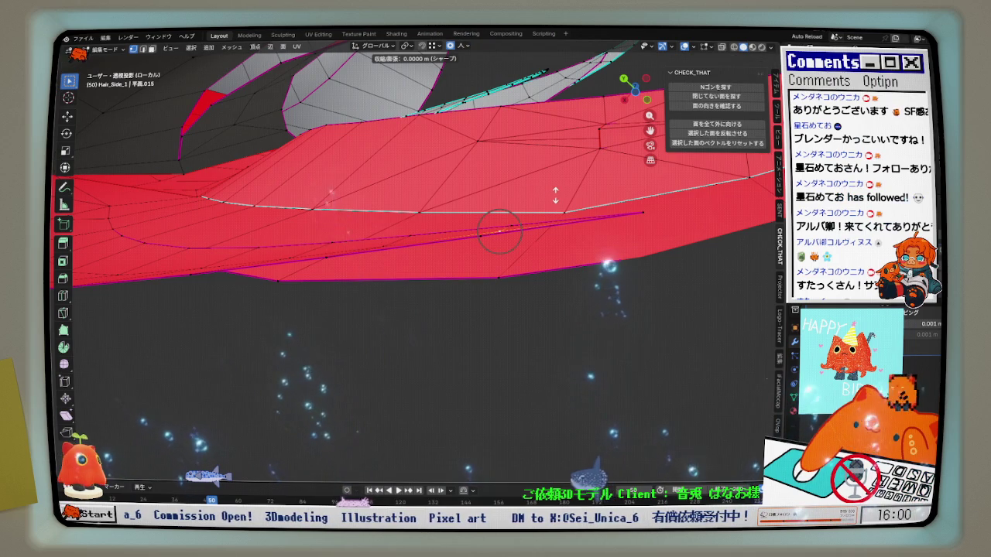
click(555, 195)
Redo the Shrink/Fatten so the tip gets a 0.000109 m offset
middle_drag(451, 255, 420, 255)
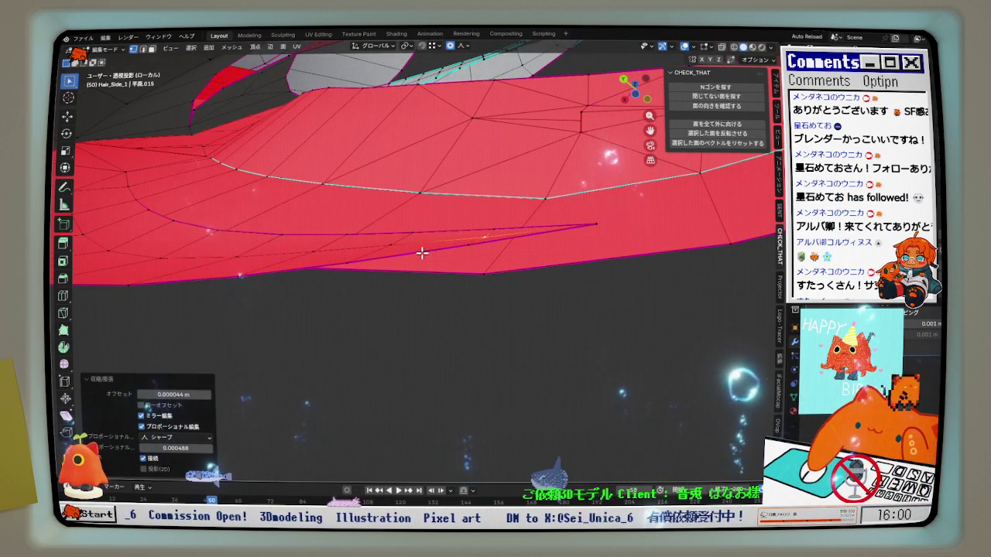
key(alt+s)
click(323, 243)
key(alt+s)
click(310, 245)
Select the edges along the tip and smooth them with a cubic Relax pass
click(226, 247)
click(202, 256)
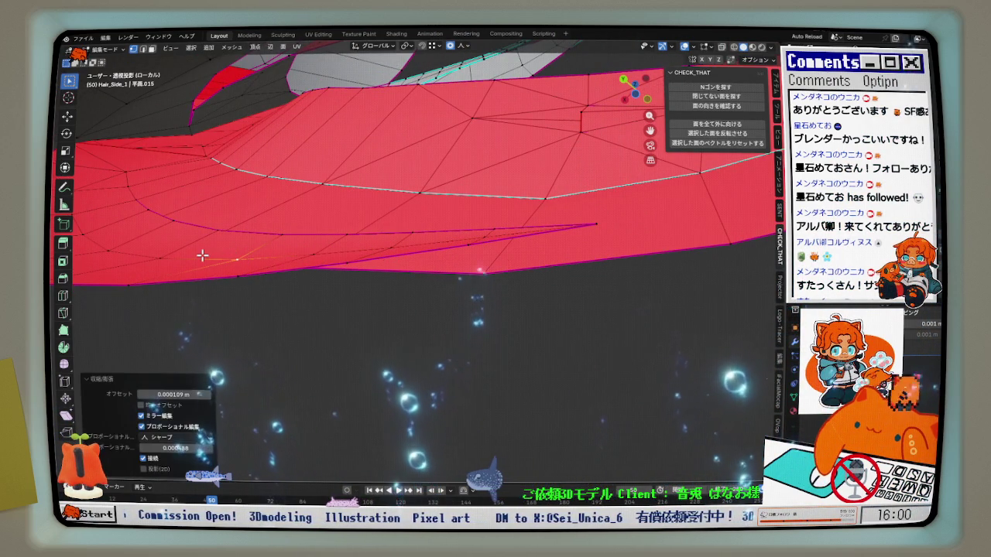
middle_drag(206, 256, 418, 240)
click(482, 232)
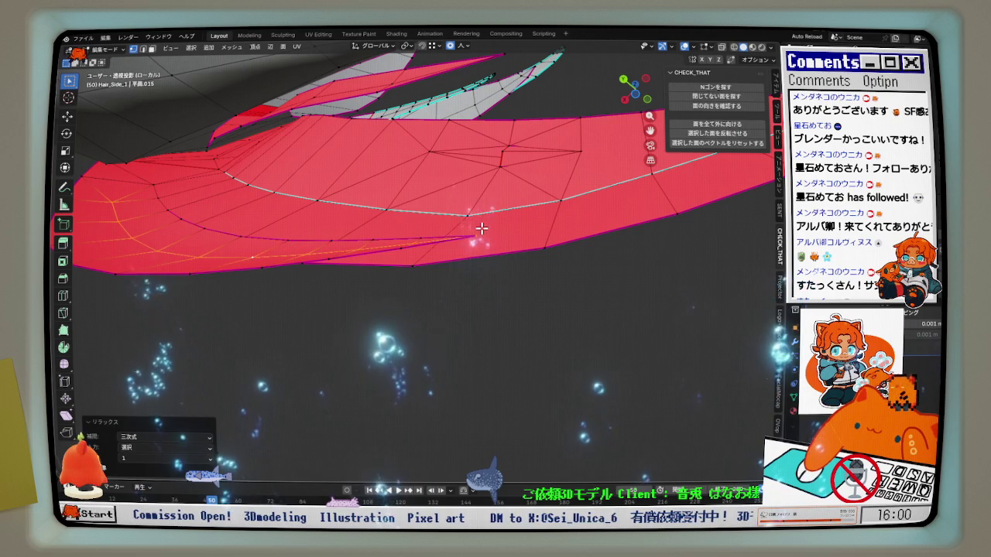
scroll(442, 276, up, 3)
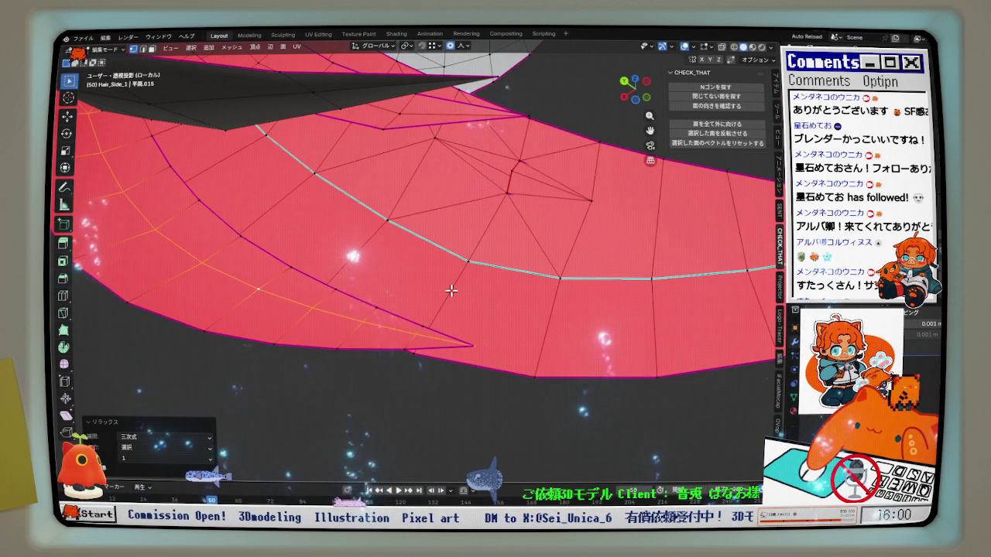
middle_drag(451, 291, 378, 309)
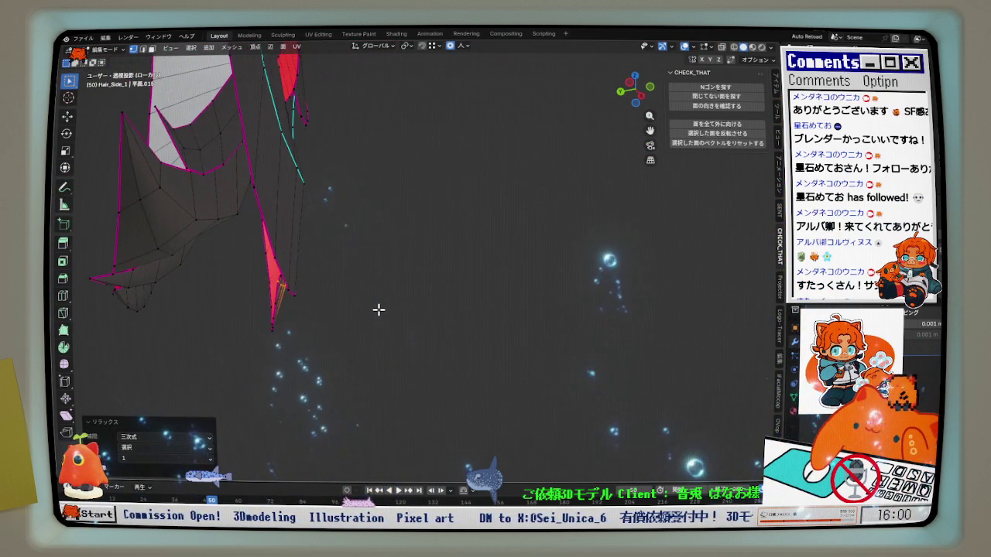
key(KP_1)
scroll(307, 304, up, 2)
mouse_move(307, 304)
middle_down()
mouse_move(313, 432)
mouse_move(310, 411)
mouse_move(248, 354)
mouse_move(226, 365)
mouse_move(187, 347)
mouse_move(456, 332)
middle_up()
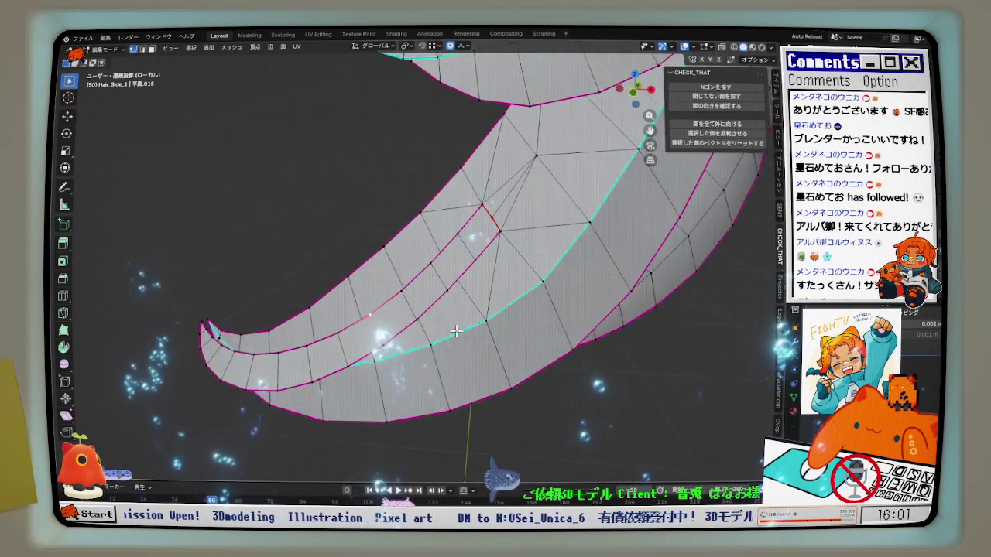
In front view, add a centred loop cut along the hair strip
key(KP_1)
key(ctrl+r)
click(426, 301)
right_click(426, 301)
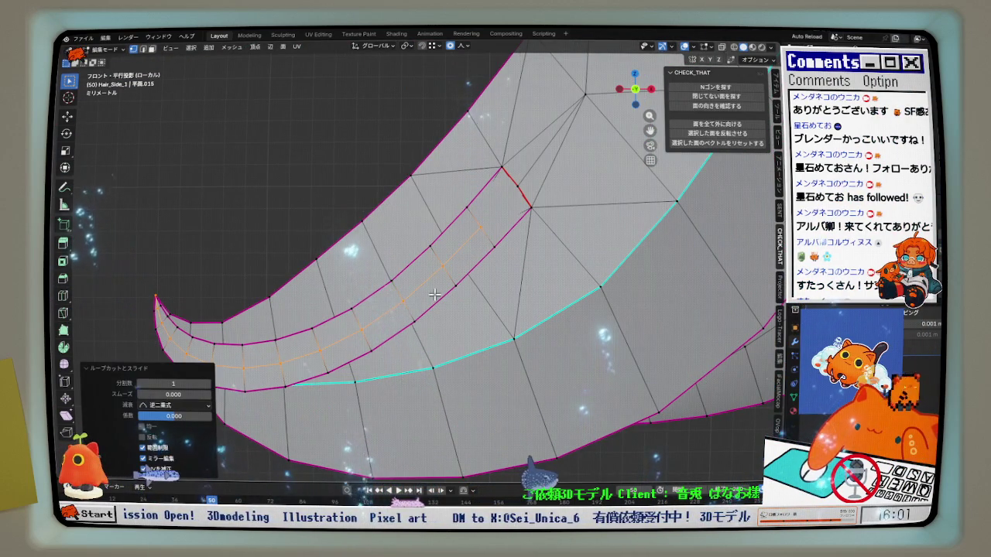
Select the inner edge path running toward the strip tip, undoing a stray face-band selection
scroll(472, 232, up, 1)
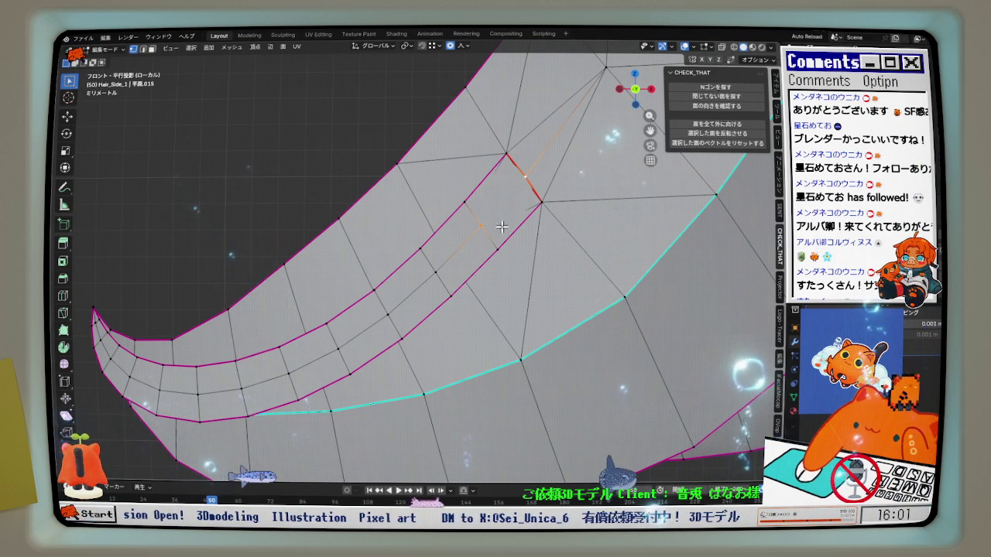
alt+click(458, 244)
ctrl+click(94, 299)
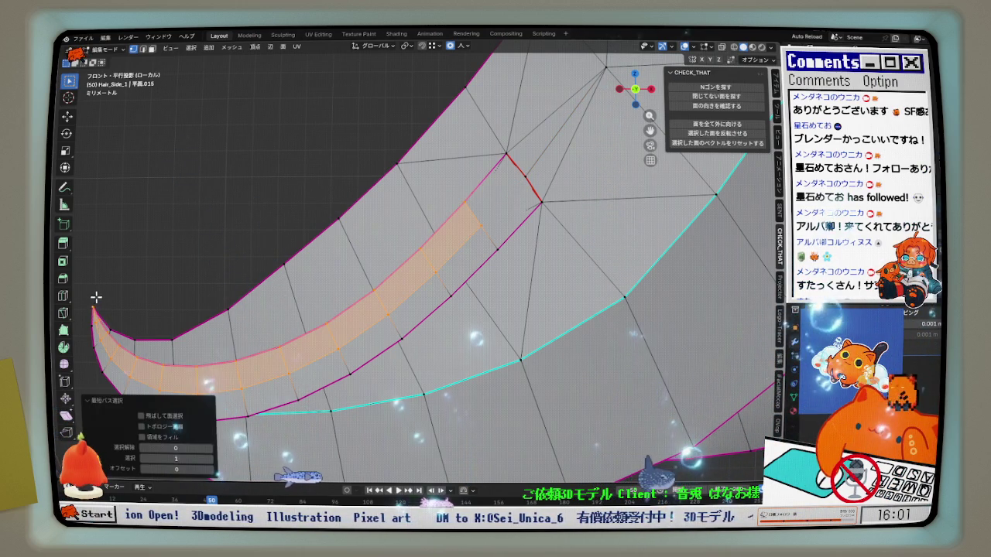
key(ctrl+z)
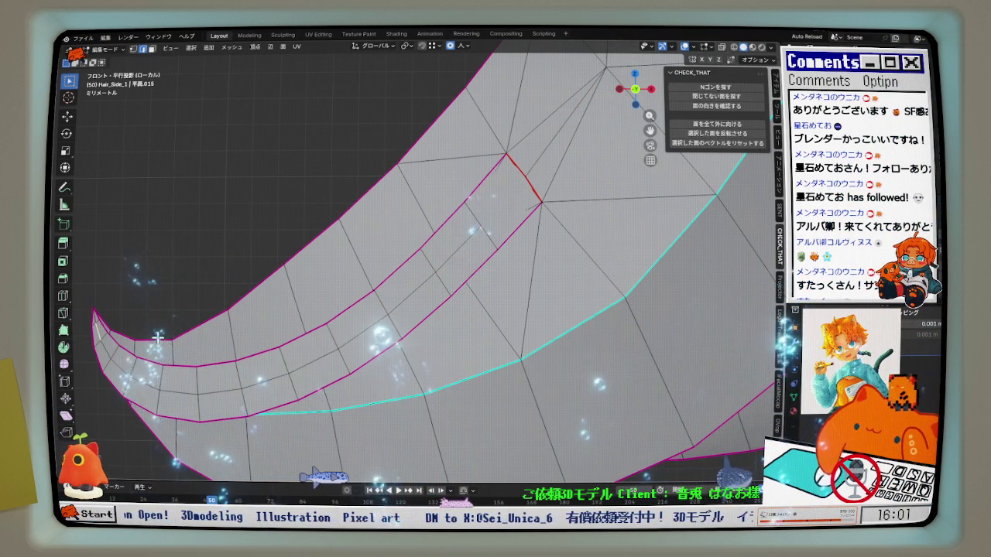
ctrl+click(234, 385)
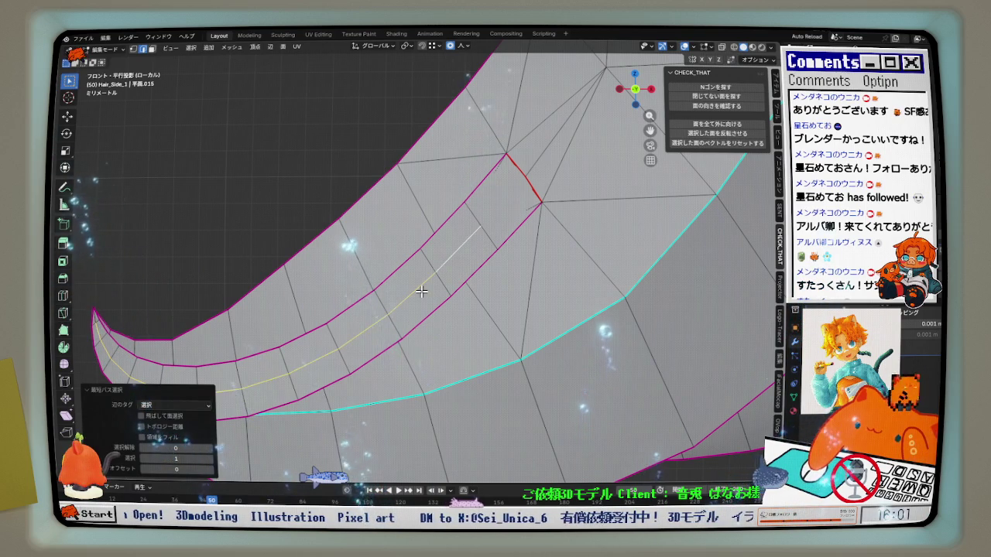
middle_drag(421, 291, 512, 195)
click(635, 98)
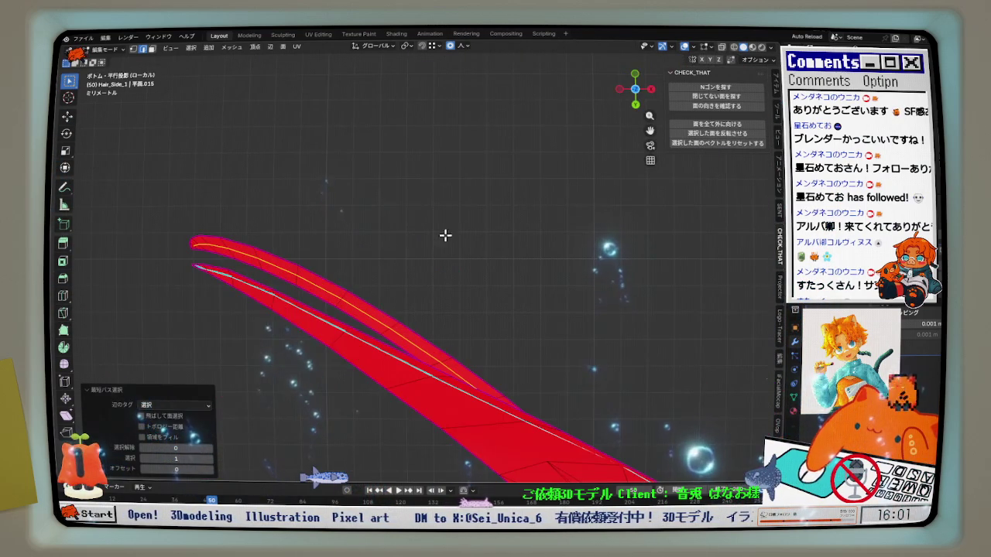
click(634, 98)
scroll(301, 361, up, 2)
Shrink/Fatten the selected edge path by a tiny 0.000022 m offset
key(alt+s)
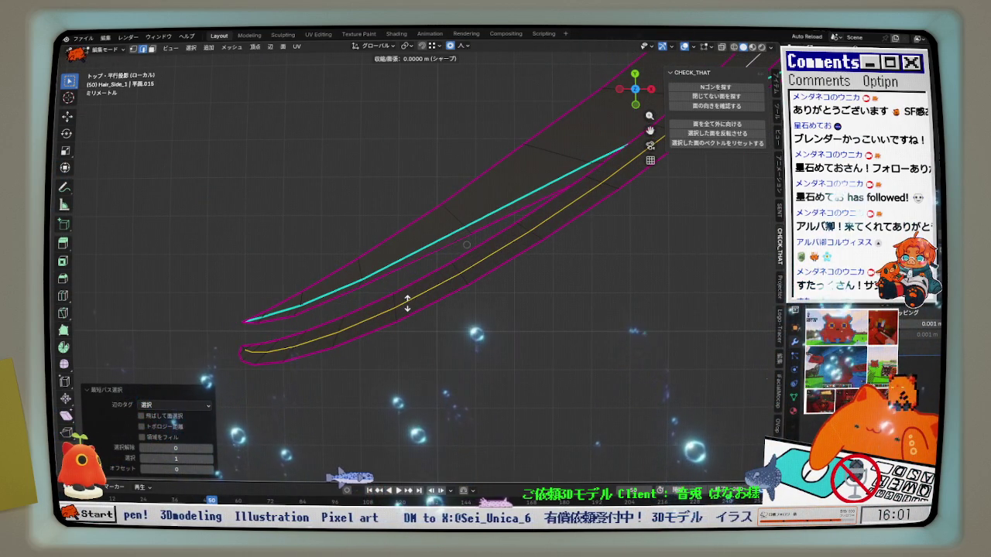
click(408, 302)
scroll(266, 355, up, 1)
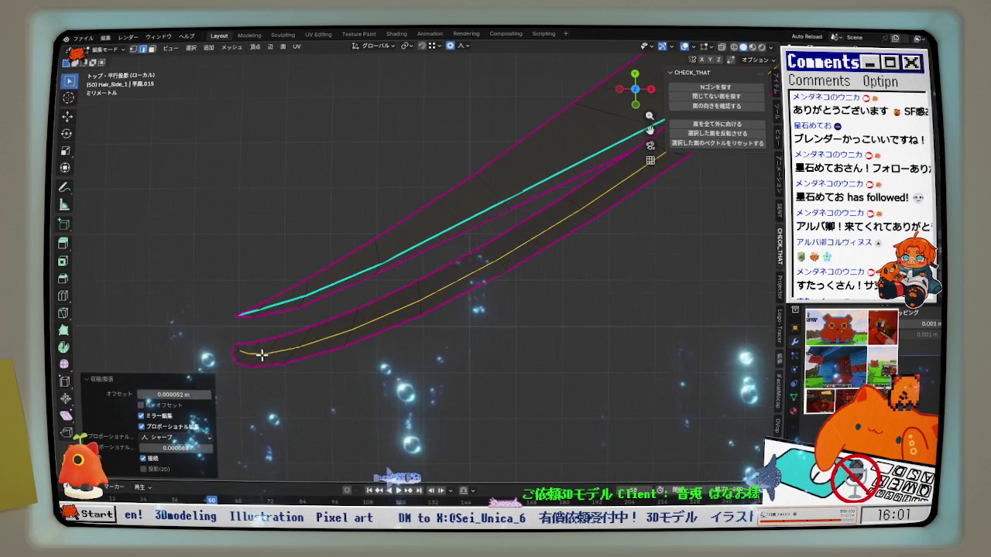
click(275, 353)
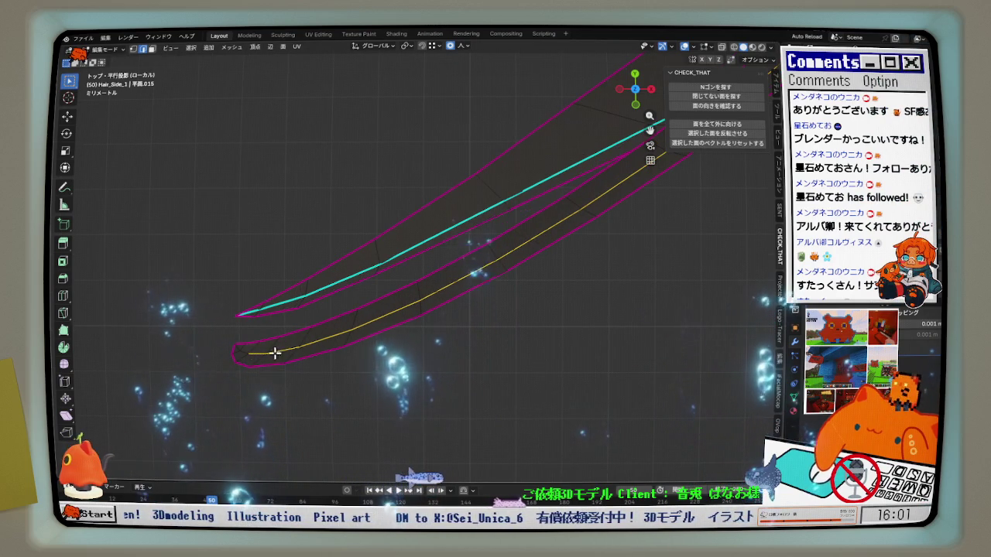
click(398, 348)
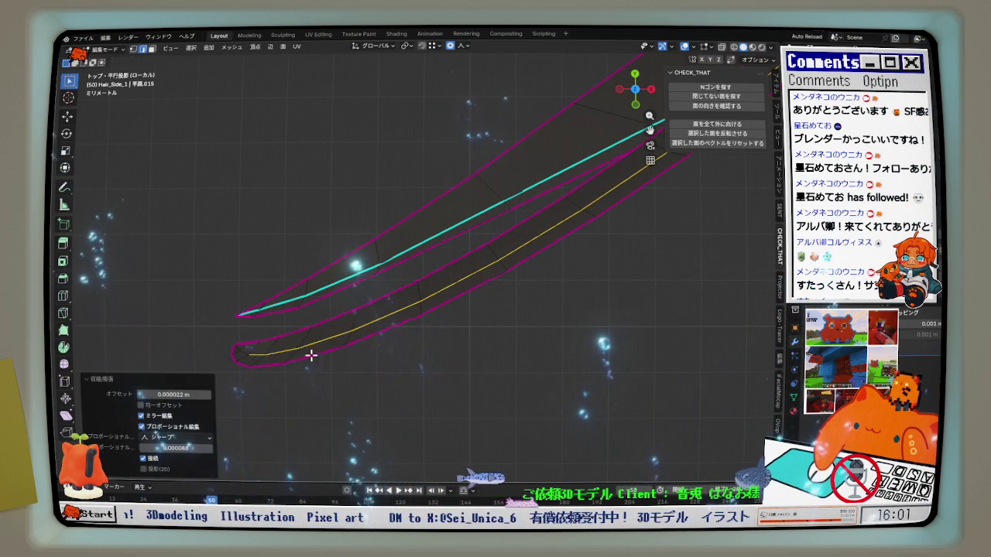
click(258, 355)
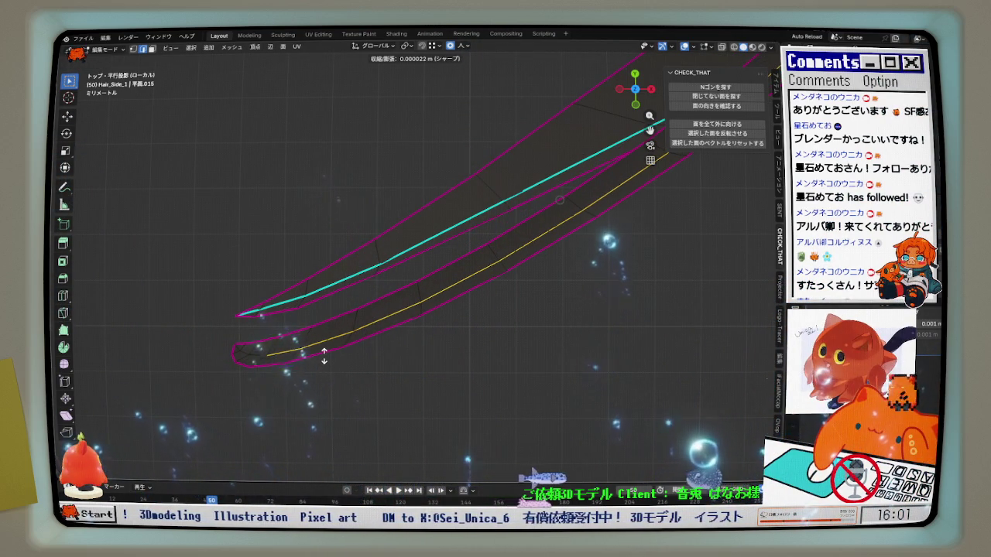
click(323, 354)
Enable vertex selection alongside edges and orbit around the strand tip
scroll(474, 292, down, 2)
middle_drag(474, 291, 464, 323)
scroll(464, 323, up, 3)
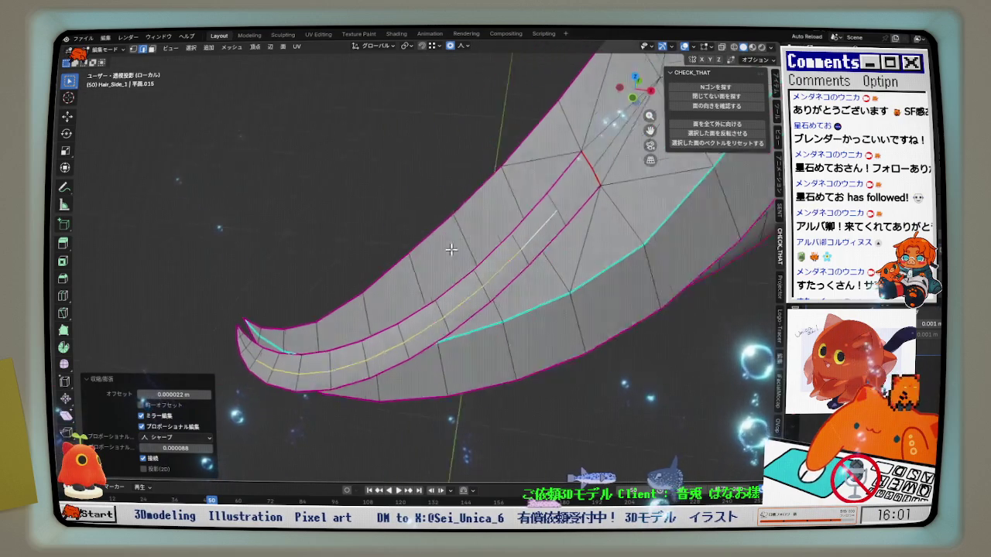
shift+click(134, 48)
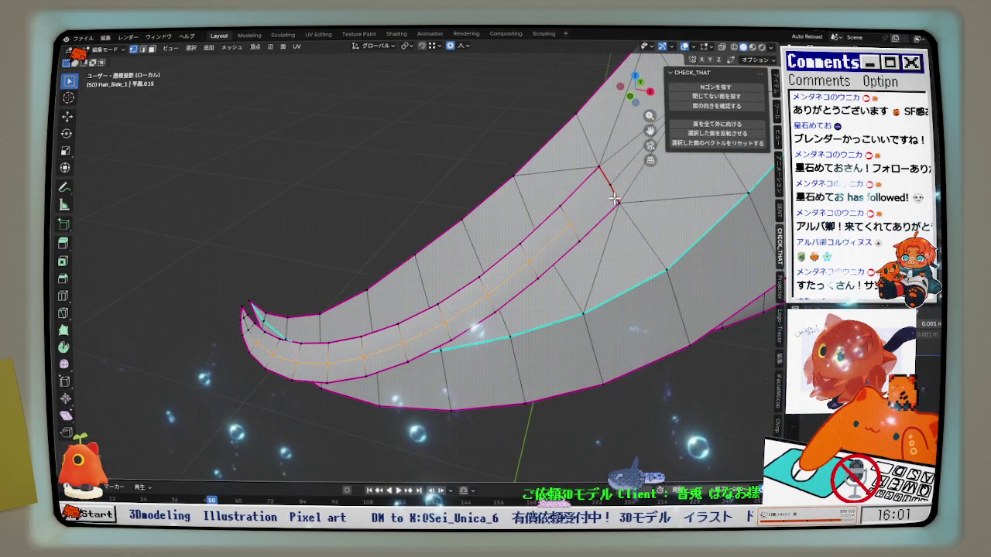
scroll(614, 181, up, 2)
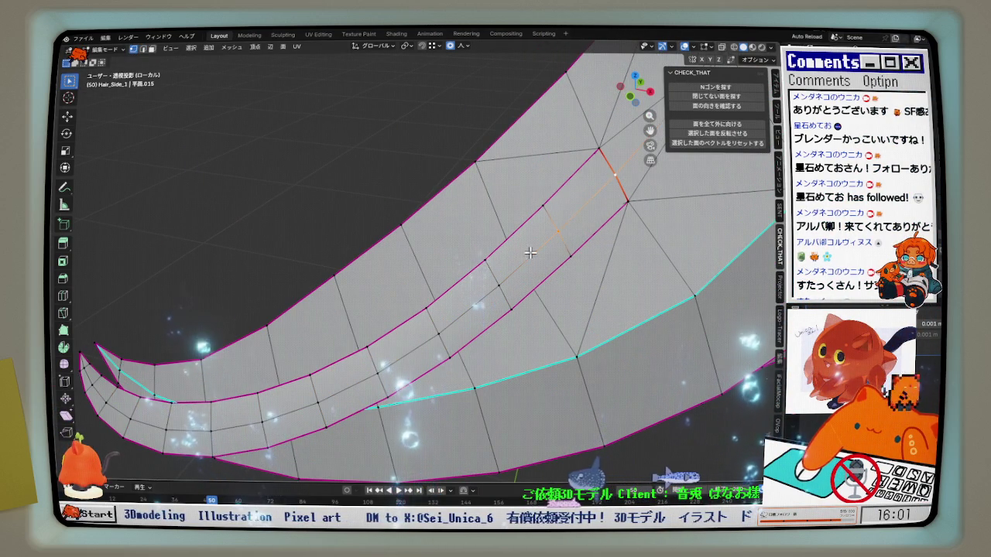
scroll(561, 238, down, 1)
middle_drag(543, 252, 617, 136)
Relax the selected edge loop with LoopTools Relax from Quick Favorites
key(q)
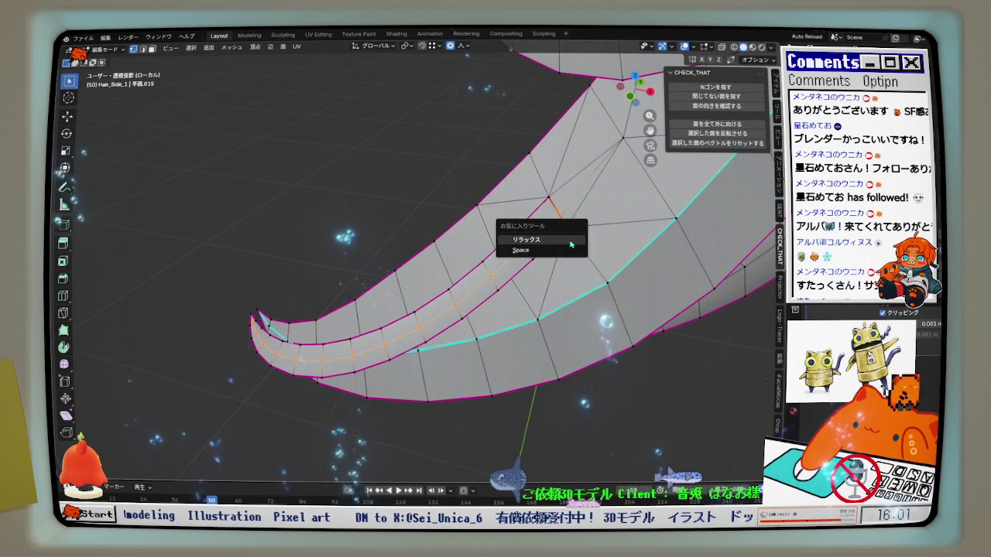
click(569, 240)
mouse_move(569, 240)
middle_down()
mouse_move(431, 214)
mouse_move(437, 241)
mouse_move(559, 323)
mouse_move(518, 343)
mouse_move(452, 271)
mouse_move(454, 215)
mouse_move(452, 226)
mouse_move(290, 248)
middle_up()
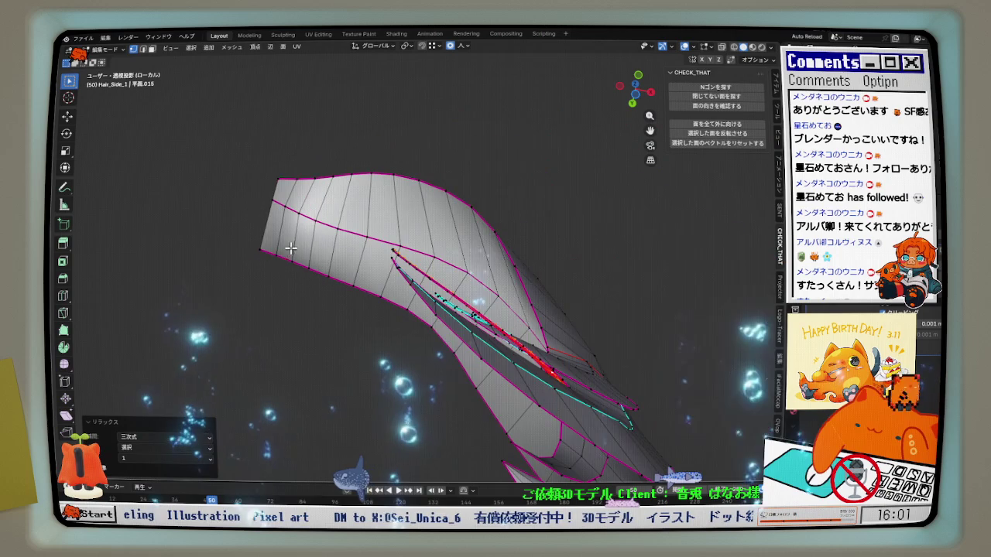
mouse_move(404, 268)
middle_down()
mouse_move(400, 281)
mouse_move(379, 271)
mouse_move(401, 265)
mouse_move(400, 302)
middle_up()
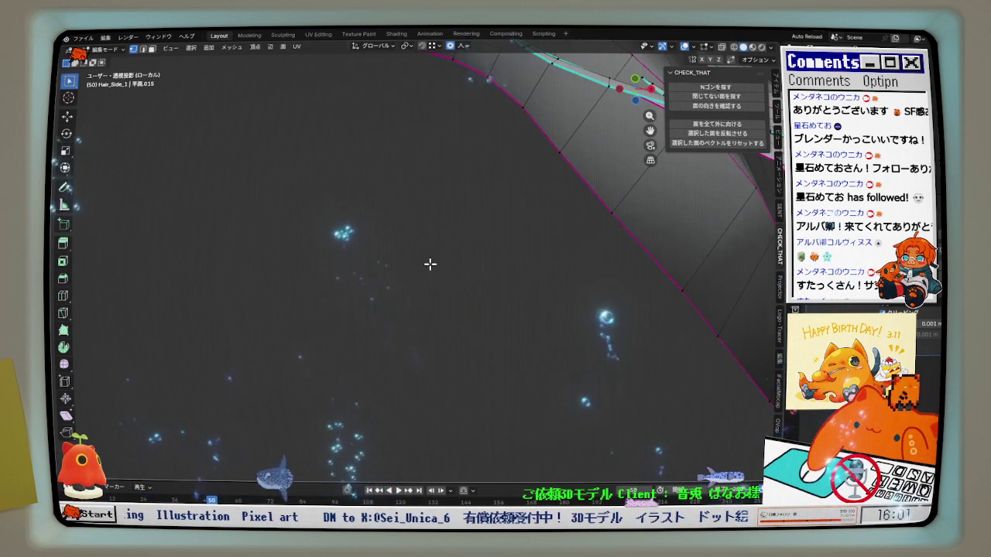
middle_drag(429, 261, 436, 210)
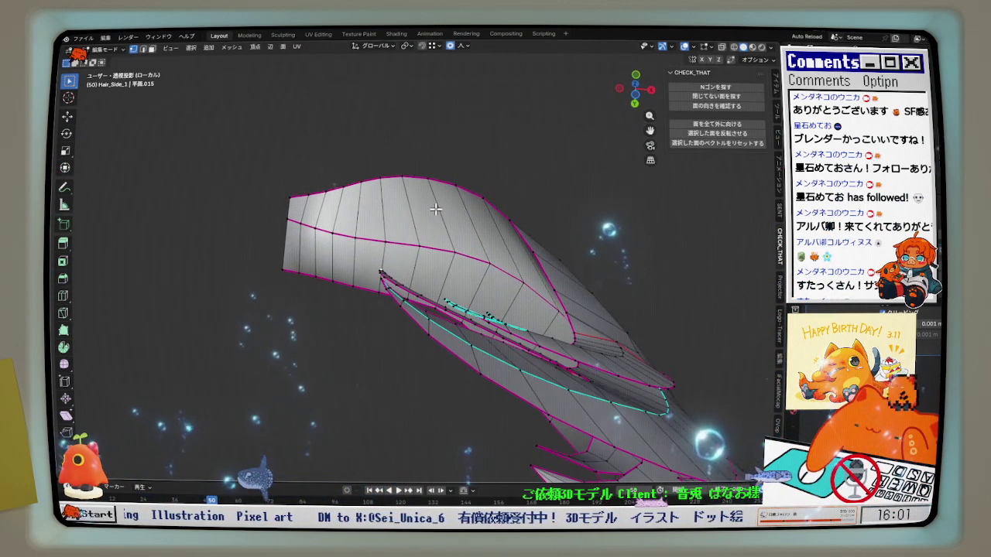
scroll(436, 210, down, 20)
scroll(436, 213, down, 3)
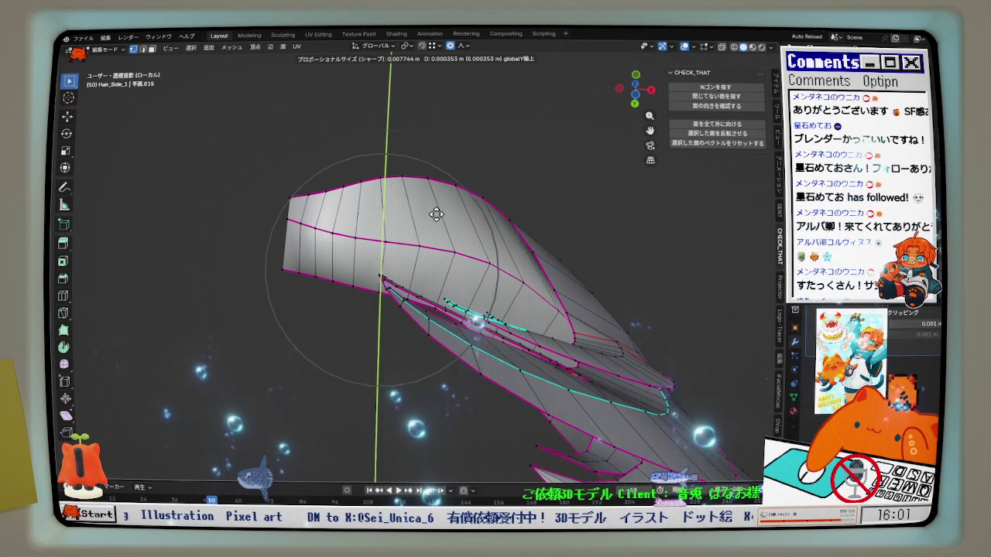
scroll(436, 214, up, 3)
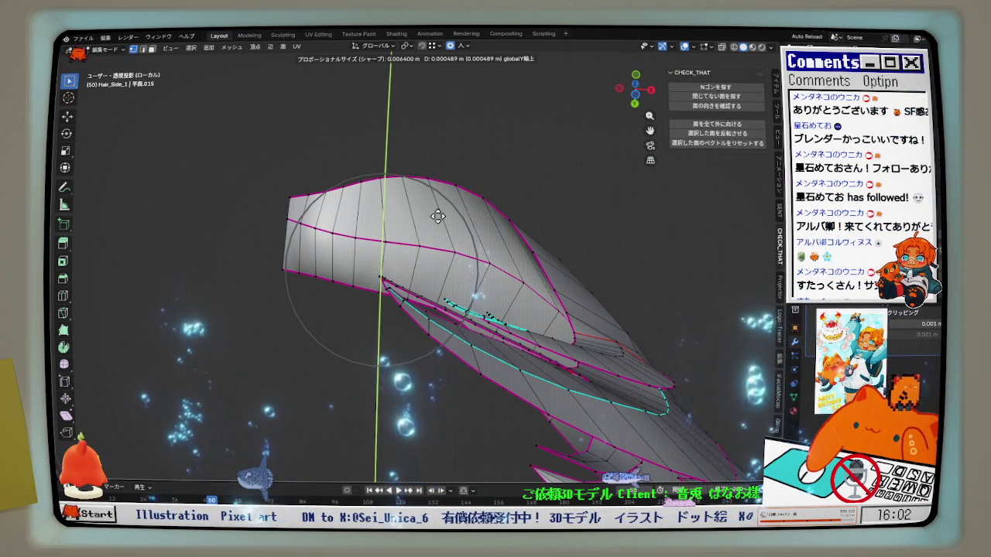
Reshape the strip with small proportional-editing moves along Y
click(438, 216)
mouse_move(437, 216)
middle_down()
mouse_move(431, 267)
mouse_move(437, 229)
middle_up()
click(645, 95)
scroll(444, 268, up, 3)
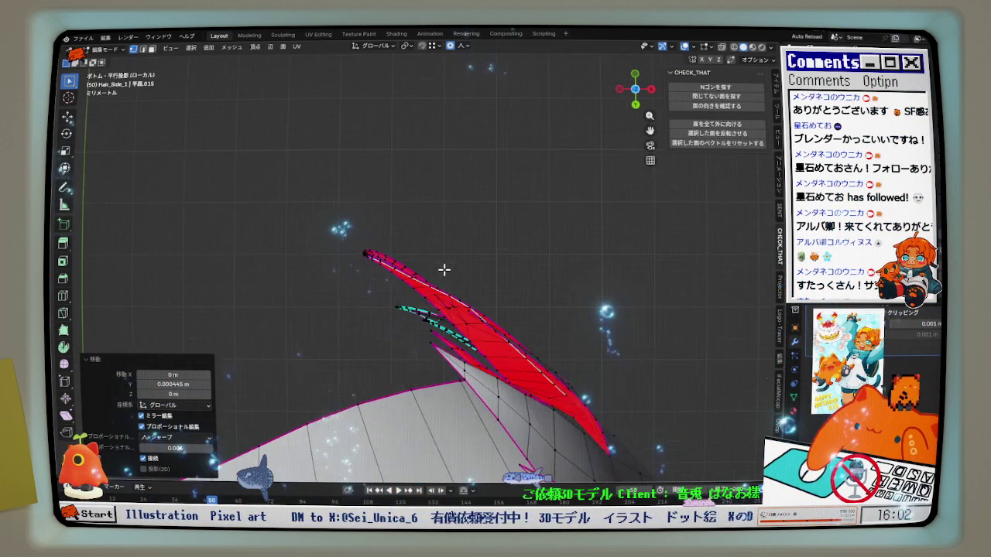
scroll(338, 228, up, 3)
mouse_move(457, 181)
middle_down()
mouse_move(484, 196)
mouse_move(469, 221)
mouse_move(475, 238)
mouse_move(524, 199)
middle_up()
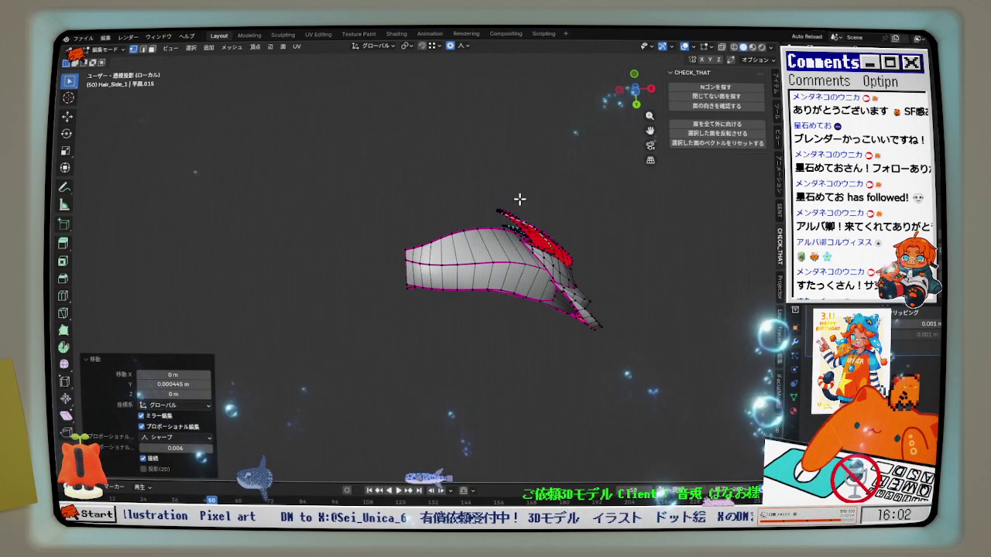
scroll(524, 199, up, 3)
mouse_move(496, 264)
middle_down()
mouse_move(462, 319)
mouse_move(478, 312)
mouse_move(471, 325)
mouse_move(487, 261)
middle_up()
key(g)
key(y)
scroll(487, 261, down, 3)
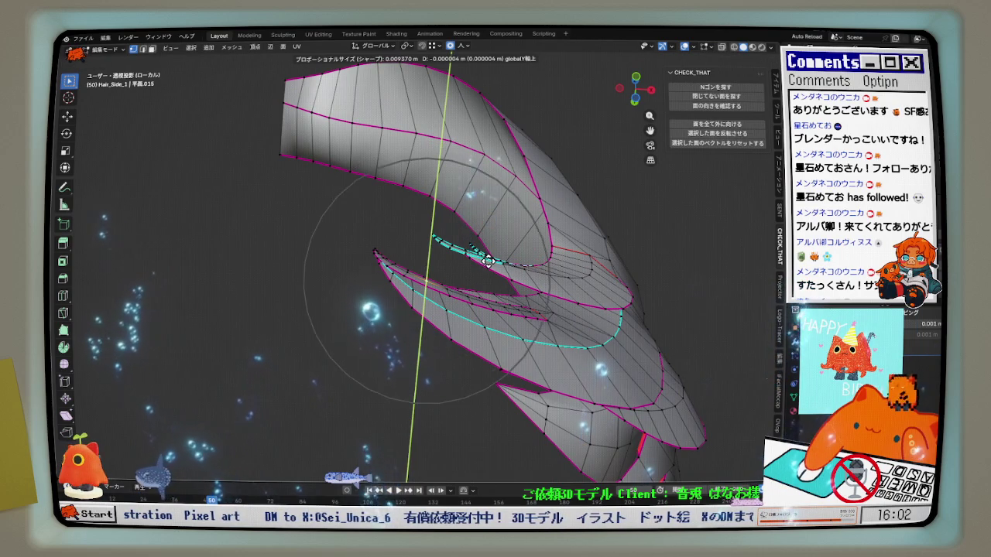
click(488, 261)
mouse_move(488, 261)
middle_down()
mouse_move(471, 287)
mouse_move(489, 282)
mouse_move(586, 398)
mouse_move(497, 372)
middle_up()
In front view, select the inner edge loop up to the tip and relax it
key(KP_1)
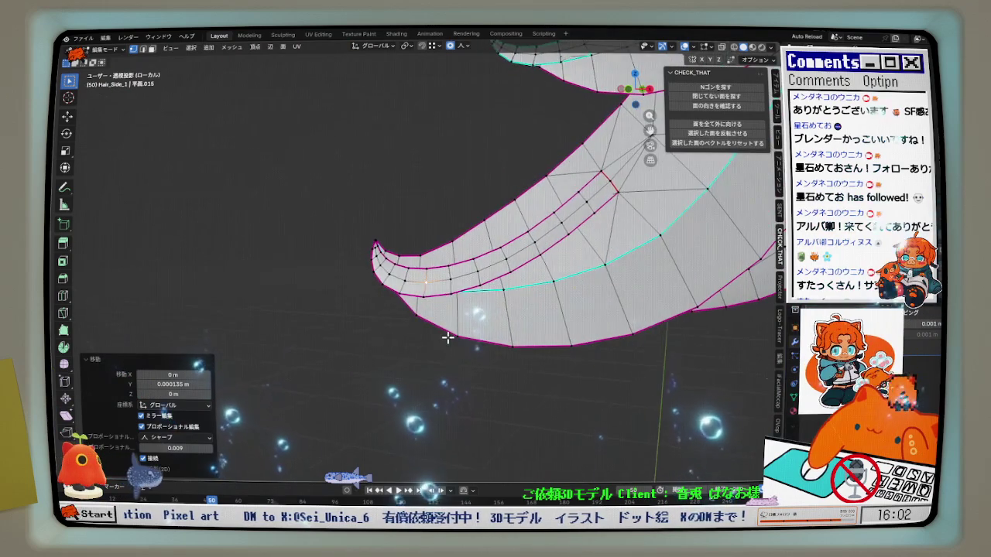
scroll(480, 270, down, 3)
scroll(378, 271, up, 4)
scroll(379, 271, up, 3)
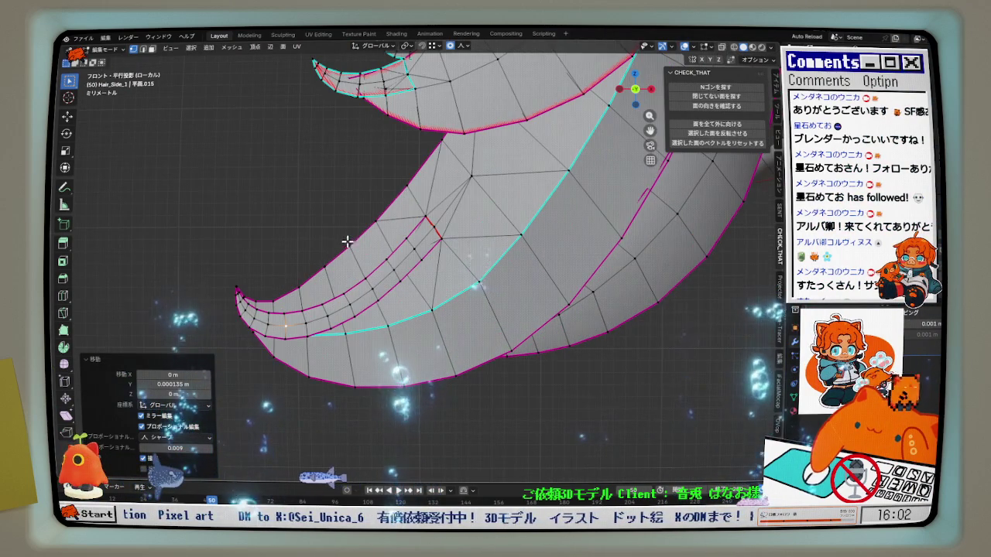
scroll(369, 230, up, 1)
scroll(370, 229, up, 3)
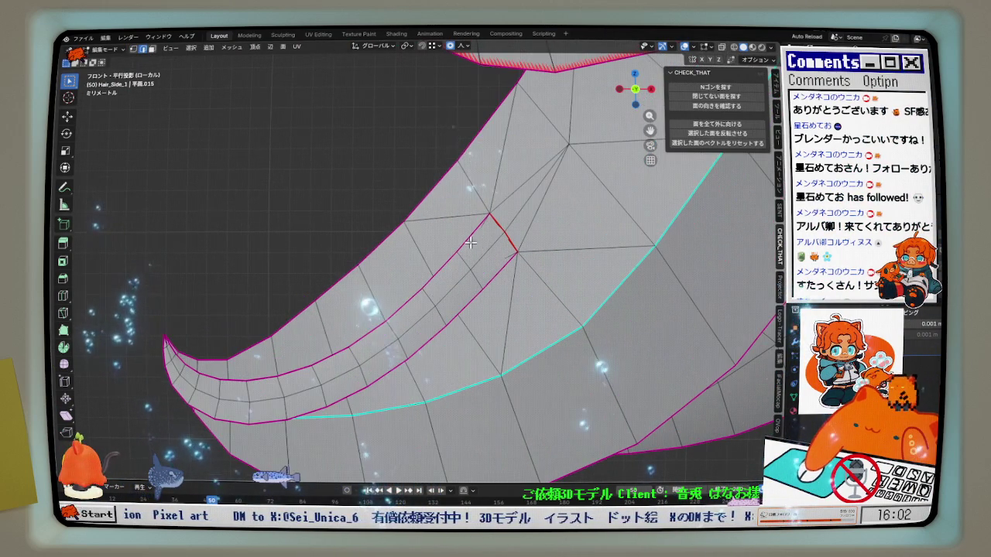
scroll(437, 265, down, 2)
scroll(209, 313, up, 3)
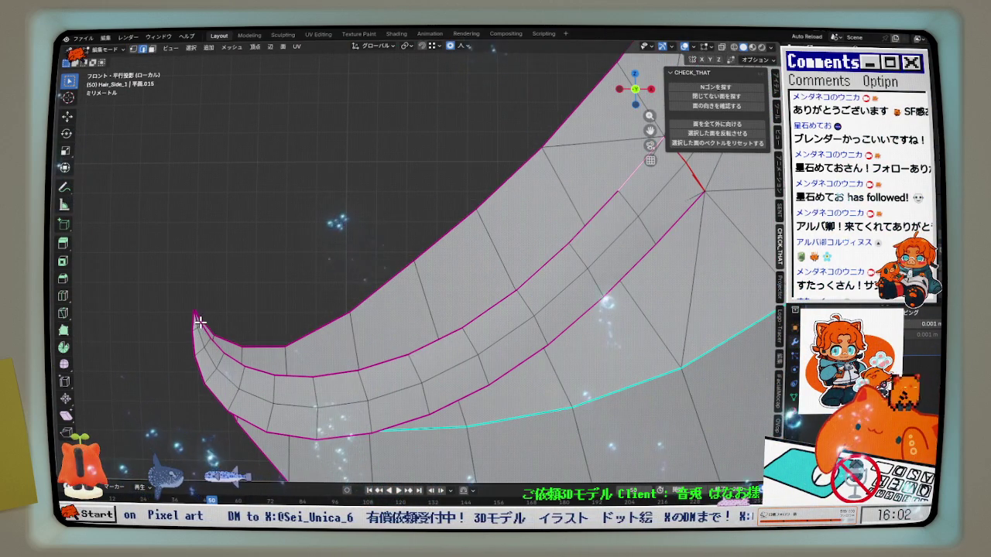
ctrl+click(200, 321)
shift+scroll(364, 295, down, 2)
key(q)
click(538, 271)
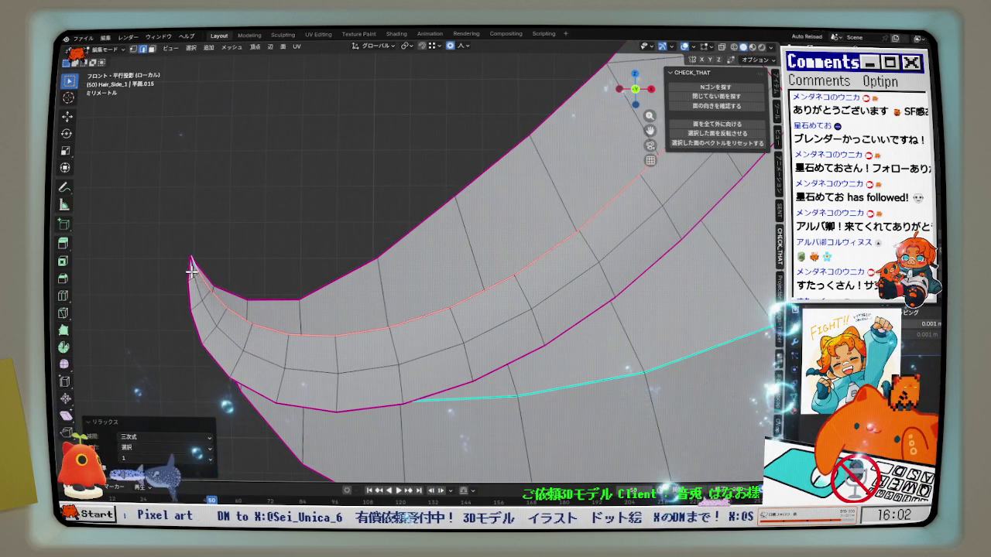
Reselect the inner loop from the tip to another edge and relax it again
click(191, 270)
scroll(225, 283, down, 2)
ctrl+click(515, 243)
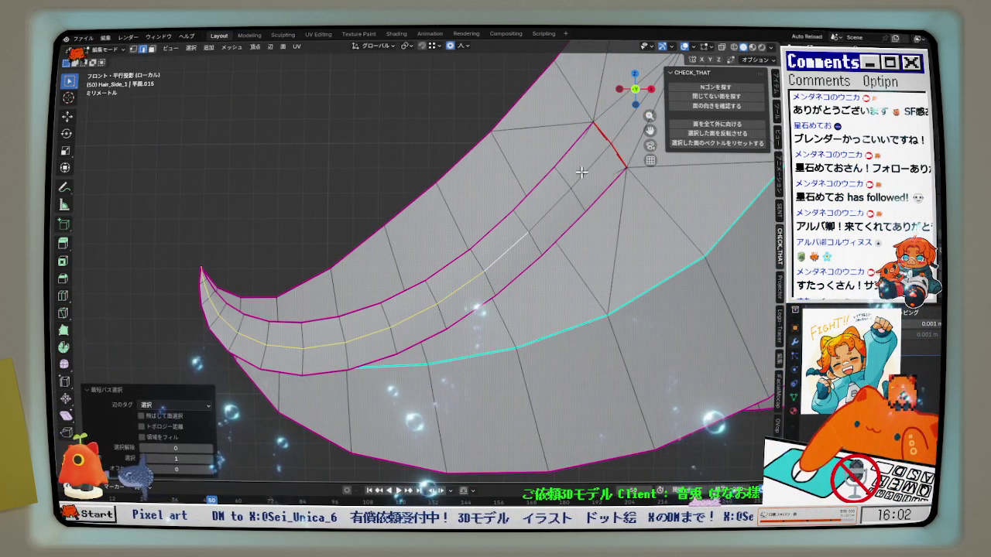
scroll(194, 285, up, 1)
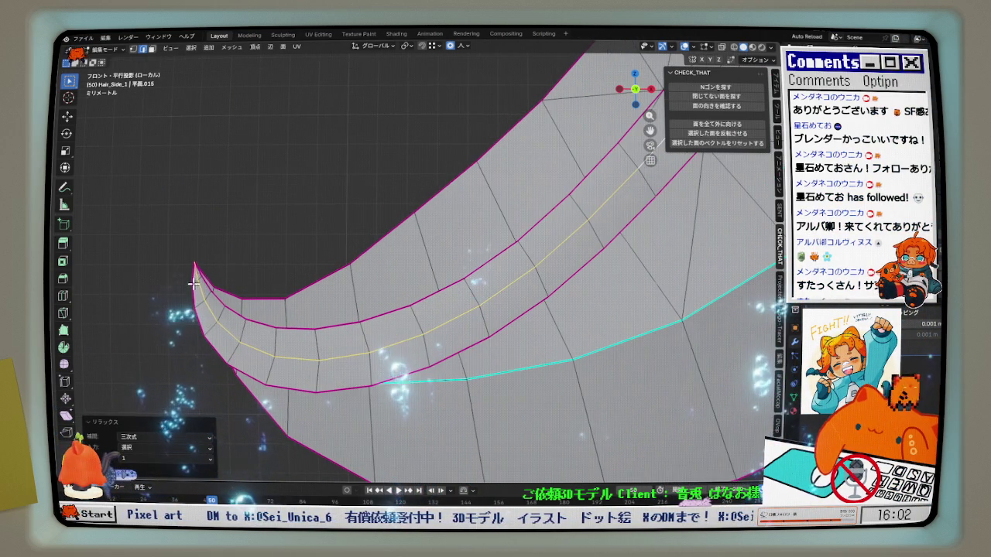
scroll(217, 289, down, 2)
key(q)
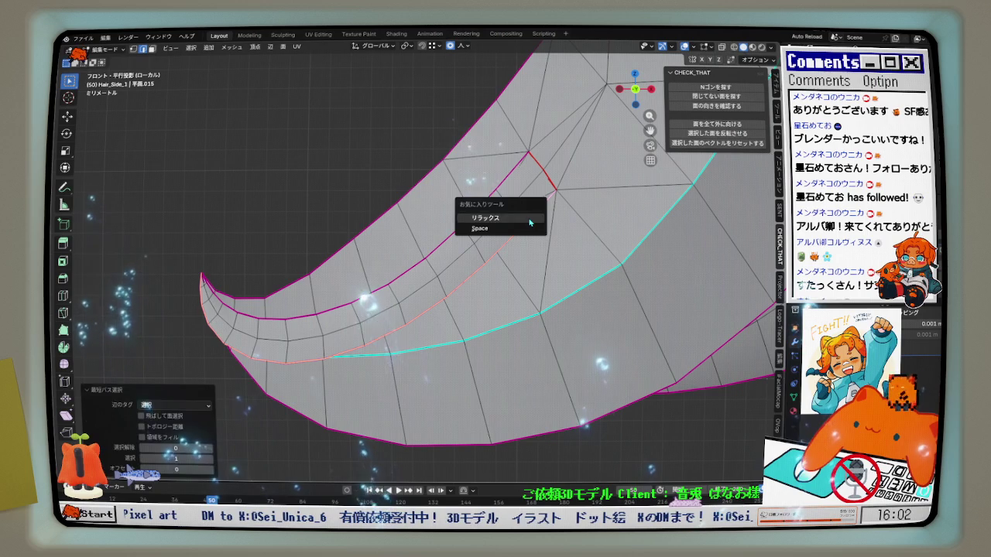
click(495, 221)
middle_drag(466, 276, 443, 320)
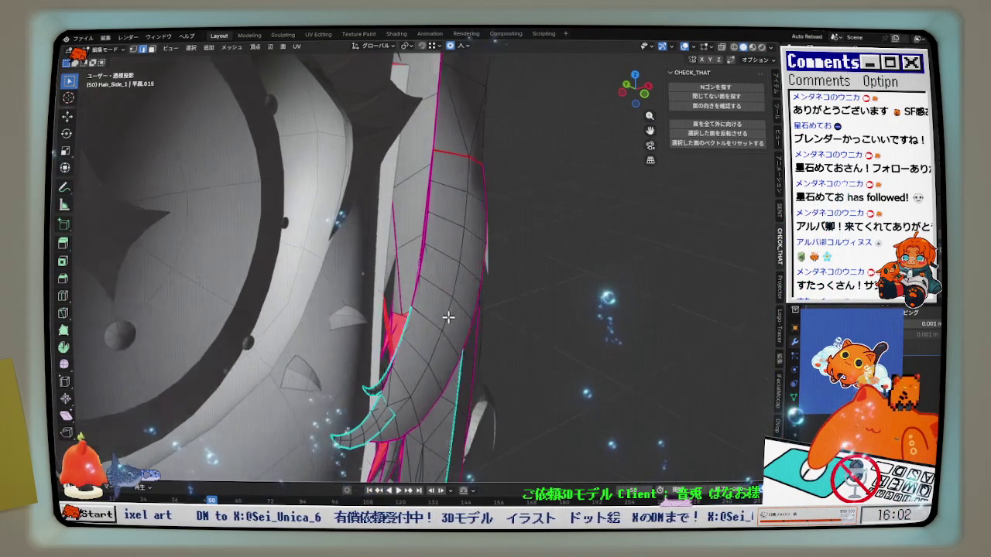
key(KP_1)
scroll(433, 363, up, 2)
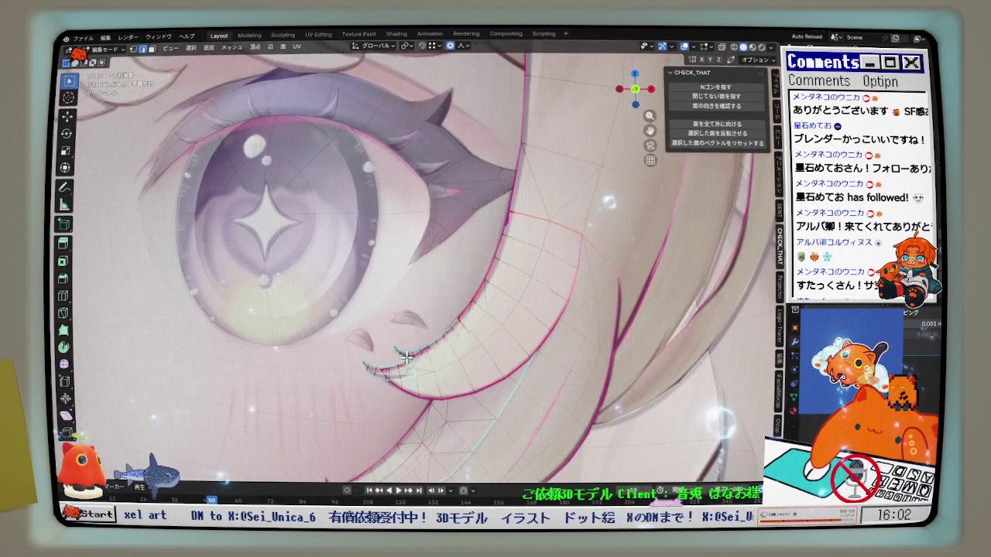
scroll(437, 358, up, 3)
middle_drag(437, 361, 503, 360)
mouse_move(283, 370)
middle_down()
mouse_move(391, 358)
mouse_move(401, 380)
mouse_move(362, 329)
middle_up()
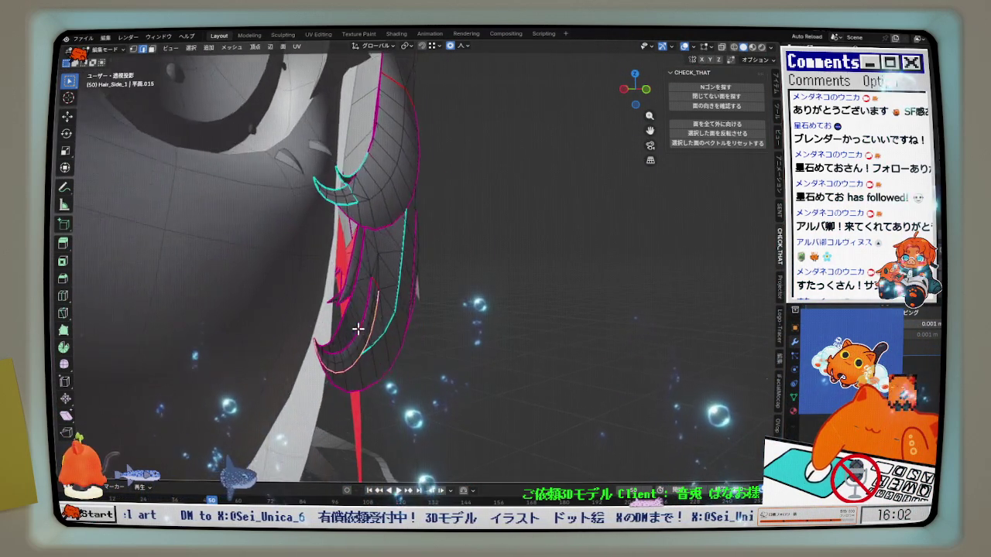
key(KP_1)
scroll(344, 351, up, 3)
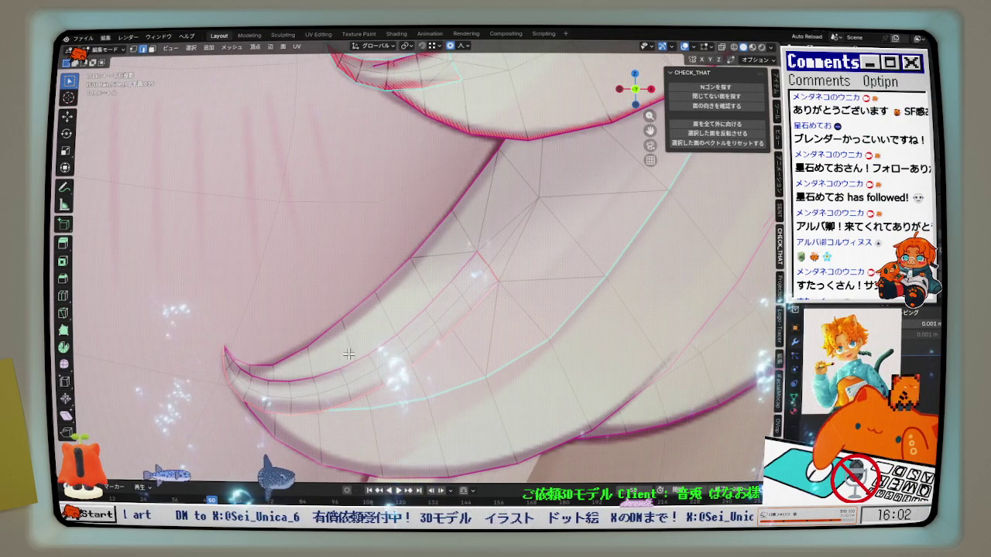
scroll(351, 355, down, 3)
scroll(325, 349, up, 1)
scroll(310, 344, up, 2)
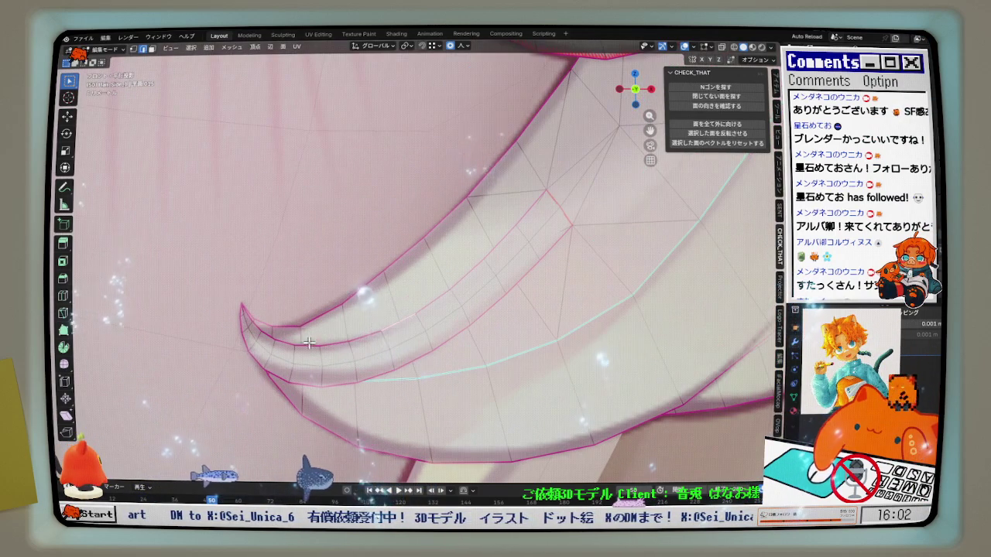
middle_drag(229, 280, 562, 188)
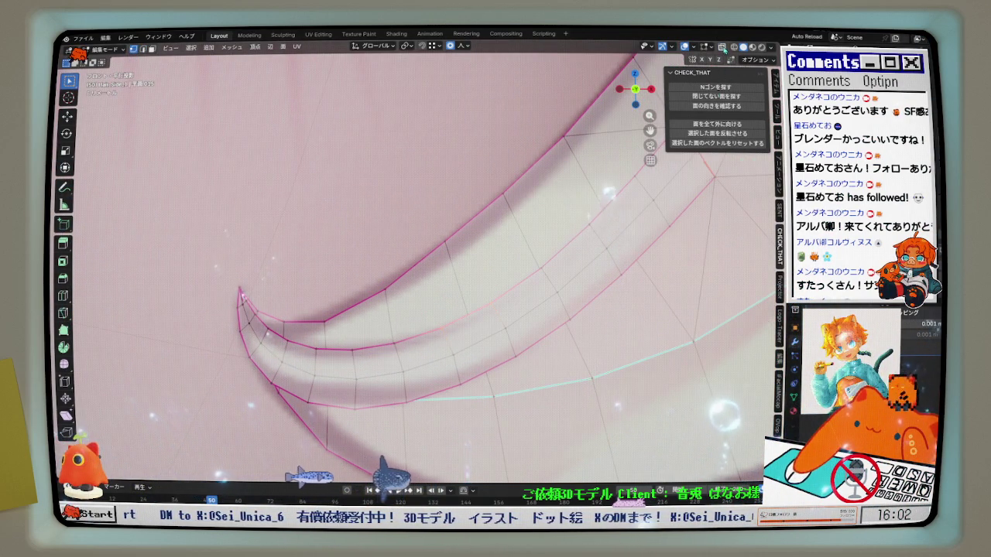
middle_drag(256, 290, 274, 300)
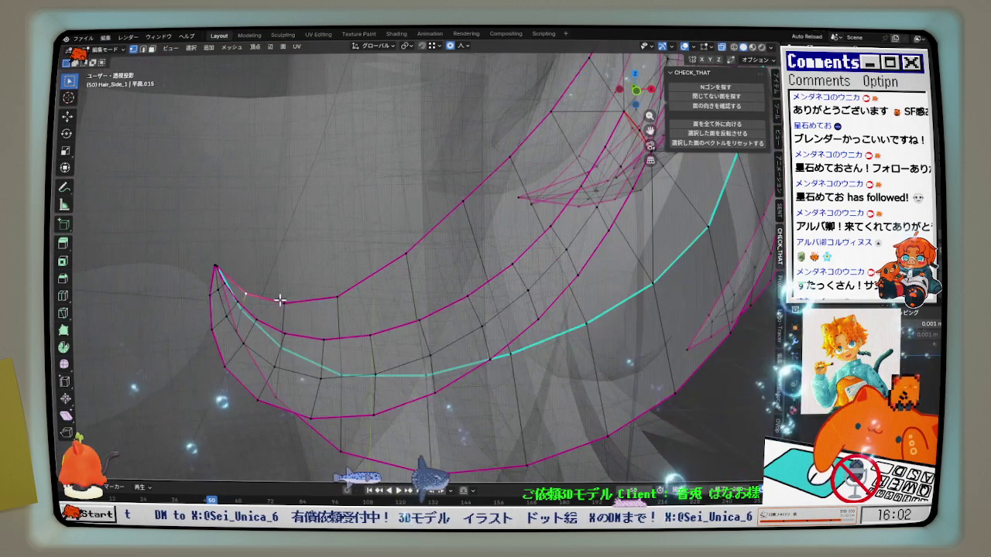
mouse_move(216, 267)
middle_down()
mouse_move(222, 295)
mouse_move(206, 310)
middle_up()
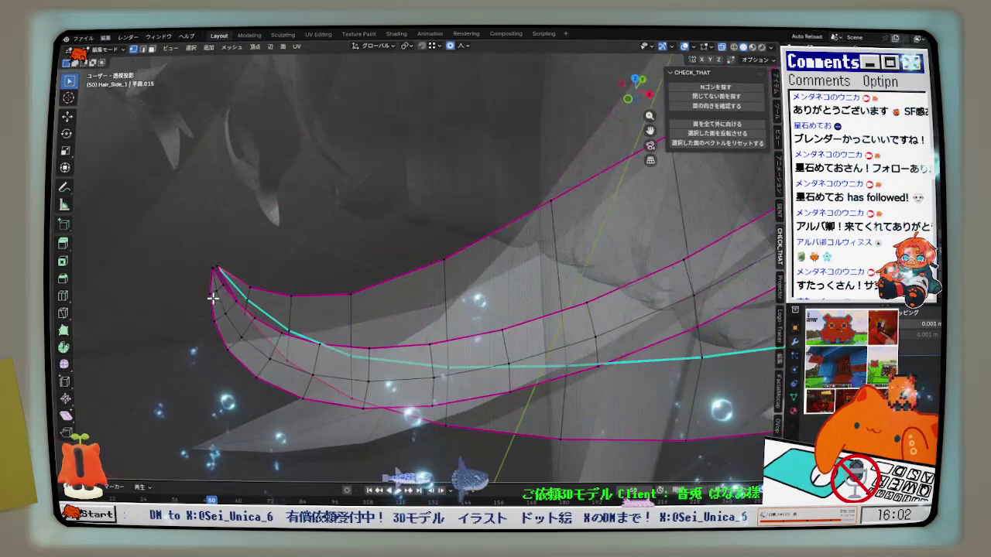
key(KP_1)
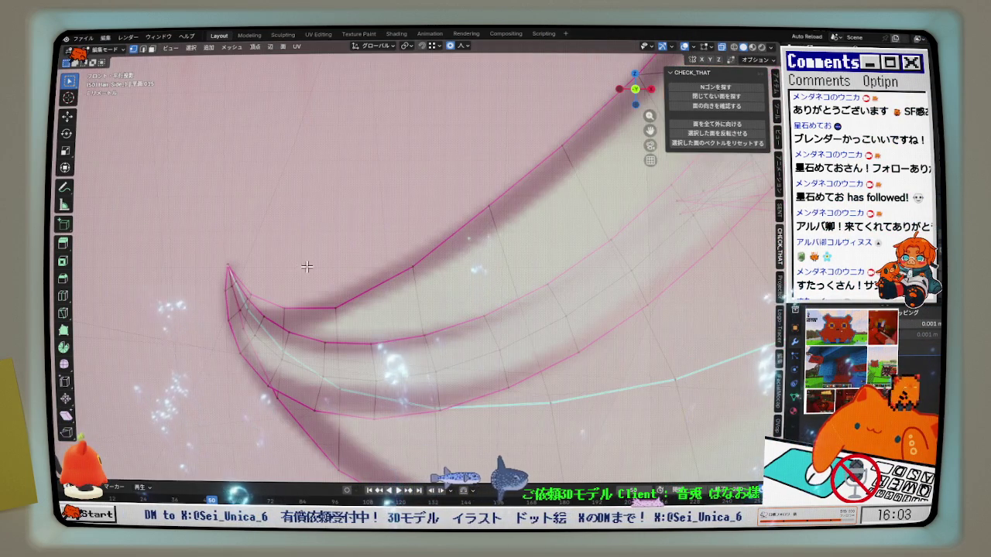
Move the tip vertex twice and scale it with proportional falloff to sharpen the point
shift+middle_drag(306, 267, 294, 233)
key(g)
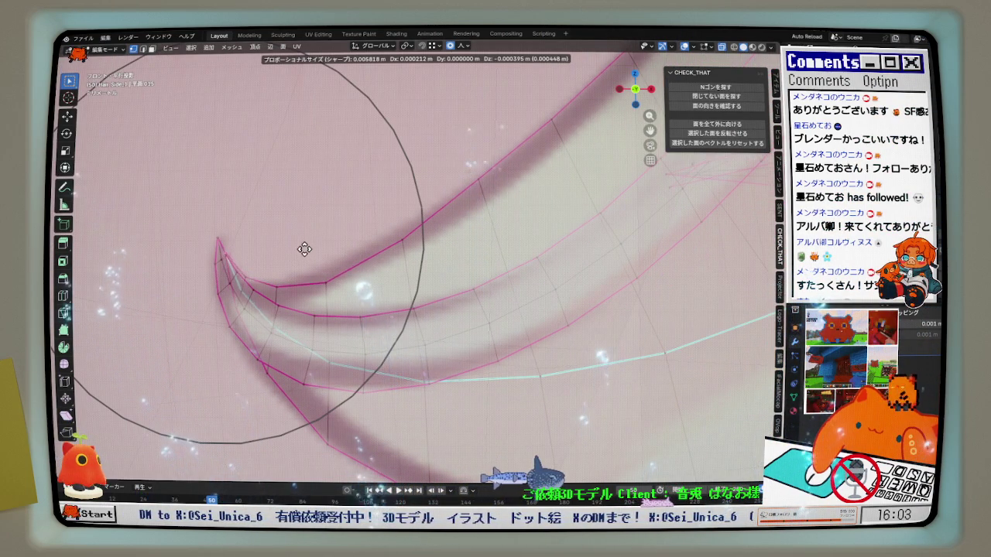
scroll(308, 264, up, 2)
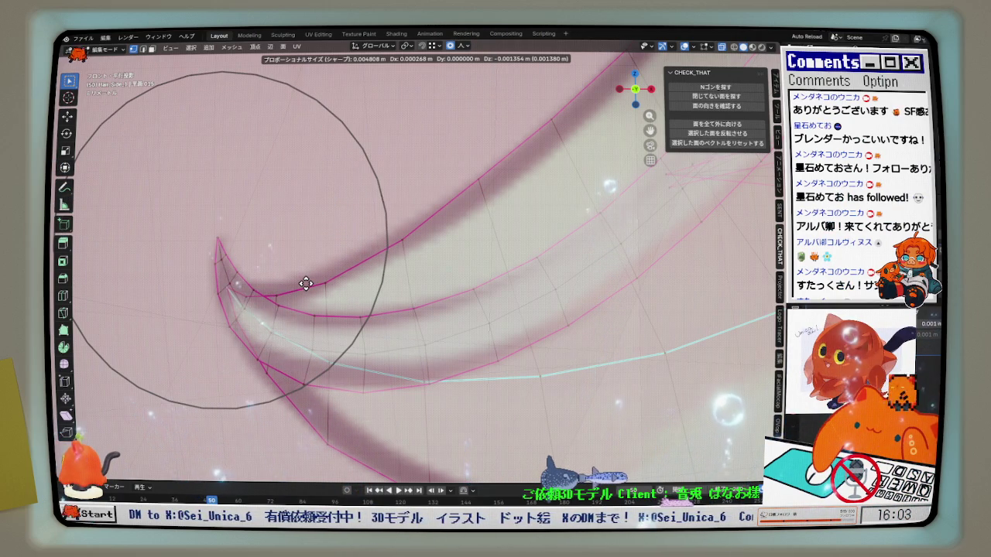
click(306, 284)
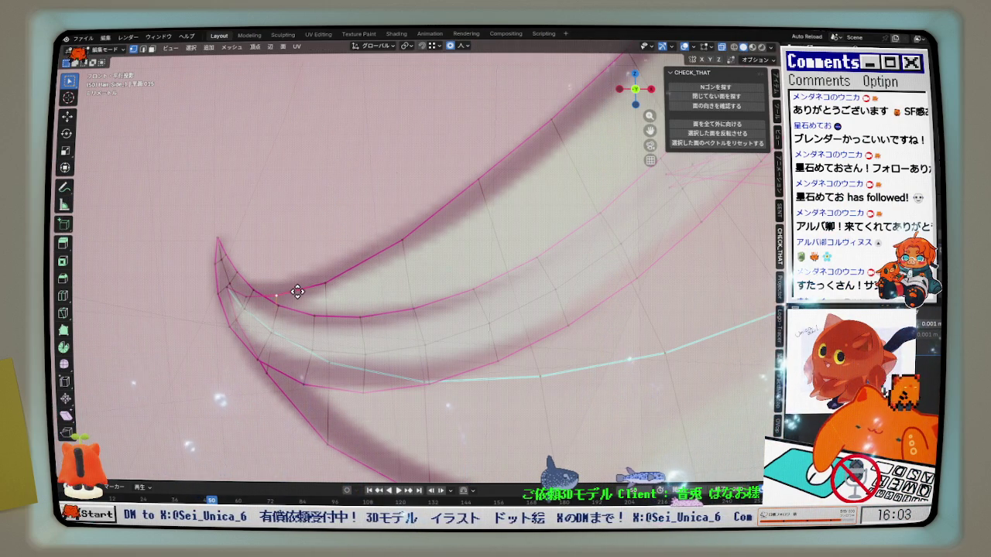
key(g)
click(299, 287)
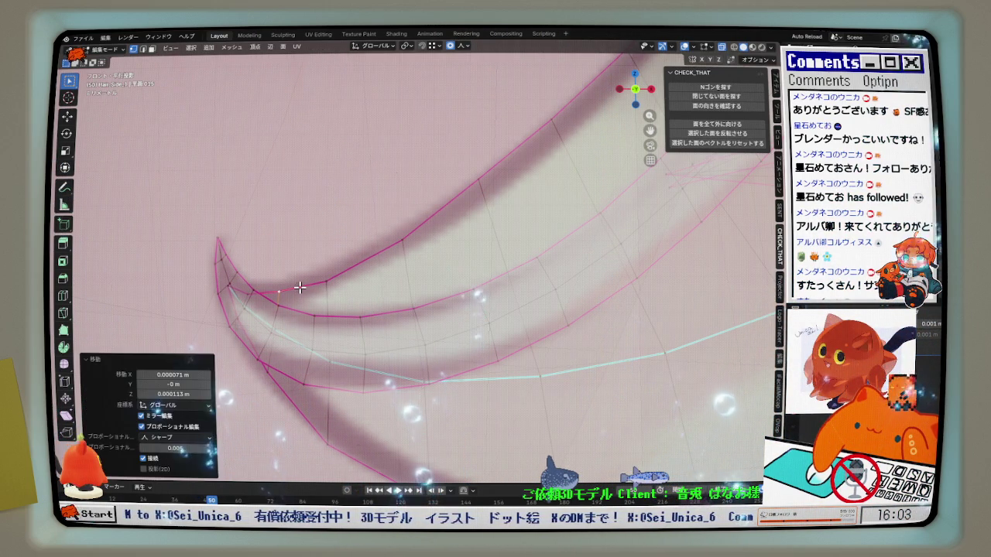
key(s)
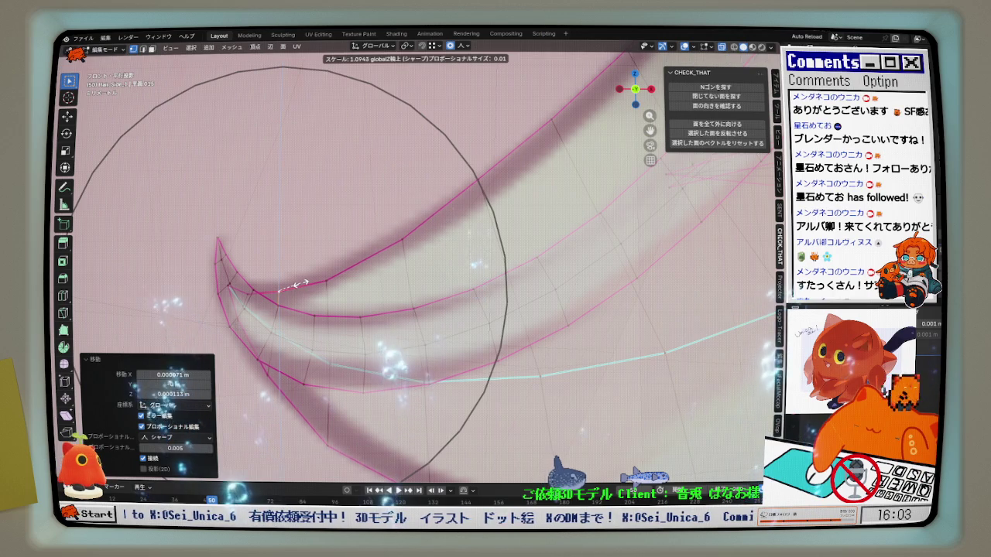
click(300, 283)
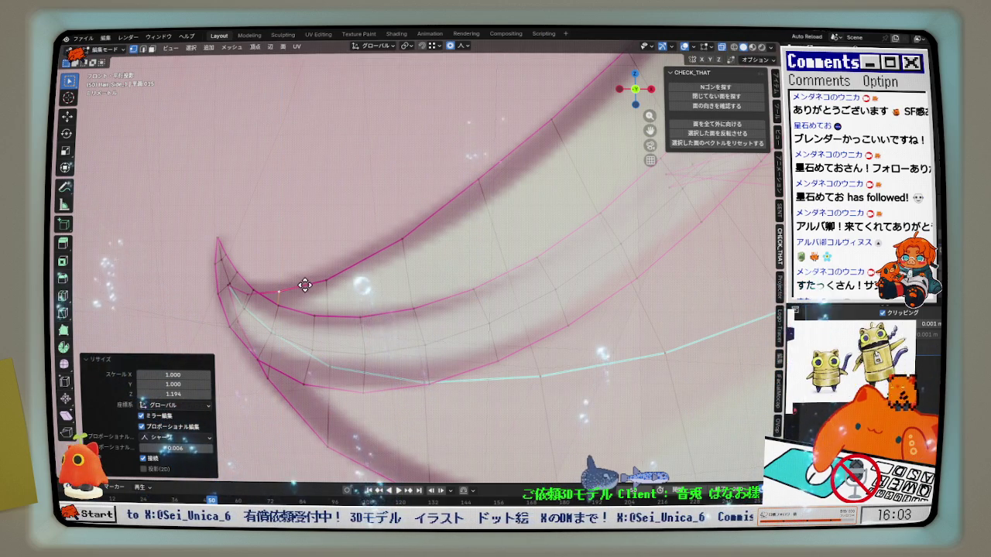
Move the tip vertex along Z and scale it 1.039 along Z
key(g)
key(z)
click(307, 280)
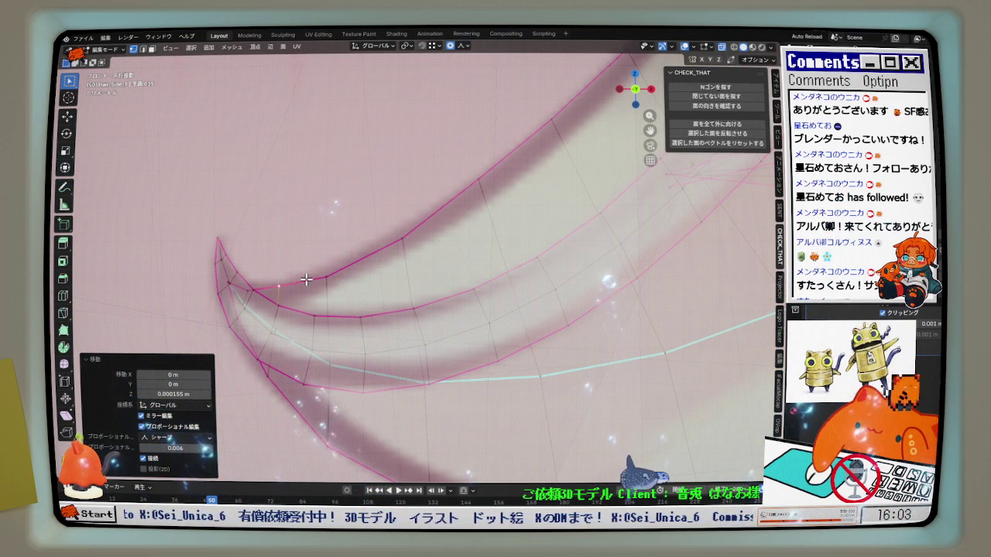
key(s)
key(z)
click(310, 274)
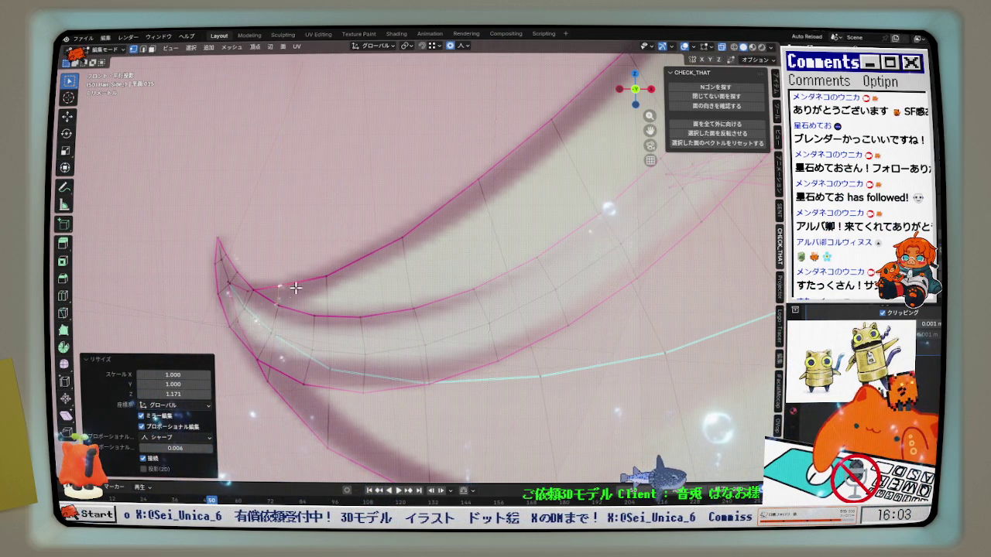
Scale the next tip vertex along Z, then move the following vertex along Z with falloff
click(243, 307)
key(s)
key(z)
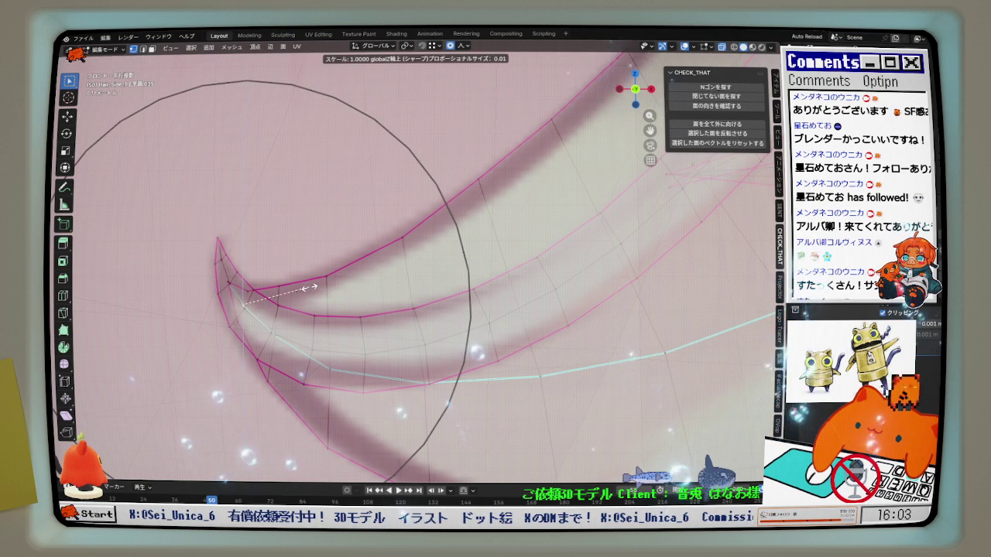
click(312, 288)
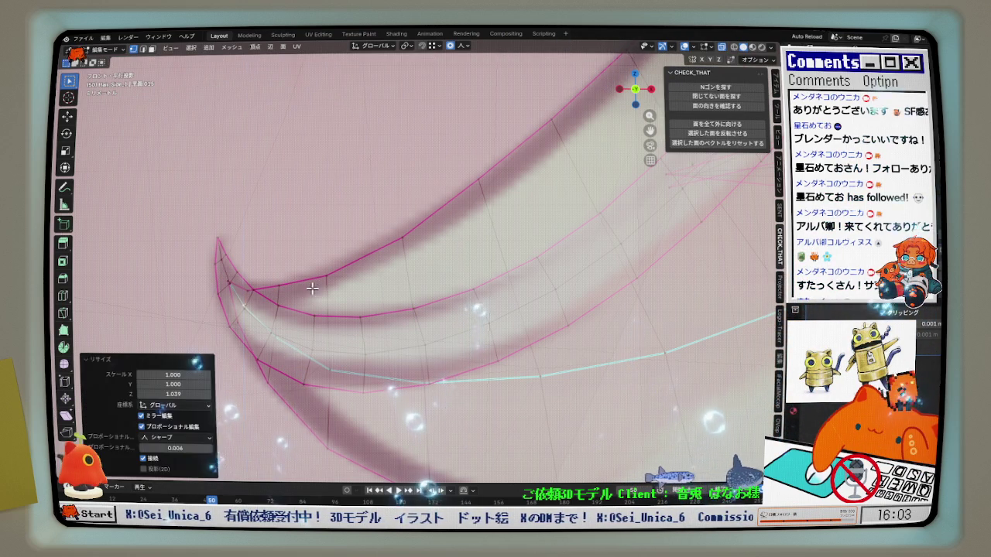
click(247, 319)
key(g)
key(g)
key(z)
scroll(408, 235, up, 5)
click(407, 234)
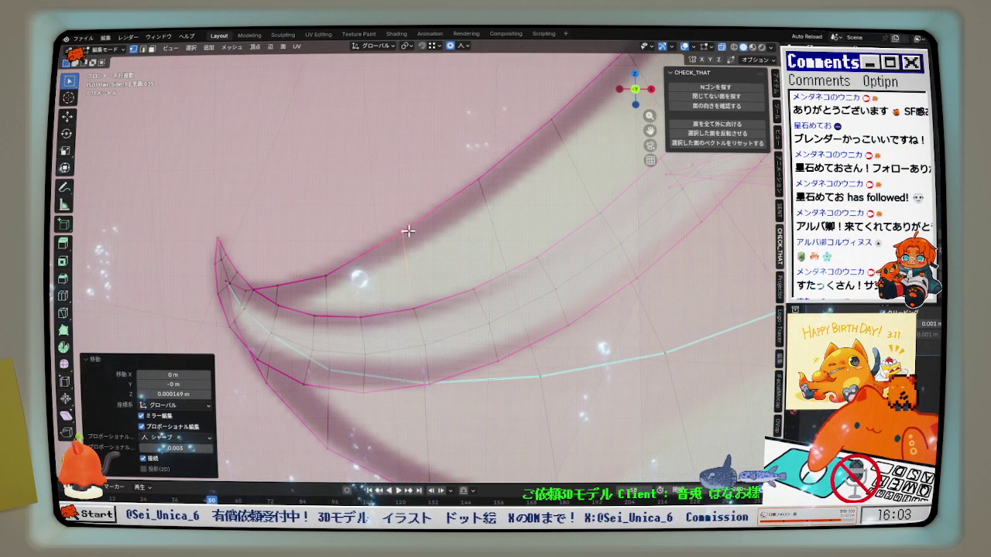
Move another vertex near the tip, then select the vertex at the strand tip
click(284, 286)
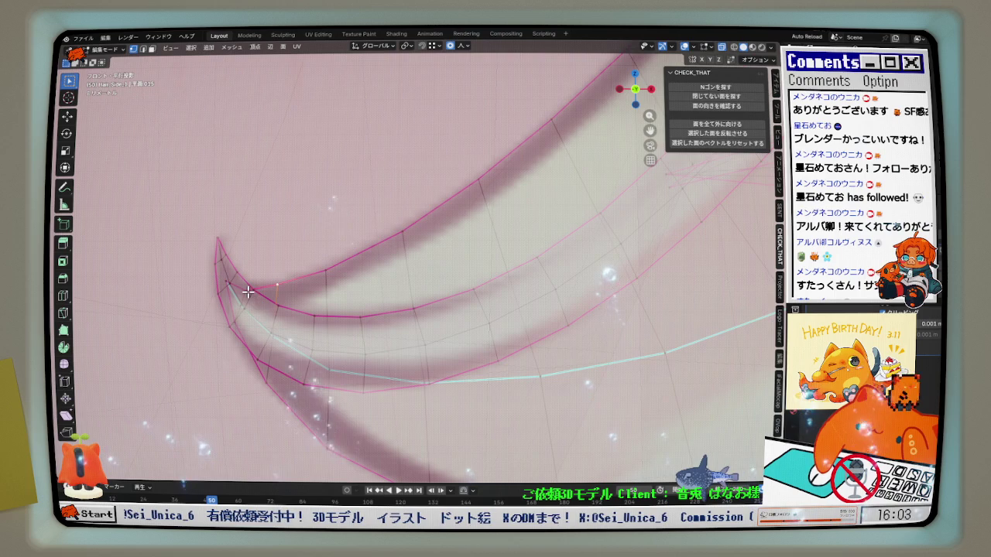
scroll(248, 291, up, 2)
key(g)
scroll(255, 287, up, 2)
click(258, 285)
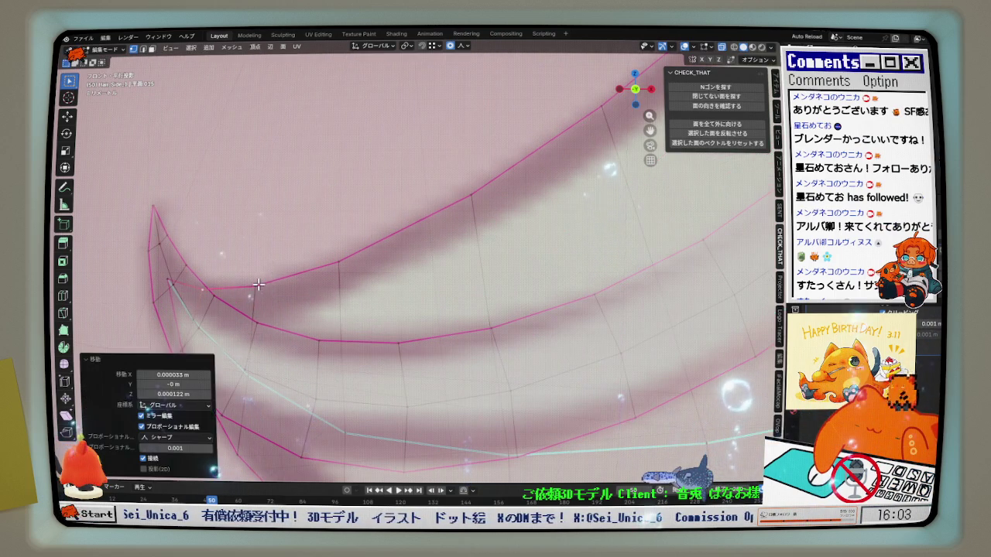
scroll(257, 285, down, 4)
scroll(303, 281, up, 2)
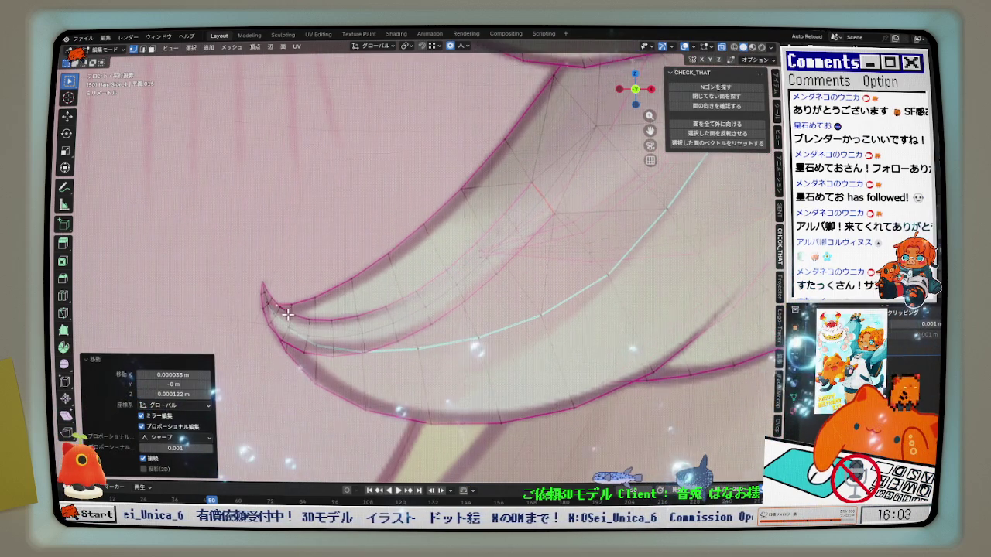
scroll(289, 315, up, 2)
click(200, 278)
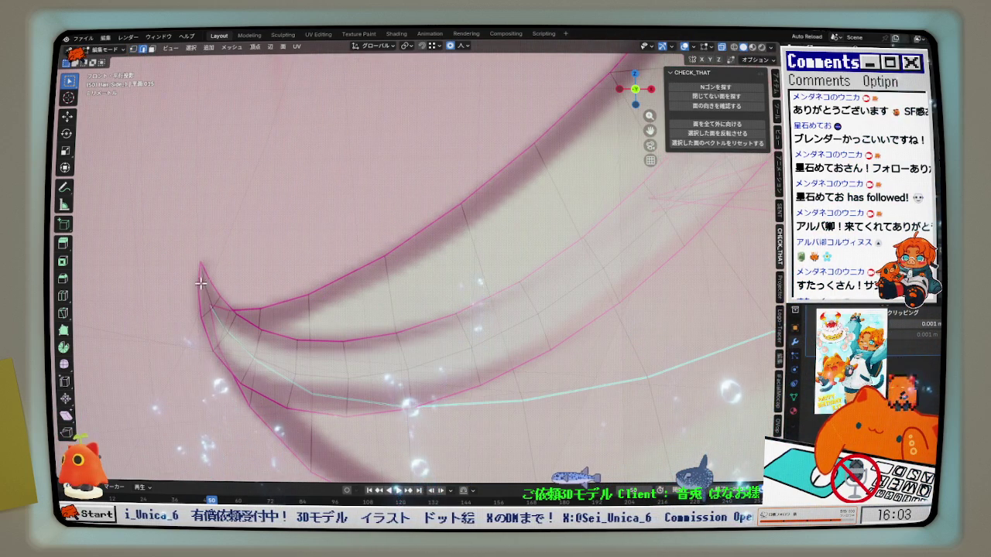
scroll(216, 308, up, 1)
scroll(375, 264, up, 1)
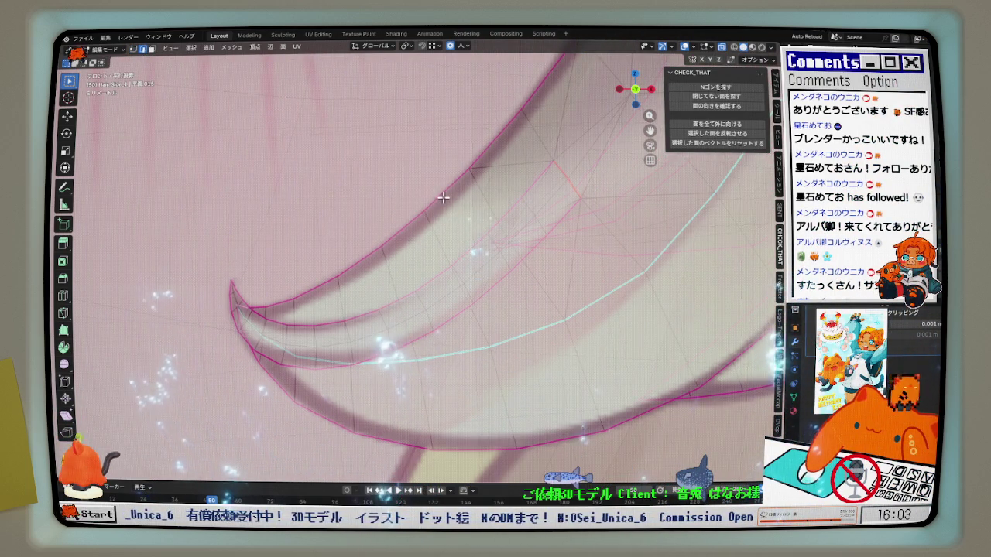
Relax the selected edge loop with LoopTools Relax from Quick Favorites, then repeat it
scroll(501, 224, up, 1)
key(q)
click(501, 224)
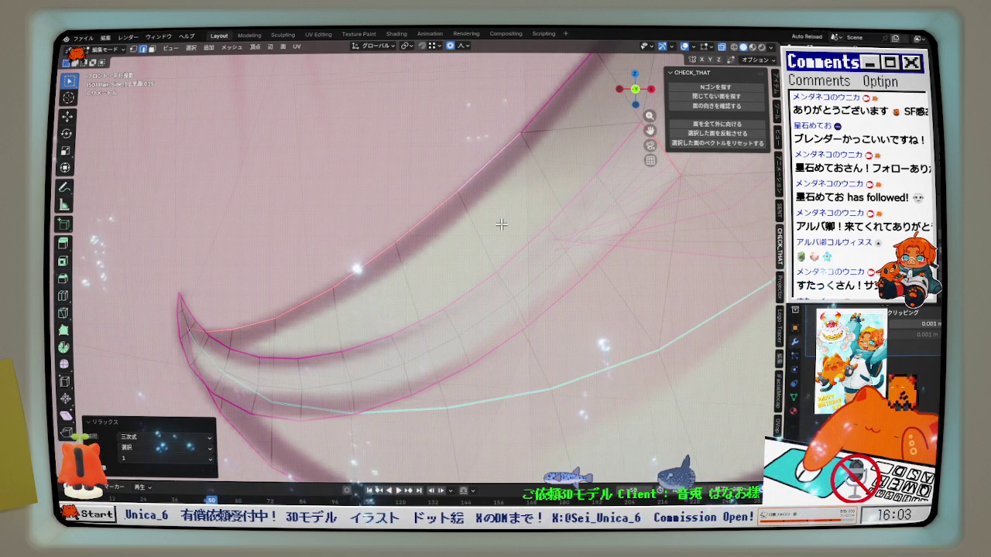
scroll(270, 250, down, 1)
scroll(219, 253, down, 1)
scroll(219, 253, up, 1)
scroll(437, 304, down, 1)
key(shift+r)
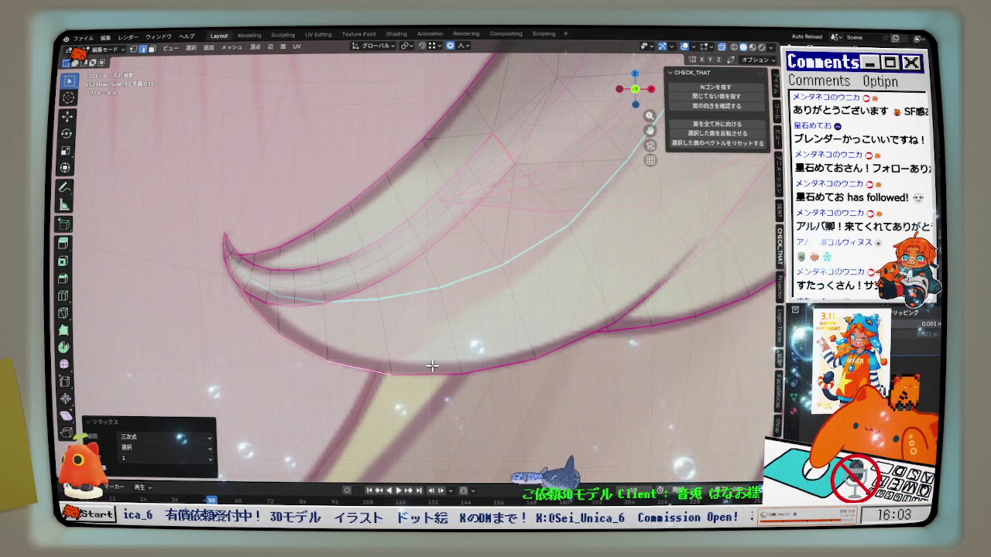
shift+scroll(364, 292, up, 1)
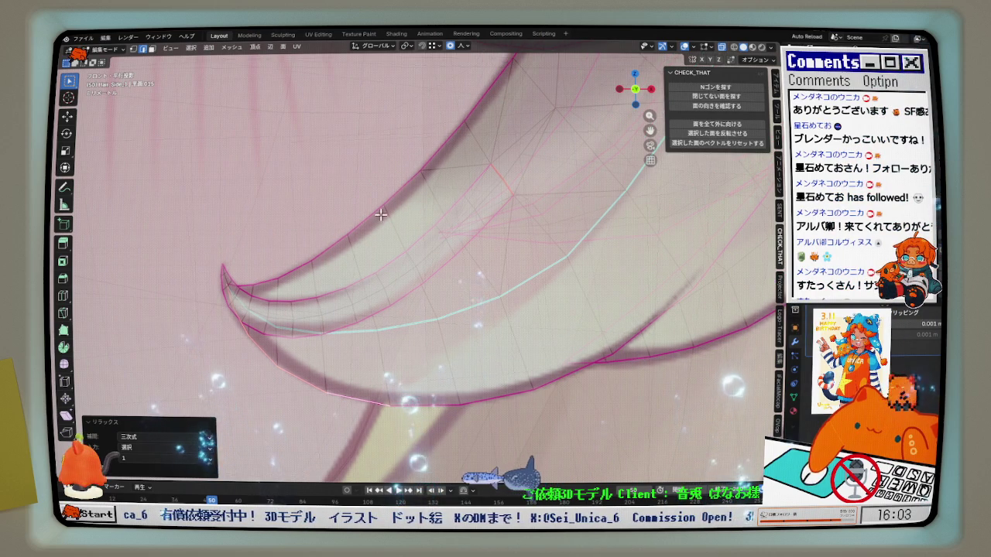
scroll(434, 152, up, 1)
scroll(221, 287, down, 1)
Select the edge path along the tip and repeat the Relax on it
ctrl+click(221, 285)
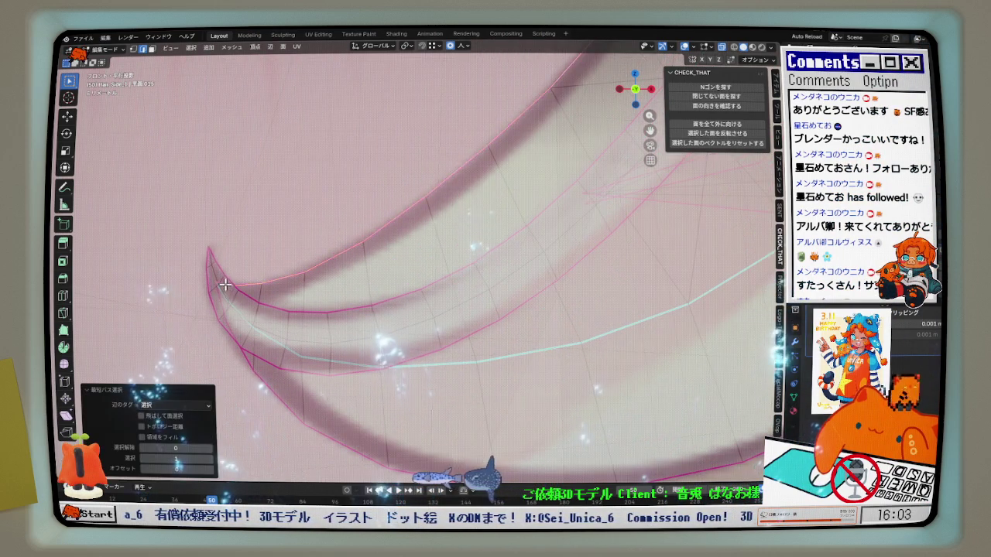
scroll(513, 258, up, 1)
key(shift+r)
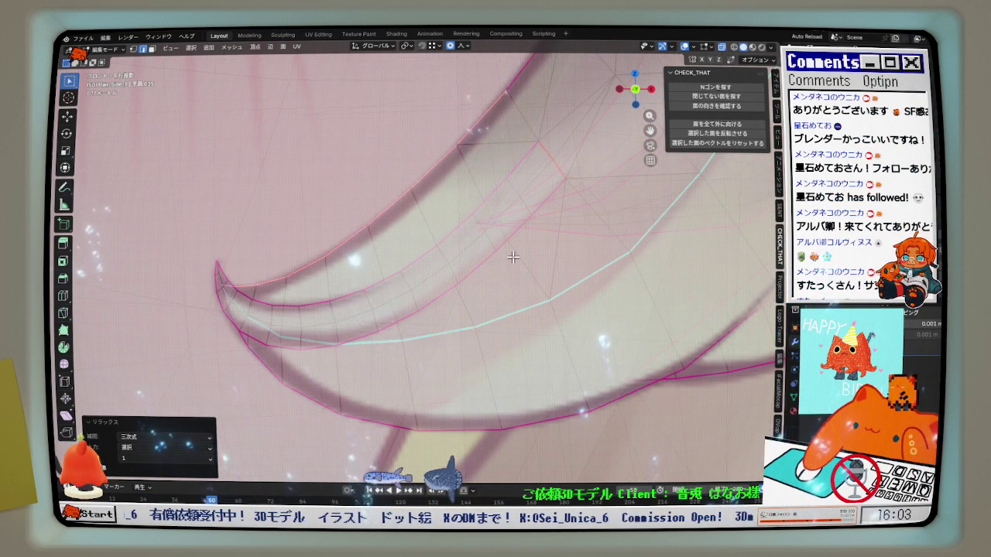
scroll(507, 311, down, 1)
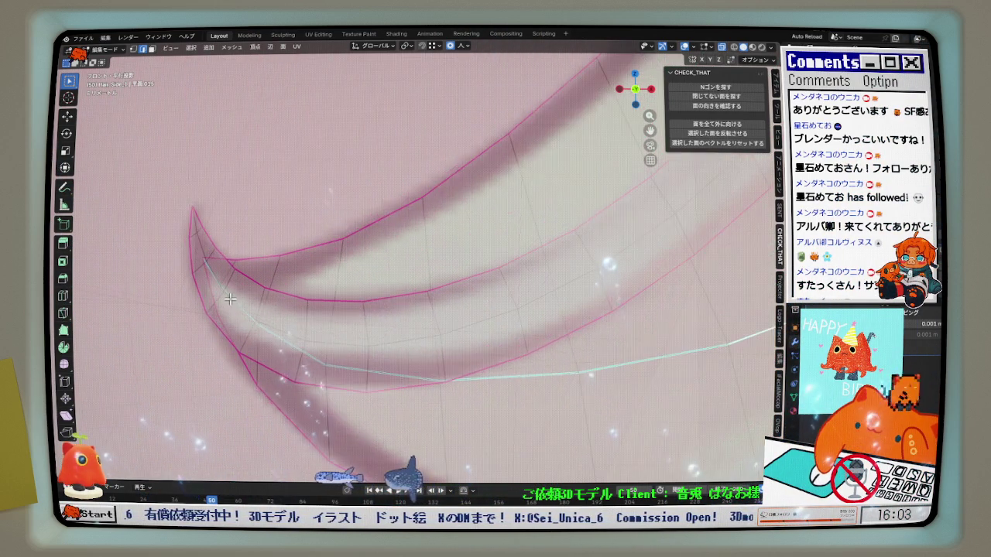
scroll(222, 284, up, 1)
Extend the edge path along the strand, relax it with cubic interpolation, then undo
ctrl+click(221, 284)
scroll(221, 284, down, 1)
key(q)
click(586, 275)
scroll(586, 279, up, 1)
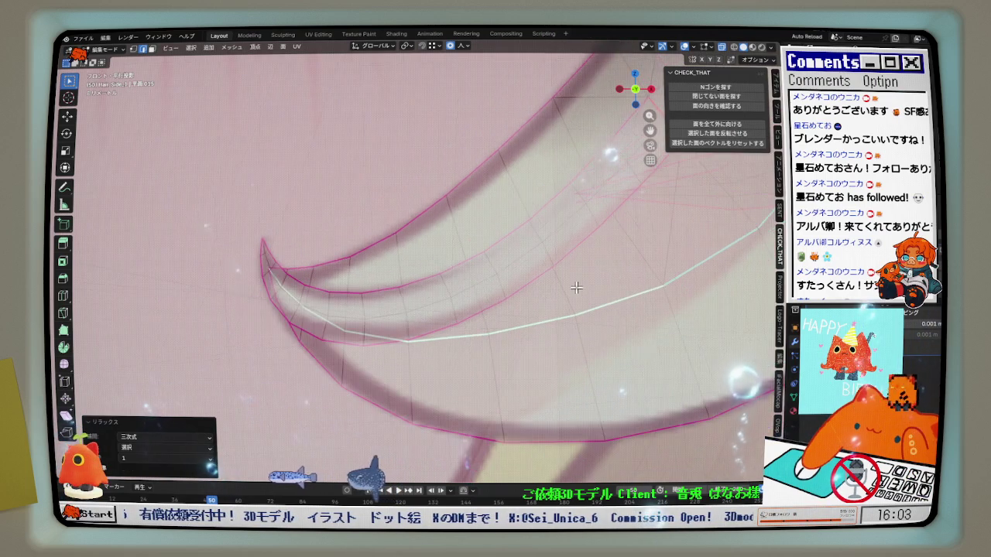
scroll(522, 310, up, 1)
scroll(586, 302, down, 1)
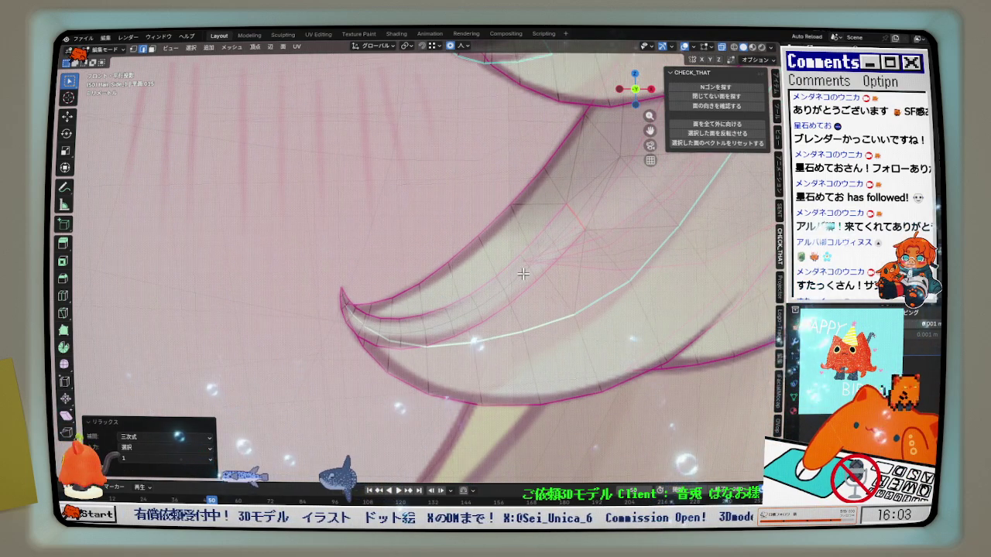
scroll(511, 272, up, 2)
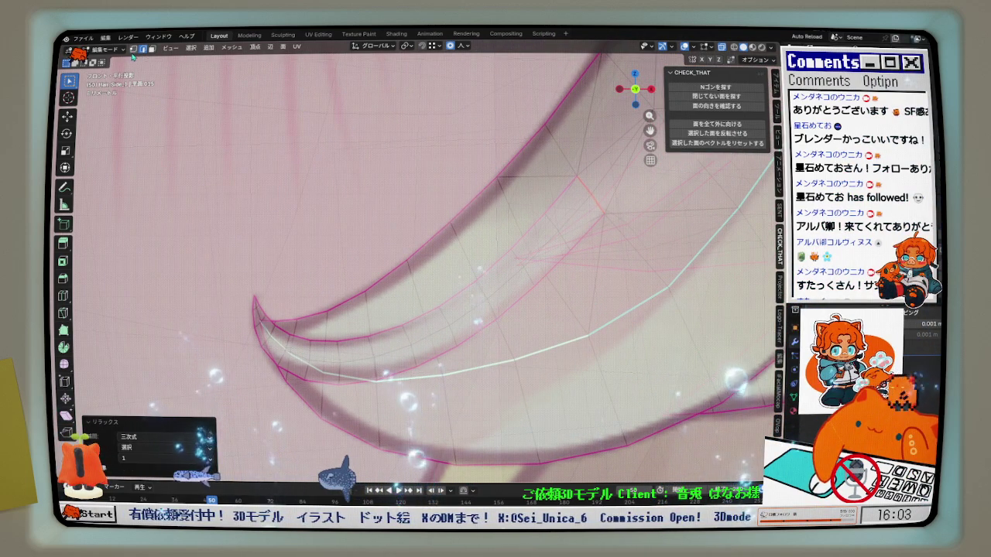
key(ctrl+z)
Hide the selected edges and nudge strand sections along Z with soft falloff
key(q)
click(384, 284)
key(g)
key(z)
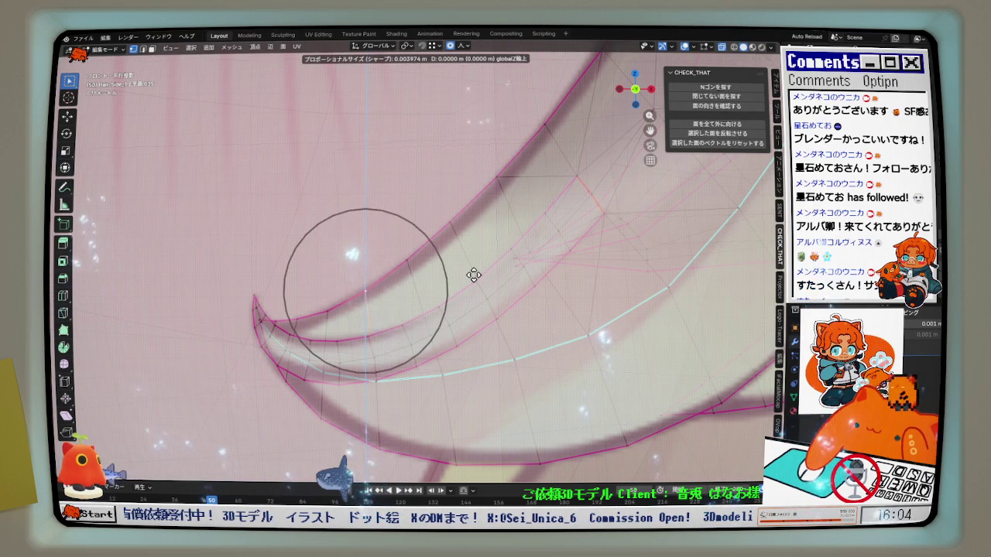
click(473, 272)
key(g)
key(z)
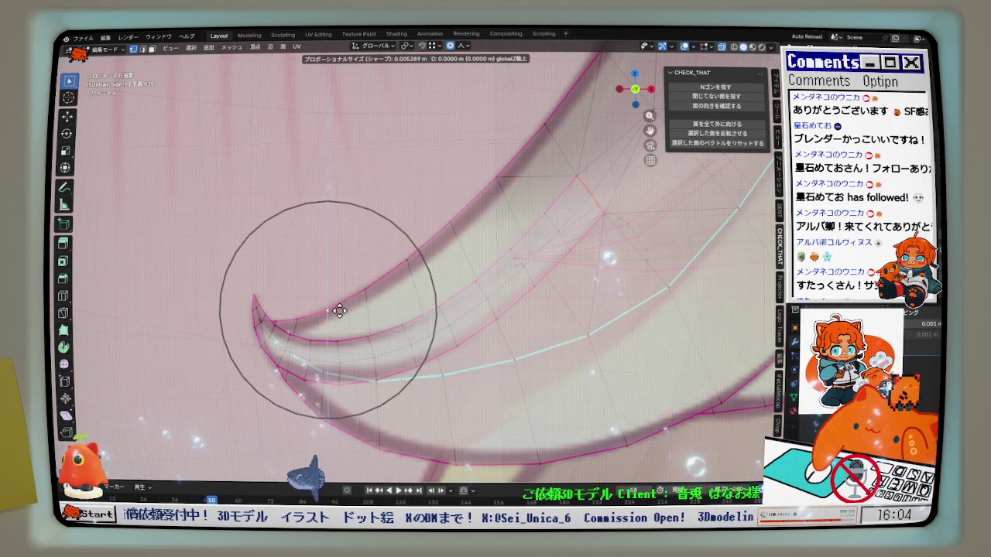
click(339, 309)
Make two more soft-falloff Z moves on the strand sections
scroll(398, 288, up, 2)
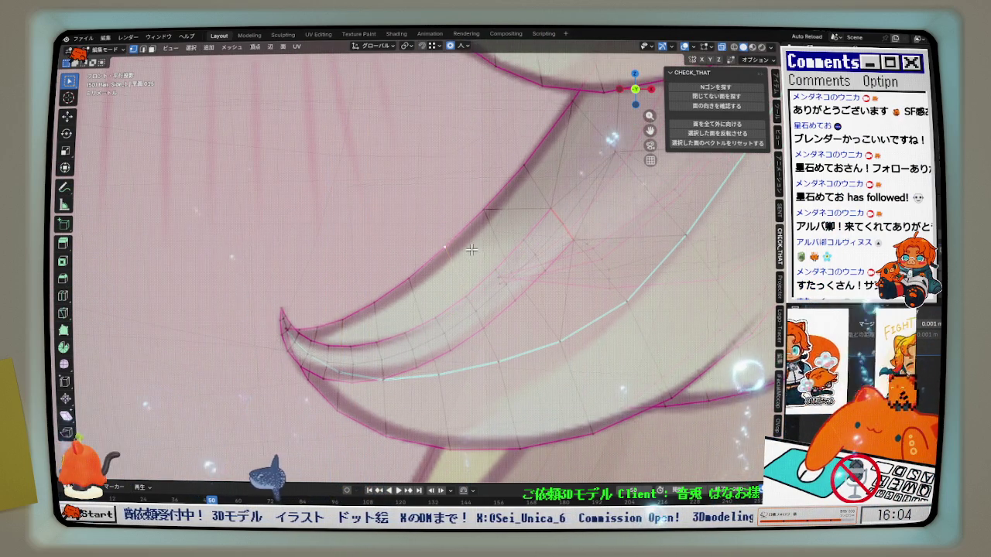
key(g)
key(z)
click(473, 250)
key(g)
key(z)
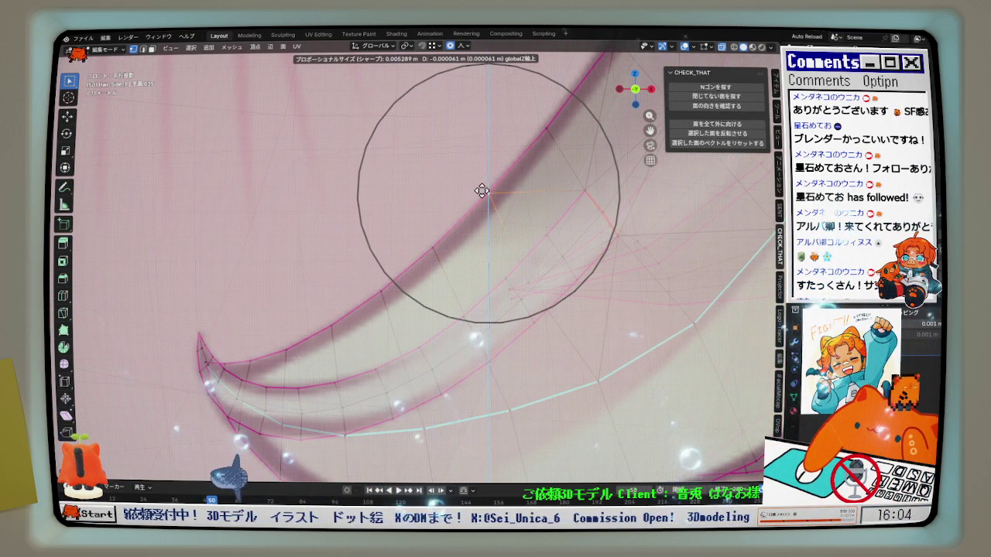
click(484, 188)
shift+middle_drag(484, 188, 529, 205)
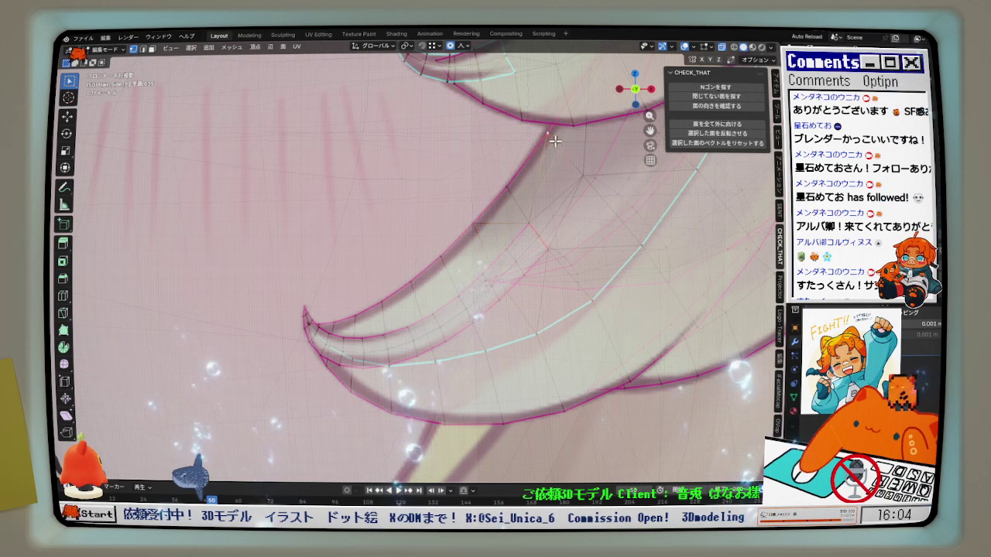
shift+scroll(530, 206, down, 2)
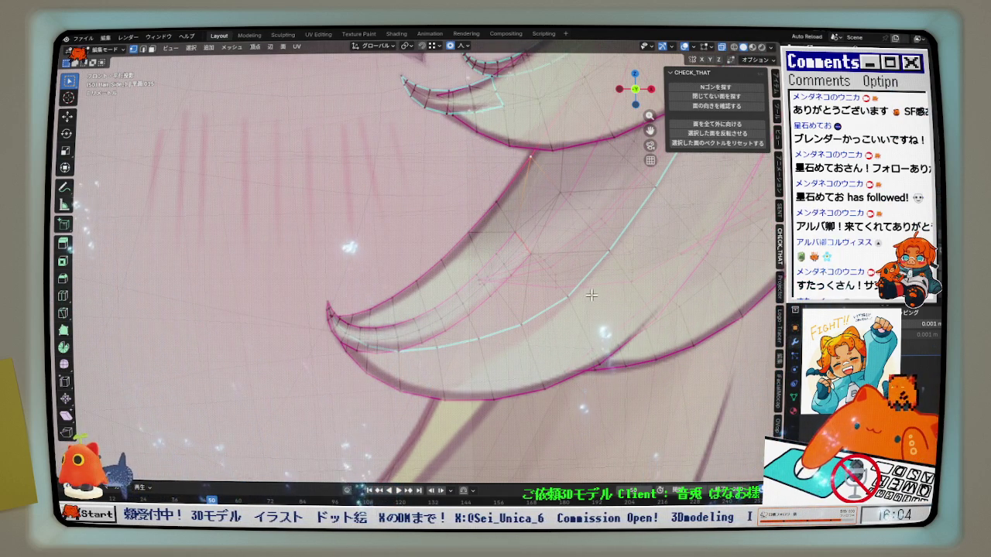
scroll(504, 320, up, 2)
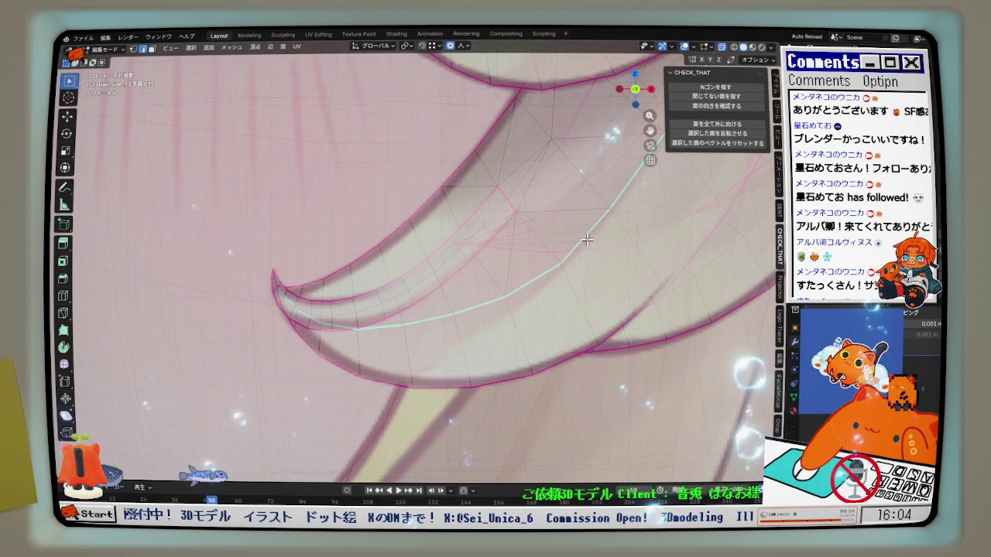
scroll(259, 271, down, 2)
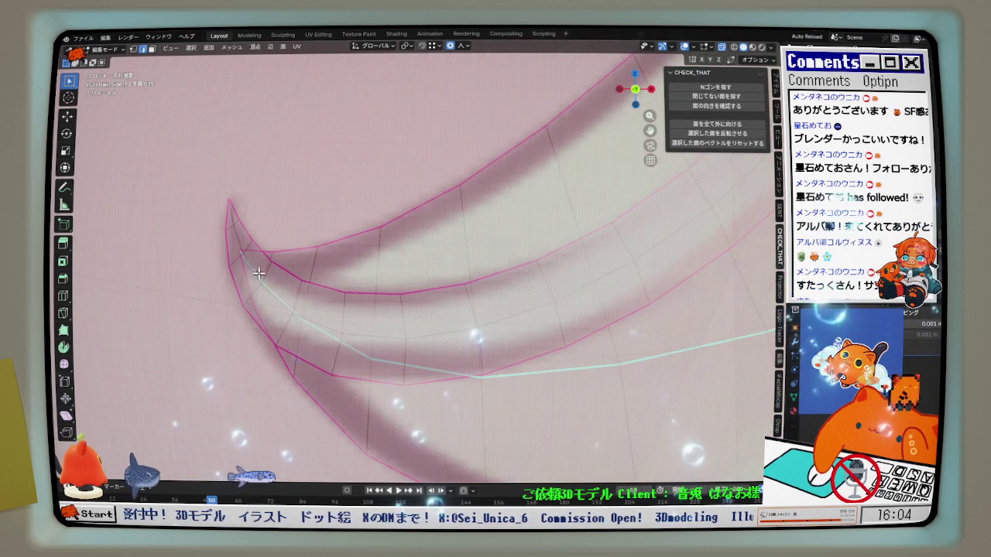
Select the inner edge path out to the curled tip and apply a cubic Relax
ctrl+click(261, 272)
scroll(402, 301, up, 2)
scroll(403, 300, down, 1)
key(ctrl+Tab)
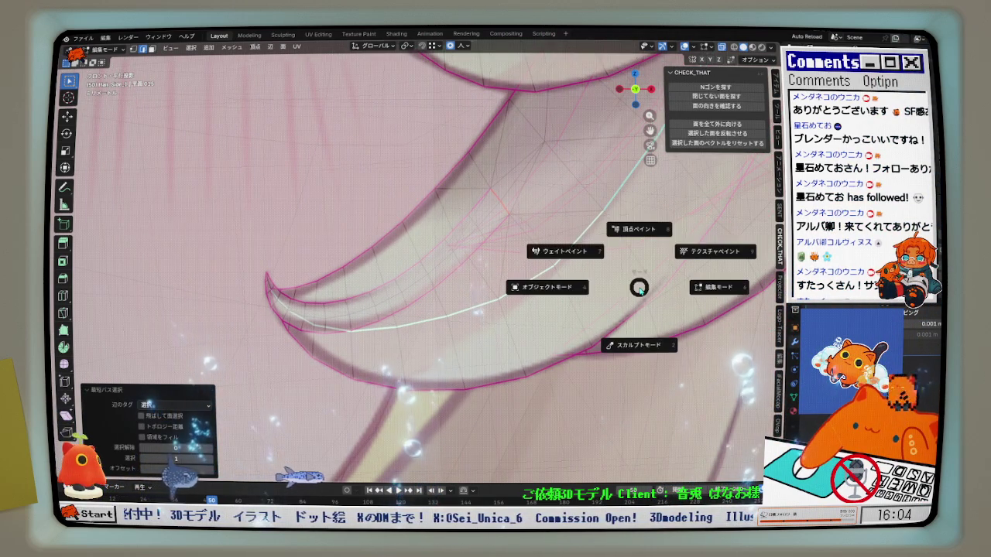
key(q)
click(665, 288)
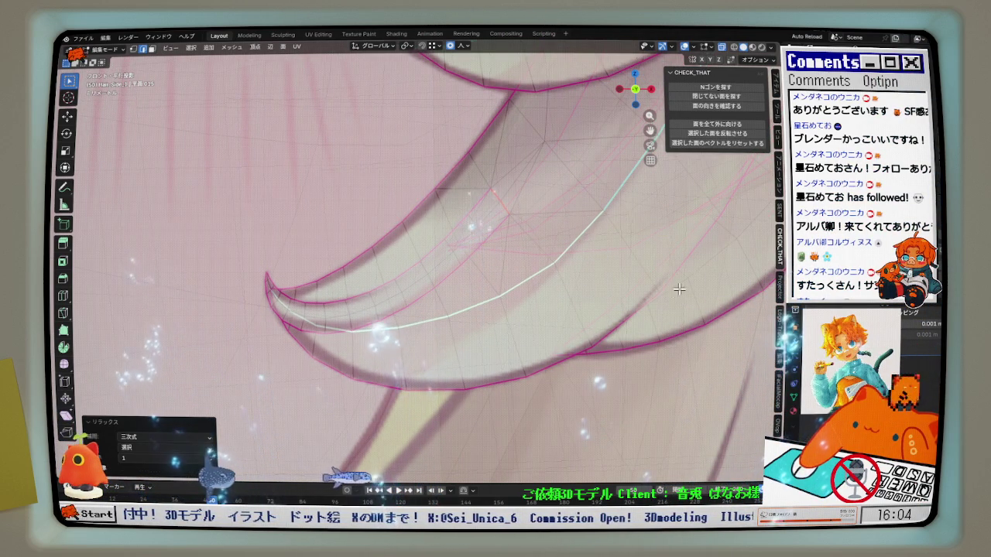
Select an edge path to the strand tip and relax it with cubic interpolation
shift+scroll(544, 303, down, 1)
scroll(544, 302, up, 2)
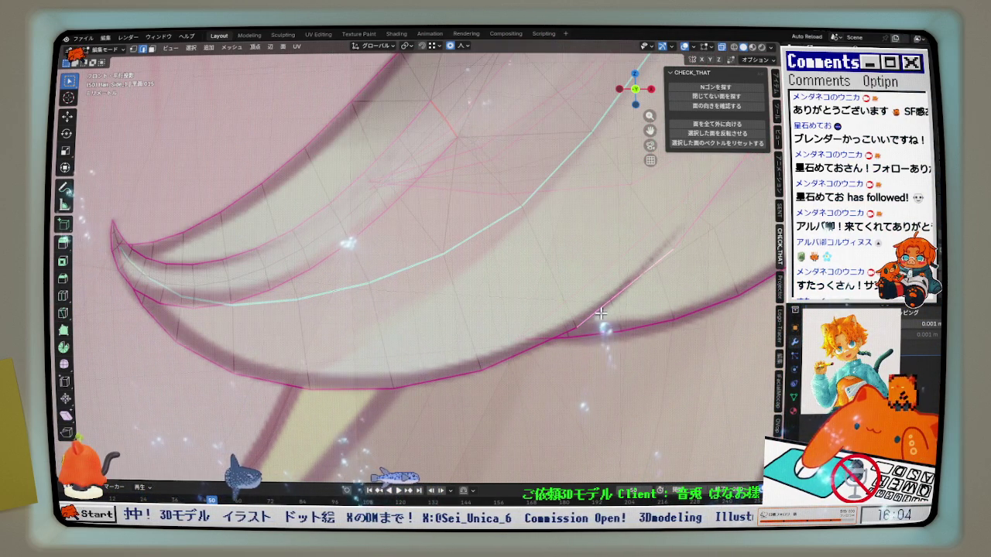
scroll(232, 278, up, 1)
scroll(233, 279, down, 1)
ctrl+click(231, 279)
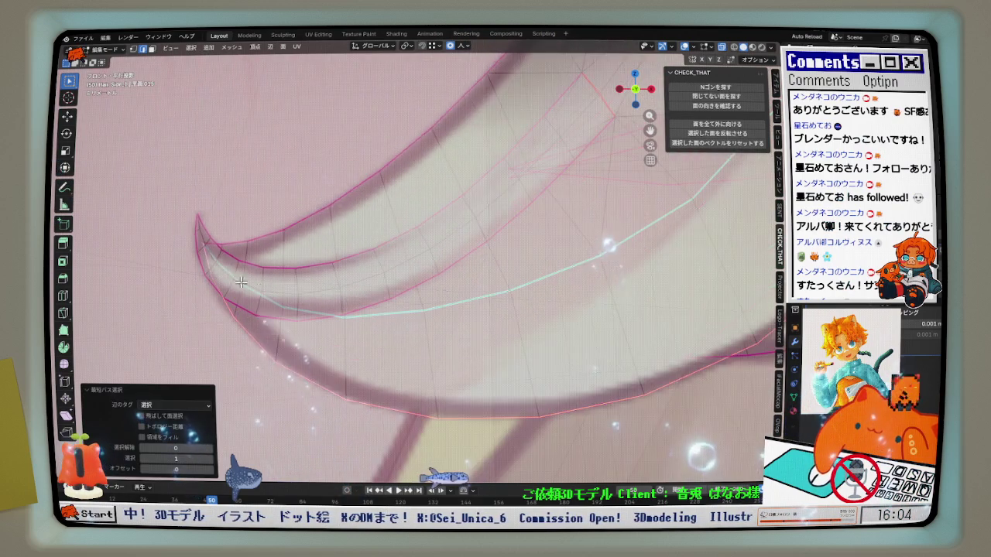
scroll(449, 321, up, 1)
scroll(447, 333, down, 1)
key(ctrl+Tab)
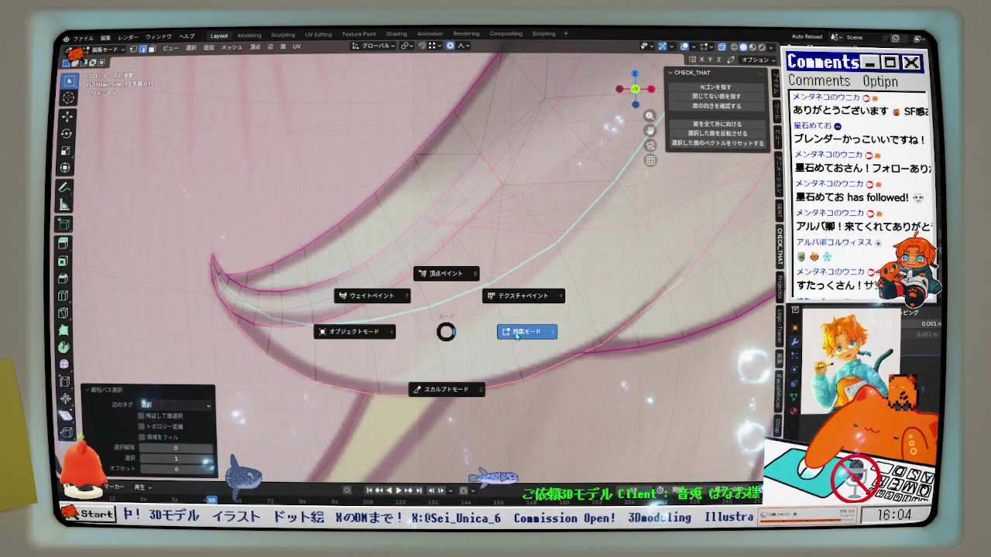
click(516, 336)
With X-ray off, select another edge path along the strand and repeat the Relax
mouse_move(516, 335)
middle_down()
mouse_move(524, 327)
mouse_move(509, 343)
mouse_move(682, 149)
middle_up()
click(722, 47)
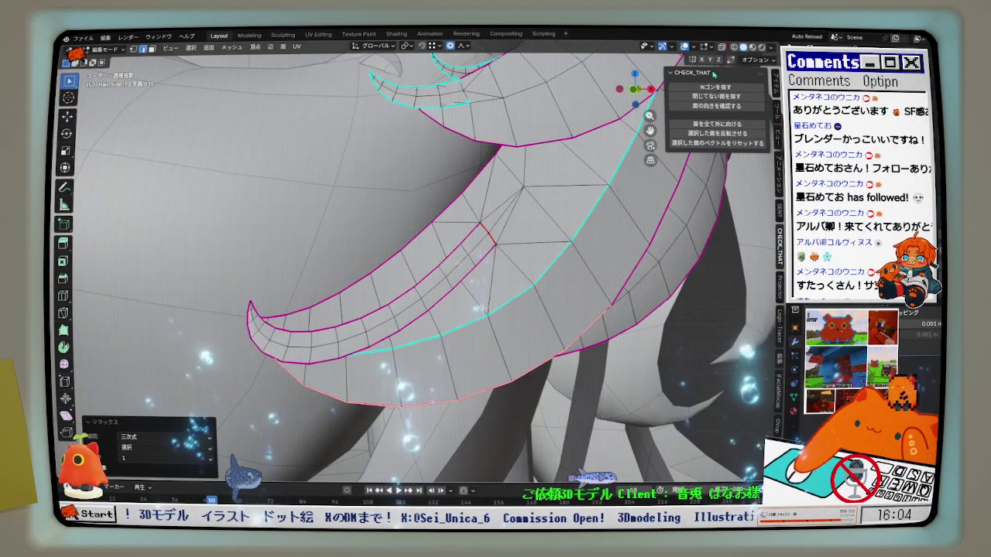
mouse_move(534, 261)
middle_down()
mouse_move(396, 346)
mouse_move(336, 331)
mouse_move(361, 330)
mouse_move(334, 367)
mouse_move(542, 321)
mouse_move(515, 320)
mouse_move(600, 309)
mouse_move(575, 316)
mouse_move(612, 288)
mouse_move(646, 288)
middle_up()
scroll(396, 346, up, 2)
ctrl+click(577, 288)
key(shift+r)
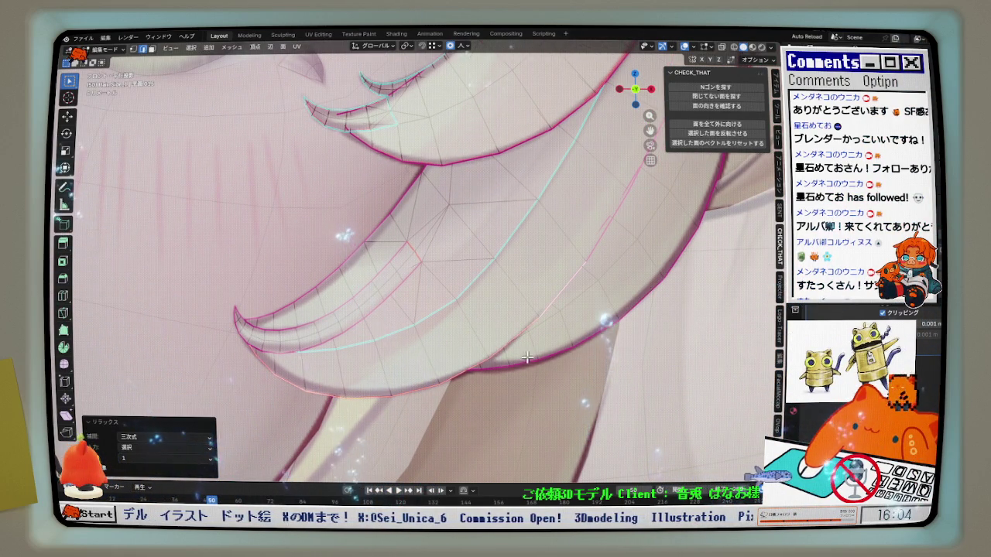
Soft-move the selected lower-edge vertex, then slide a vertex by −0.054
scroll(507, 349, up, 2)
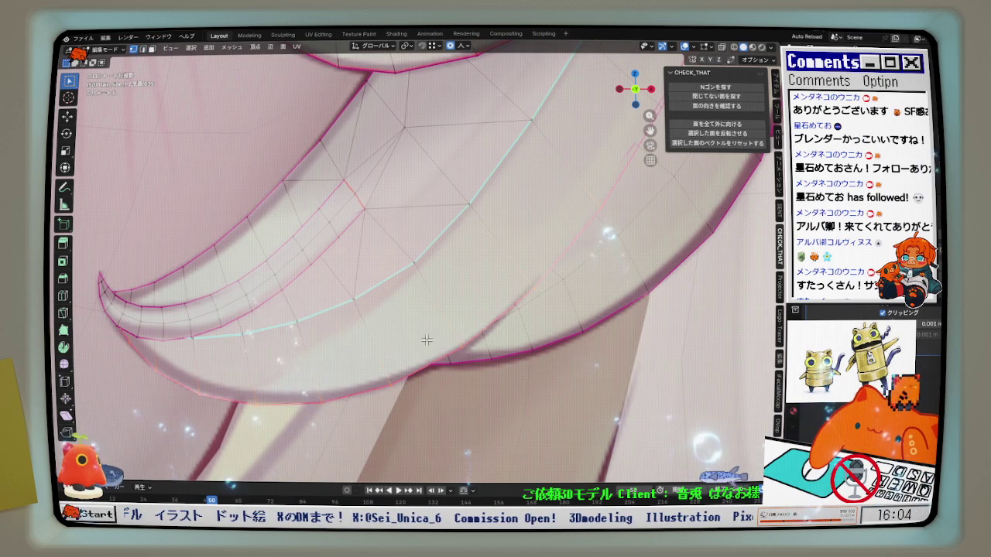
key(g)
scroll(549, 347, down, 4)
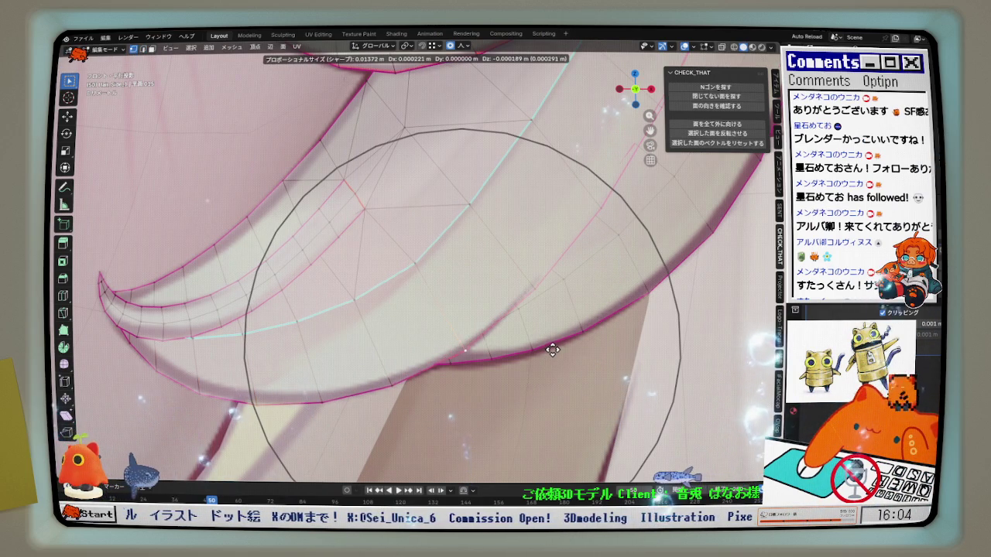
scroll(552, 350, up, 6)
scroll(552, 351, up, 9)
click(552, 351)
scroll(504, 367, down, 3)
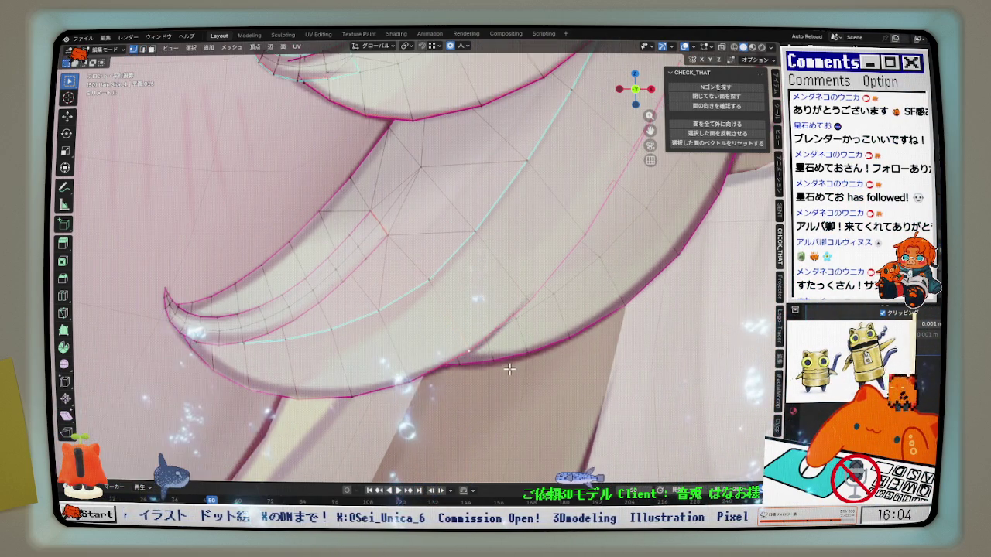
key(g)
key(g)
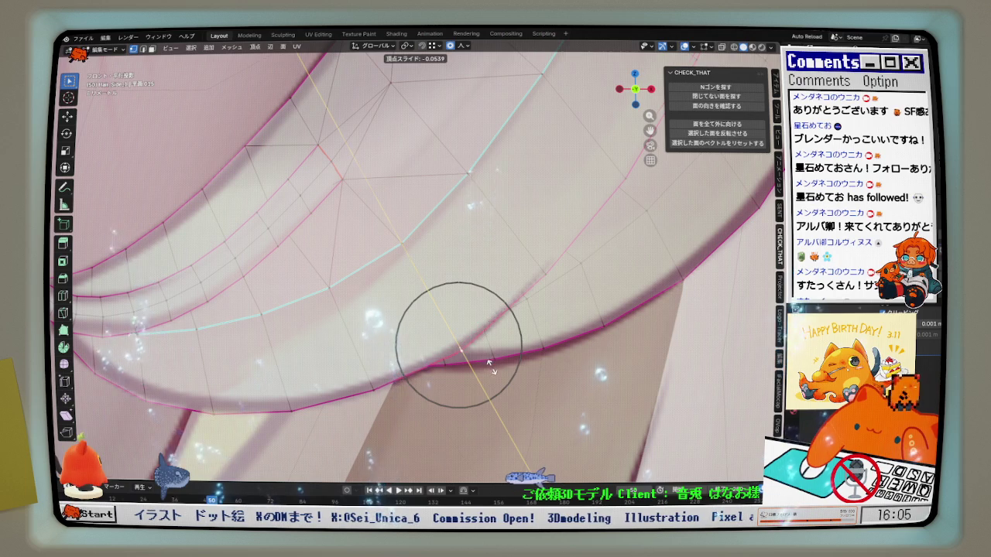
click(489, 364)
scroll(485, 361, down, 4)
scroll(485, 360, down, 2)
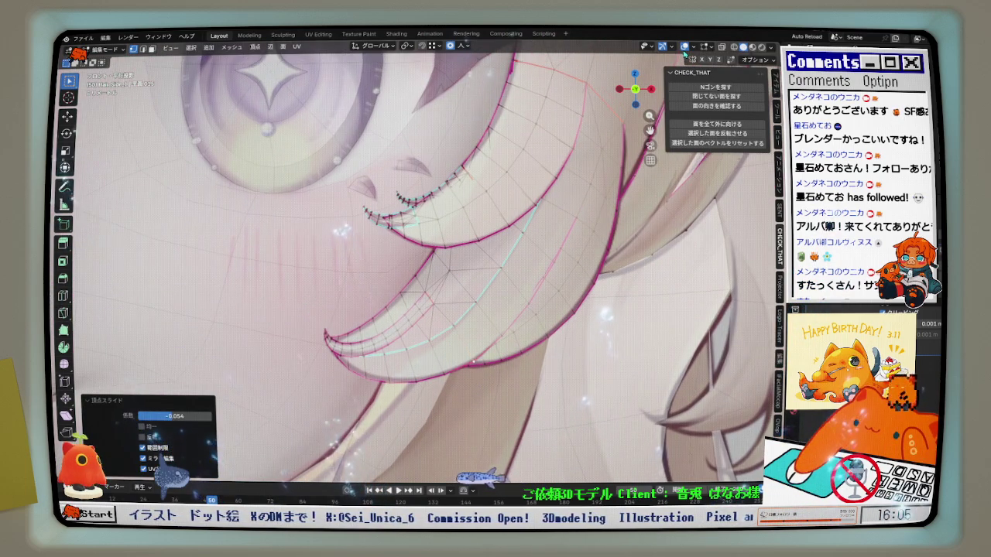
Toggle the overlays off and on, then move an edge vertex −0.000307 m along X
click(685, 48)
click(684, 48)
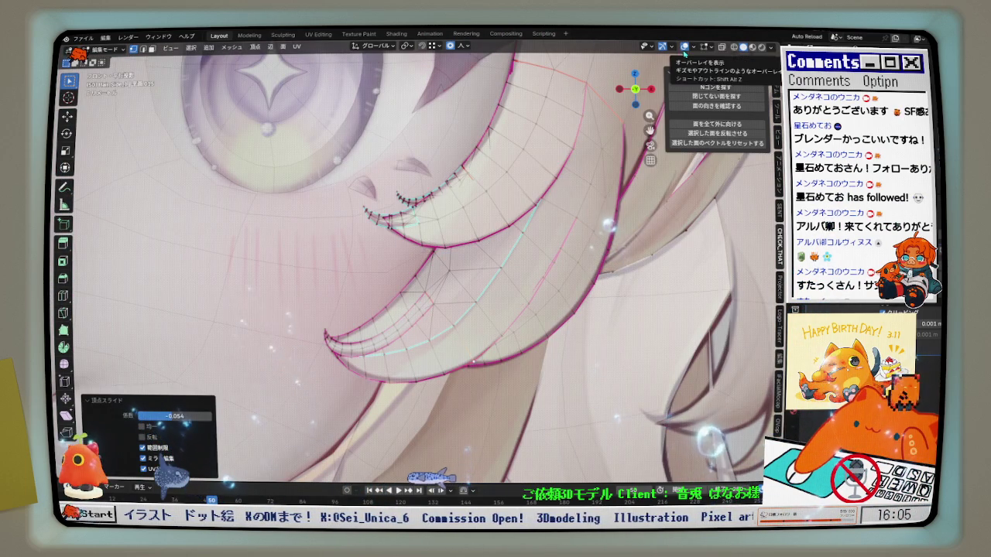
scroll(501, 196, up, 2)
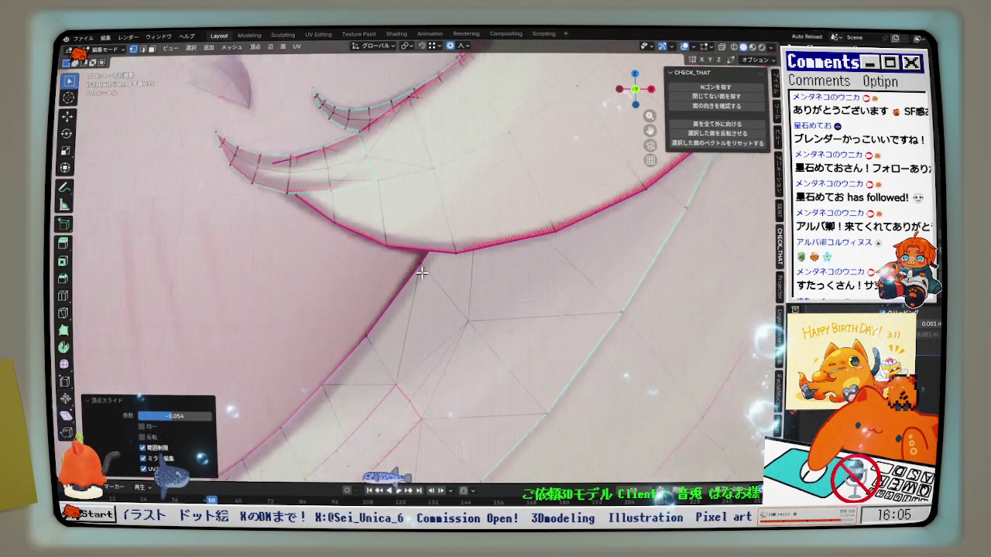
scroll(501, 196, up, 2)
scroll(501, 196, up, 2)
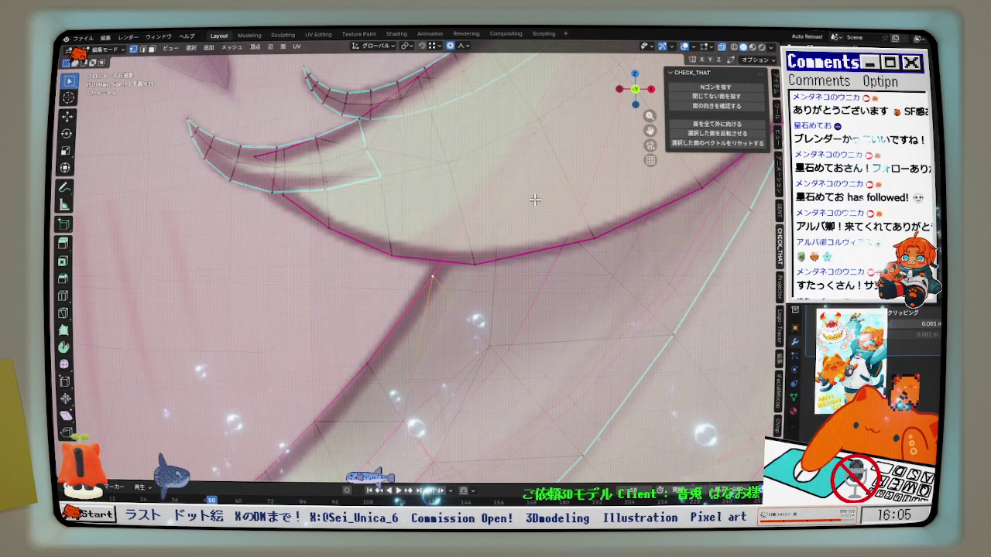
key(g)
key(x)
click(512, 220)
Soft-move the next vertex, then select the whole linked neighbouring strand
click(504, 171)
key(g)
click(503, 171)
scroll(499, 186, down, 1)
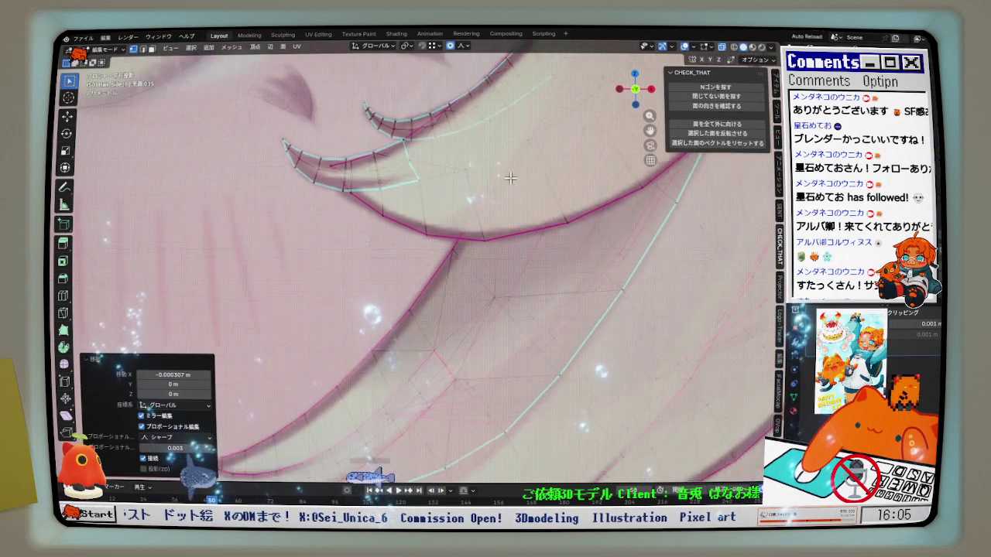
scroll(491, 209, down, 2)
scroll(489, 228, down, 1)
scroll(480, 217, down, 1)
key(l)
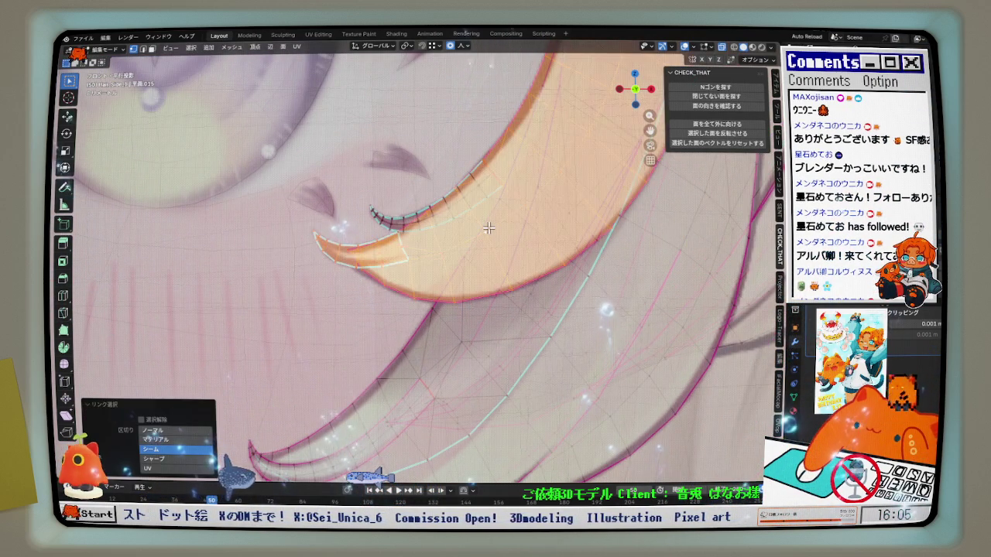
In face mode, hide the selected hair strand and pan to frame the remaining strand
key(3)
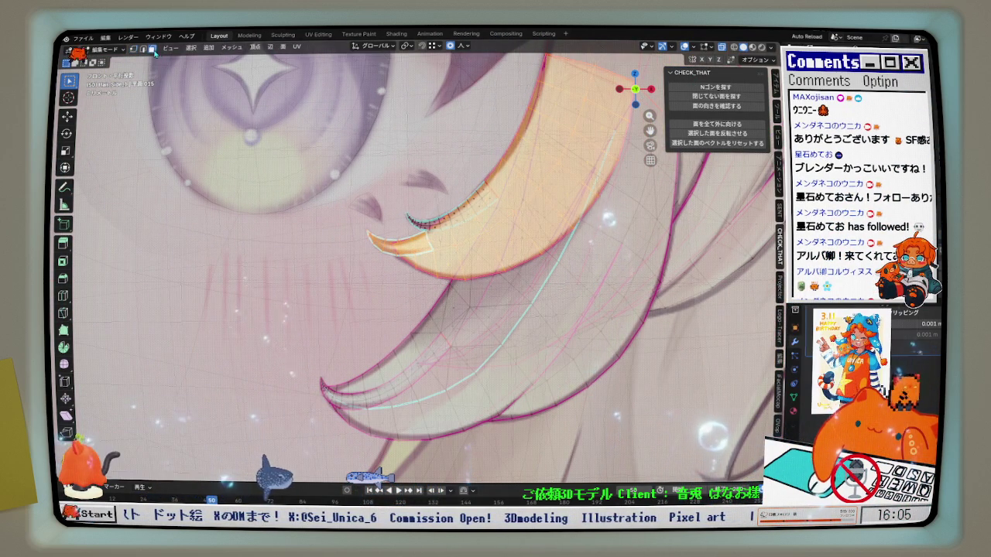
scroll(528, 221, up, 2)
key(h)
key(alt+h)
key(h)
shift+middle_drag(442, 215, 428, 277)
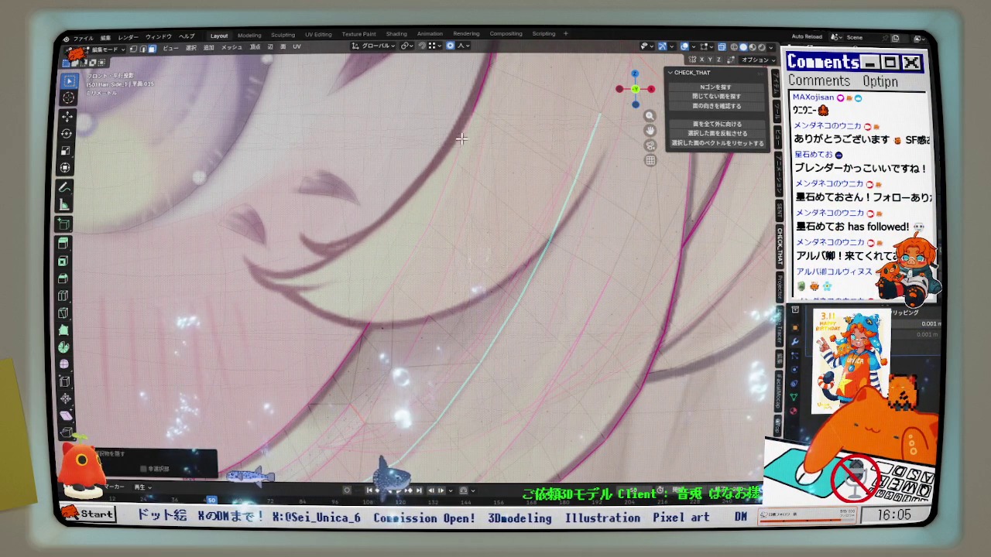
shift+middle_drag(466, 199, 502, 183)
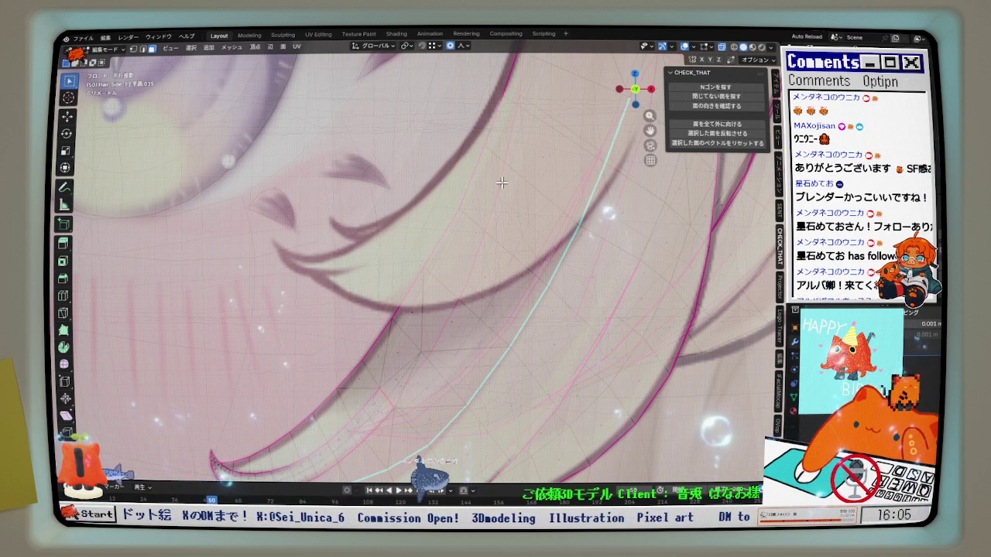
scroll(494, 118, up, 1)
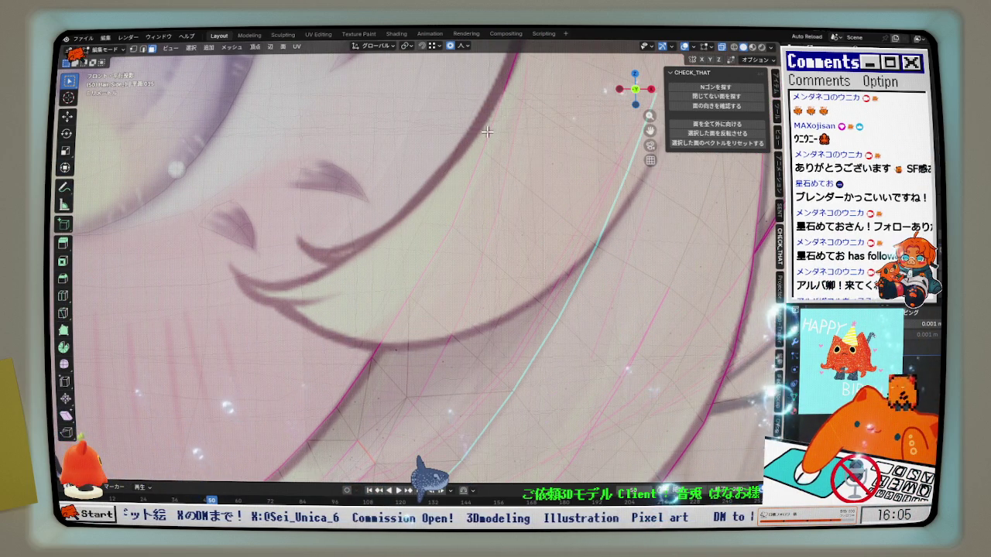
scroll(487, 133, down, 1)
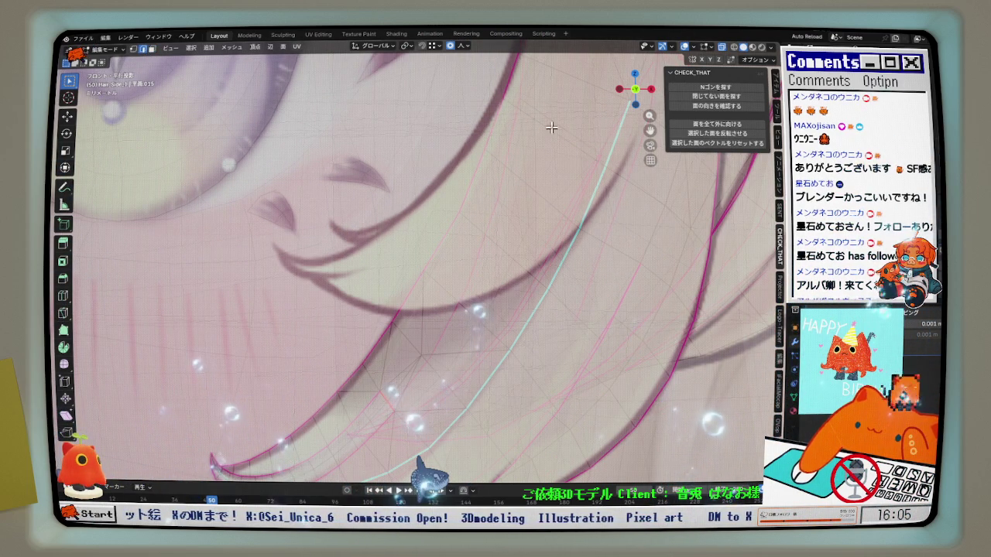
scroll(464, 261, down, 1)
scroll(386, 311, up, 1)
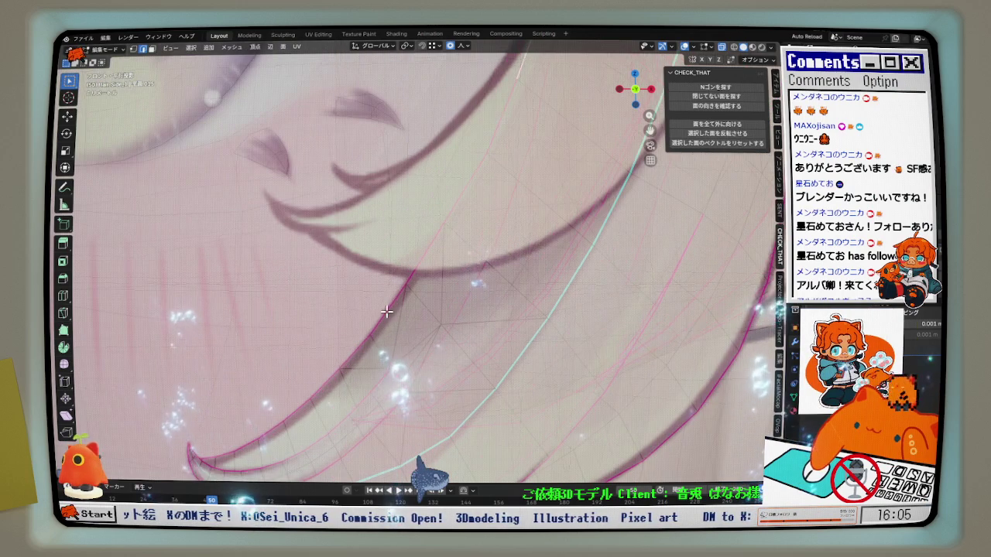
Relax the strand's centre edge loop with LoopTools
key(shift+r)
scroll(465, 279, down, 2)
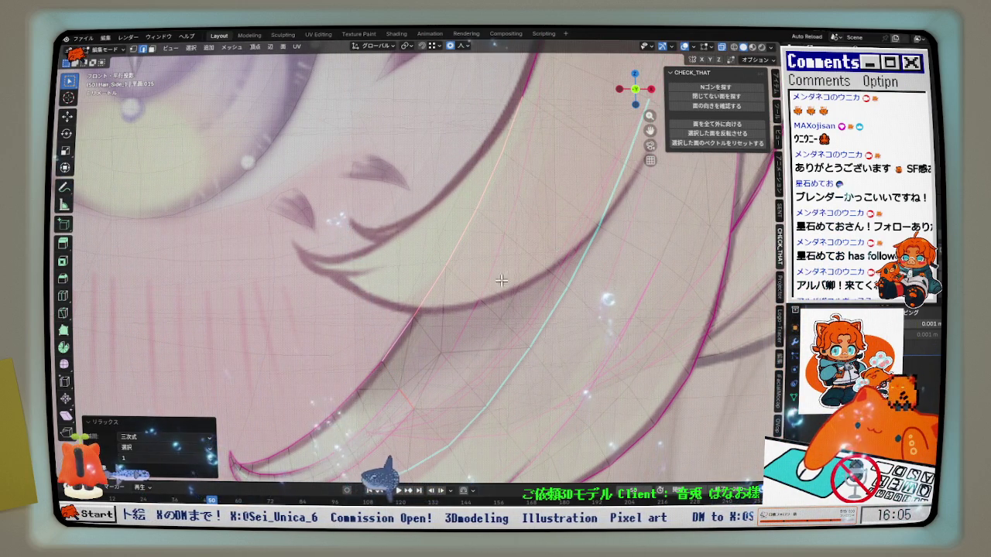
scroll(495, 277, up, 1)
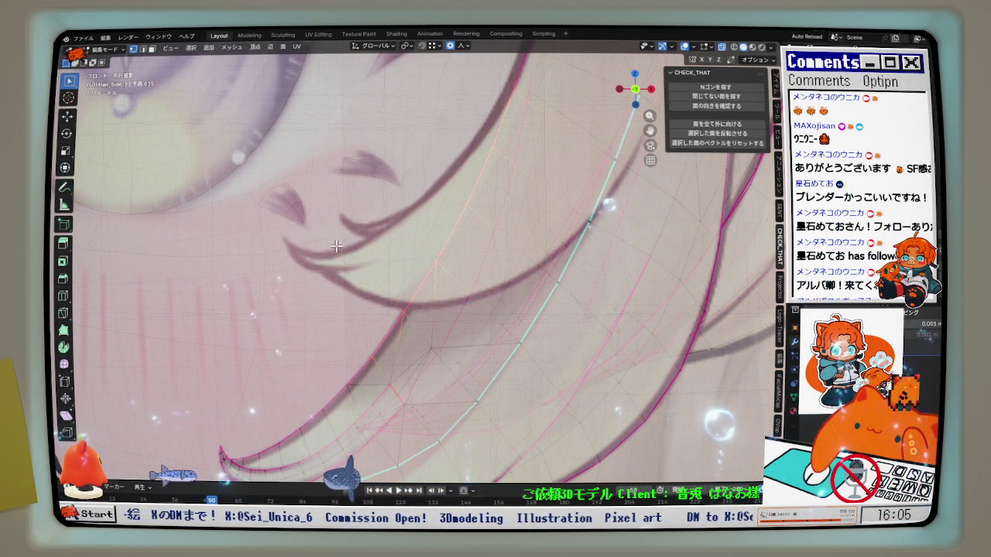
scroll(441, 265, up, 2)
scroll(454, 260, down, 2)
Nudge two strand vertices sideways along X with proportional falloff
key(g)
key(x)
scroll(522, 226, down, 2)
scroll(521, 225, down, 2)
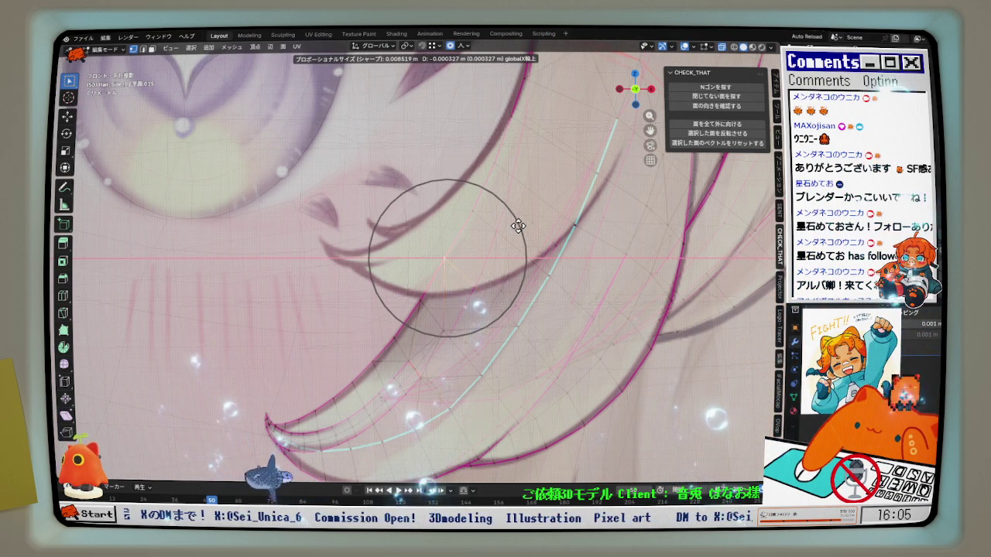
scroll(482, 209, up, 2)
click(482, 209)
key(g)
key(x)
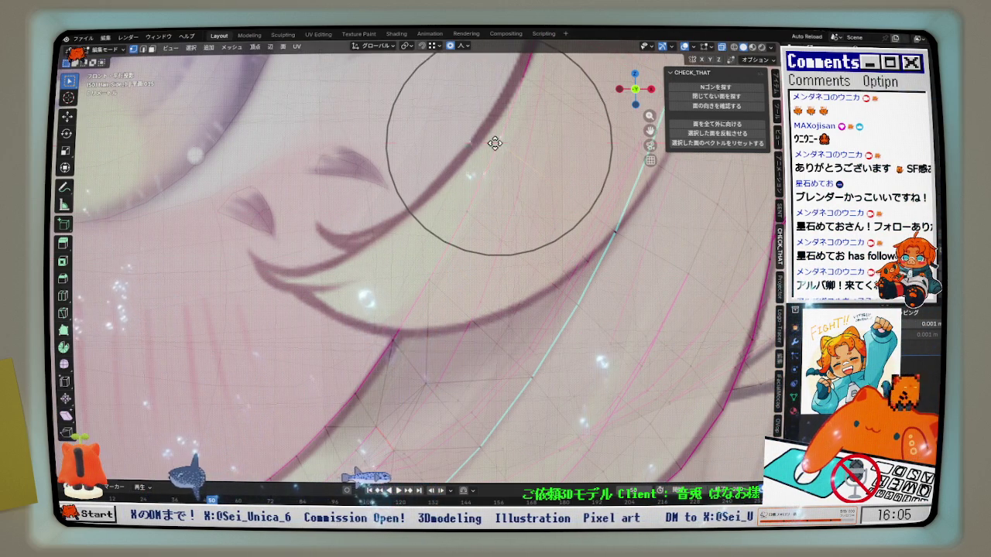
click(492, 144)
Shift two more vertices along X with sharp falloff (size 0.009), undoing the last move
key(g)
key(x)
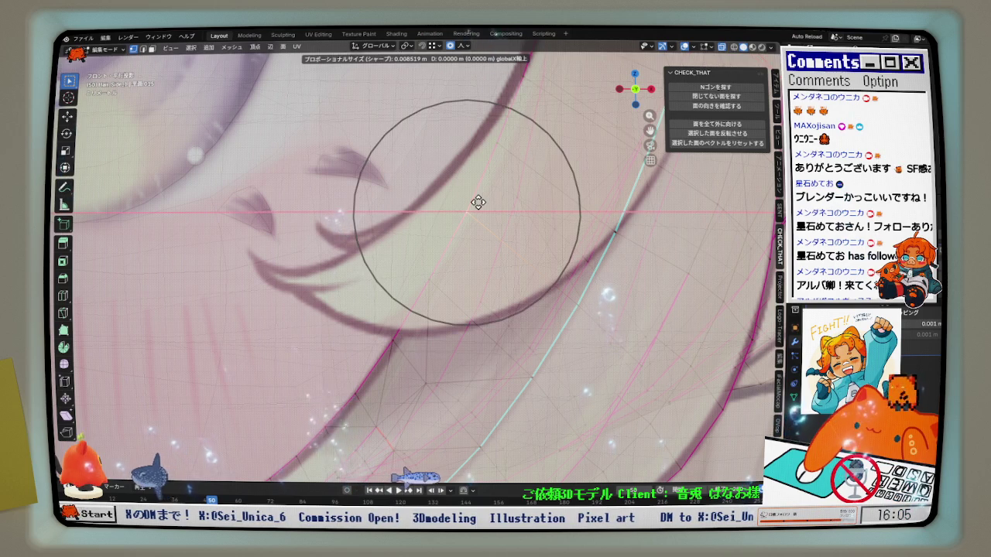
click(478, 204)
key(g)
key(x)
click(436, 268)
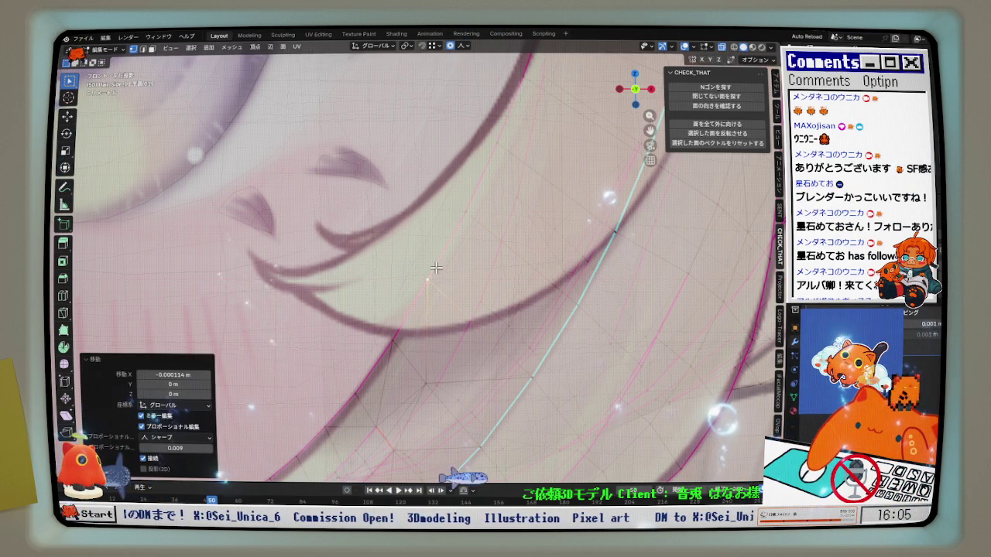
scroll(469, 235, down, 1)
scroll(474, 229, down, 1)
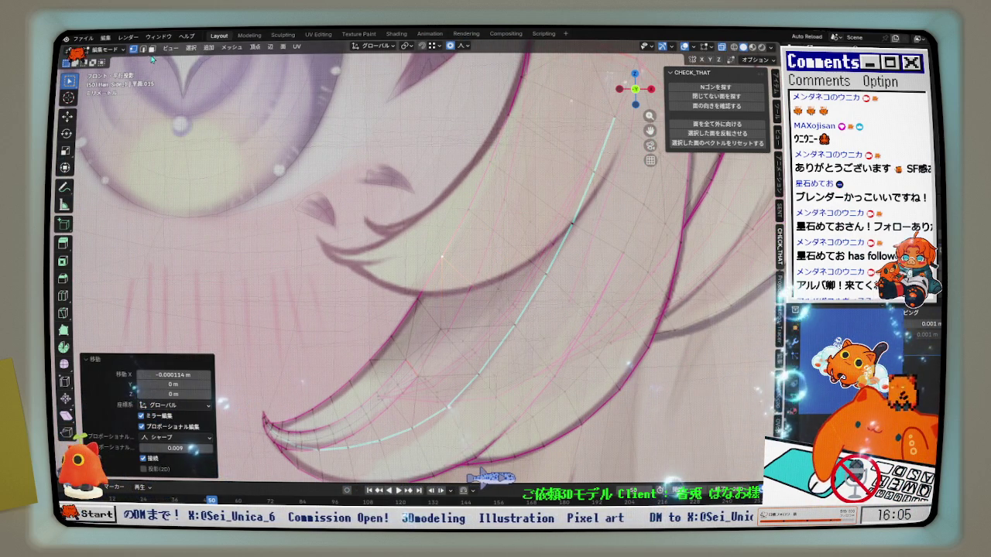
key(ctrl+z)
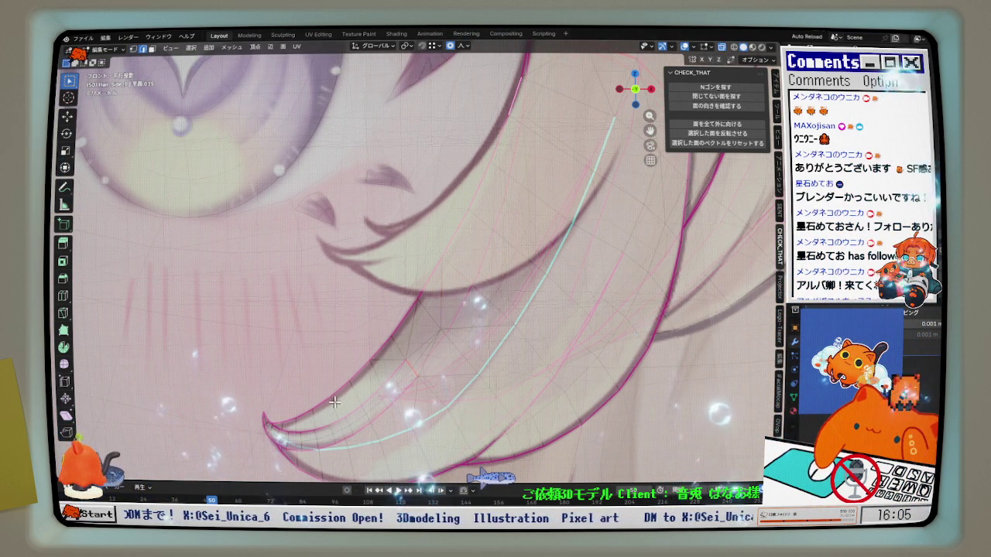
scroll(270, 401, up, 1)
scroll(270, 401, up, 1)
scroll(270, 401, down, 2)
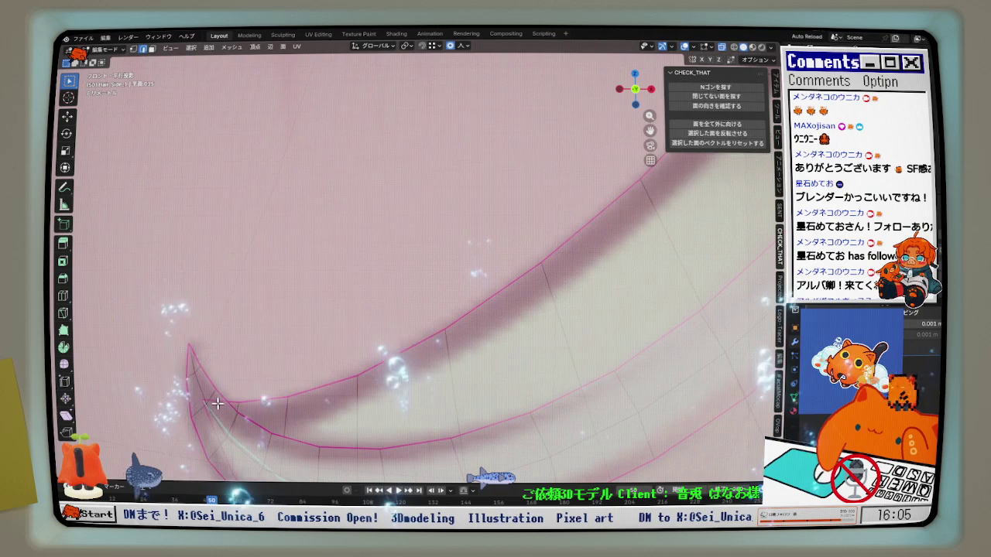
Select the shortest edge path along the strand and apply LoopTools Relax
ctrl+click(217, 405)
scroll(498, 336, up, 3)
middle_drag(497, 336, 563, 311)
key(z)
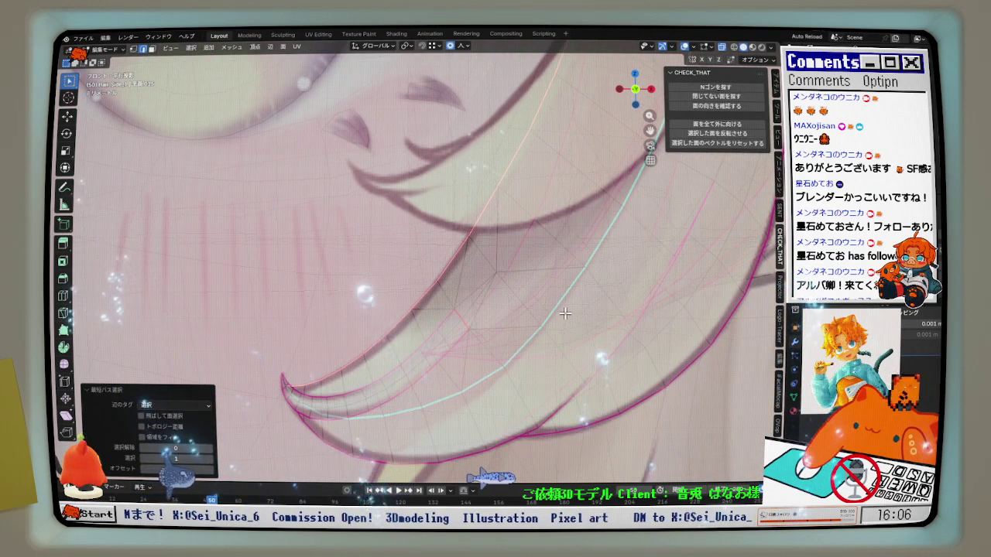
key(z)
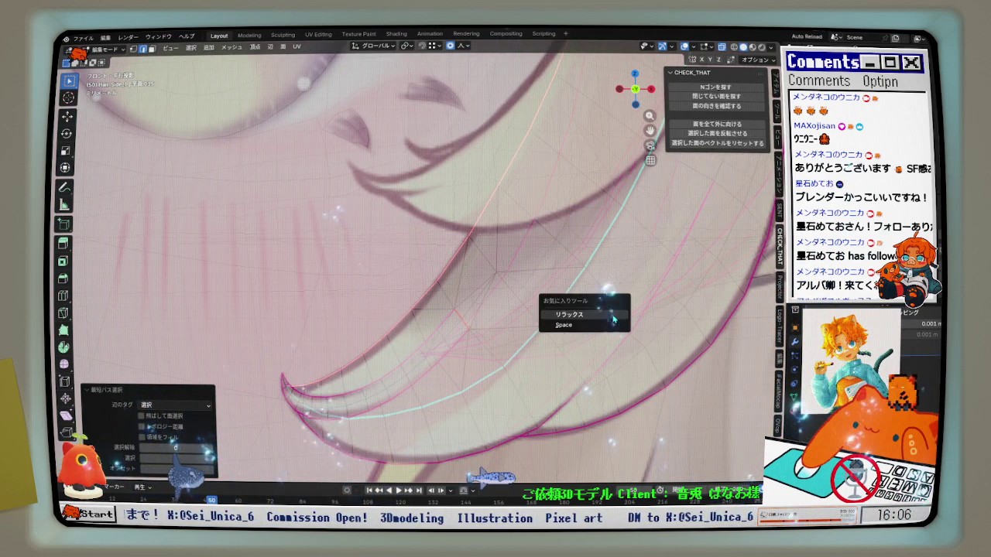
click(612, 315)
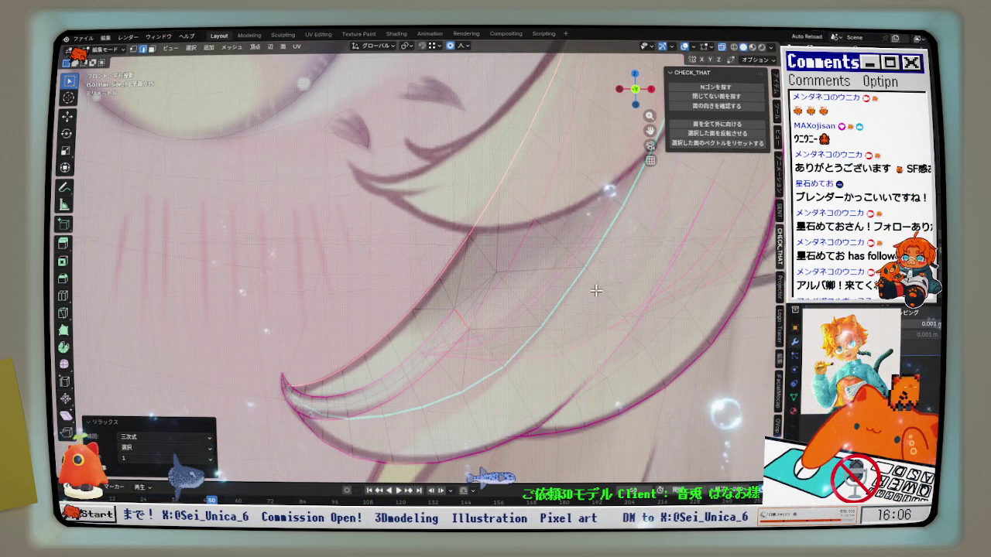
Reorient the view and nudge a strand vertex sideways along X with proportional falloff
middle_drag(596, 291, 593, 311)
scroll(480, 303, up, 2)
scroll(478, 294, down, 2)
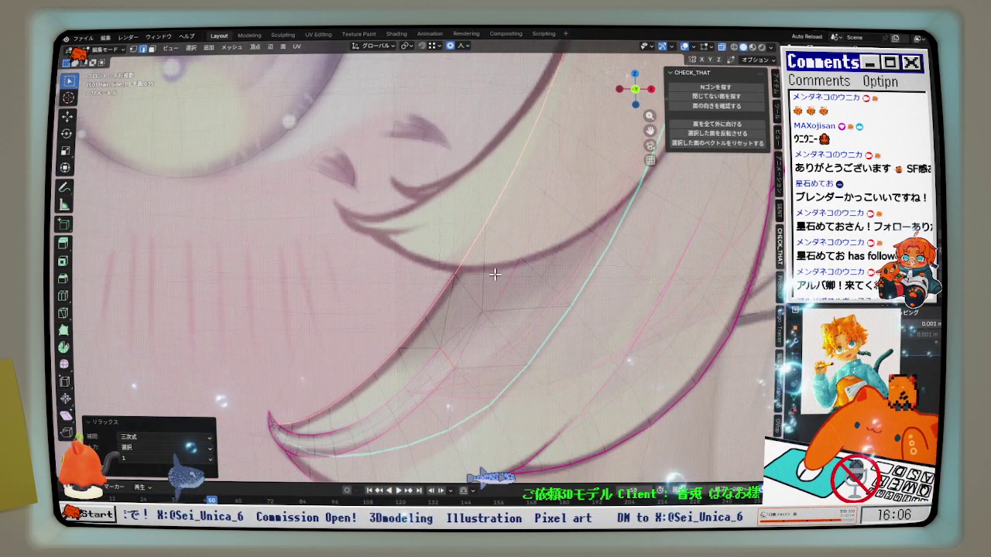
middle_drag(477, 294, 482, 281)
middle_drag(464, 210, 471, 236)
key(g)
key(x)
scroll(516, 239, down, 2)
scroll(515, 238, up, 3)
click(515, 238)
Nudge two neighbouring vertices sideways along X with soft falloff
click(426, 295)
key(g)
key(x)
click(425, 295)
key(g)
key(x)
click(496, 175)
scroll(495, 182, down, 2)
scroll(495, 188, down, 2)
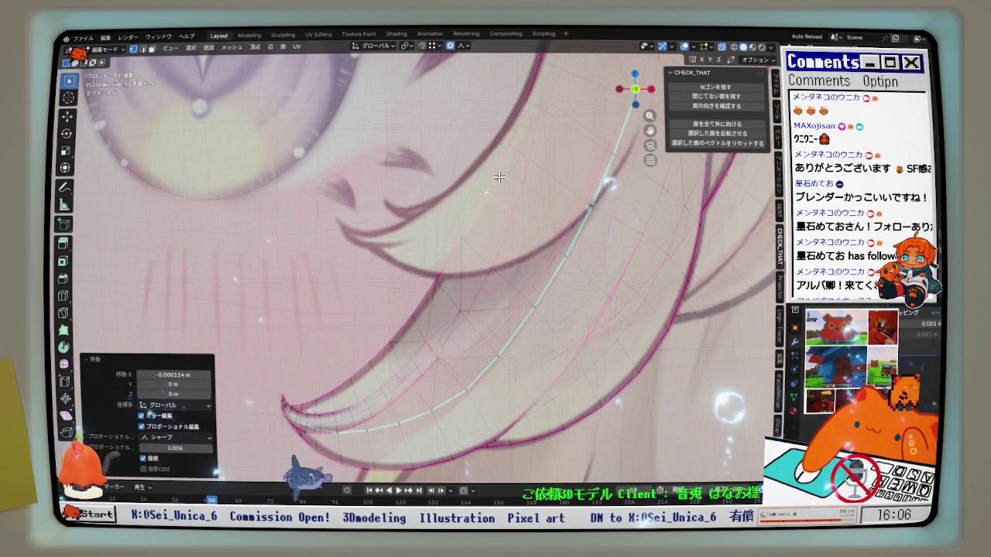
Select the edge path down the curled tip and Relax it (cubic, 1 iteration)
key(2)
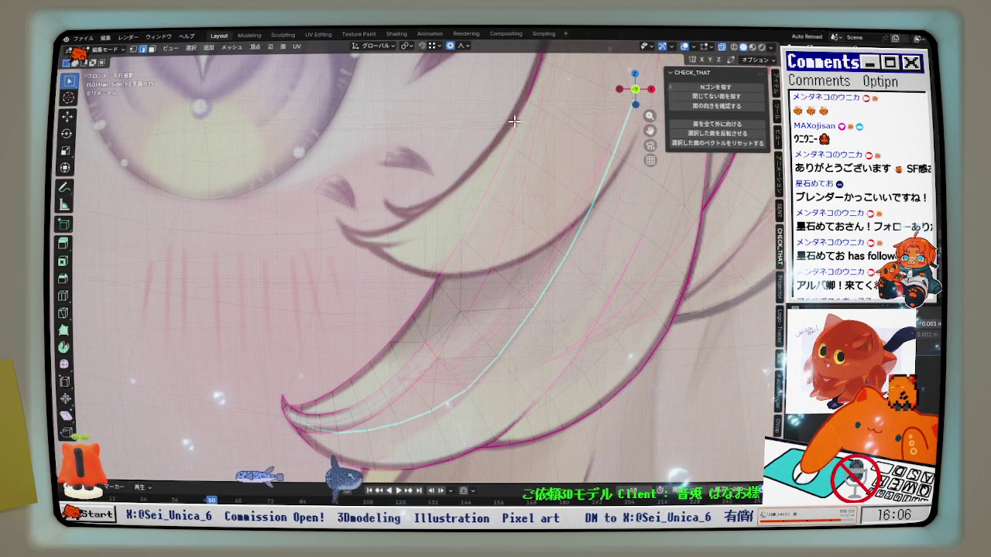
scroll(460, 228, up, 2)
ctrl+click(395, 358)
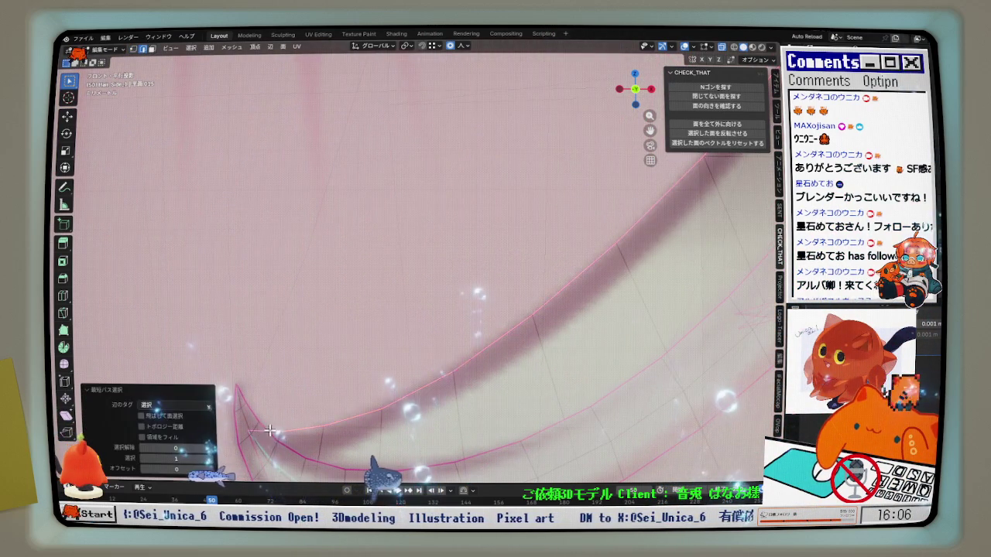
key(w)
click(619, 291)
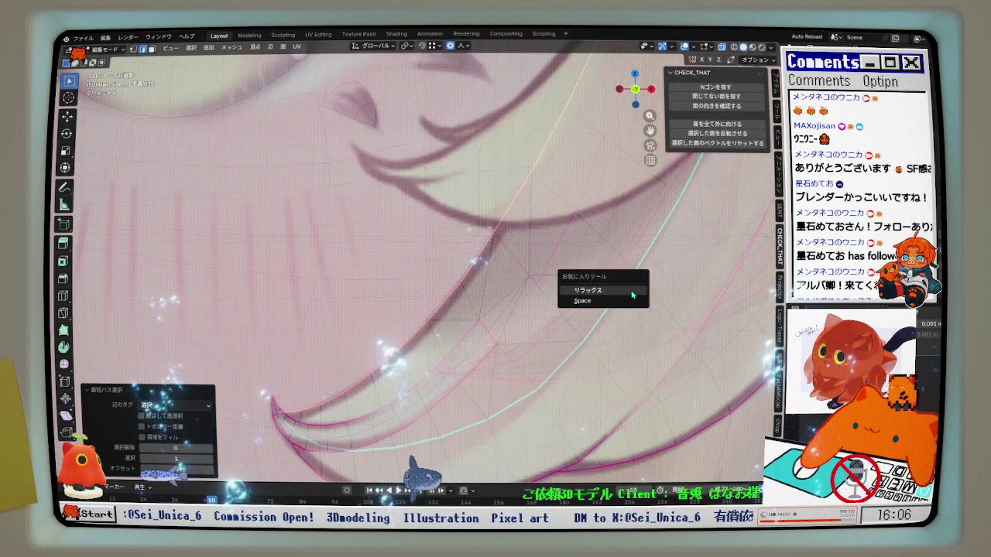
click(631, 290)
shift+scroll(507, 300, down, 3)
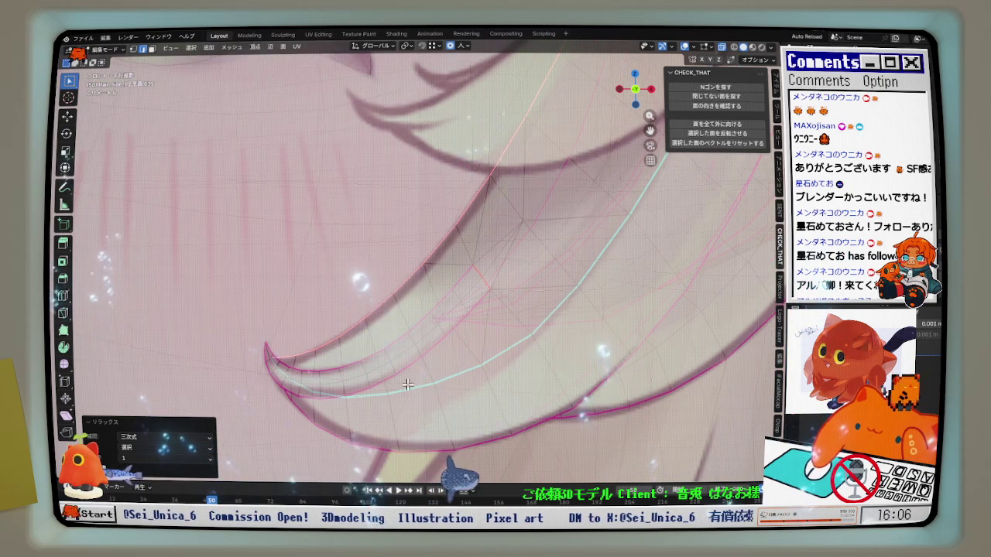
middle_drag(339, 417, 452, 353)
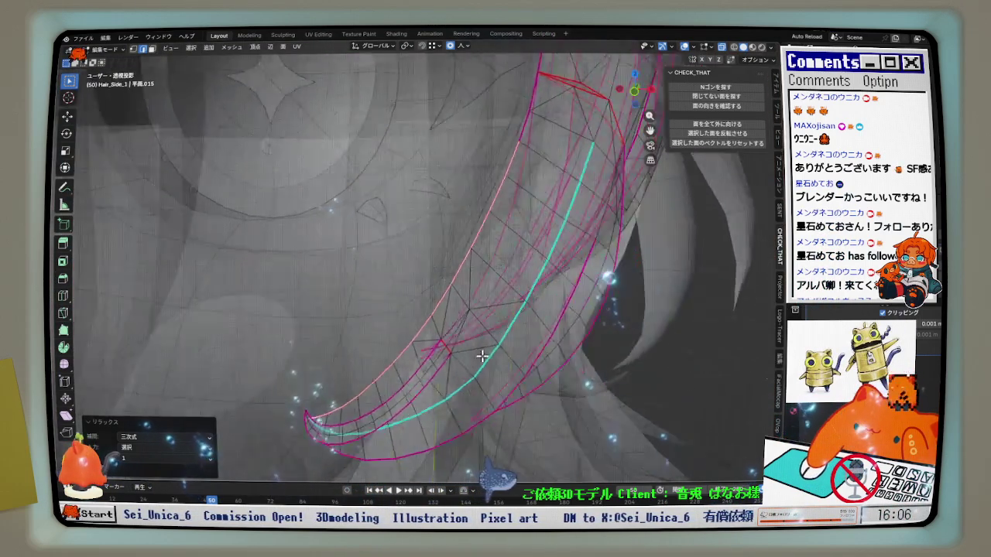
In Right view, nudge an upper vertex −0.000091 m along Y with sharp falloff size 0.002
key(KP_3)
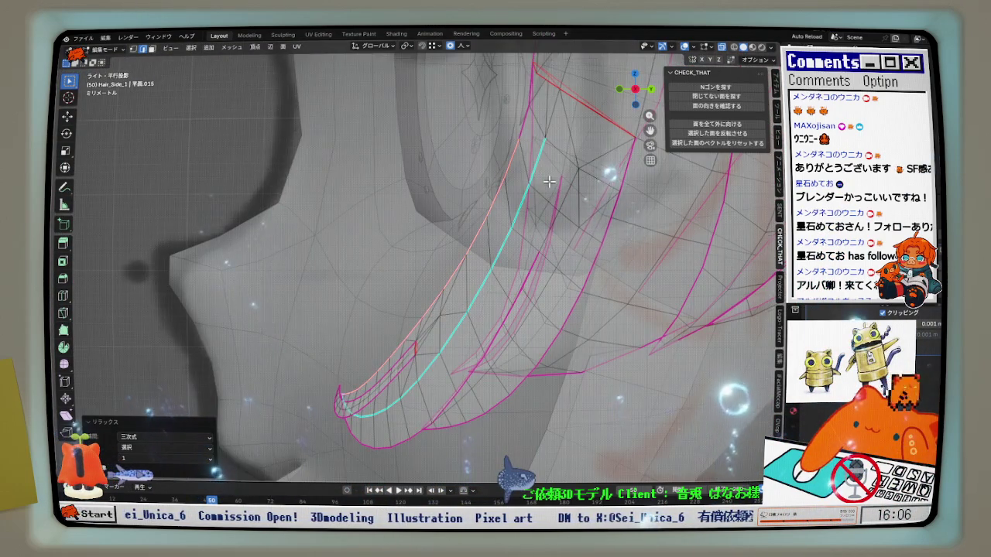
scroll(549, 181, up, 2)
scroll(509, 194, up, 1)
scroll(509, 193, up, 1)
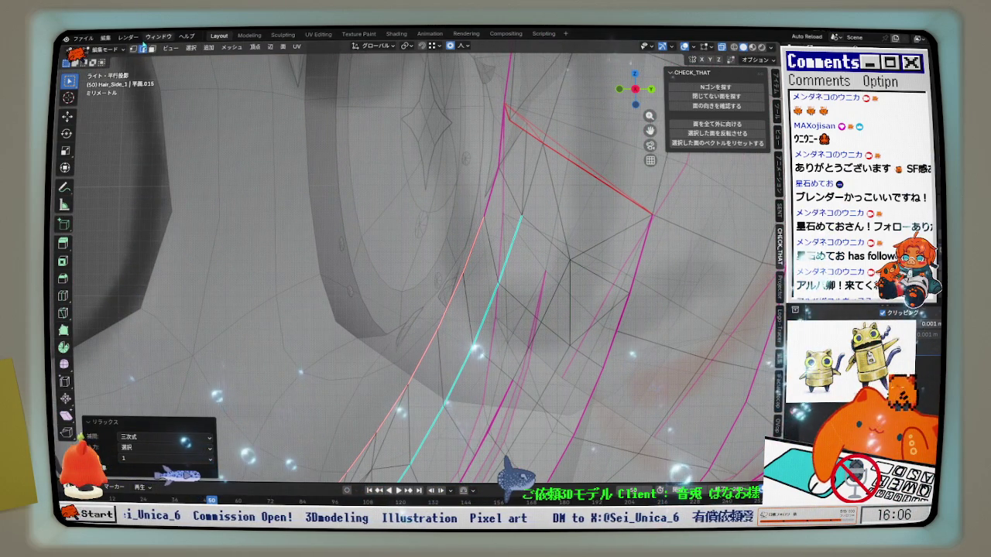
key(g)
key(y)
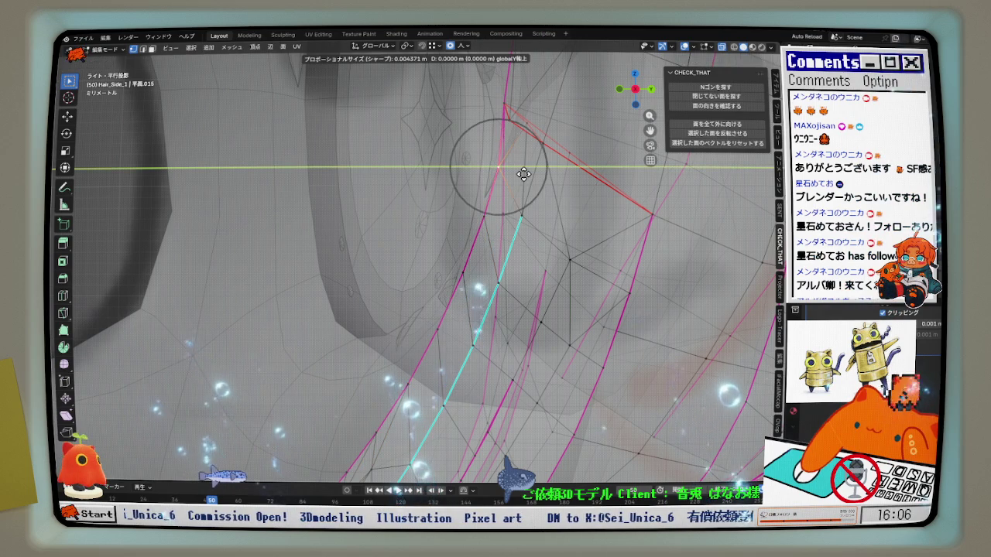
right_click(521, 175)
click(504, 218)
key(g)
key(y)
click(503, 216)
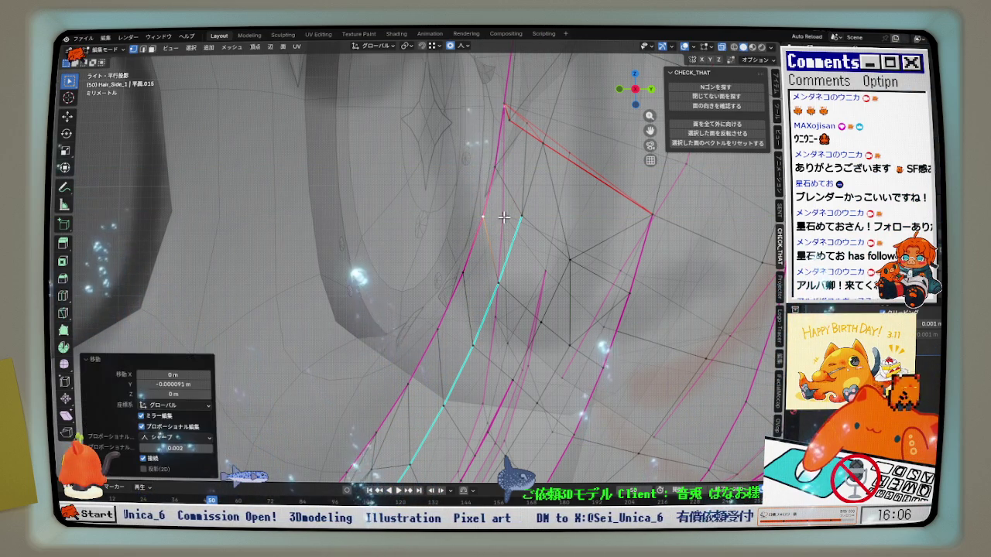
Select a higher vertex, orbit out to the whole strand, and pick an edge path along it
click(494, 168)
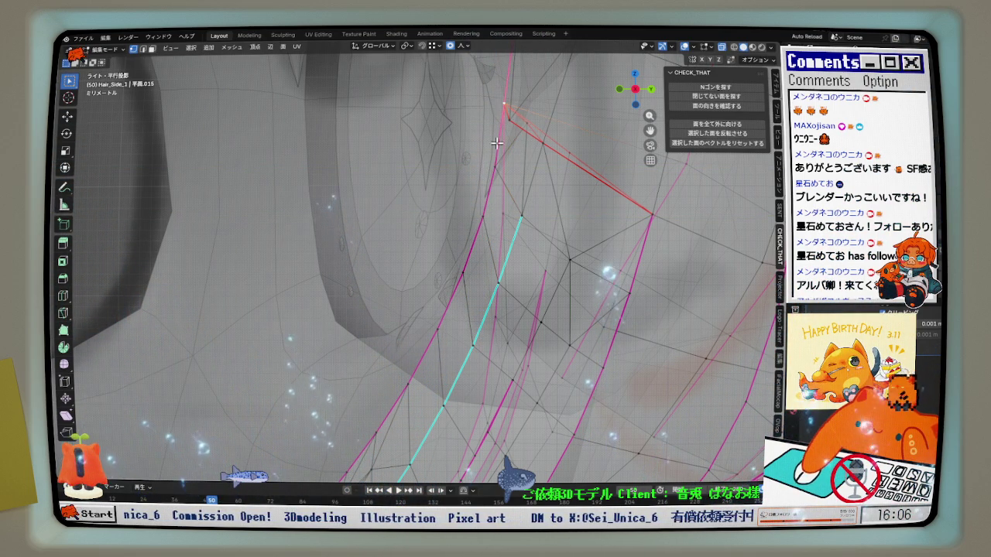
scroll(495, 160, down, 5)
mouse_move(495, 160)
middle_down()
mouse_move(347, 348)
mouse_move(489, 254)
middle_up()
ctrl+click(347, 348)
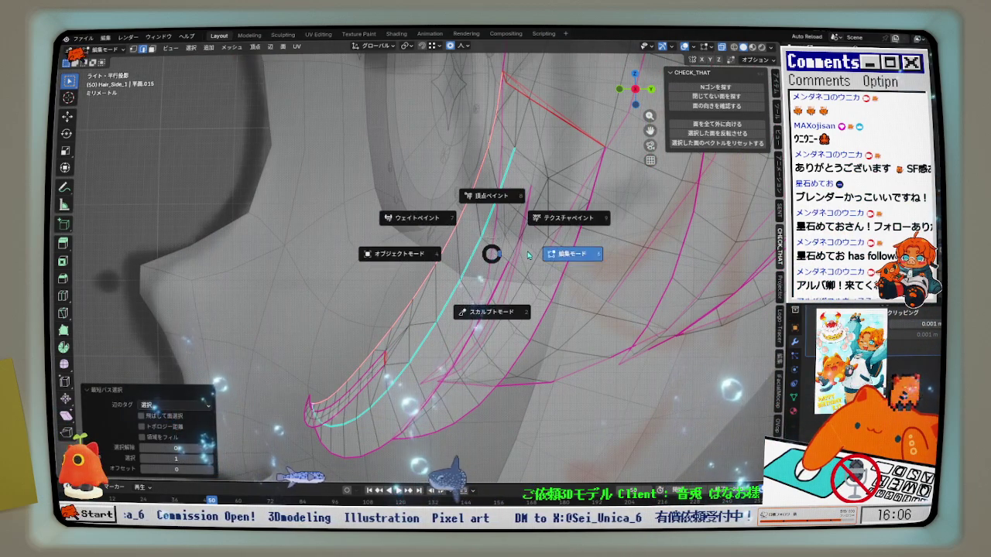
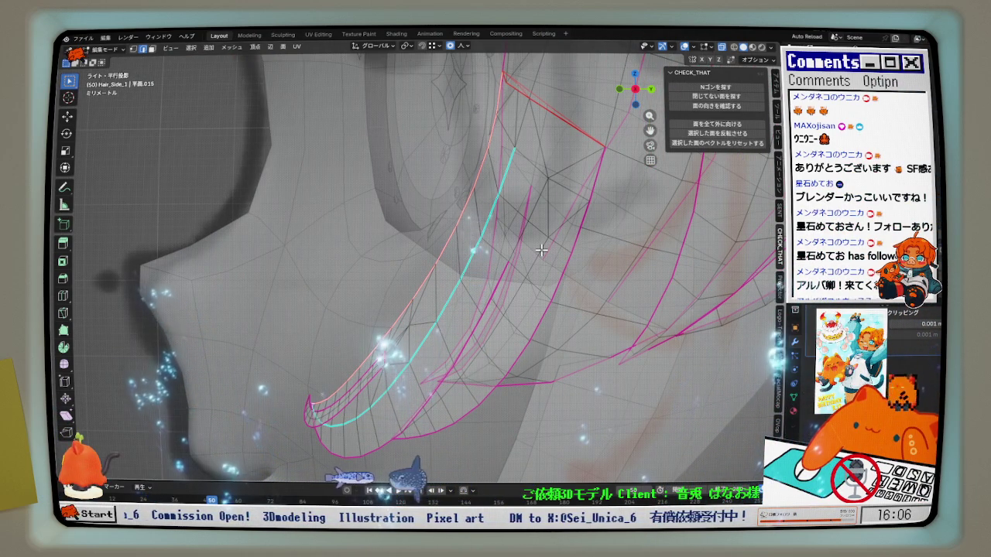
Relax the selected edge loop on Hair_Side_1 and check it in front view
click(554, 240)
mouse_move(555, 245)
middle_down()
mouse_move(570, 276)
mouse_move(495, 280)
mouse_move(600, 263)
middle_up()
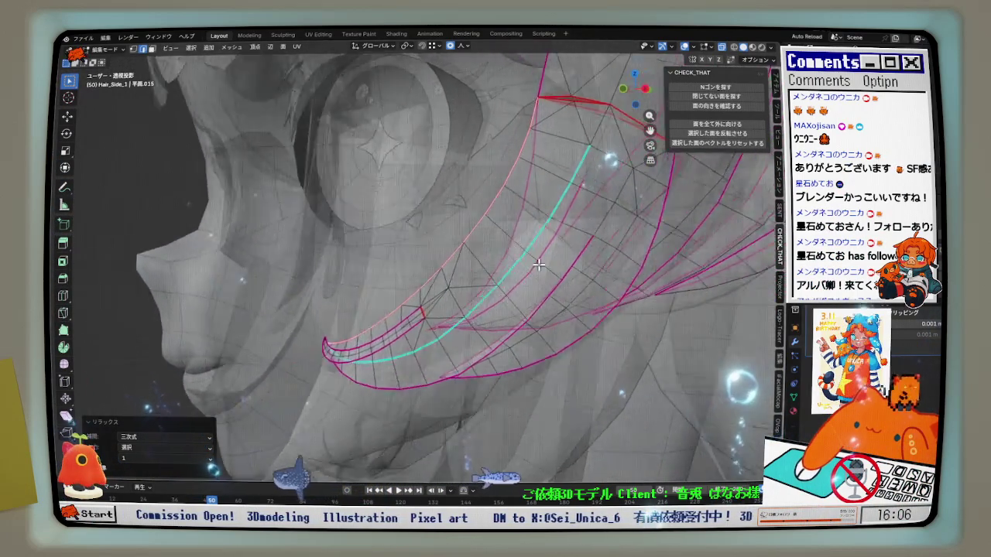
key(KP_1)
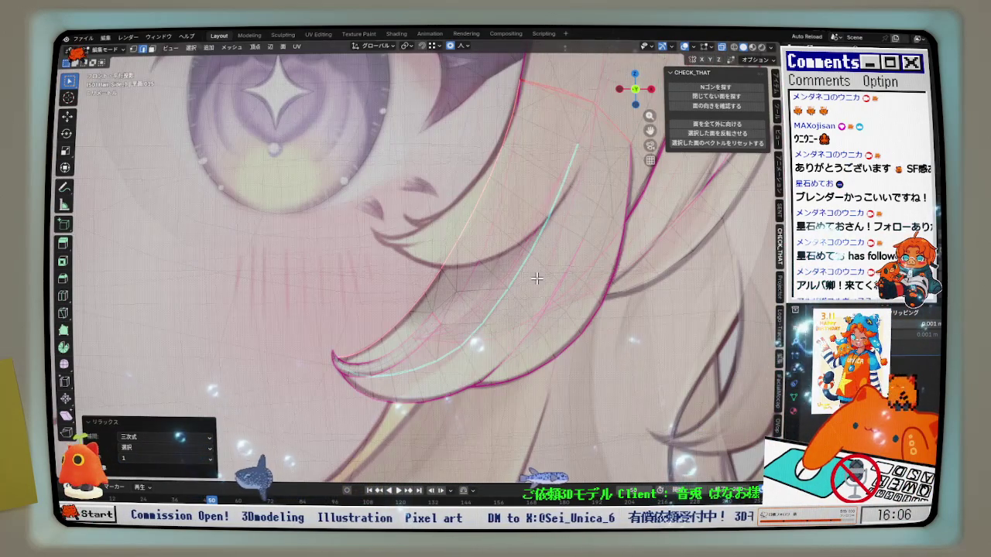
scroll(536, 279, down, 1)
scroll(533, 291, down, 1)
scroll(528, 304, down, 1)
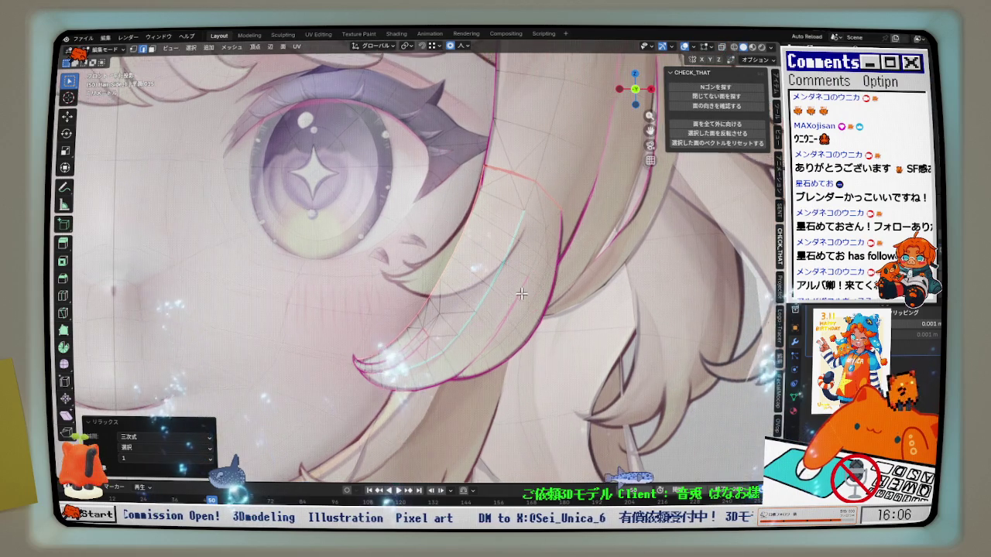
Orbit around the strand, toggling X-ray on and off to inspect hidden edges
middle_drag(434, 294, 451, 303)
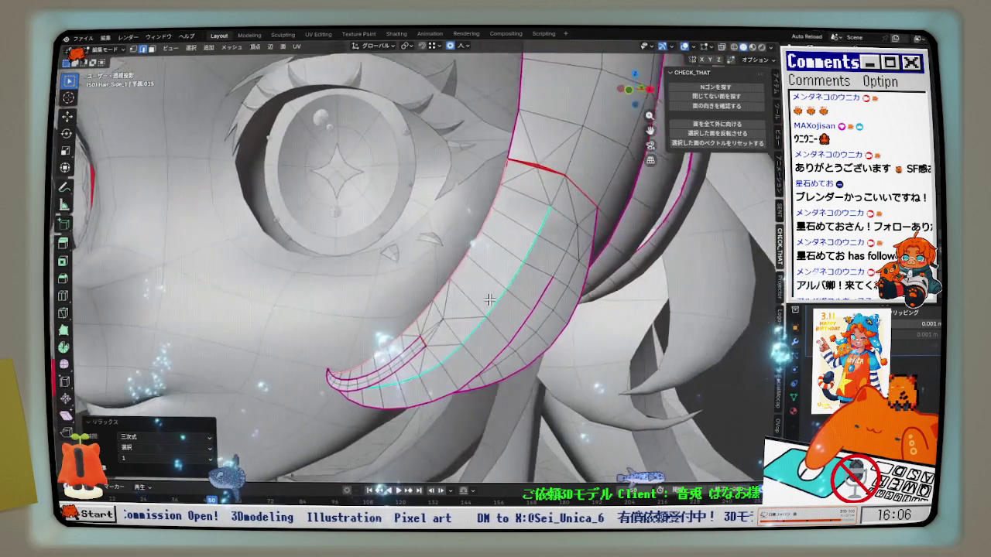
middle_drag(510, 303, 587, 303)
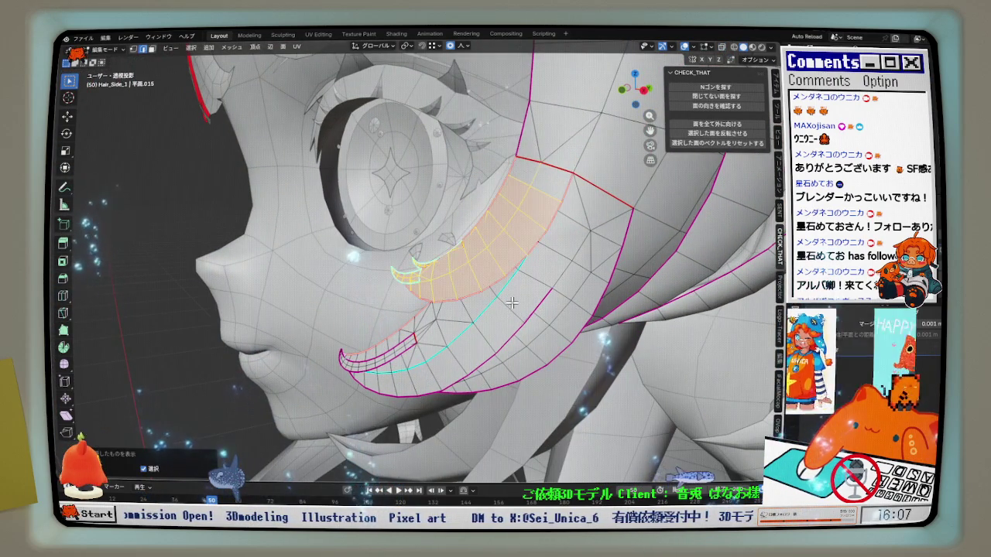
scroll(498, 265, up, 3)
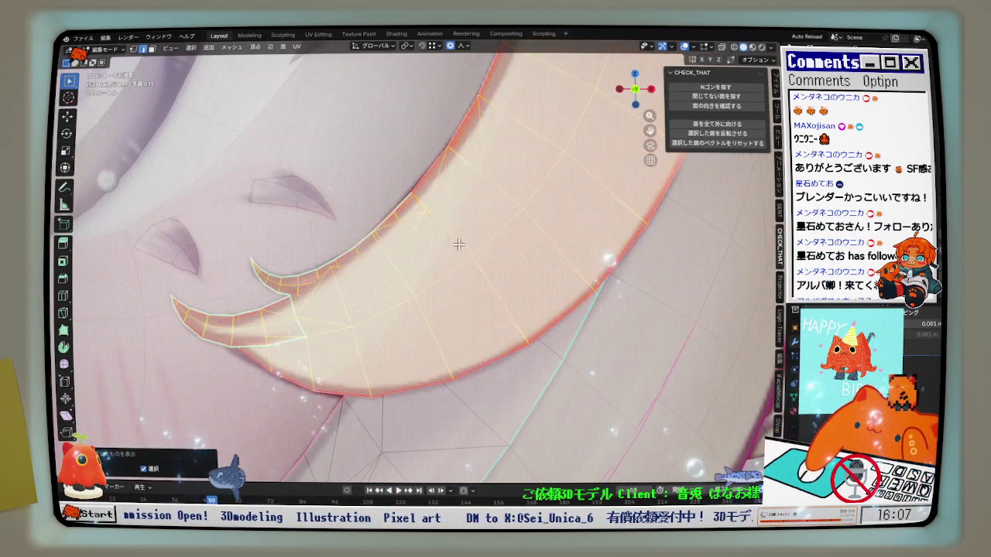
middle_drag(497, 265, 470, 265)
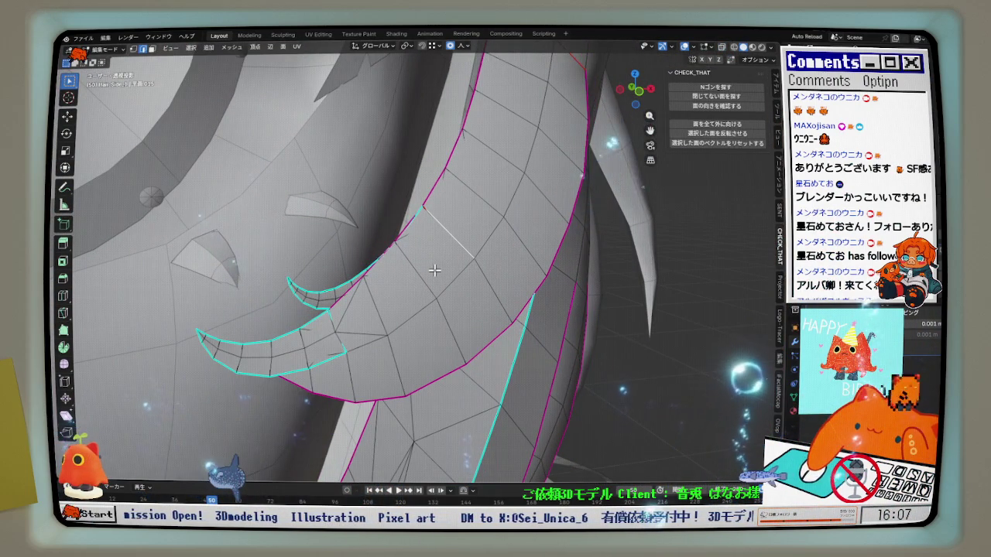
key(alt+z)
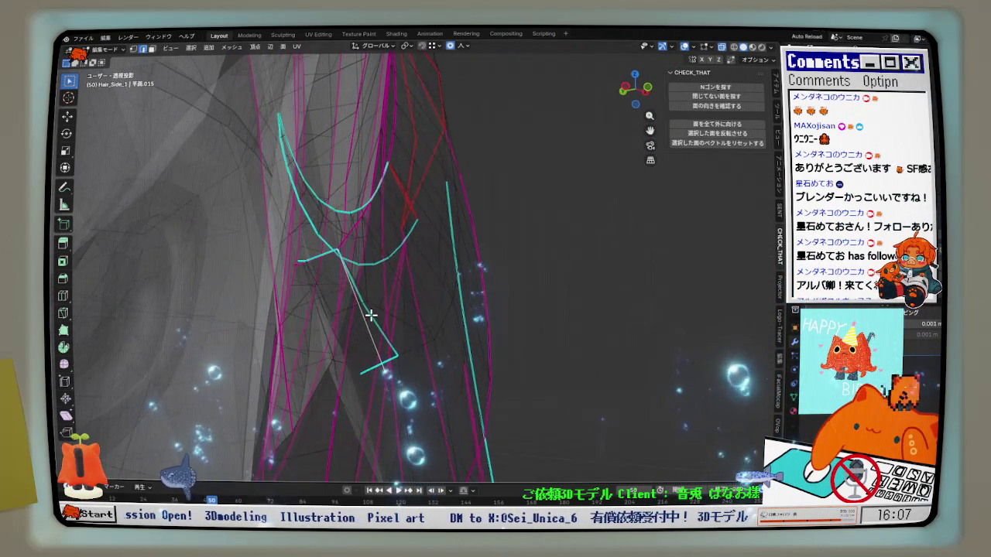
mouse_move(374, 315)
middle_down()
mouse_move(343, 336)
mouse_move(215, 338)
mouse_move(272, 345)
mouse_move(294, 369)
mouse_move(295, 406)
mouse_move(279, 401)
mouse_move(309, 372)
mouse_move(500, 312)
middle_up()
click(742, 48)
Return to front orthographic view and frame the strand against the eye reference art
middle_drag(500, 263, 499, 293)
key(KP_1)
scroll(500, 292, down, 2)
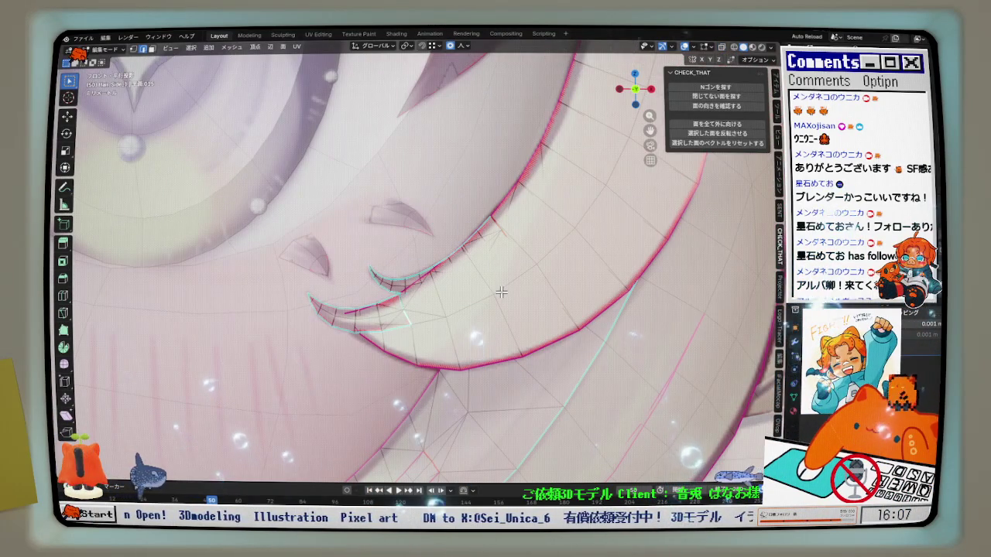
scroll(500, 291, down, 2)
scroll(500, 291, down, 3)
scroll(496, 309, down, 1)
scroll(528, 213, up, 4)
shift+middle_drag(524, 212, 519, 234)
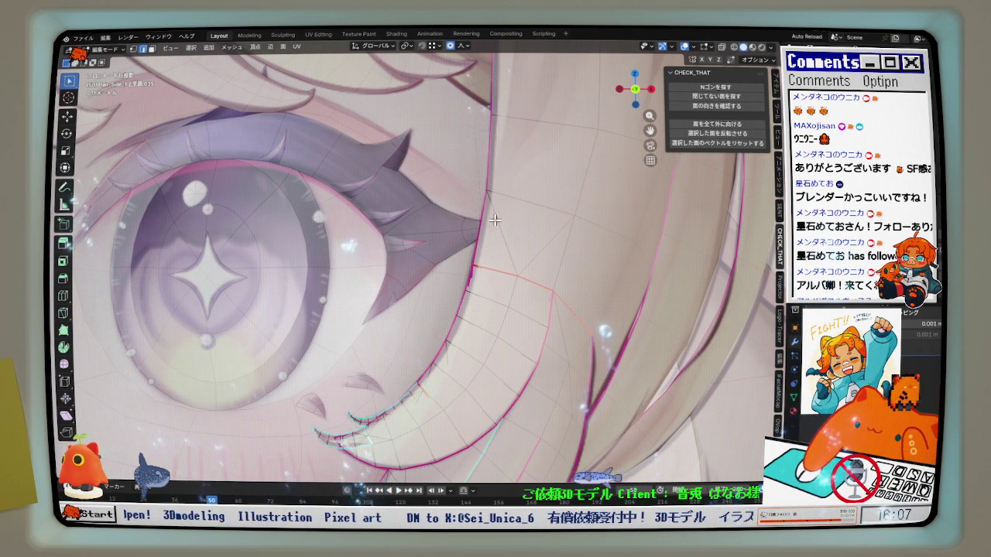
scroll(493, 222, down, 3)
mouse_move(494, 223)
shift+middle_down()
mouse_move(545, 256)
mouse_move(532, 284)
shift+middle_up()
scroll(501, 332, up, 2)
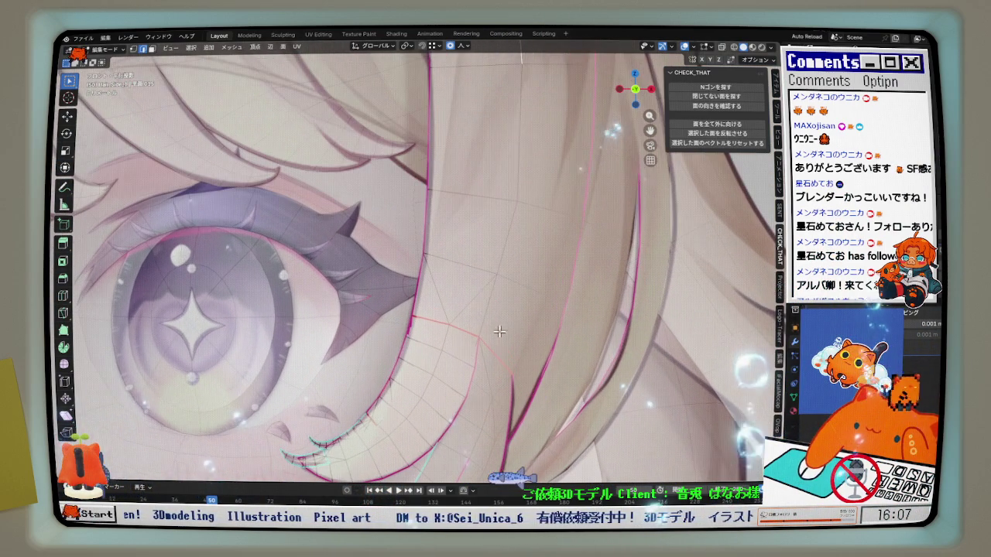
scroll(482, 313, down, 1)
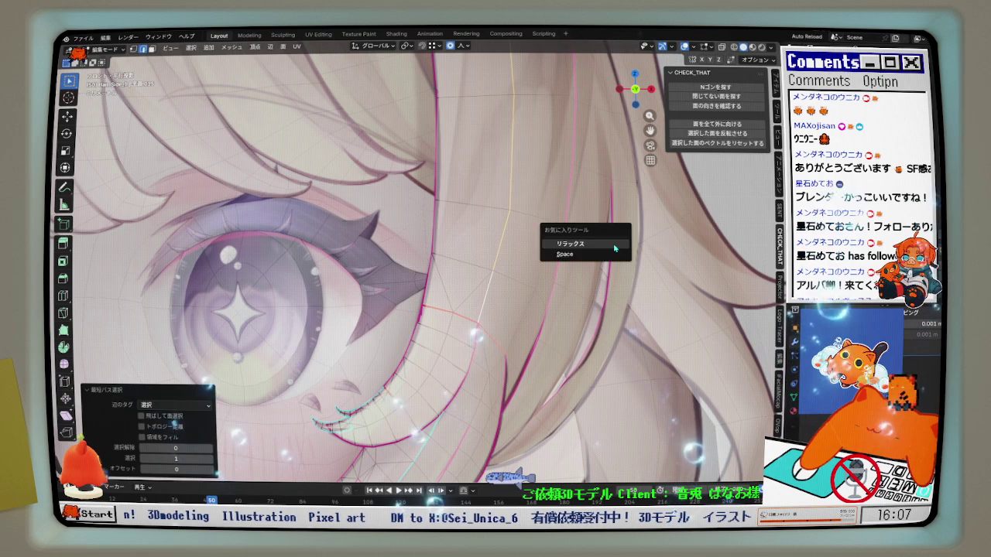
Relax the selected edges again and orbit from the reference view to the mesh
click(614, 246)
scroll(596, 245, down, 5)
scroll(549, 267, up, 4)
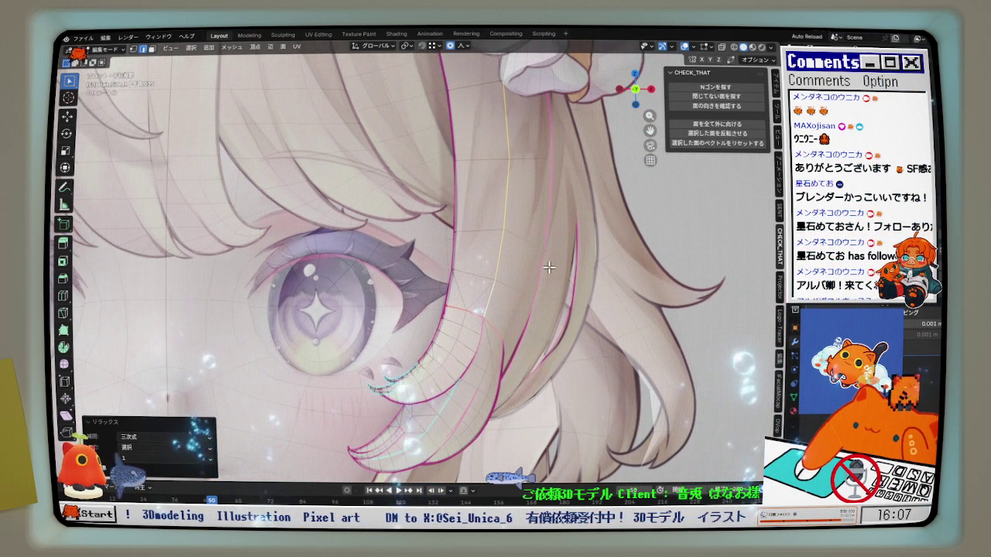
mouse_move(548, 267)
middle_down()
mouse_move(470, 272)
mouse_move(484, 209)
middle_up()
scroll(470, 272, up, 3)
scroll(486, 193, down, 2)
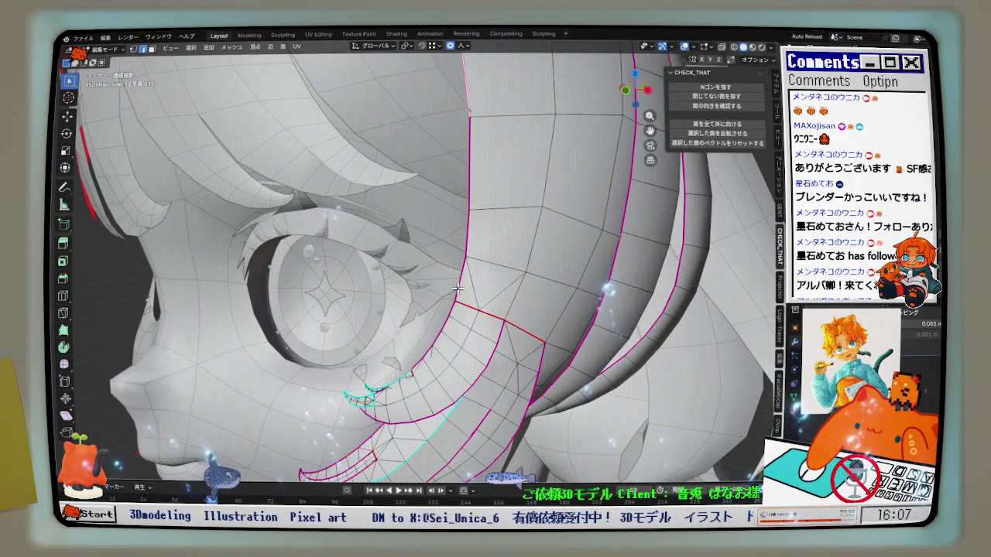
Extend the edge path down the strand's edge and relax it, checking with X-ray
ctrl+click(494, 283)
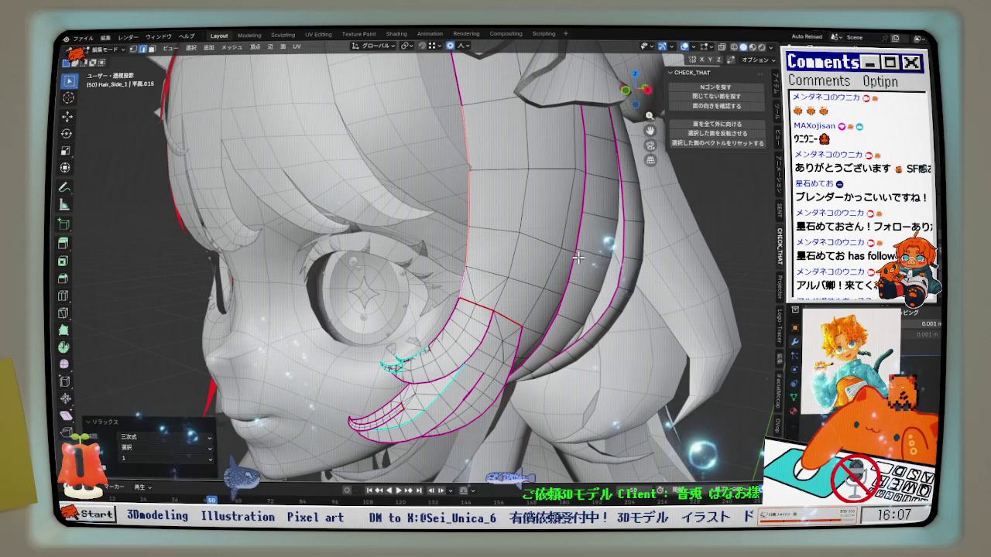
middle_drag(573, 258, 518, 255)
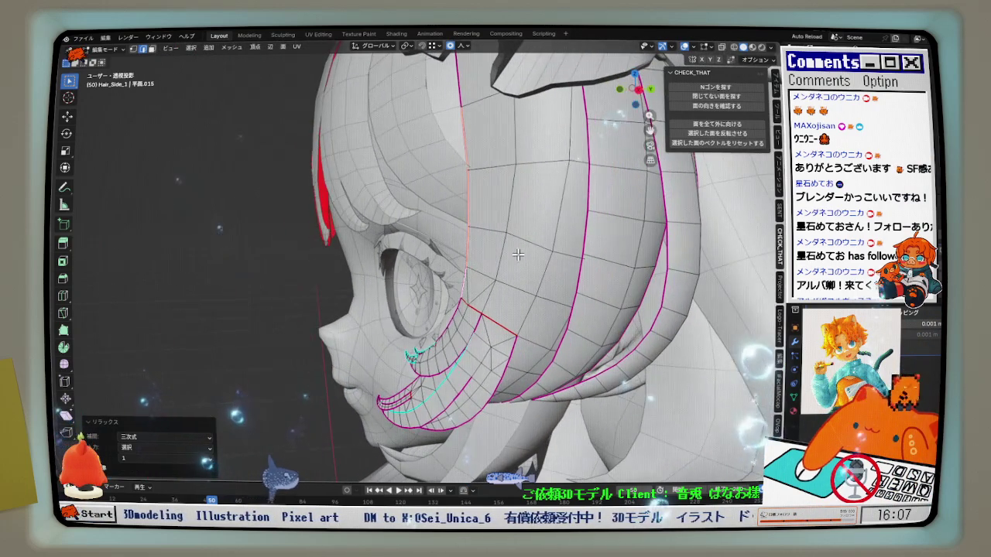
key(shift+r)
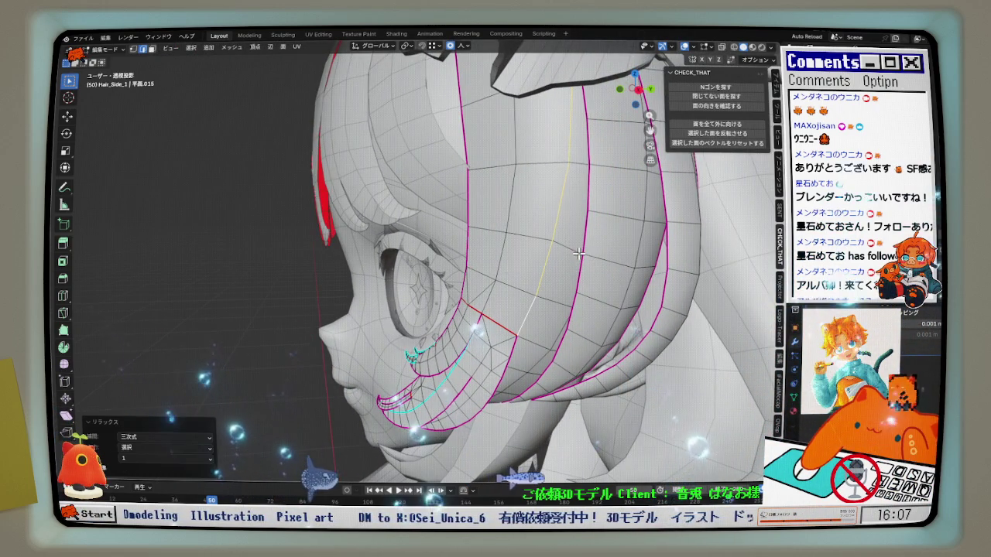
middle_drag(538, 284, 554, 256)
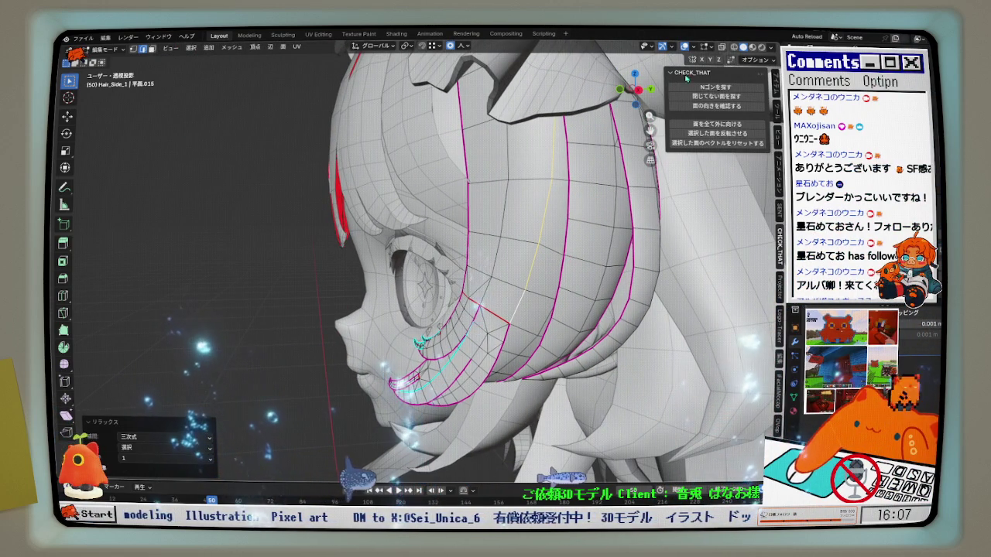
click(719, 46)
mouse_move(591, 206)
middle_down()
mouse_move(542, 211)
mouse_move(600, 209)
middle_up()
click(722, 47)
Isolate Hair_Side_1 in Local View with X-ray turned on
middle_drag(573, 248, 554, 252)
key(KP_Divide)
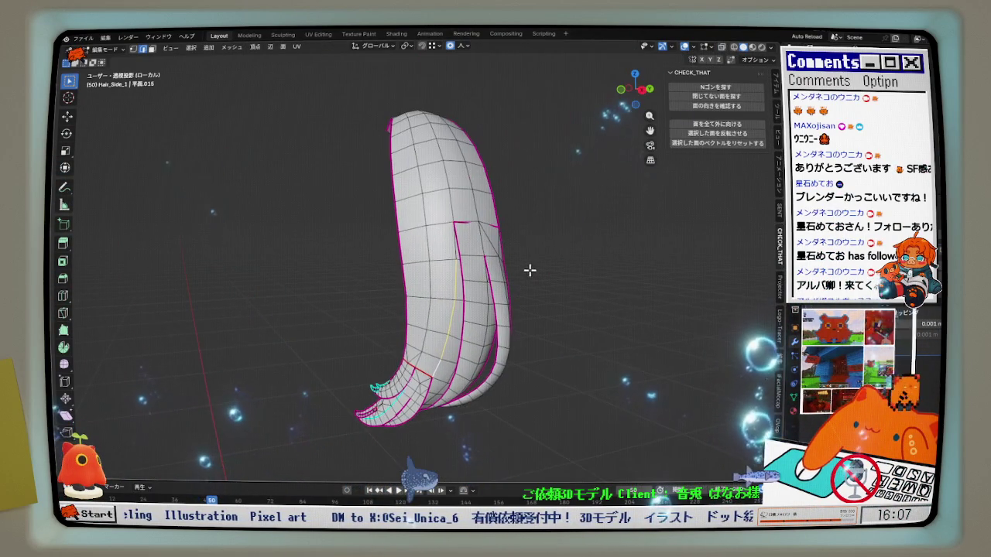
scroll(476, 230, up, 3)
scroll(444, 209, up, 2)
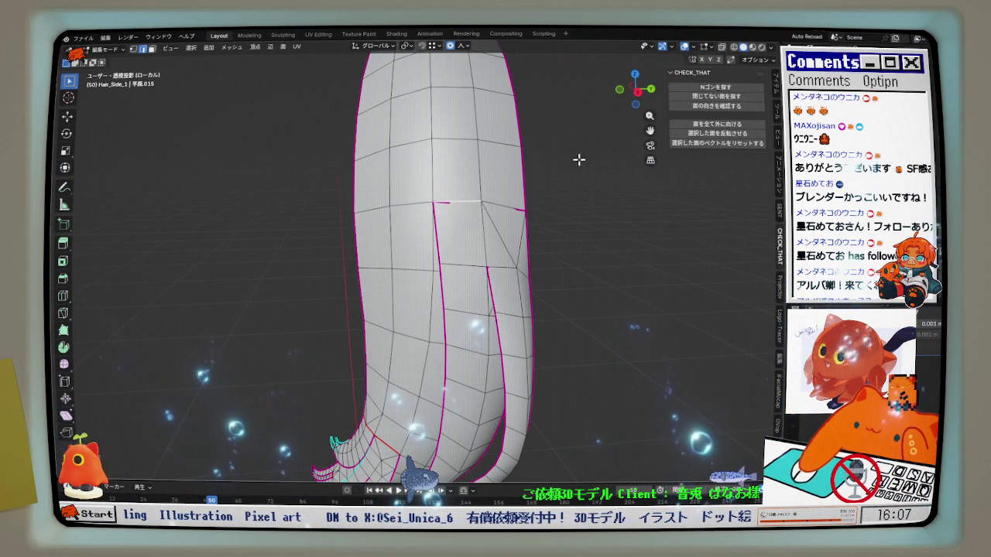
key(alt+z)
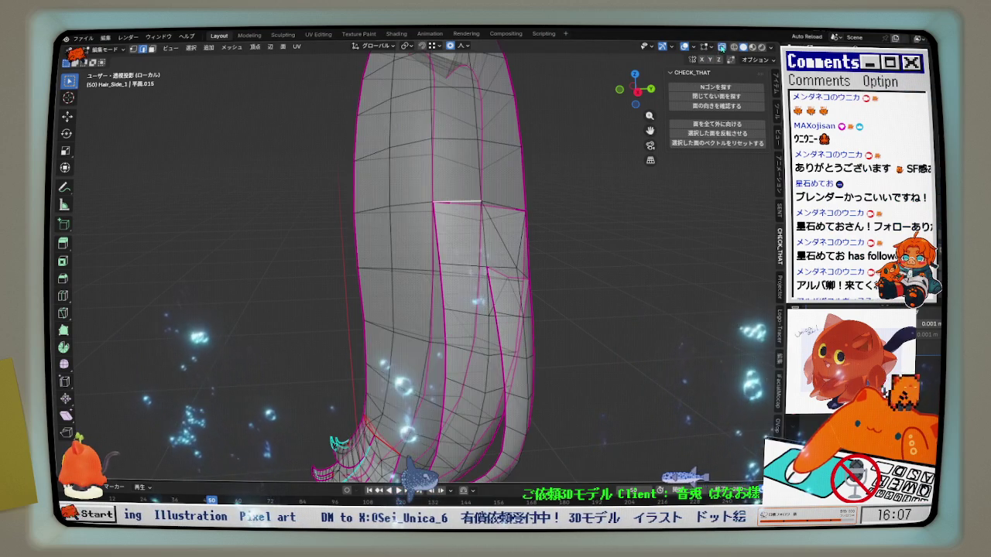
scroll(498, 207, up, 2)
Mark the selected edges across the split as a seam and inspect it
mouse_move(501, 210)
middle_down()
mouse_move(482, 248)
mouse_move(446, 206)
middle_up()
key(ctrl+e)
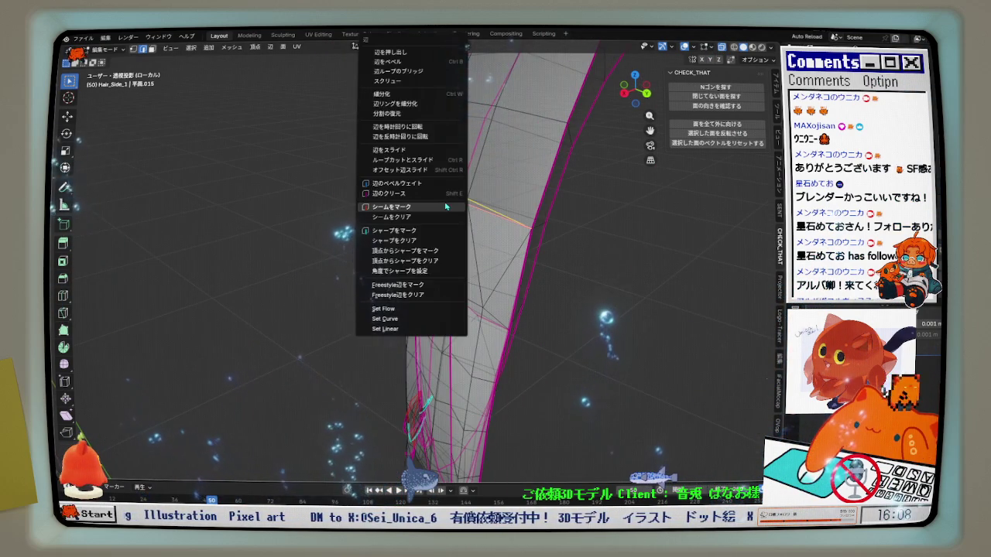
click(446, 206)
middle_drag(465, 271, 502, 229)
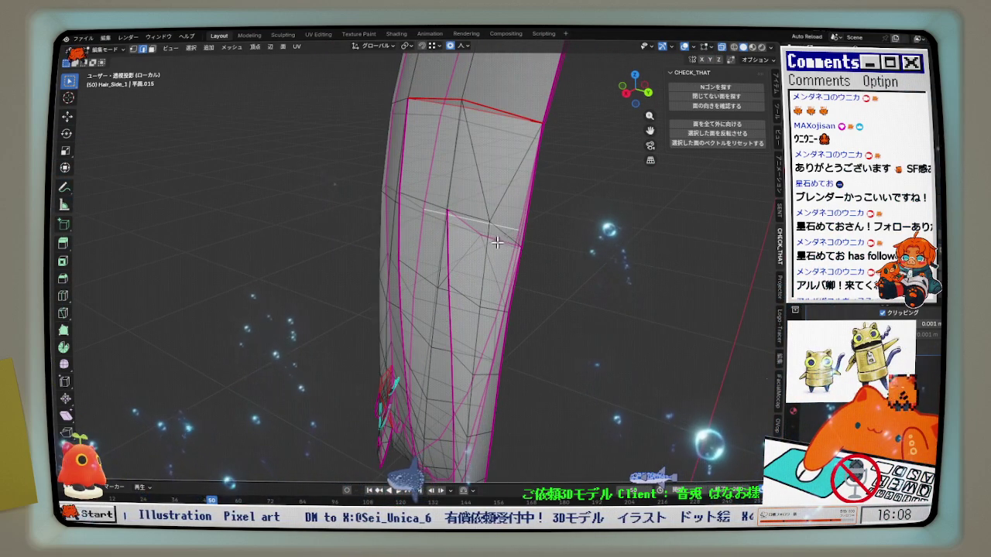
scroll(495, 246, up, 1)
scroll(488, 237, up, 1)
mouse_move(463, 229)
middle_down()
mouse_move(499, 236)
mouse_move(535, 209)
mouse_move(583, 197)
middle_up()
Dismiss the Quick Favorites and context menus unchanged, ending in Right orthographic view
key(q)
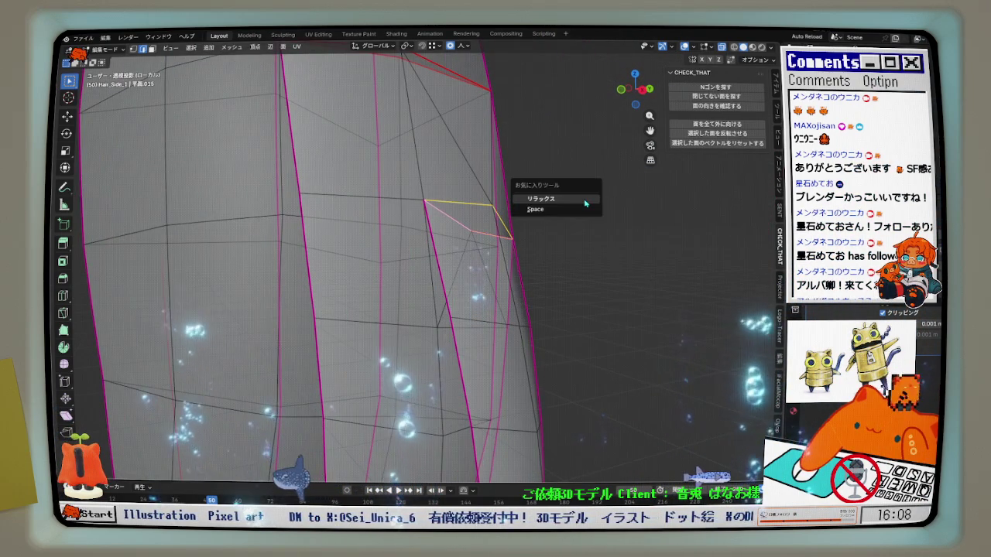
click(585, 203)
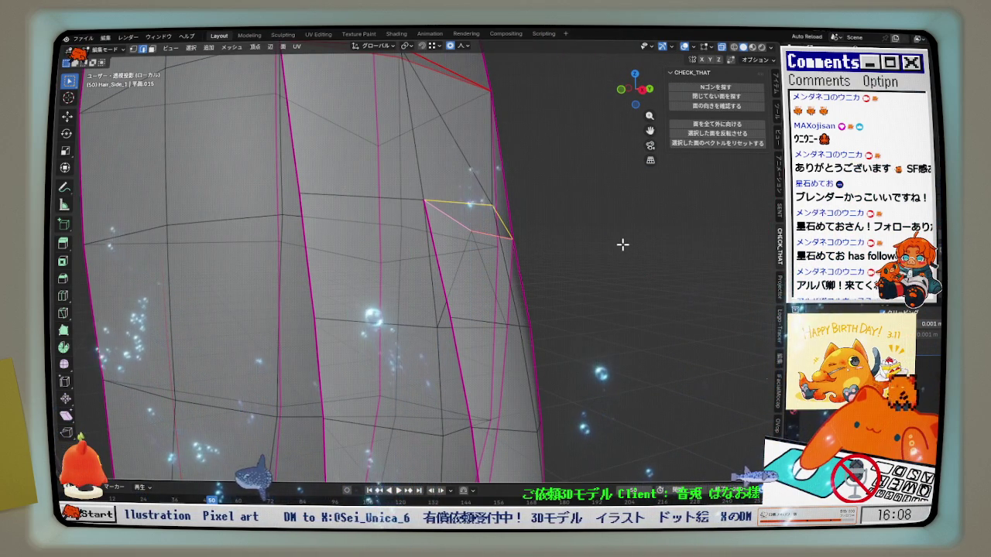
right_click(622, 245)
key(Escape)
middle_drag(620, 243, 617, 139)
click(633, 99)
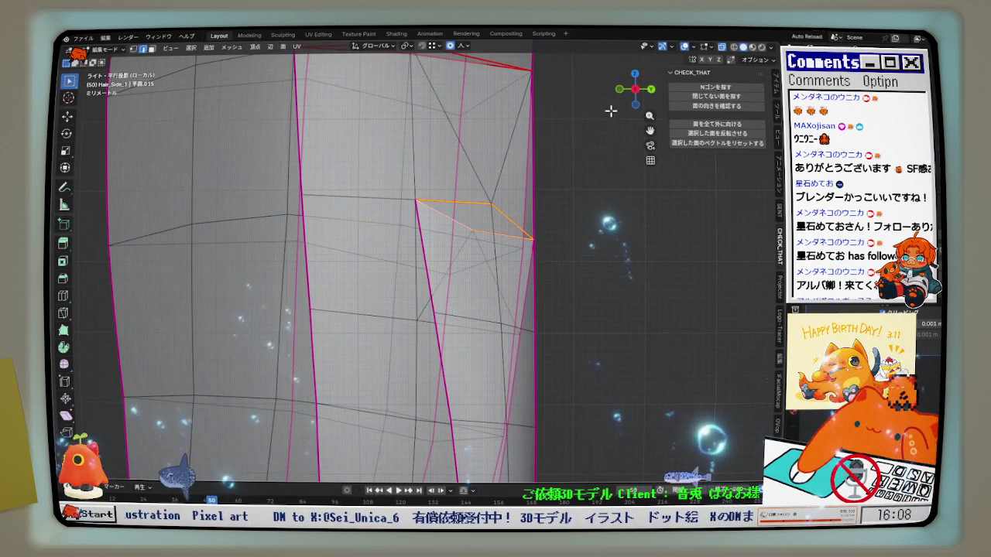
In vertex mode, slide a vertex along its edge, then clear the selection
click(133, 49)
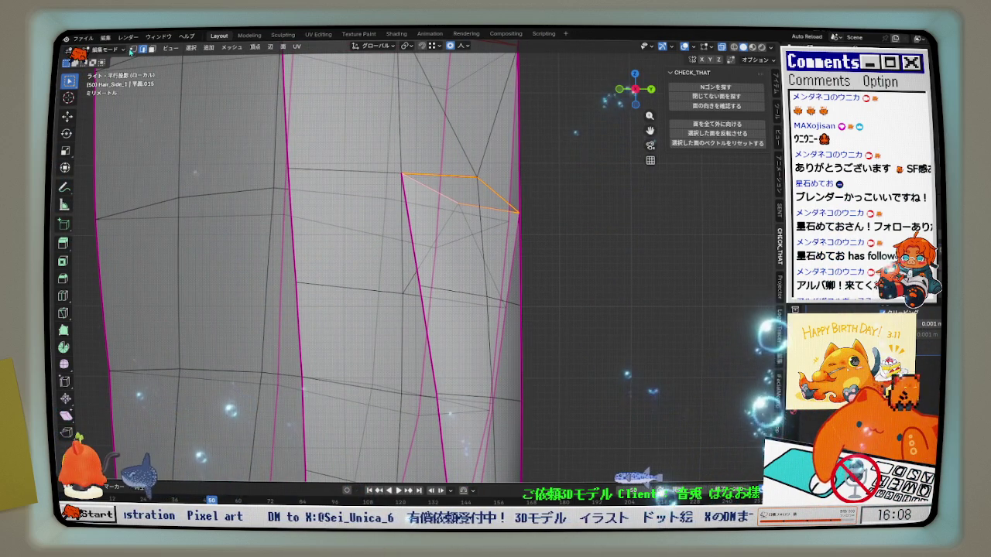
key(shift+v)
click(445, 194)
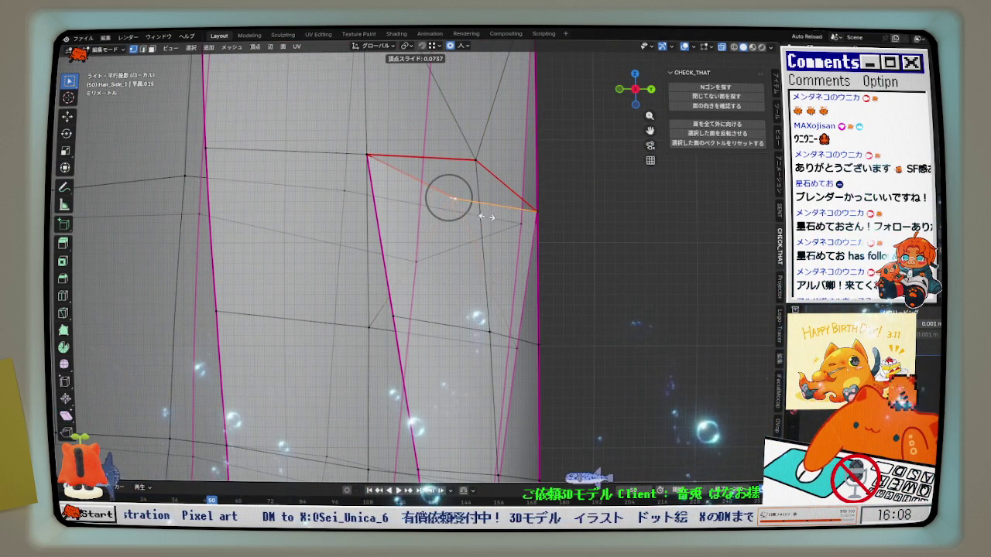
scroll(489, 207, down, 2)
scroll(512, 191, down, 1)
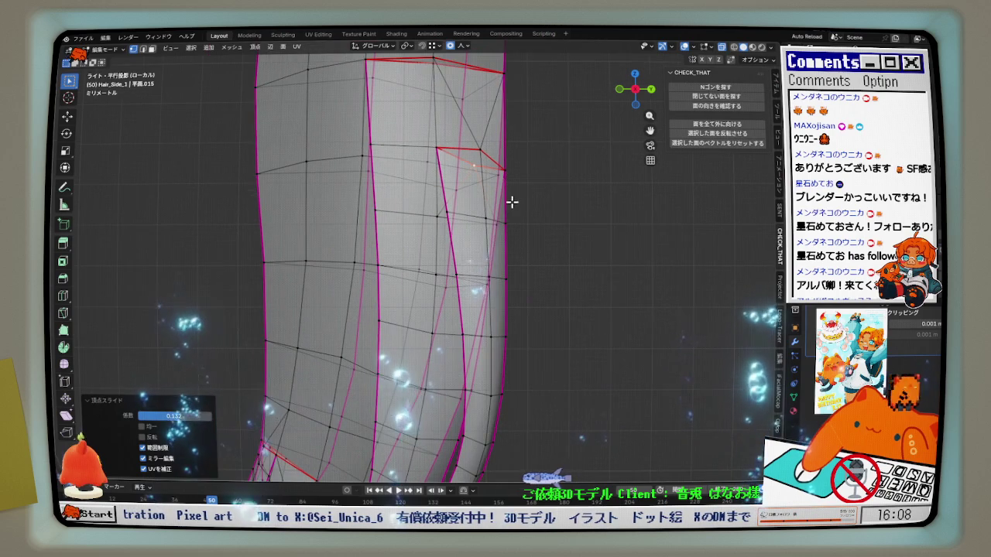
click(487, 299)
Select only the seam-bounded strip of the tail with L
key(l)
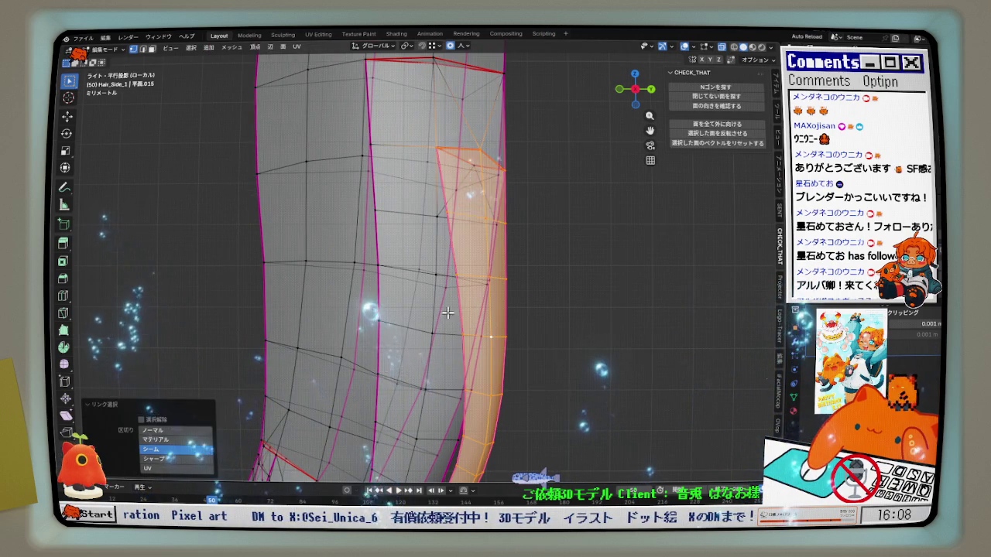
key(l)
scroll(435, 279, down, 1)
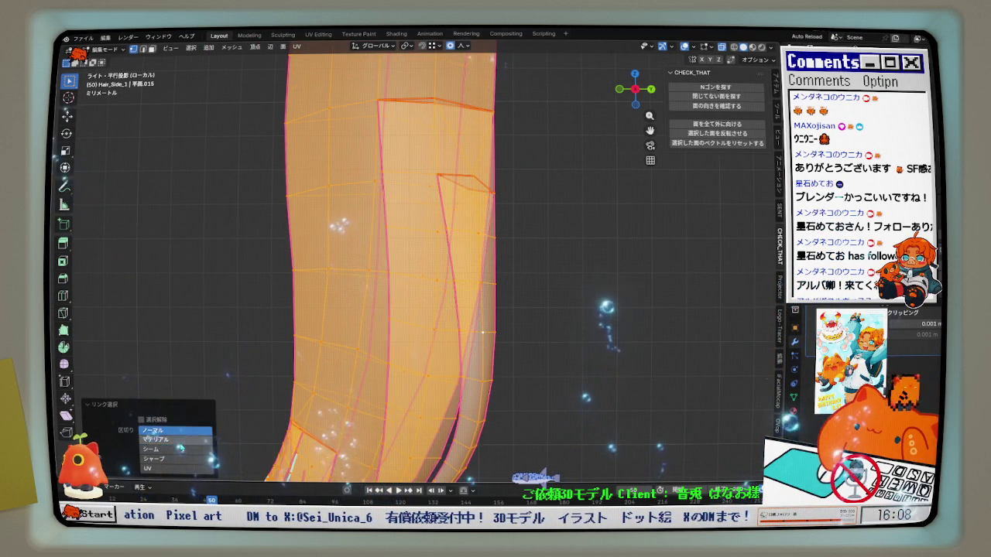
scroll(424, 386, down, 1)
key(alt+a)
key(l)
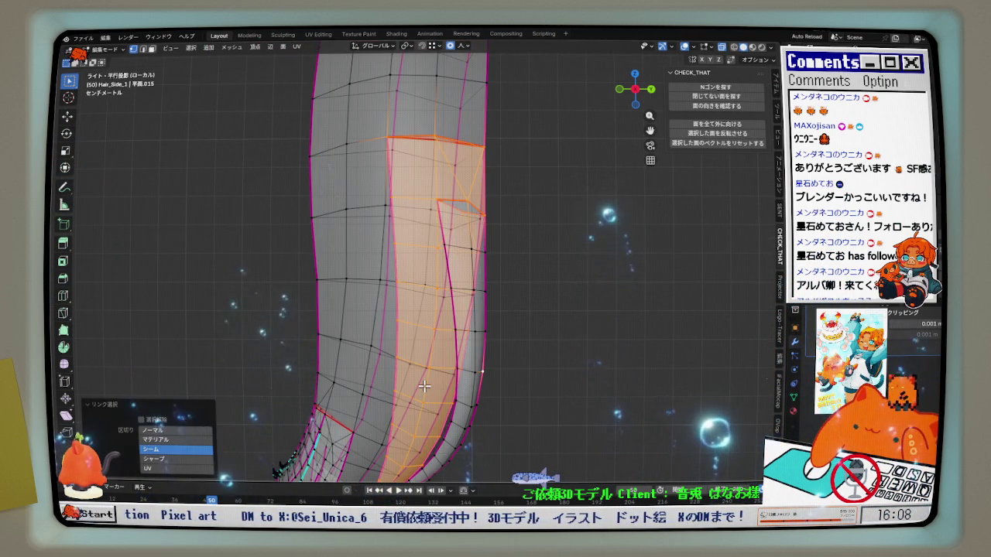
middle_drag(477, 409, 511, 409)
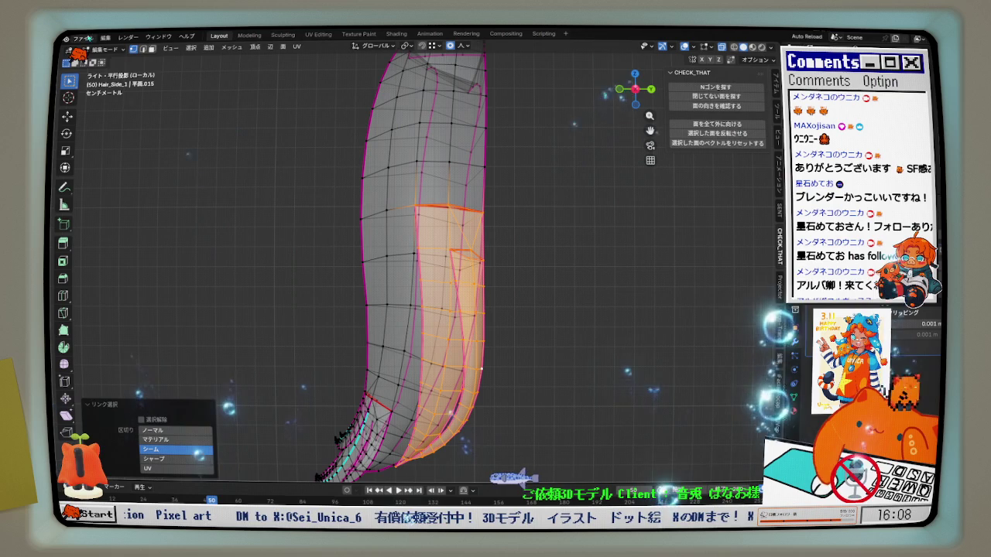
Hide the strip in face mode, turn X-ray off, and select an upper tail face
click(151, 49)
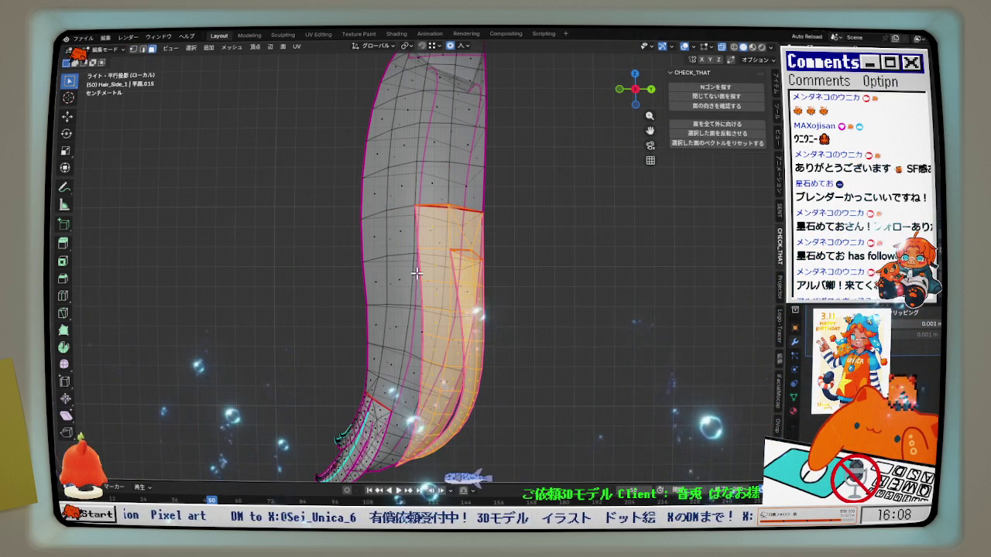
key(h)
click(722, 47)
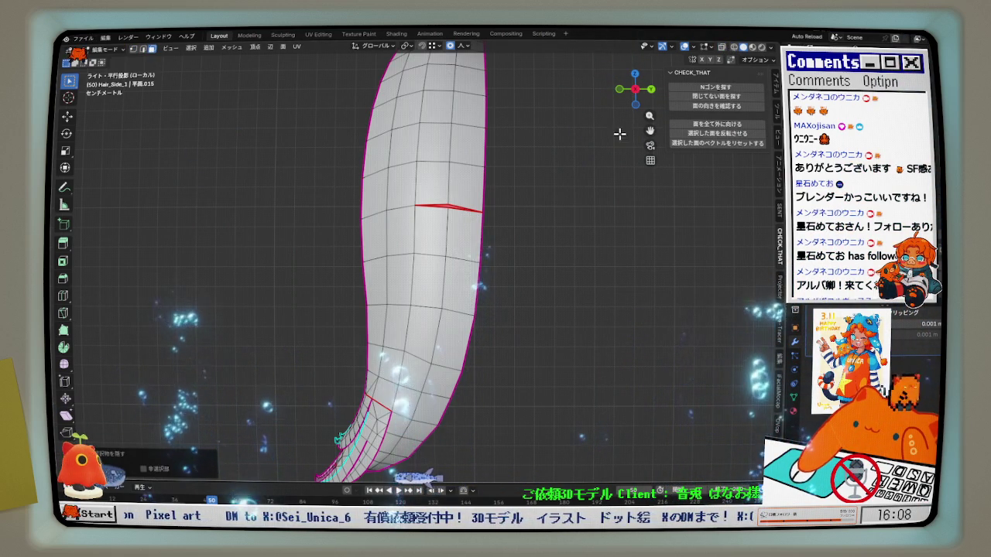
middle_drag(510, 224, 480, 232)
click(460, 205)
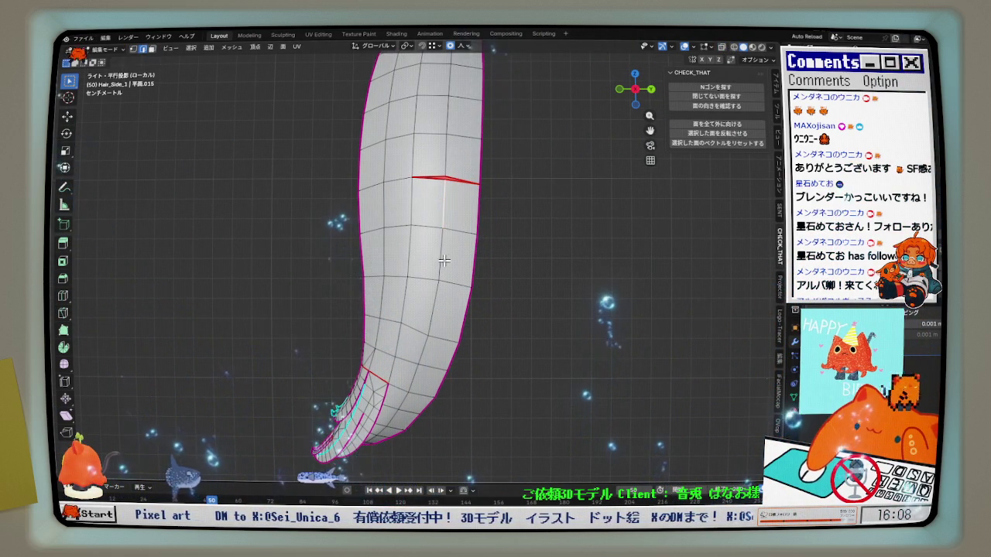
Select the shortest edge path down the tail and relax it via Quick Favorites
scroll(402, 387, up, 2)
ctrl+click(407, 383)
right_click(547, 287)
click(542, 293)
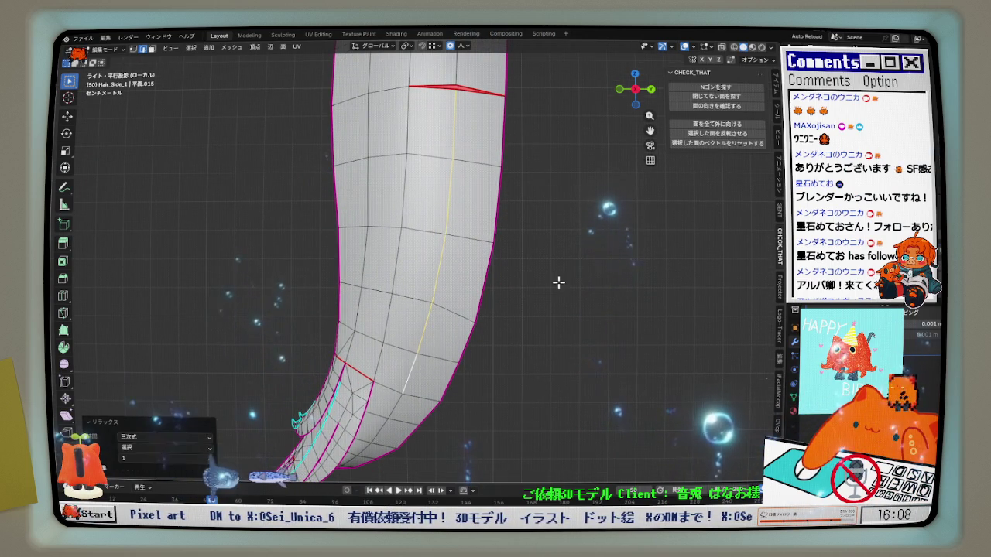
right_click(554, 303)
click(565, 316)
Select the vertical edge loop down the tail and view it from the right
alt+click(401, 161)
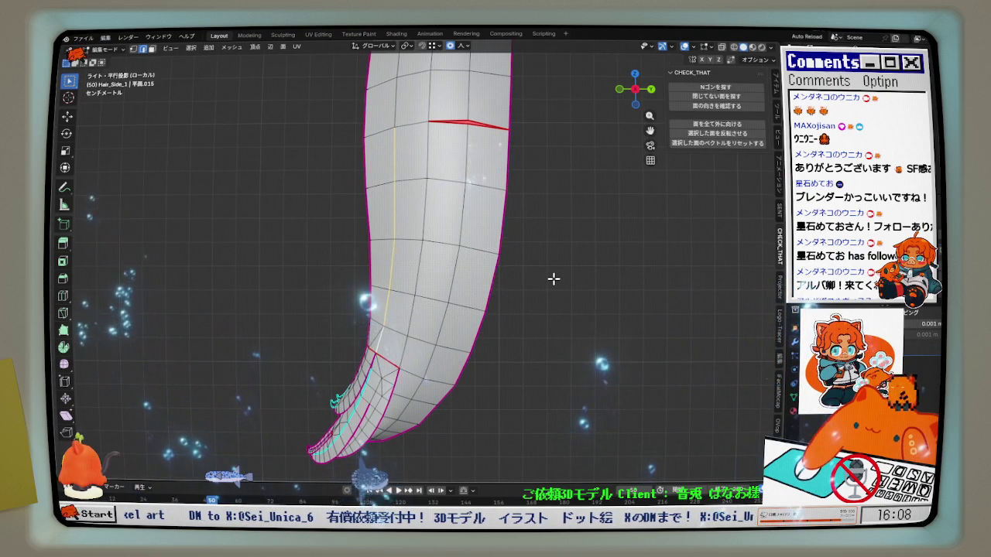
mouse_move(532, 269)
middle_down()
mouse_move(626, 277)
mouse_move(539, 274)
mouse_move(598, 172)
middle_up()
click(637, 91)
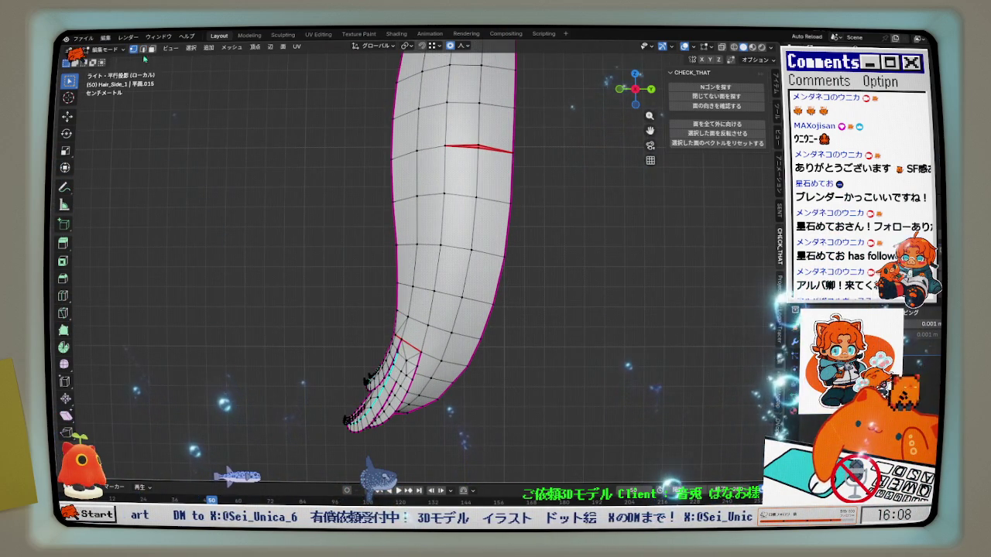
scroll(447, 246, up, 2)
scroll(446, 247, up, 2)
Move two tail vertices along Y to even out the curve
key(g)
key(y)
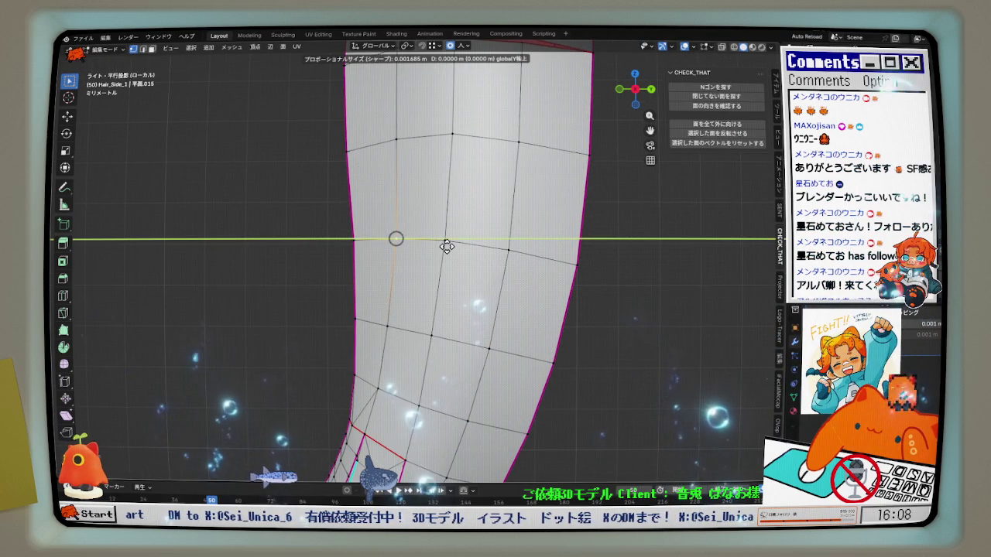
click(446, 245)
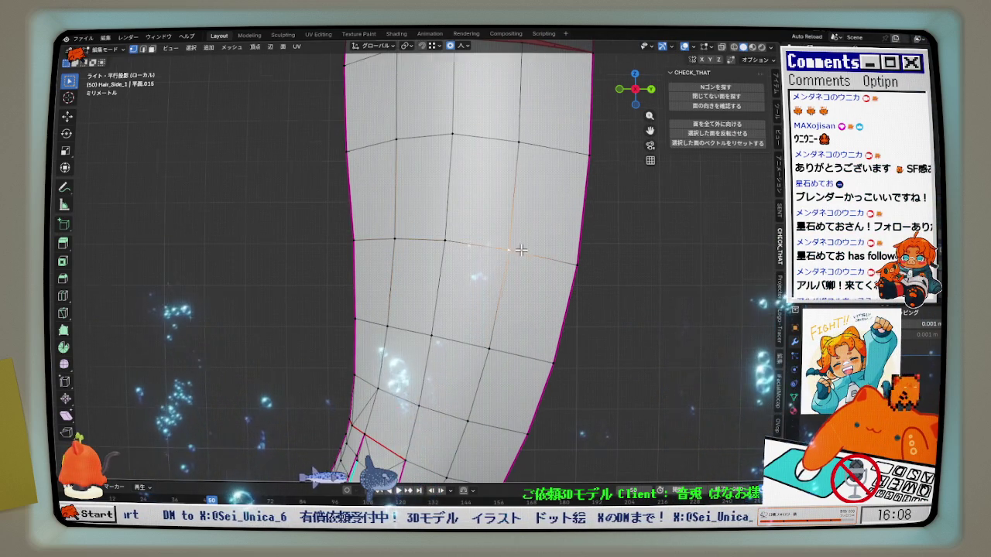
scroll(556, 254, down, 2)
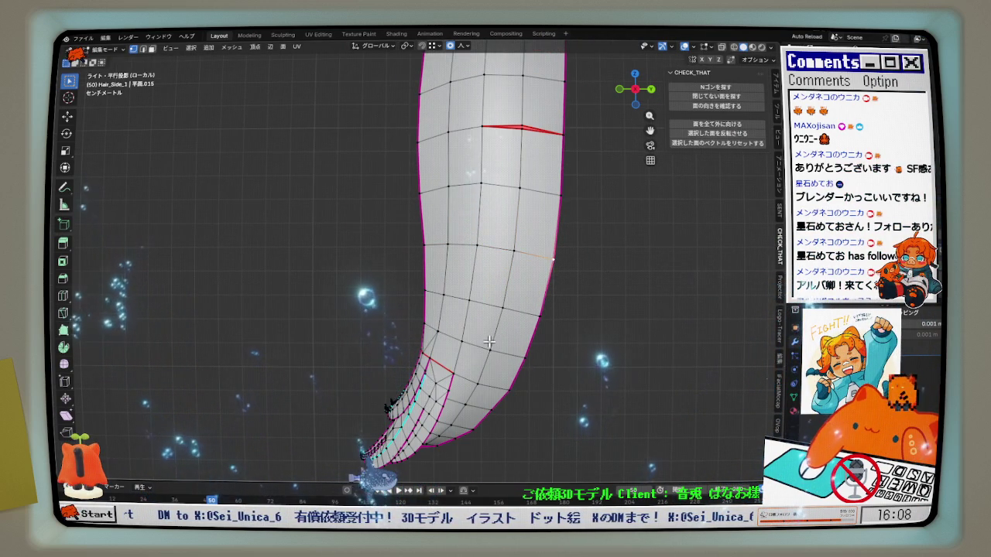
click(490, 348)
key(g)
key(y)
click(514, 349)
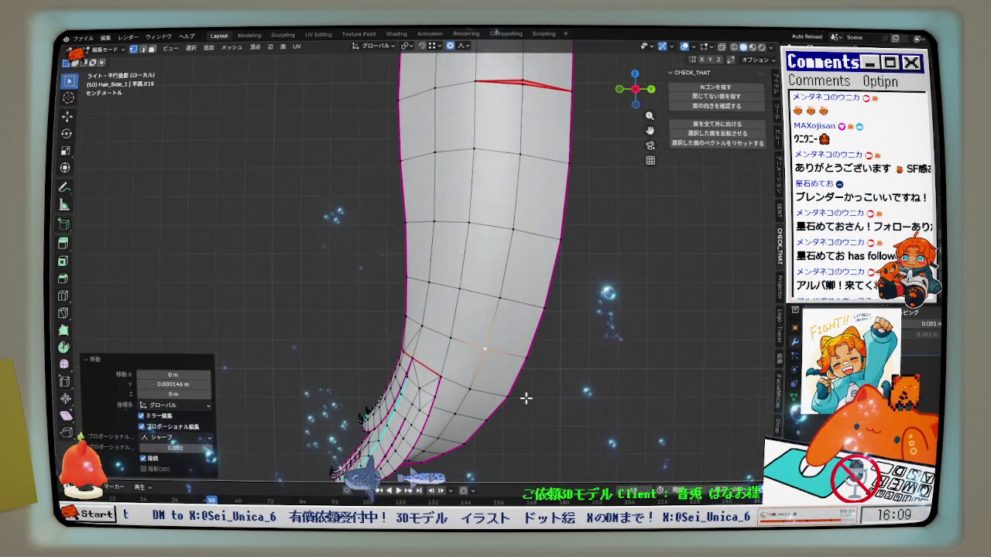
Recentre the tail, switch to edge select, and orbit into perspective
shift+middle_drag(514, 343, 473, 285)
click(142, 48)
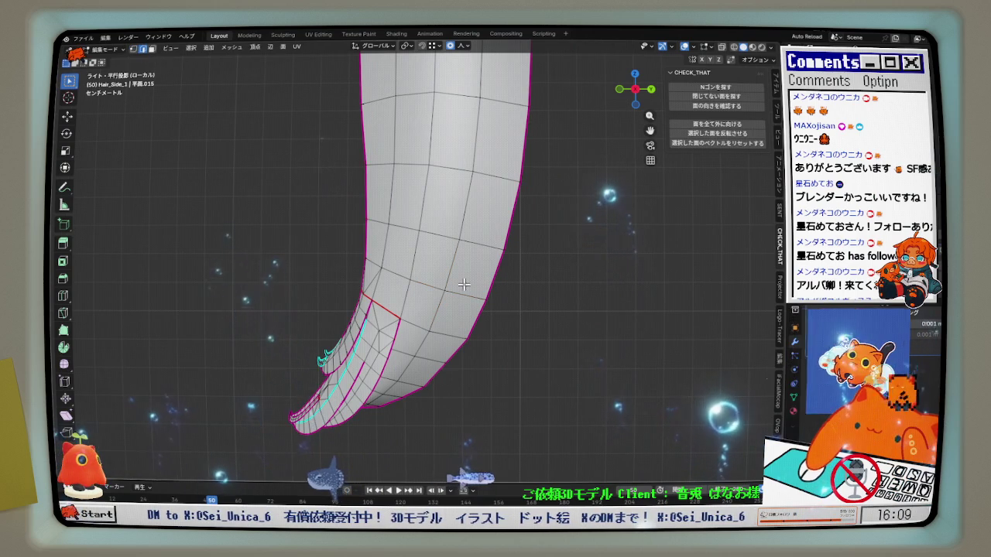
key(KP_3)
mouse_move(449, 387)
middle_down()
mouse_move(351, 361)
mouse_move(500, 354)
mouse_move(582, 299)
mouse_move(573, 294)
mouse_move(595, 252)
mouse_move(661, 276)
mouse_move(669, 290)
mouse_move(648, 287)
mouse_move(588, 316)
mouse_move(492, 221)
middle_up()
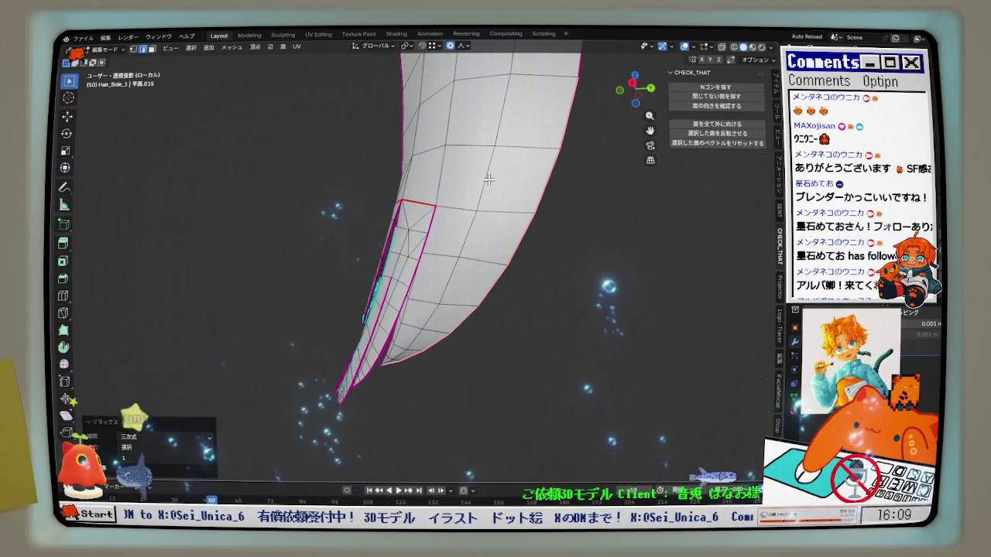
Relax the selected tail edges again, then hide one seam-bounded strip in face mode
mouse_move(444, 344)
middle_down()
mouse_move(364, 333)
mouse_move(458, 311)
mouse_move(314, 323)
mouse_move(483, 326)
mouse_move(504, 230)
mouse_move(507, 310)
middle_up()
key(shift+r)
key(shift+r)
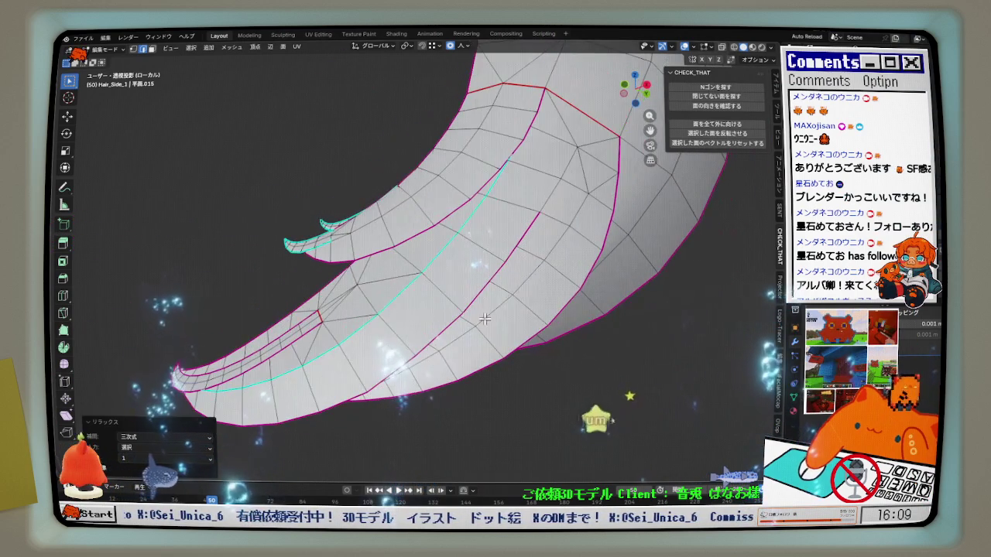
key(l)
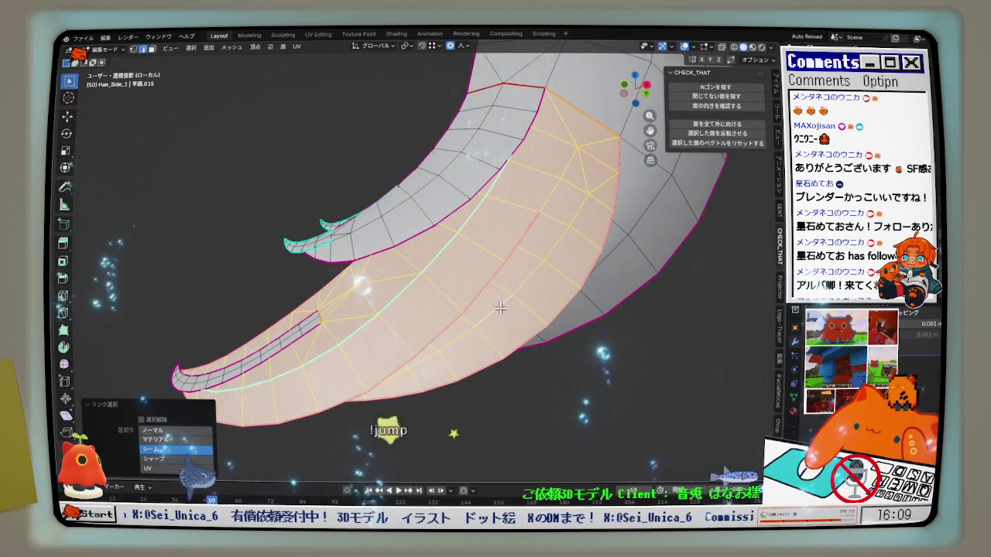
click(153, 50)
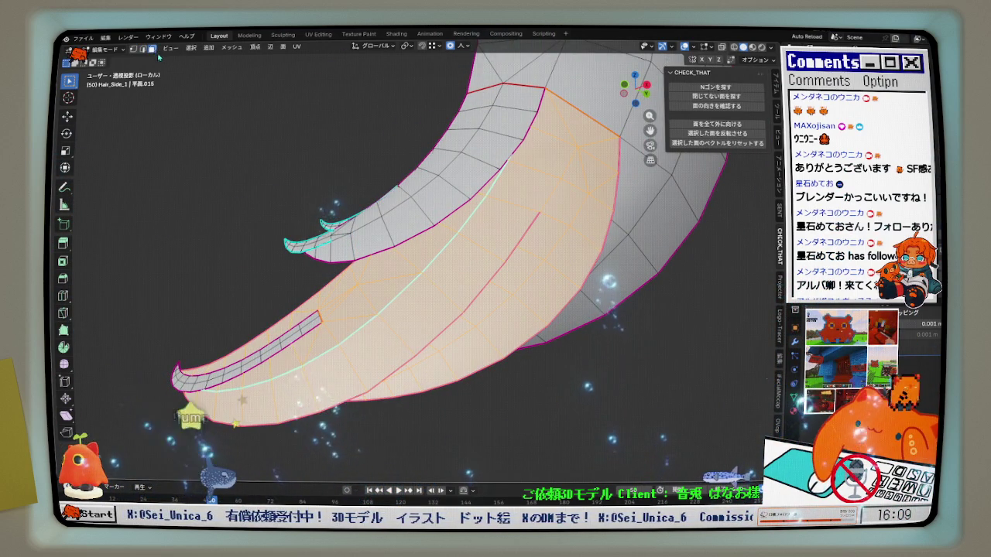
key(h)
Hide three more seam-bounded strips, then view the remaining strip from the front
key(l)
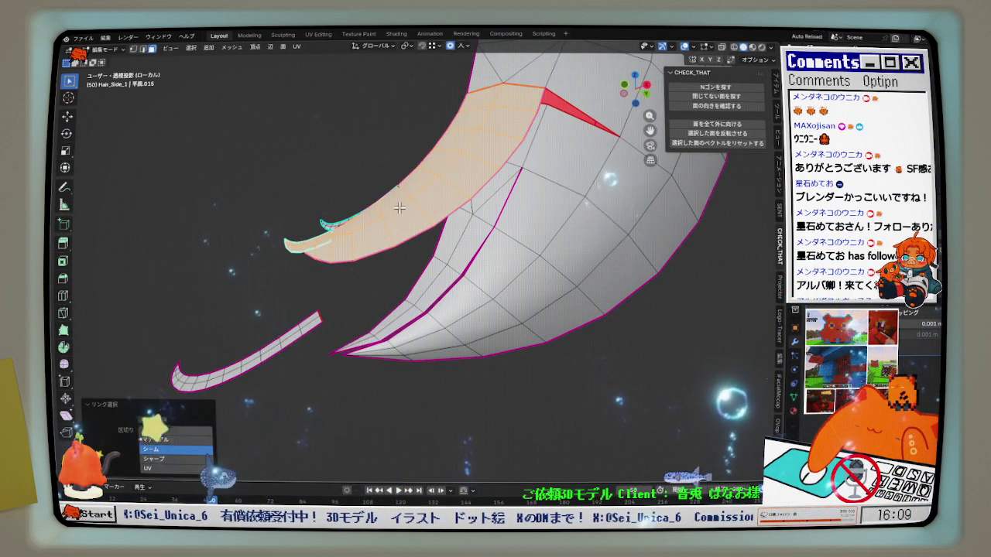
key(h)
key(l)
key(h)
key(l)
key(h)
mouse_move(325, 259)
middle_down()
mouse_move(421, 265)
mouse_move(433, 124)
middle_up()
click(436, 116)
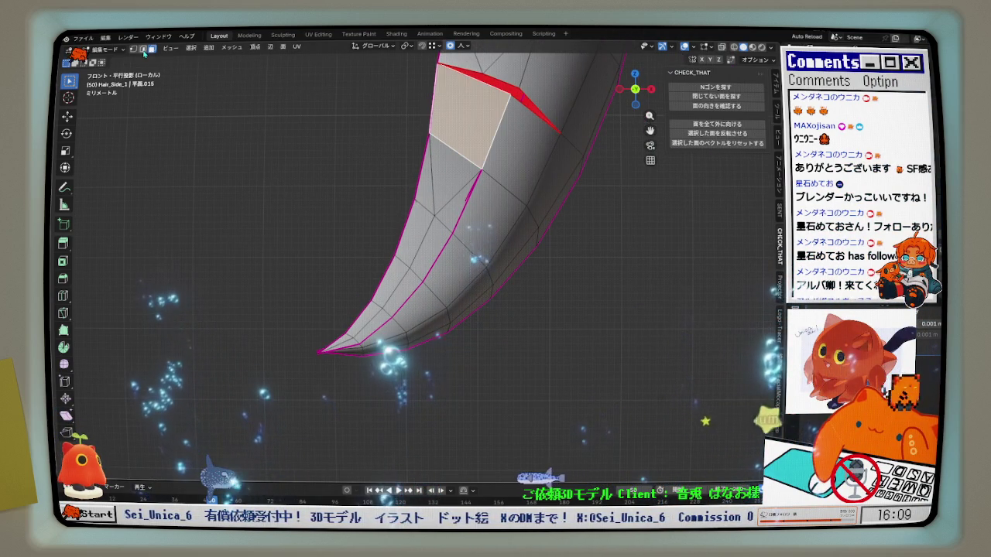
Select the shortest edge path to the tip and relax it, undoing the result
scroll(325, 348, up, 2)
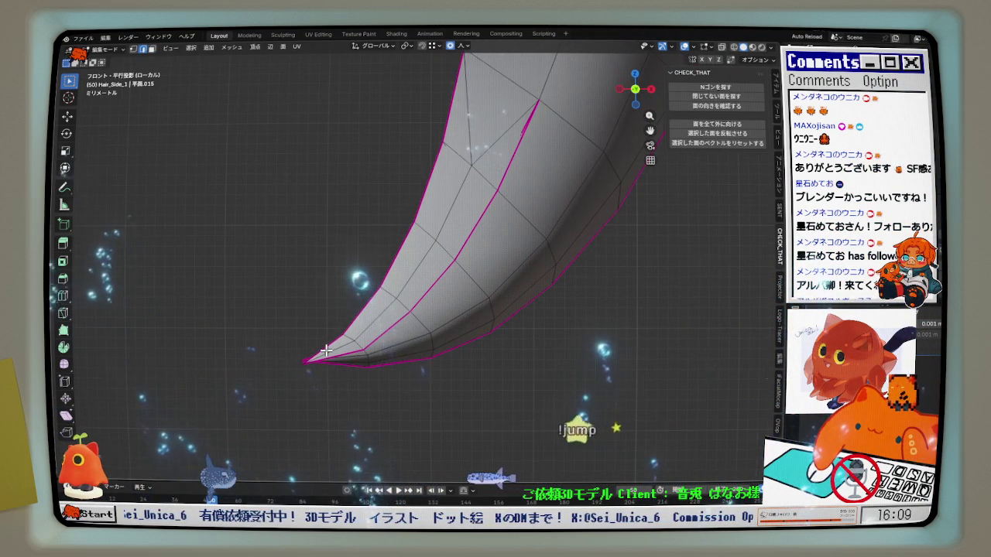
ctrl+click(364, 339)
key(shift+r)
key(shift+r)
key(shift+r)
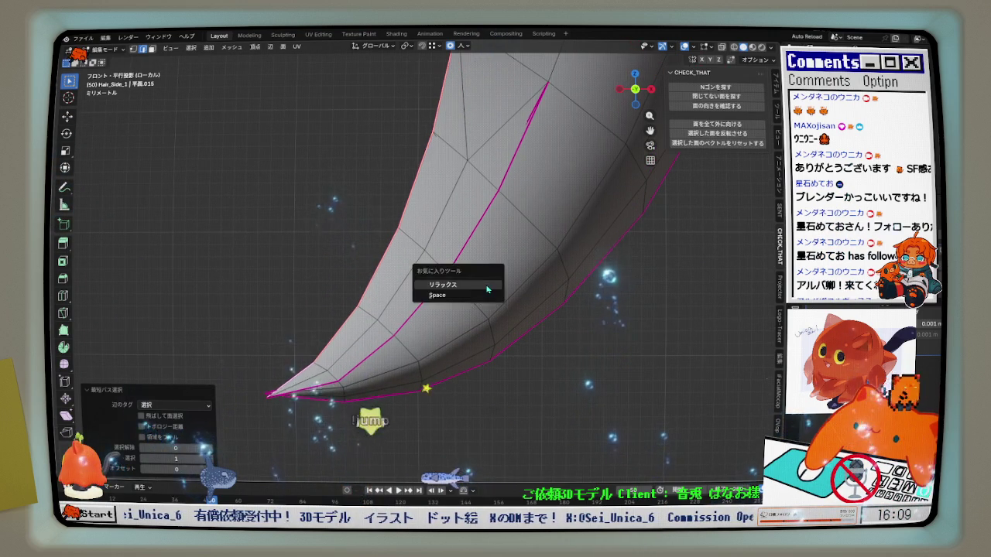
key(ctrl+z)
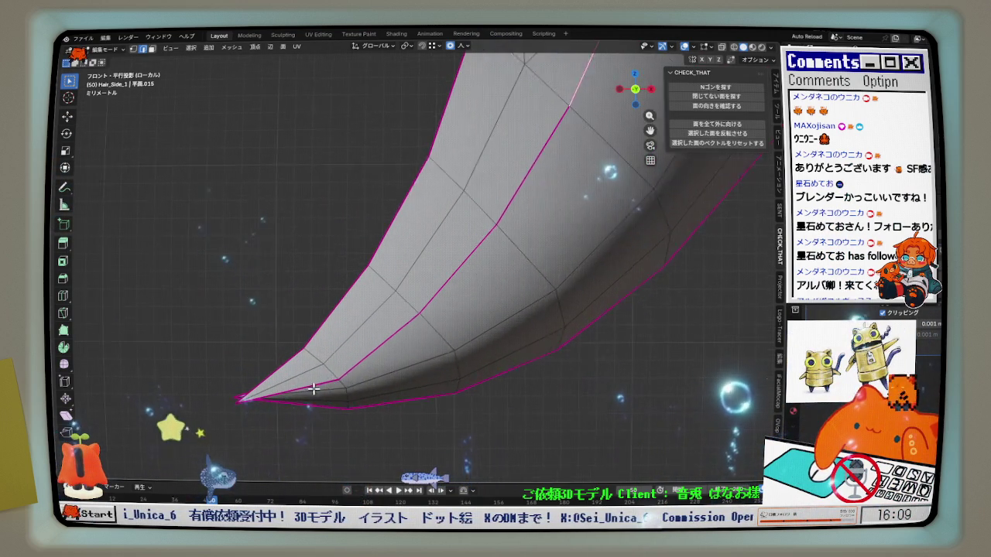
key(shift+r)
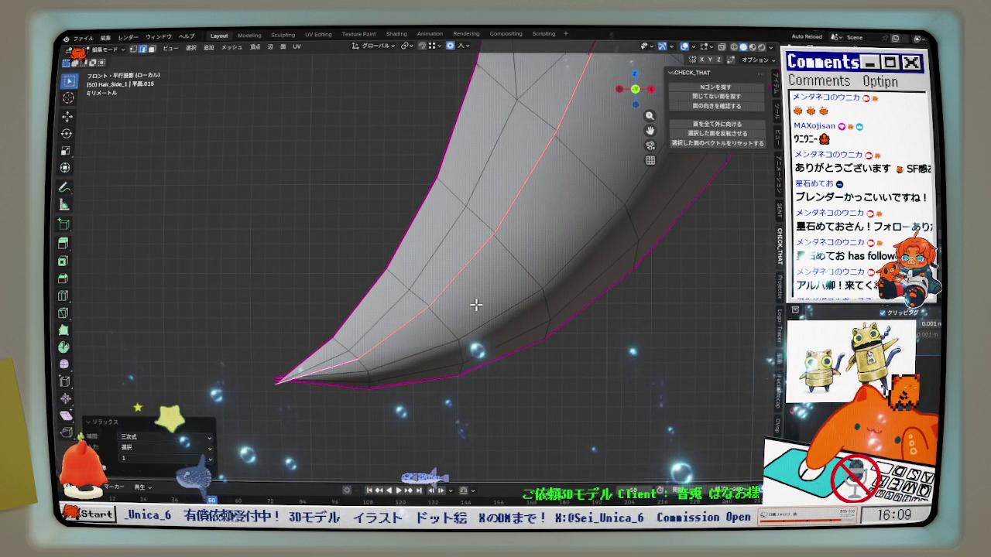
key(ctrl+z)
Add a loop cut along the tail strip and relax the selected edges
key(ctrl+r)
click(485, 261)
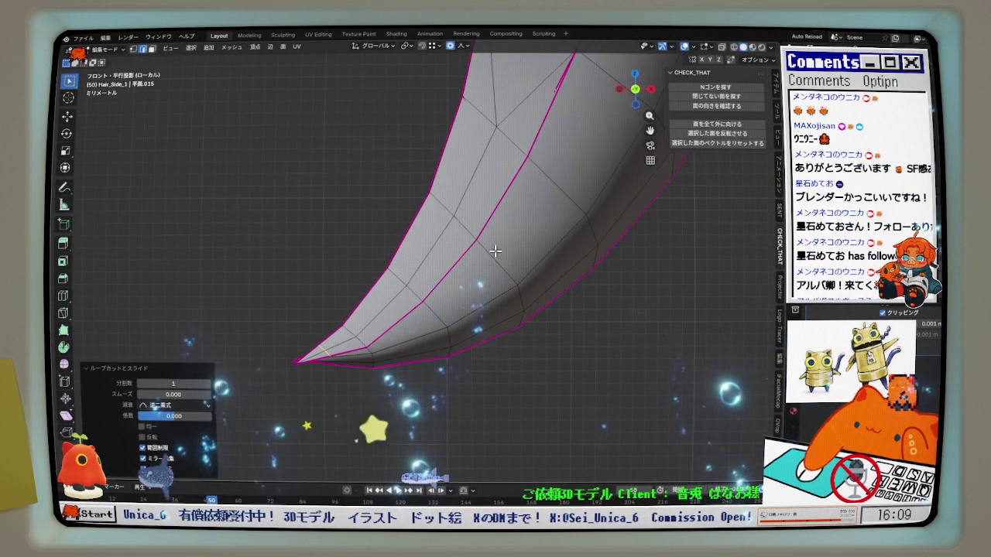
click(346, 353)
key(shift+r)
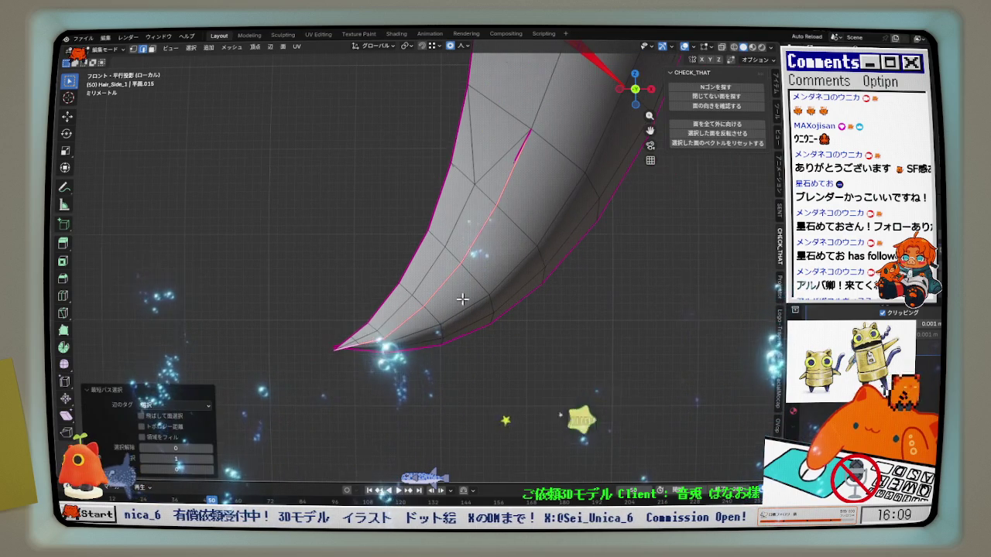
Select a shortest path on the new loop to the tip and relax it
alt+click(462, 220)
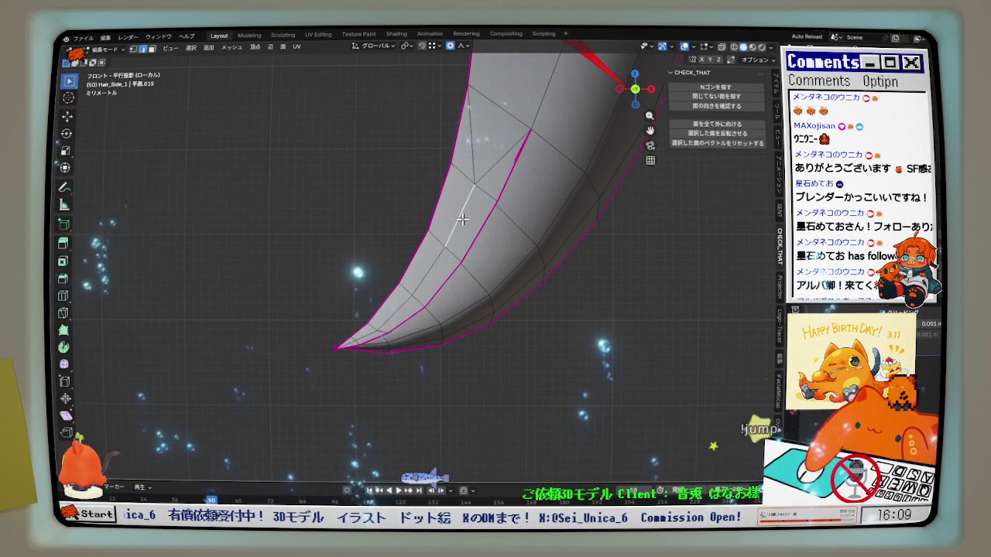
scroll(447, 239, up, 1)
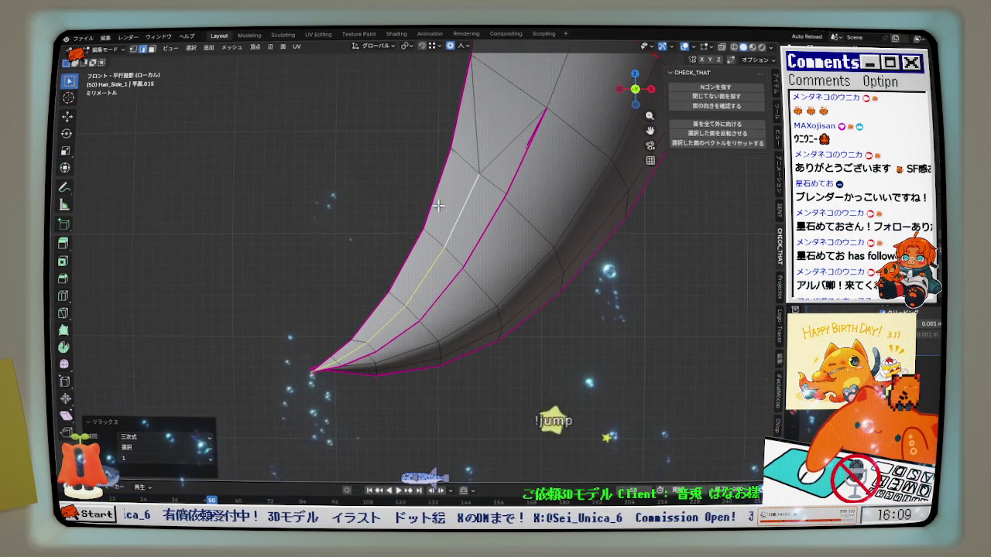
scroll(326, 358, up, 2)
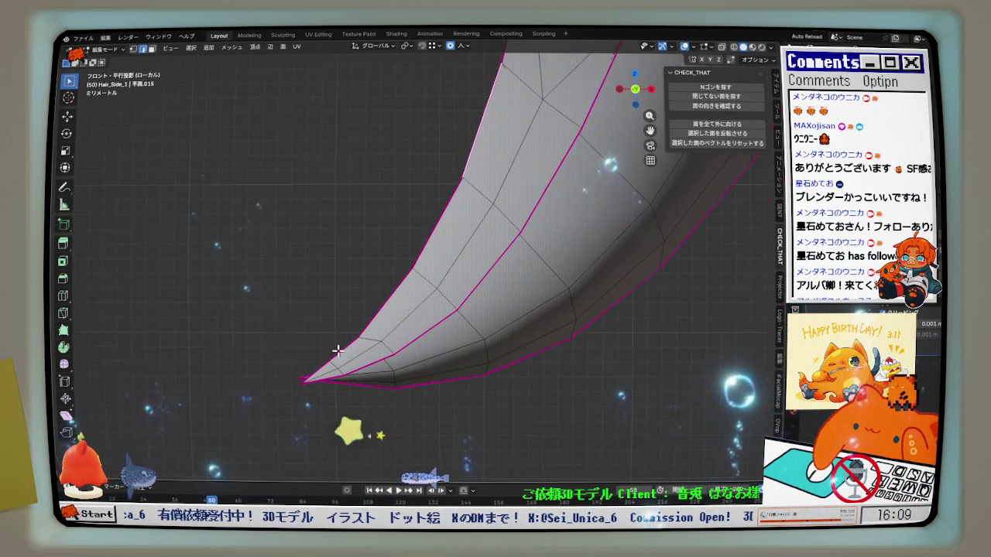
ctrl+click(456, 285)
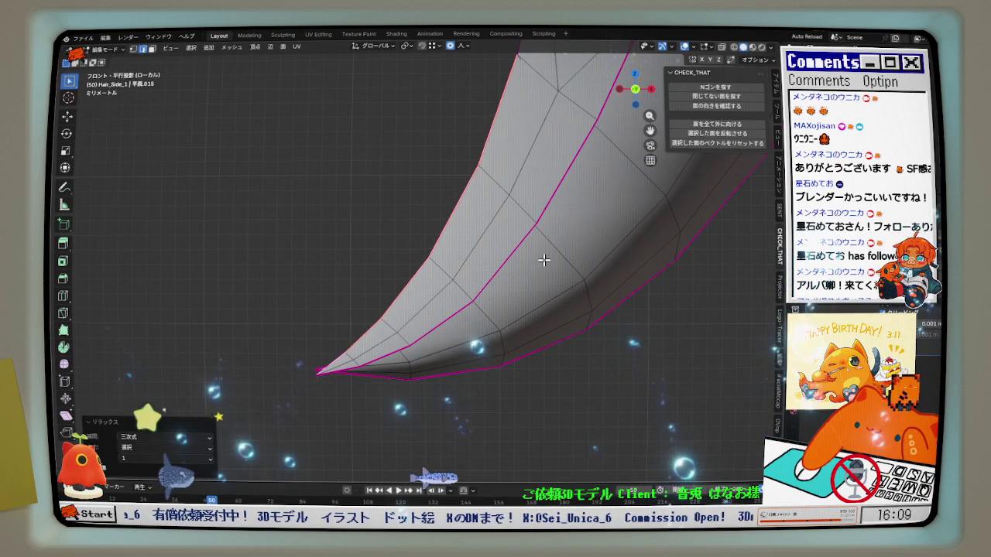
key(alt+r)
key(alt+r)
key(alt+r)
Select the edge path along the tail's seam and smooth it with LoopTools Relax
mouse_move(509, 349)
middle_down()
mouse_move(490, 294)
mouse_move(542, 333)
middle_up()
scroll(593, 376, up, 5)
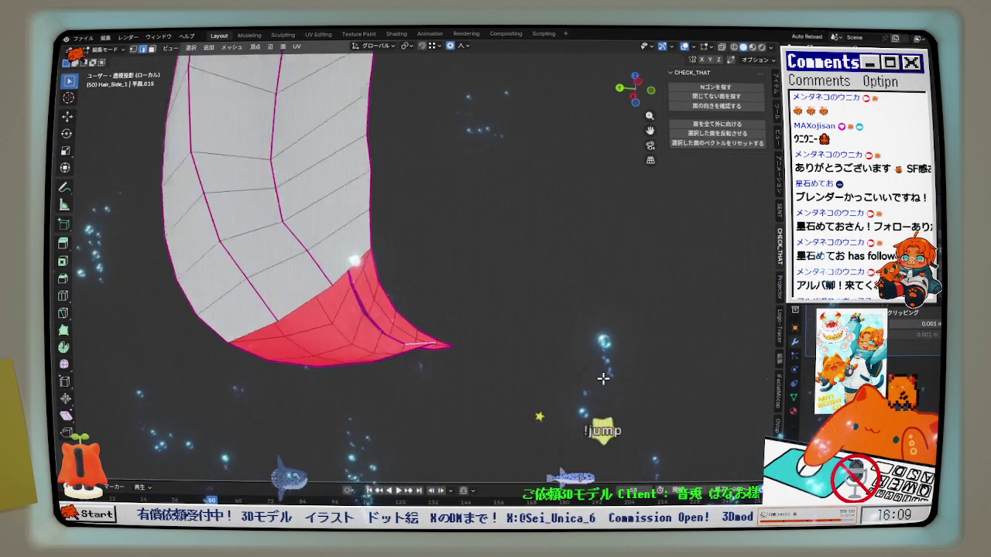
click(625, 92)
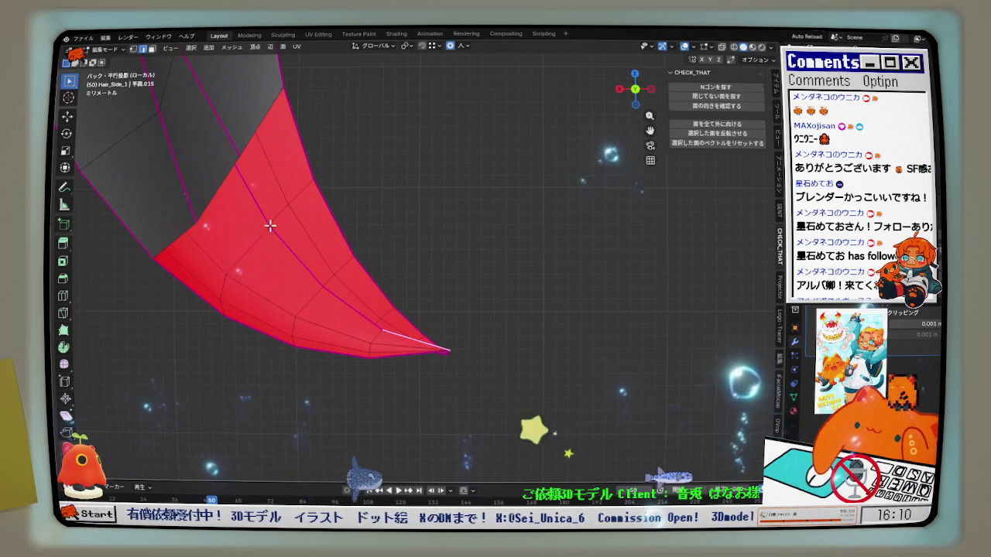
ctrl+click(275, 231)
mouse_move(481, 221)
middle_down()
mouse_move(464, 255)
mouse_move(476, 295)
mouse_move(280, 281)
middle_up()
scroll(354, 265, up, 3)
scroll(364, 252, up, 2)
scroll(372, 244, up, 2)
ctrl+click(374, 239)
key(q)
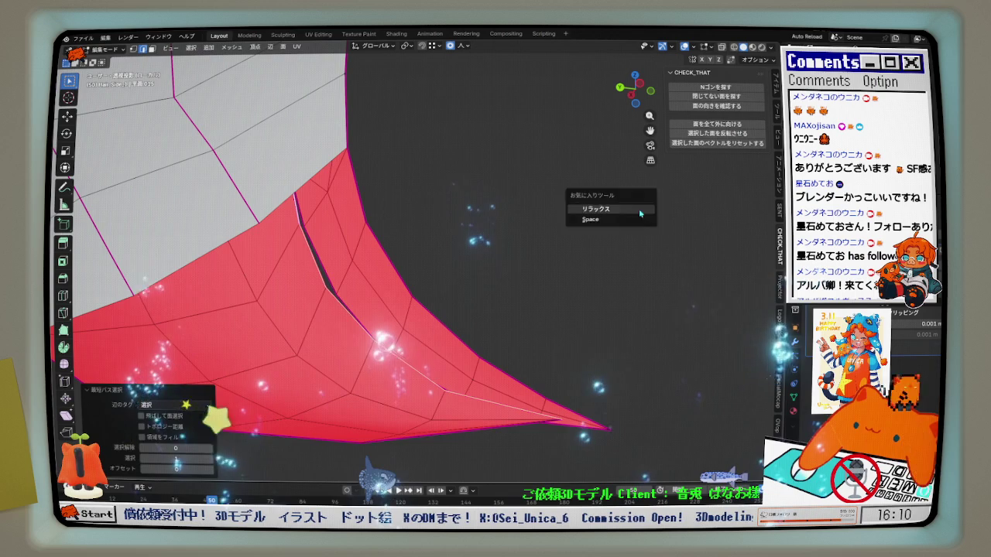
click(589, 217)
Nudge the vertices beside the red flipped faces slightly along X
key(KP_1)
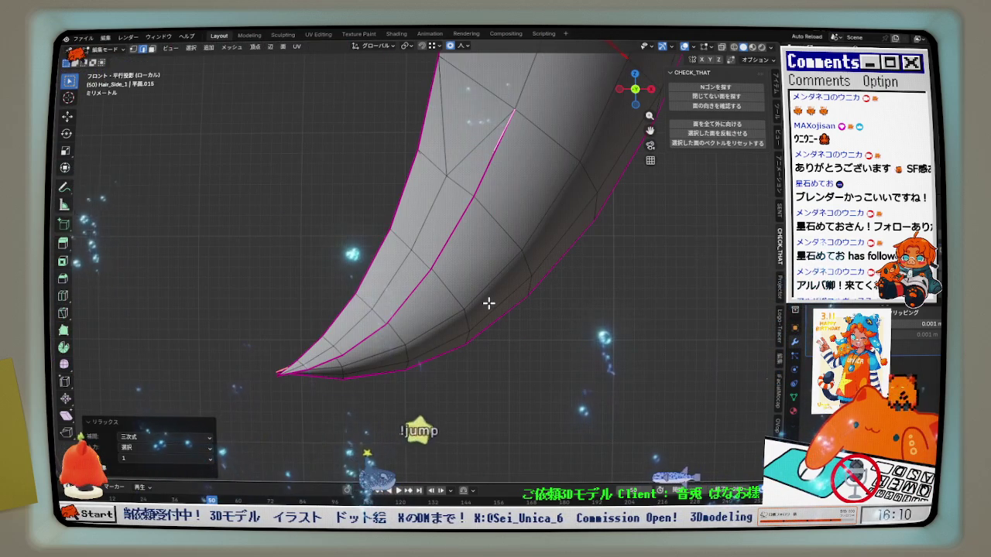
mouse_move(489, 303)
middle_down()
mouse_move(491, 323)
mouse_move(522, 320)
mouse_move(504, 350)
middle_up()
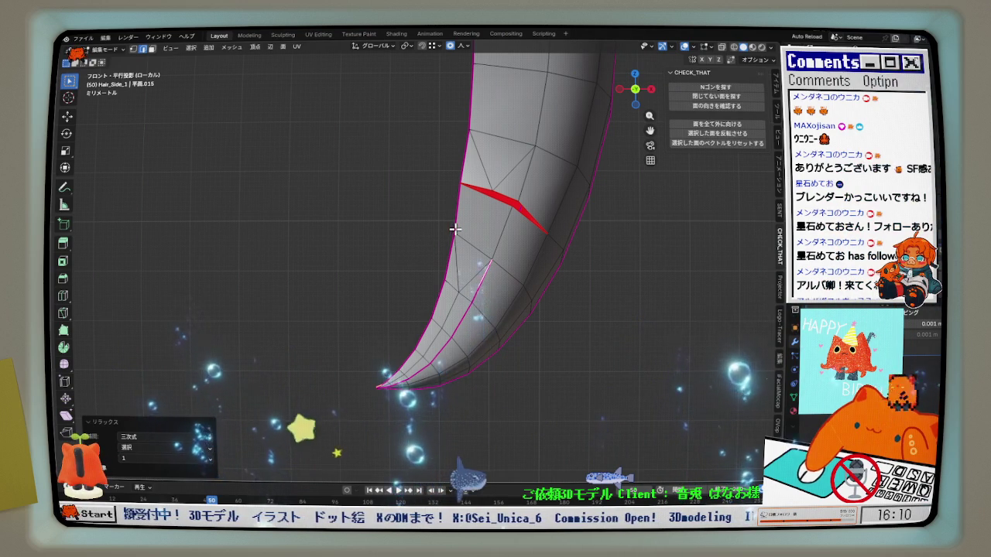
scroll(439, 226, up, 2)
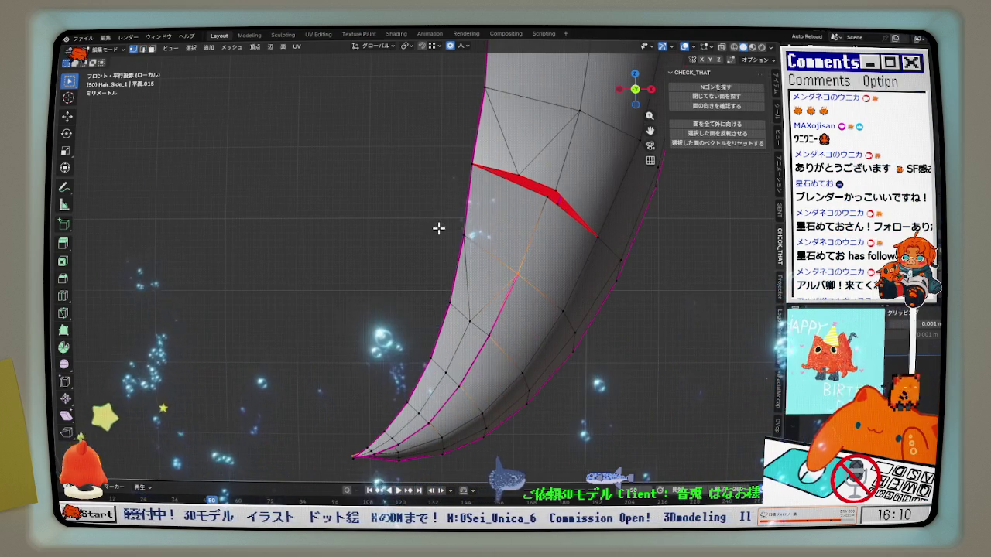
scroll(472, 232, up, 1)
key(x)
click(501, 233)
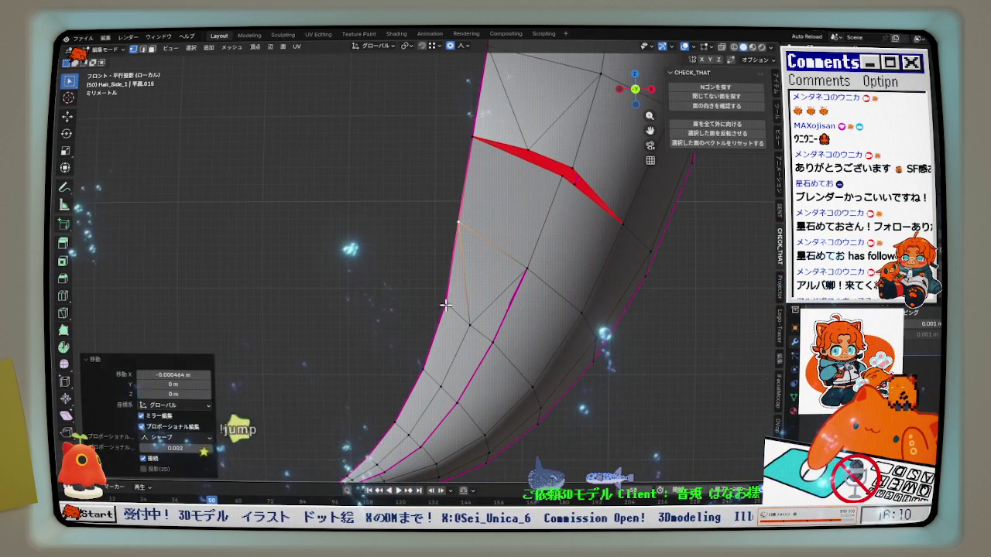
click(445, 315)
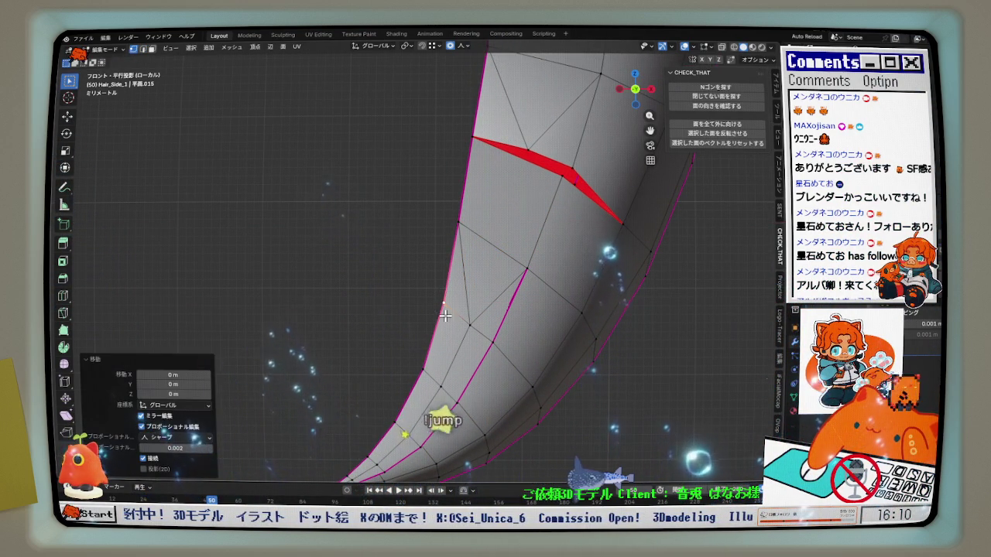
key(g)
key(x)
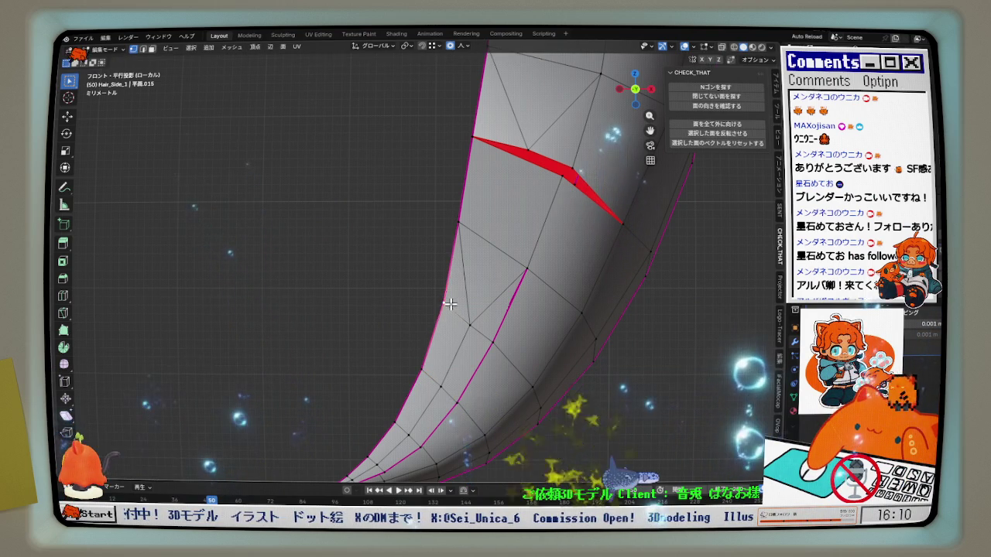
click(449, 304)
In edge select, relax the strand's edge line twice, space it evenly, then relax again
scroll(471, 343, down, 2)
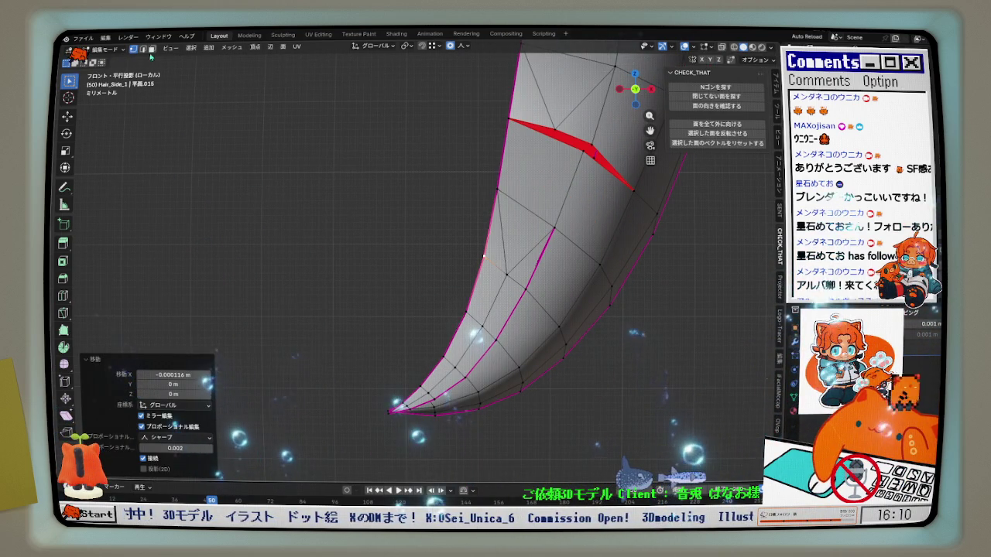
click(143, 49)
scroll(513, 276, up, 1)
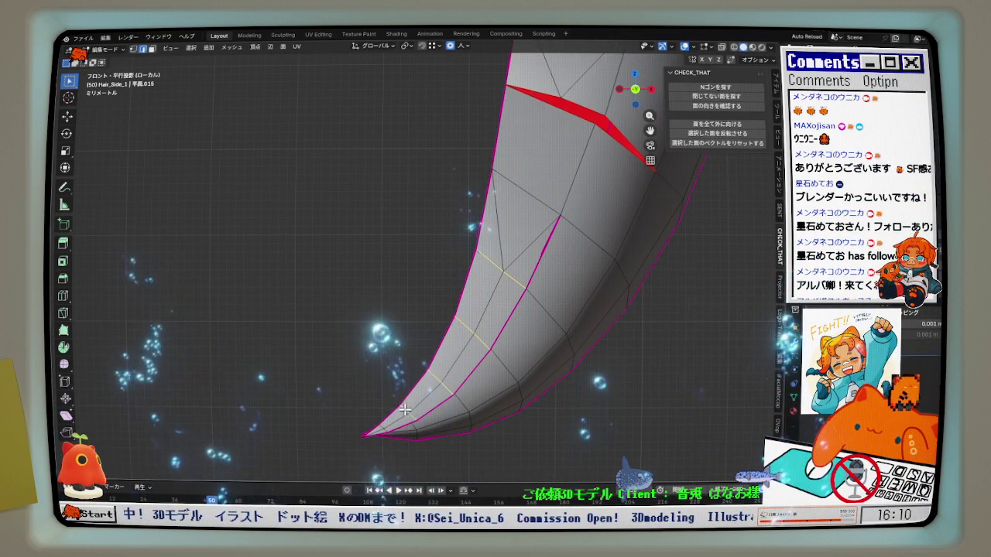
scroll(377, 436, up, 1)
scroll(434, 388, down, 1)
key(q)
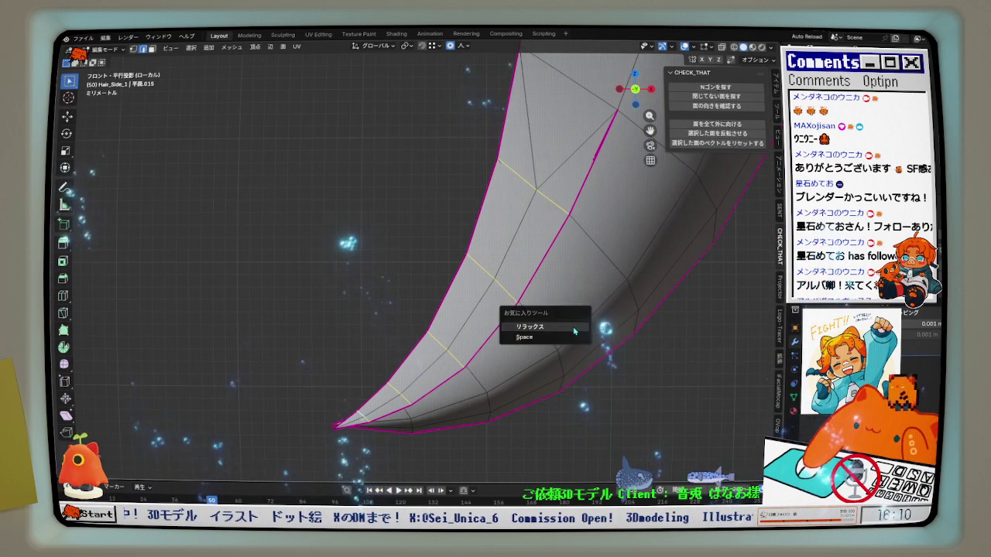
click(579, 330)
key(q)
click(575, 327)
key(q)
click(563, 343)
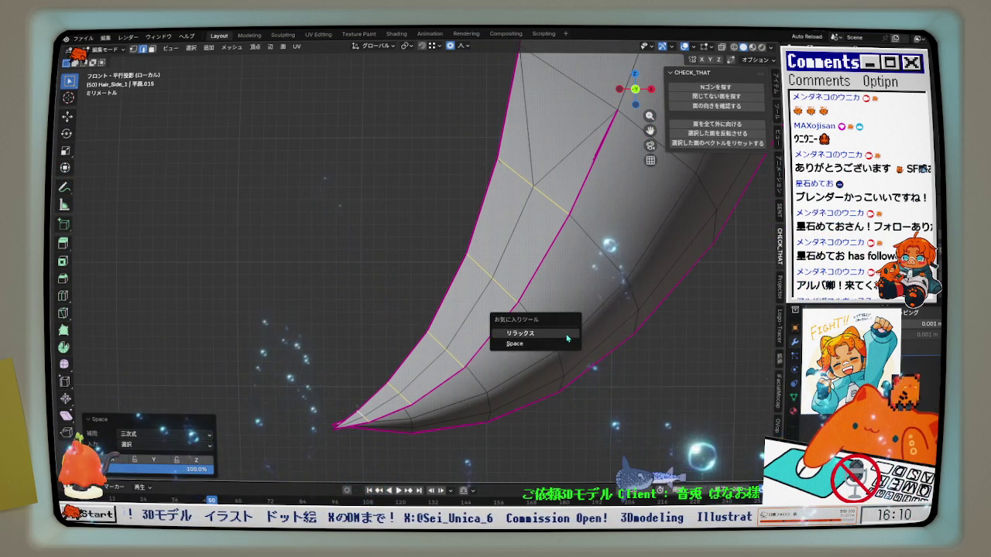
click(567, 338)
mouse_move(561, 335)
middle_down()
mouse_move(521, 325)
mouse_move(529, 299)
mouse_move(376, 287)
mouse_move(359, 256)
mouse_move(309, 288)
mouse_move(317, 298)
mouse_move(393, 271)
middle_up()
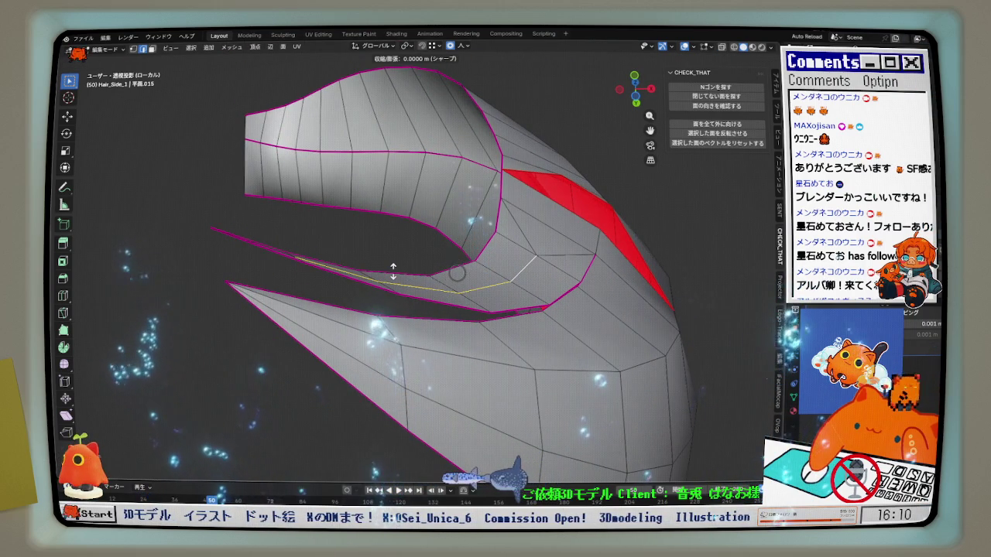
Push the fork edges outward by 0.00011 m with Shrink/Fatten, then view the hair tip
click(377, 276)
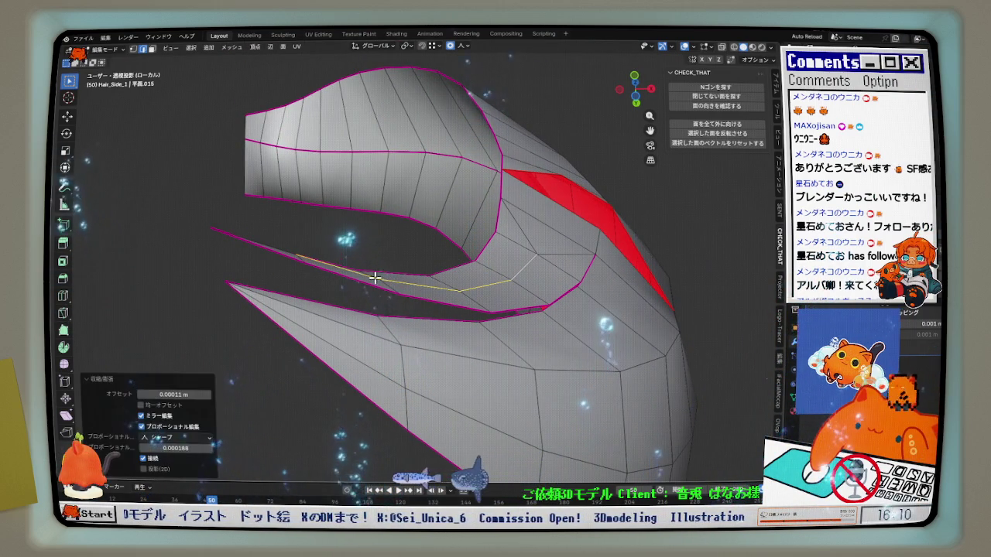
click(467, 279)
mouse_move(470, 276)
middle_down()
mouse_move(441, 294)
mouse_move(438, 265)
mouse_move(442, 276)
mouse_move(550, 325)
mouse_move(543, 282)
middle_up()
mouse_move(455, 183)
middle_down()
mouse_move(491, 250)
mouse_move(421, 274)
mouse_move(361, 274)
mouse_move(456, 272)
mouse_move(404, 300)
mouse_move(441, 321)
mouse_move(454, 307)
mouse_move(495, 332)
mouse_move(464, 349)
middle_up()
scroll(425, 363, up, 3)
Dissolve the ring of faces just above the red hair tip
click(151, 48)
alt+click(434, 340)
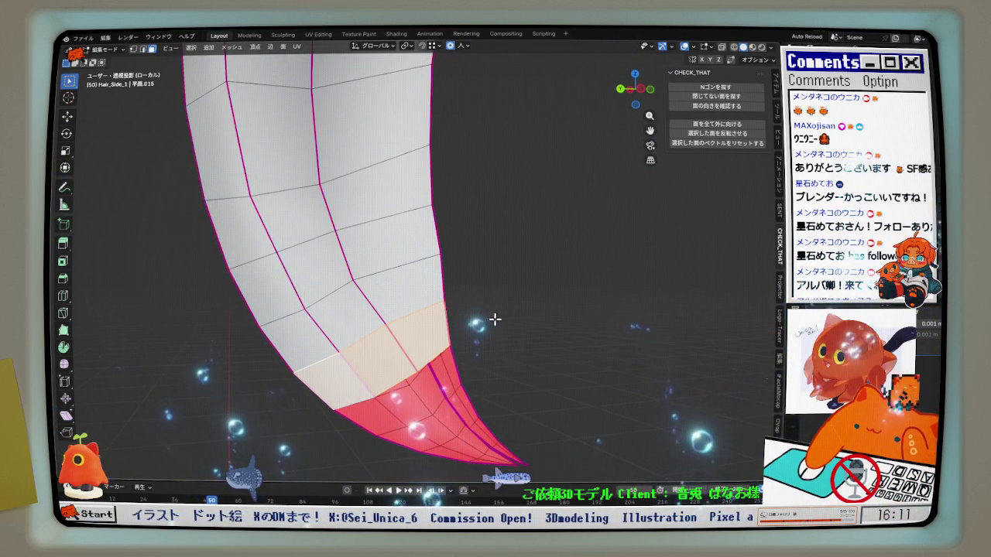
key(x)
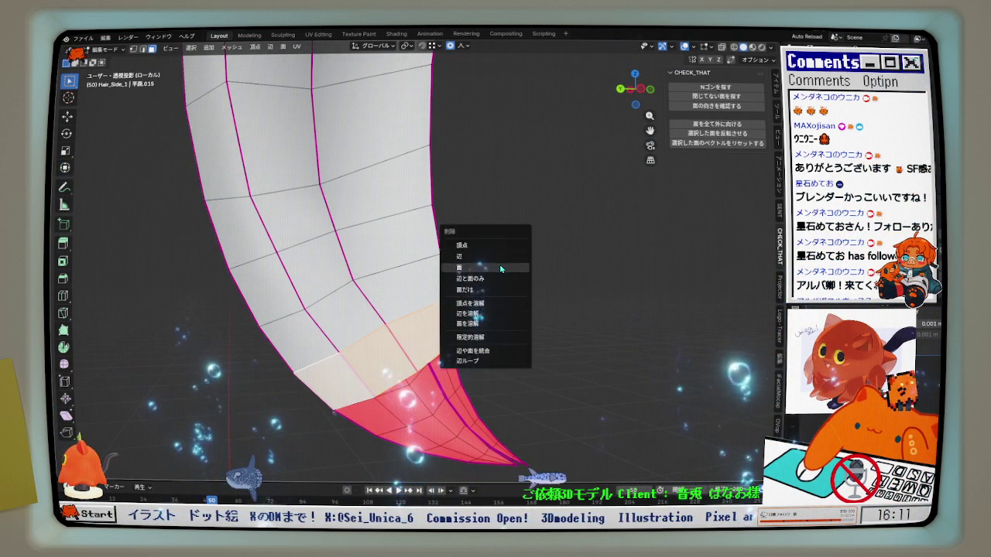
click(501, 269)
mouse_move(501, 268)
middle_down()
mouse_move(356, 301)
mouse_move(462, 283)
mouse_move(496, 297)
mouse_move(432, 266)
middle_up()
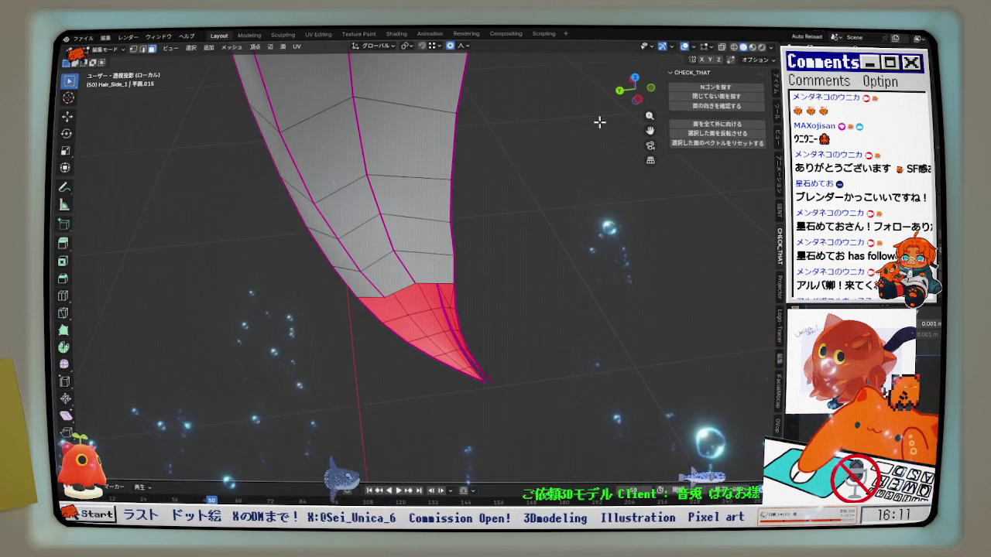
Try relaxing the centre edge path of the strip, then undo it
key(ctrl+KP_1)
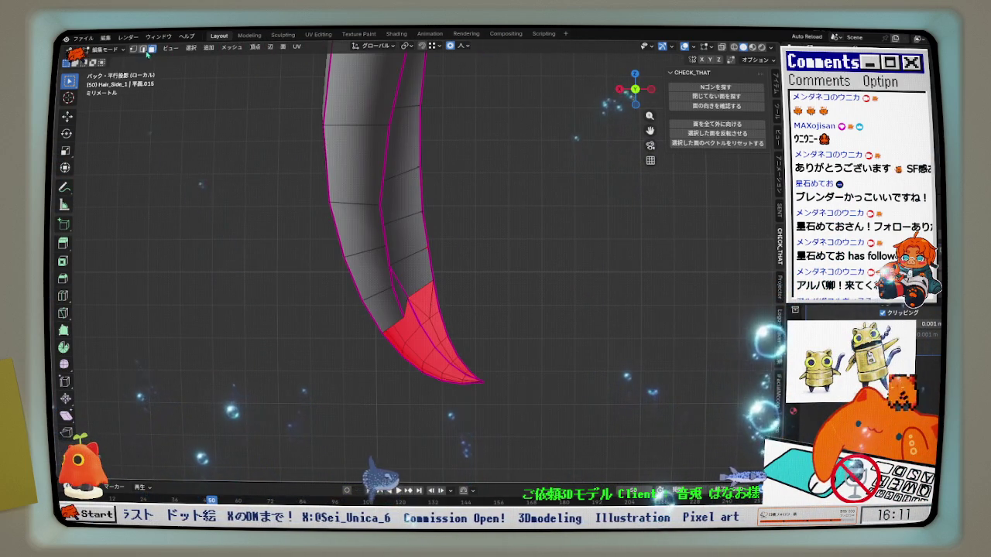
mouse_move(336, 186)
middle_down()
mouse_move(398, 284)
mouse_move(398, 272)
mouse_move(364, 271)
mouse_move(390, 321)
mouse_move(380, 188)
middle_up()
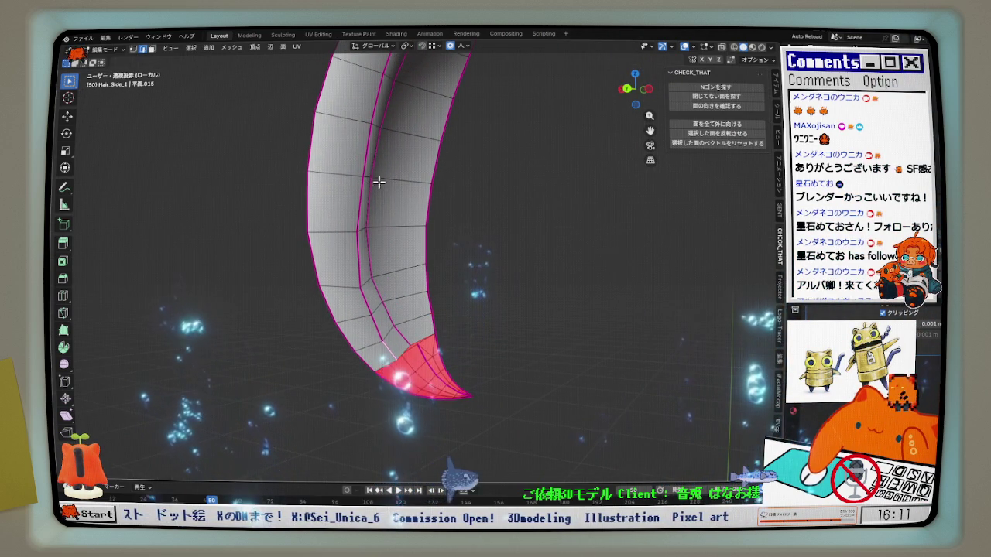
ctrl+click(370, 188)
right_drag(556, 206, 485, 257)
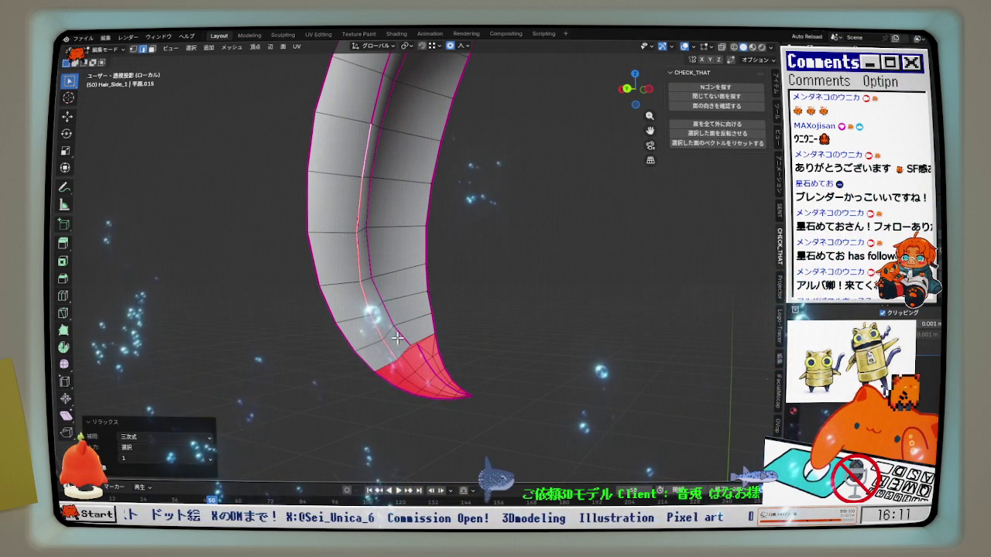
mouse_move(486, 262)
middle_down()
mouse_move(452, 240)
mouse_move(493, 265)
mouse_move(469, 274)
mouse_move(431, 252)
mouse_move(430, 240)
mouse_move(438, 276)
middle_up()
key(ctrl+KP_3)
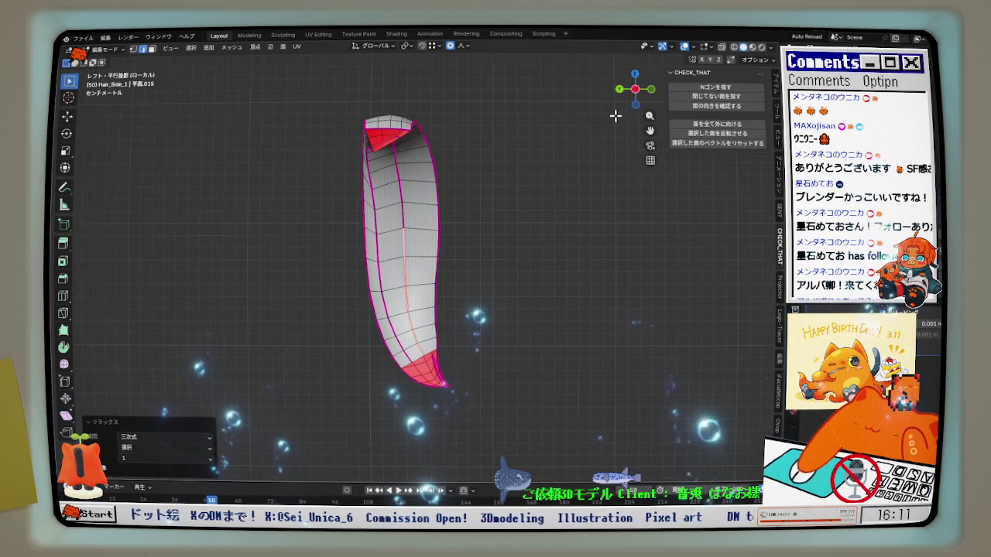
scroll(417, 353, up, 2)
scroll(416, 353, up, 1)
scroll(417, 353, up, 2)
key(ctrl+z)
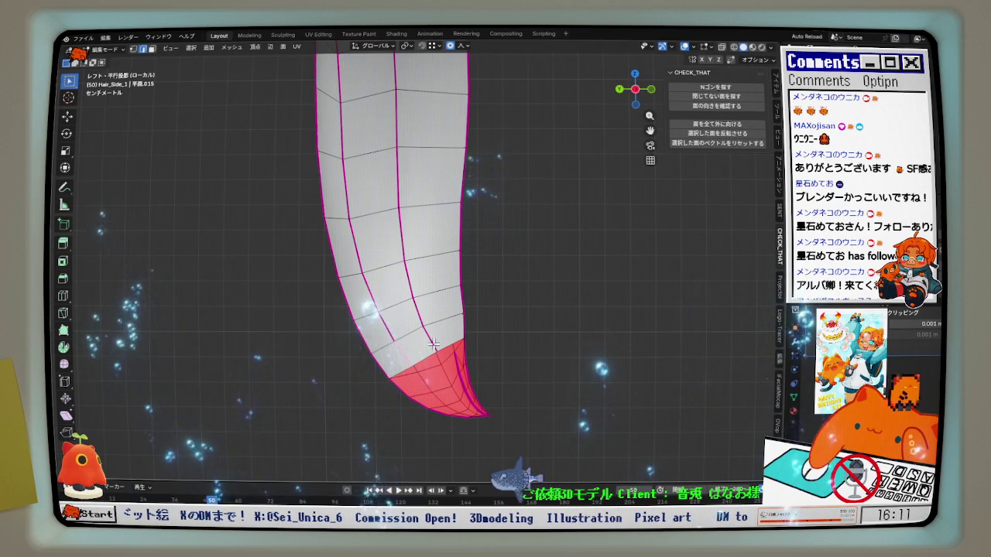
scroll(414, 332, up, 2)
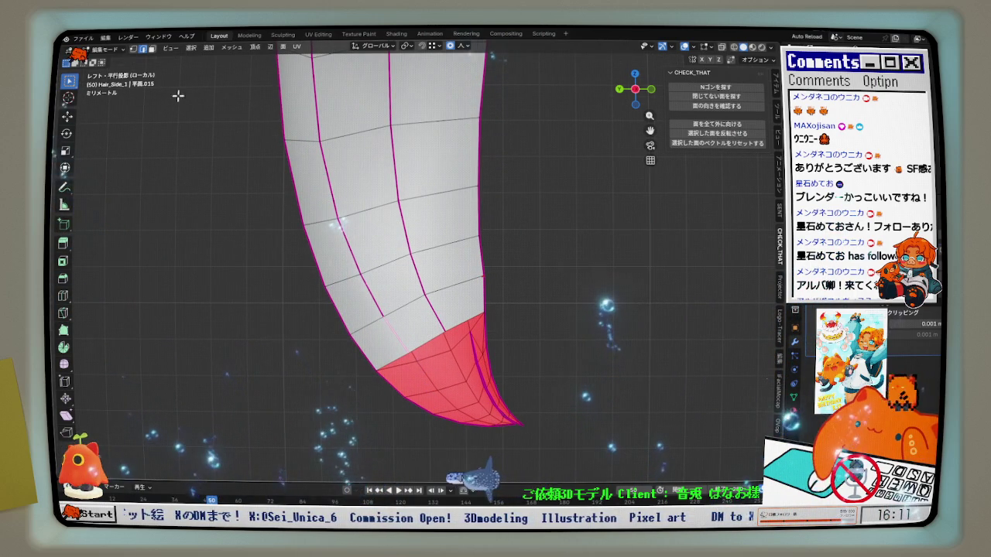
In Left ortho view, lower the tip vertex along Y by about 0.000961 m
key(g)
key(y)
click(421, 318)
key(g)
key(y)
click(411, 350)
key(g)
key(y)
click(410, 352)
mouse_move(415, 349)
middle_down()
mouse_move(558, 348)
mouse_move(498, 354)
middle_up()
Delete the red tip face and the band of faces down to the lower loop
scroll(470, 329, up, 3)
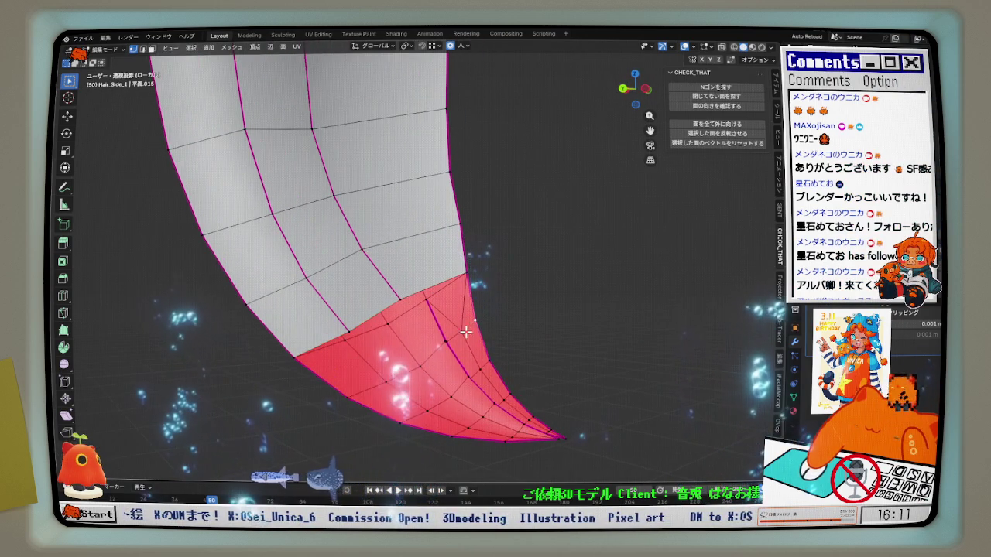
scroll(464, 331, up, 2)
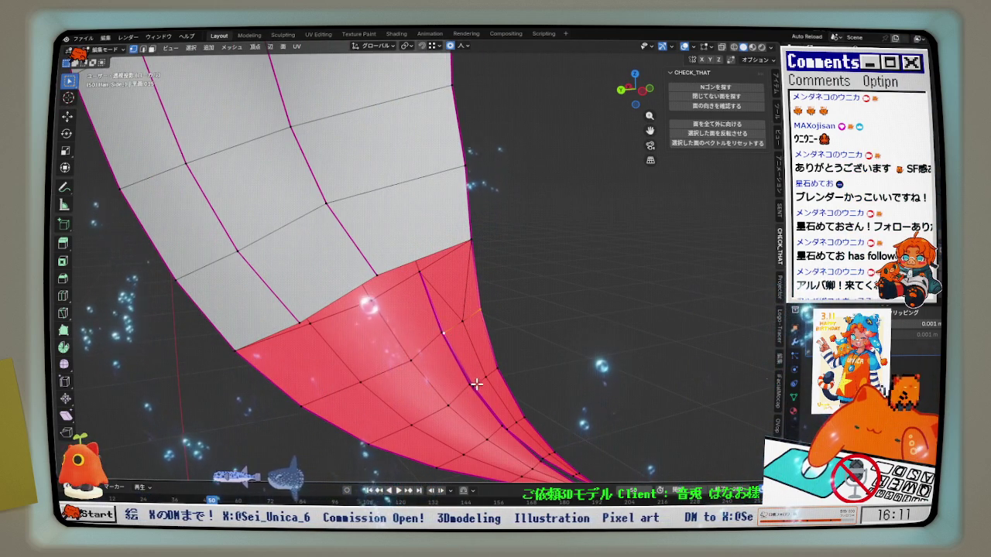
mouse_move(502, 366)
middle_down()
mouse_move(518, 318)
mouse_move(483, 332)
mouse_move(524, 321)
middle_up()
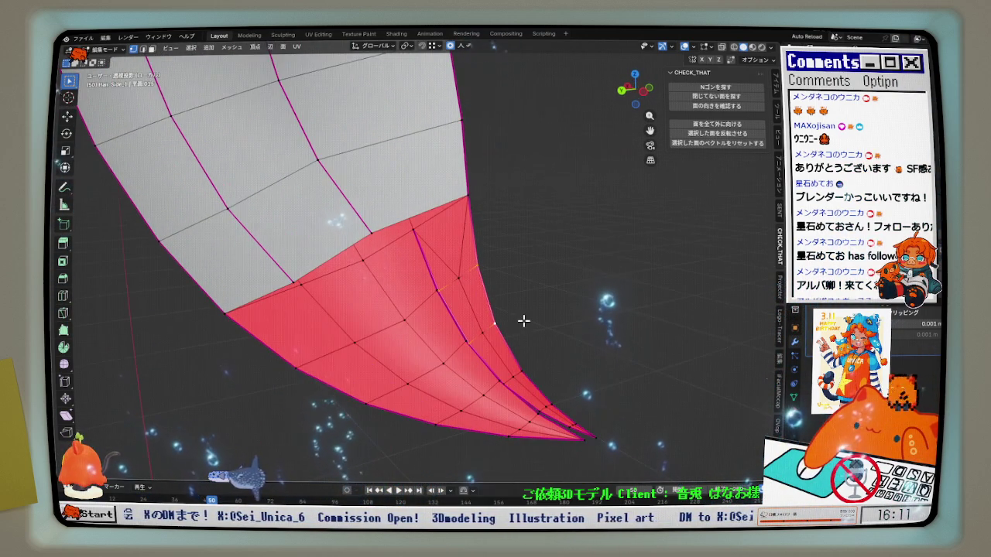
click(462, 306)
key(x)
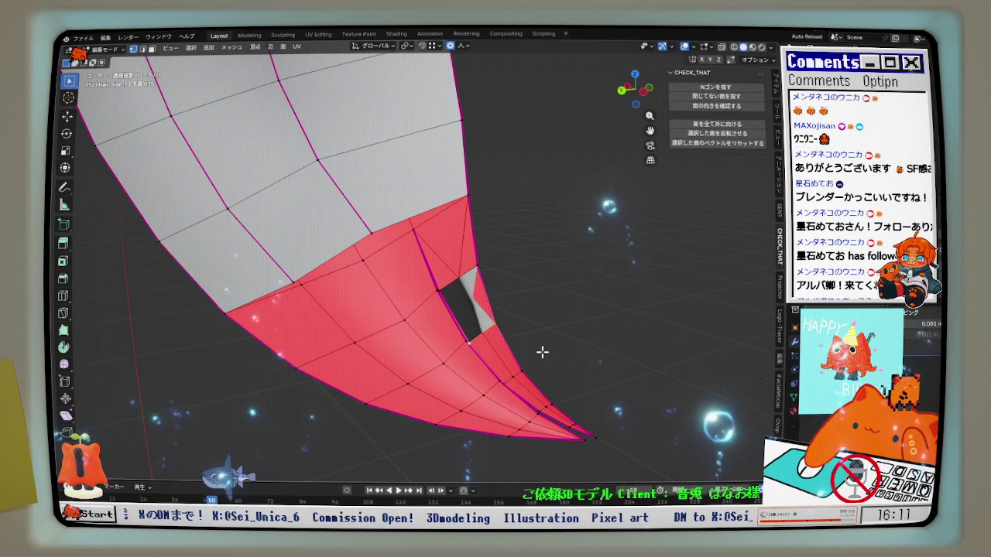
scroll(495, 317, up, 1)
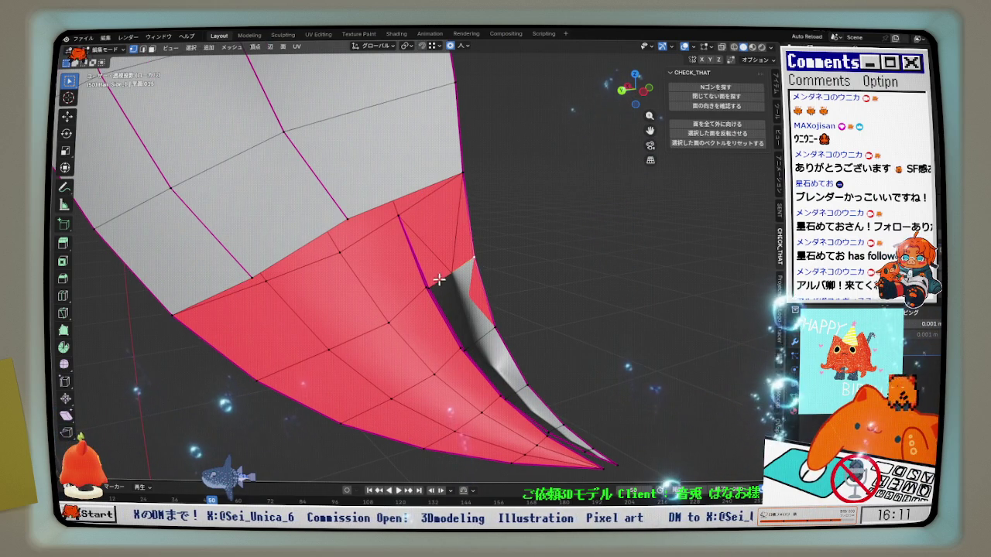
shift+middle_drag(470, 283, 487, 244)
click(437, 233)
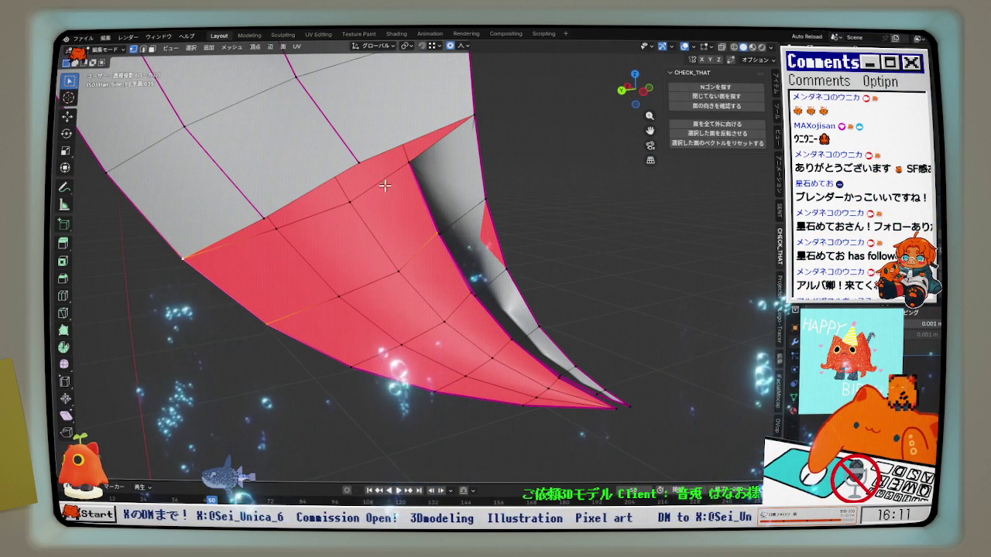
alt+click(397, 163)
key(x)
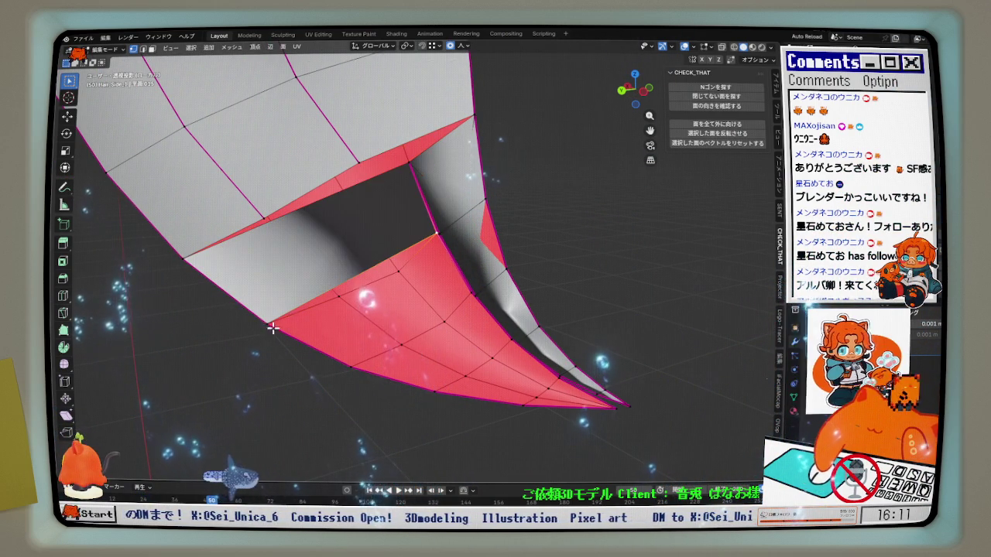
mouse_move(331, 331)
middle_down()
mouse_move(374, 270)
mouse_move(377, 293)
mouse_move(361, 260)
middle_up()
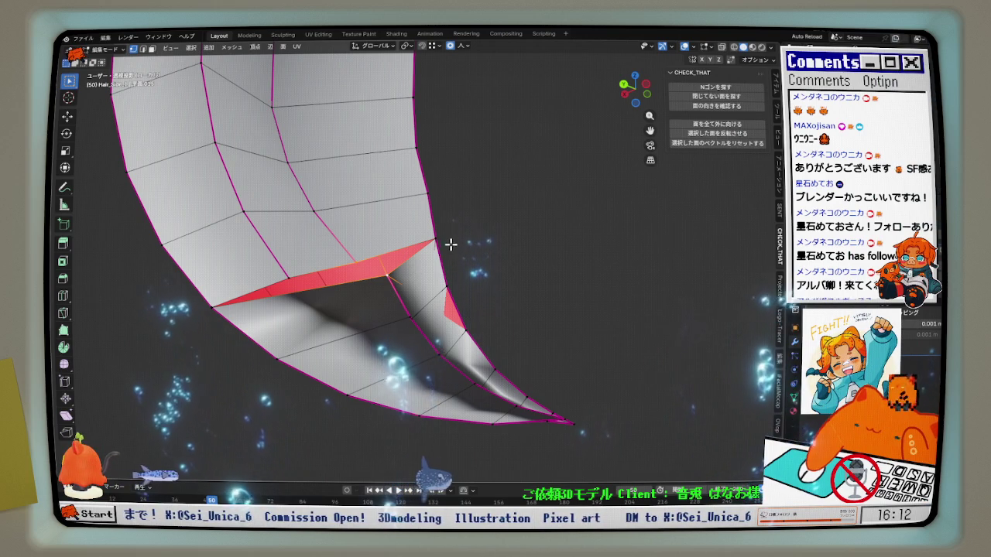
Merge the opening's vertices at last and at centre to close the inner-fold gap
key(m)
click(415, 290)
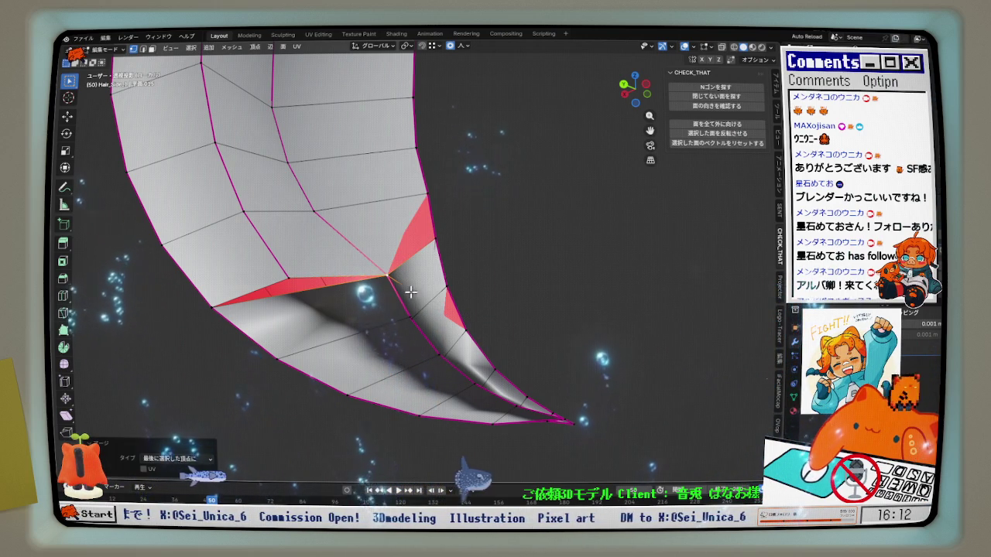
right_click(294, 256)
click(293, 281)
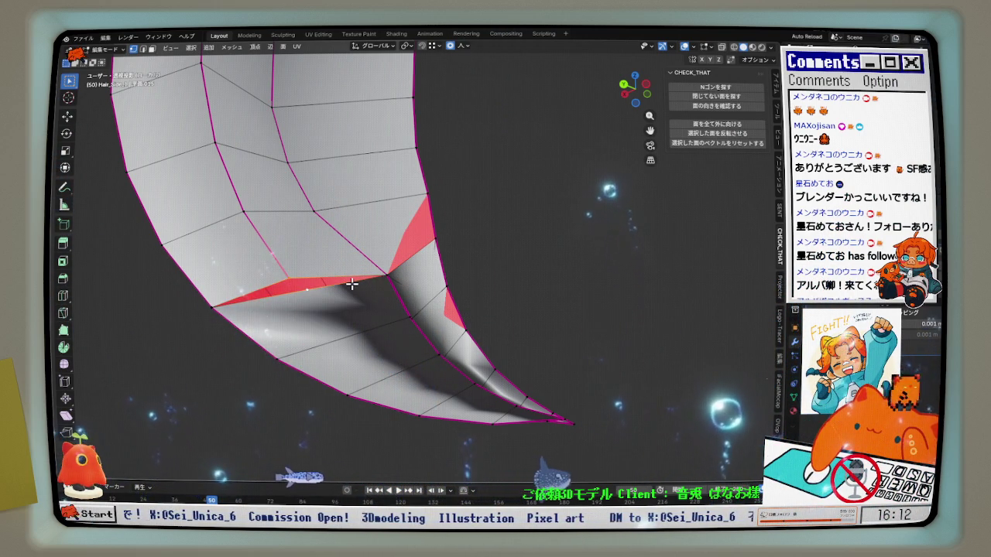
key(m)
click(348, 258)
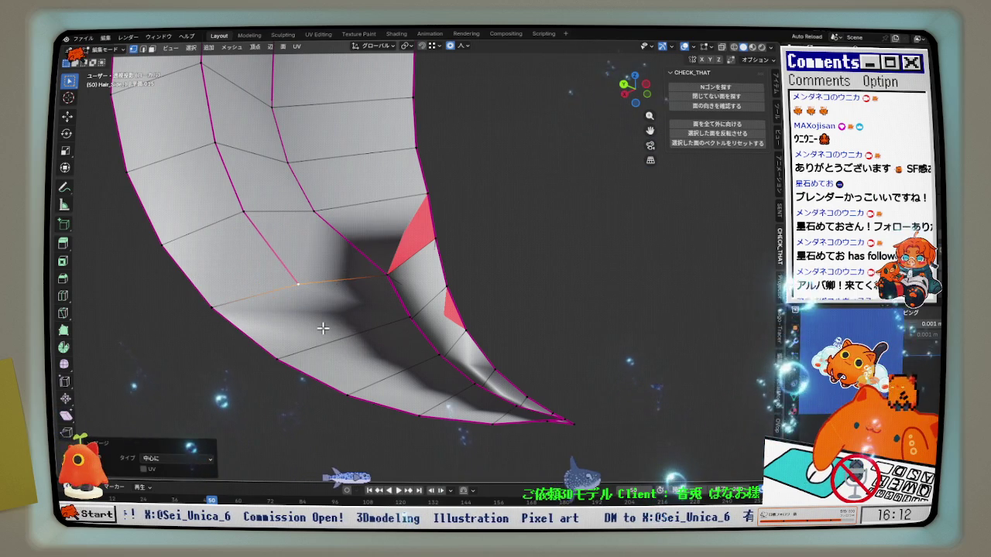
middle_drag(323, 357, 330, 365)
mouse_move(387, 237)
middle_down()
mouse_move(332, 288)
mouse_move(213, 287)
mouse_move(222, 266)
mouse_move(330, 300)
mouse_move(286, 328)
mouse_move(255, 314)
mouse_move(381, 275)
middle_up()
scroll(221, 266, up, 3)
scroll(222, 266, up, 3)
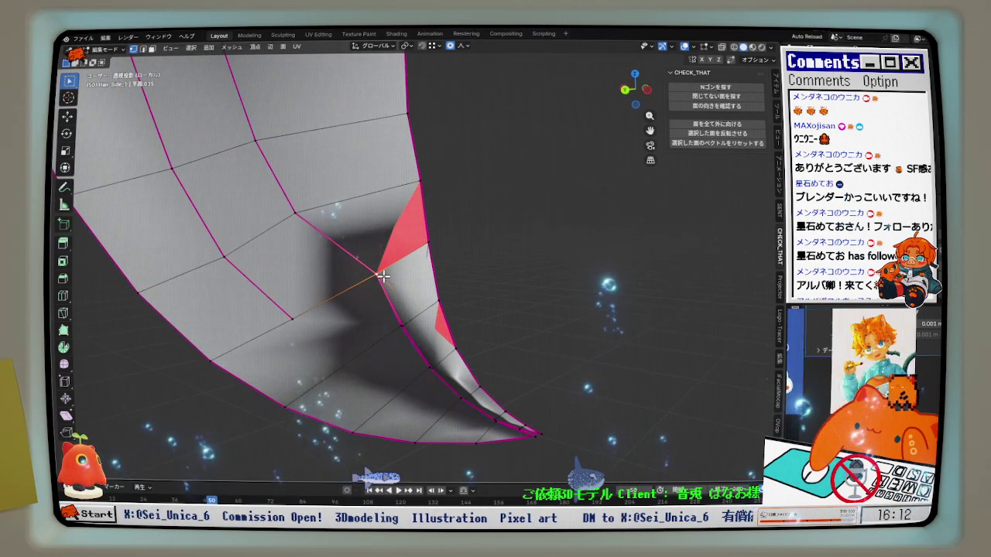
click(382, 274)
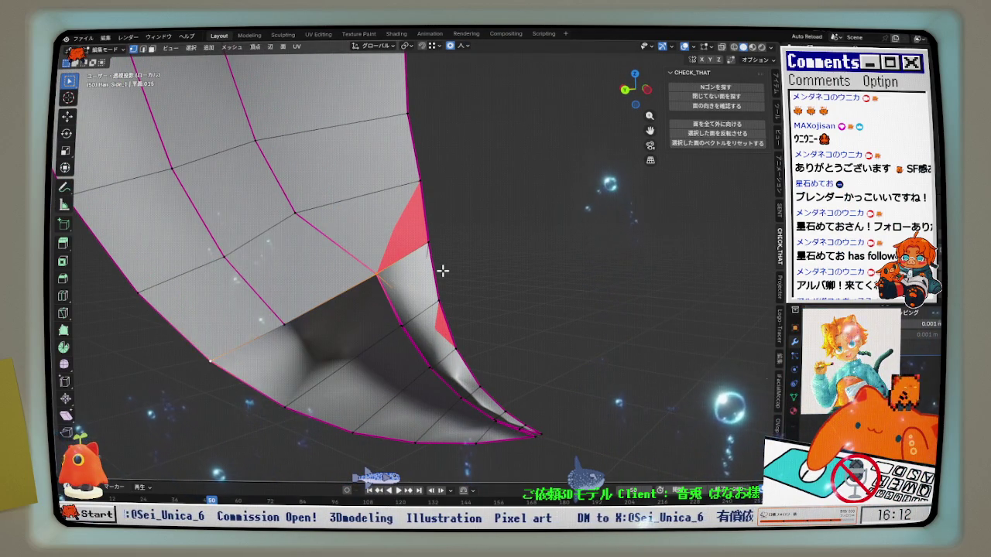
Flip the inverted face at the inner fold to match its neighbours
scroll(442, 269, up, 1)
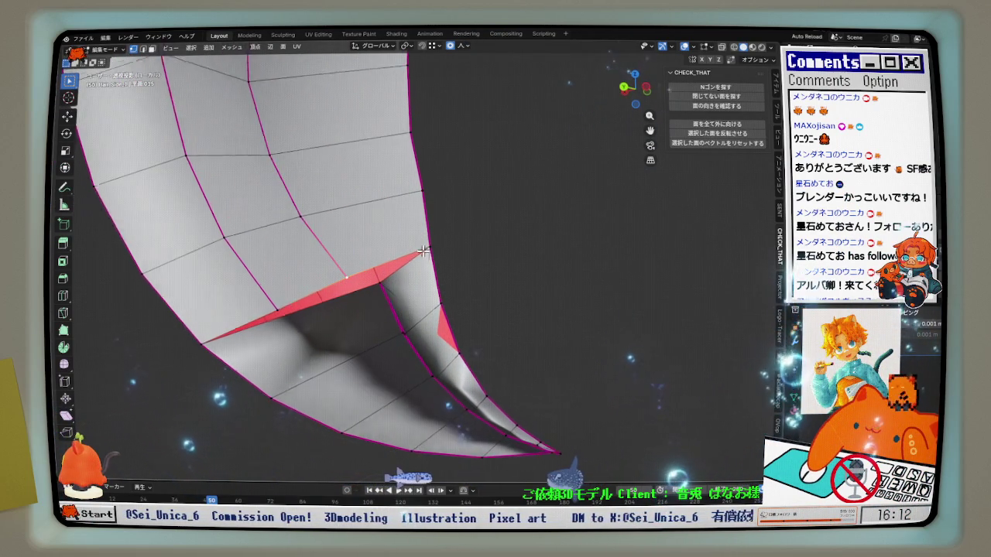
scroll(430, 288, up, 1)
scroll(427, 294, up, 1)
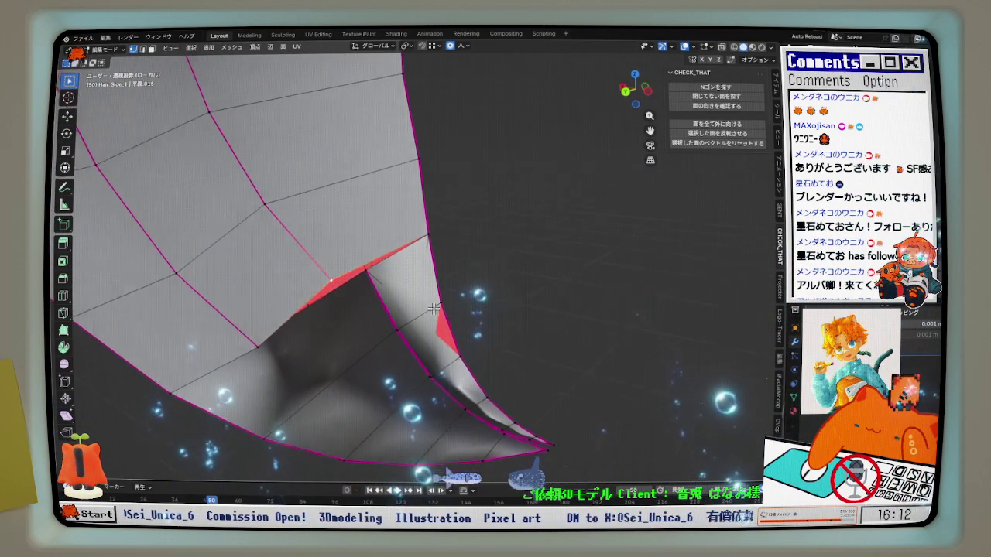
scroll(387, 279, up, 1)
scroll(356, 272, up, 1)
mouse_move(356, 272)
middle_down()
mouse_move(427, 217)
mouse_move(460, 228)
mouse_move(491, 295)
mouse_move(390, 230)
mouse_move(358, 226)
middle_up()
scroll(491, 294, down, 2)
scroll(473, 264, up, 2)
click(385, 263)
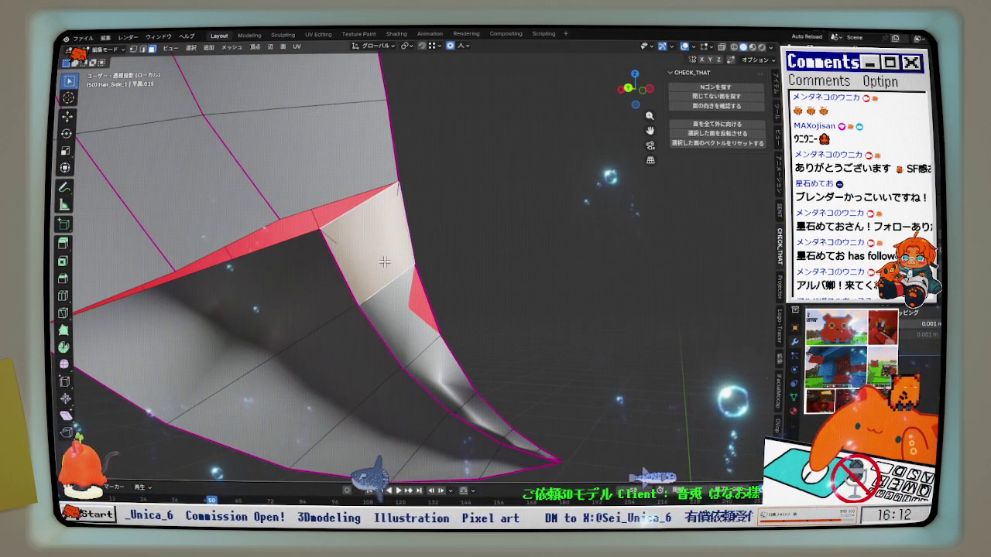
right_click(384, 262)
click(388, 325)
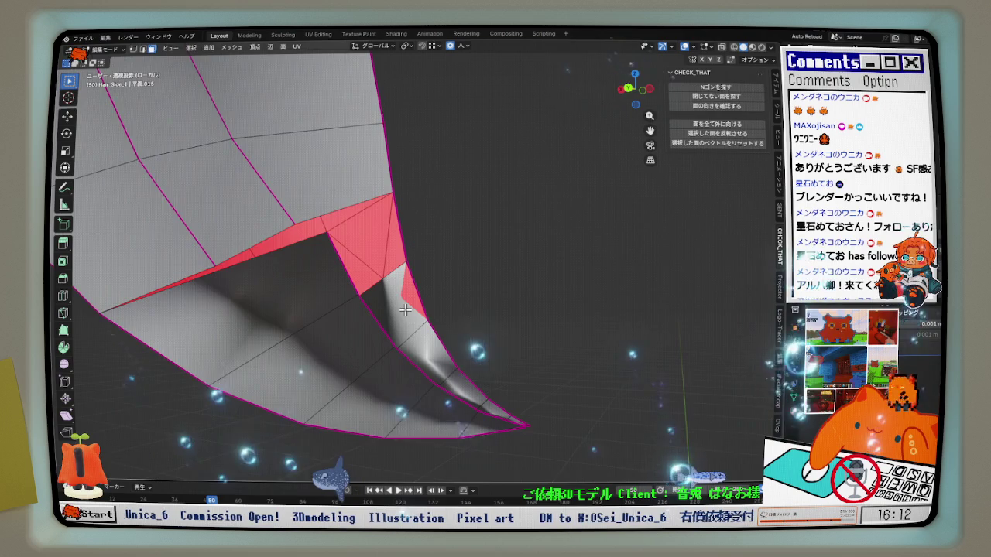
middle_drag(388, 325, 181, 303)
mouse_move(460, 272)
middle_down()
mouse_move(442, 272)
mouse_move(449, 263)
mouse_move(444, 272)
middle_up()
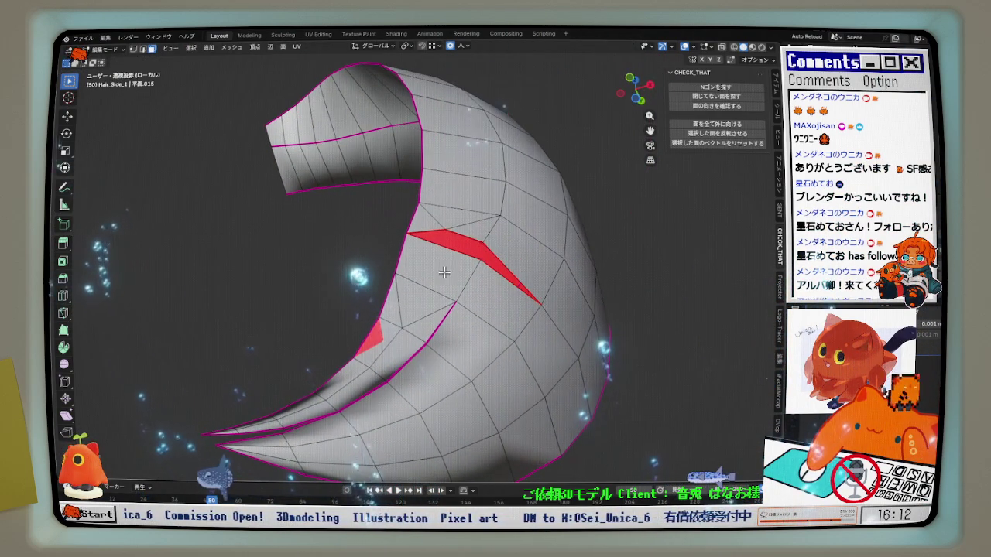
Offset the selected vertices at the split slightly inward with Shrink/Fatten
click(133, 49)
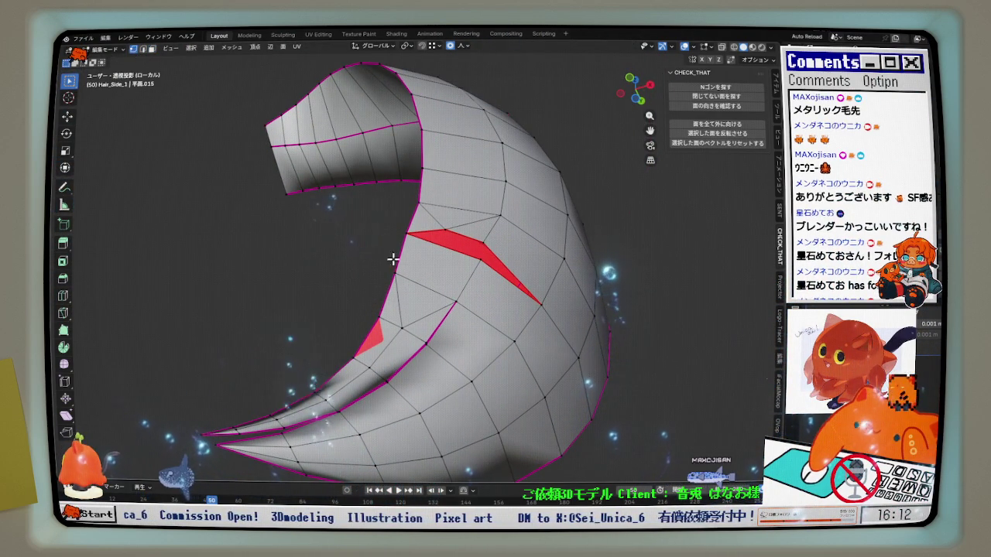
click(413, 285)
scroll(413, 285, up, 1)
scroll(445, 291, up, 1)
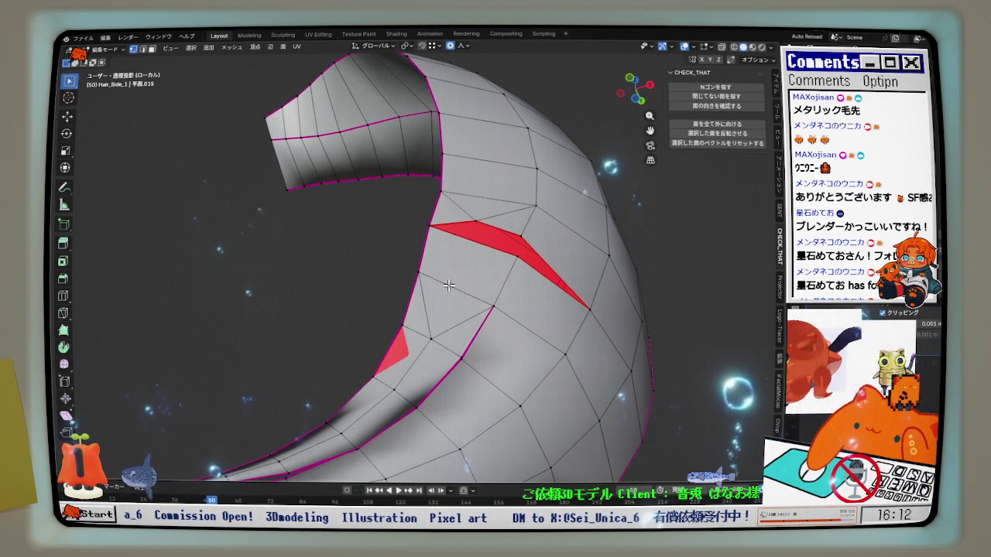
middle_drag(480, 298, 465, 263)
right_click(465, 263)
click(458, 299)
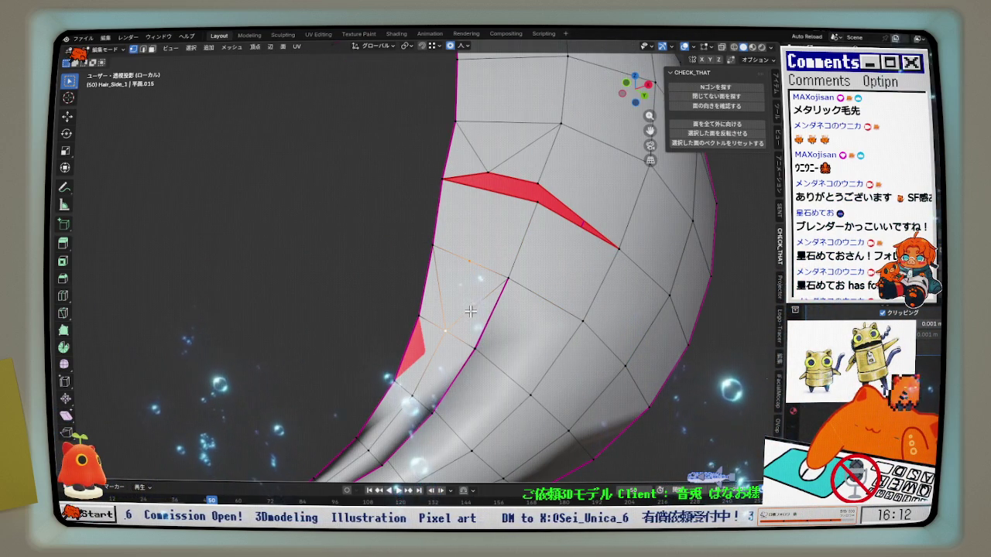
scroll(470, 311, down, 1)
scroll(474, 310, up, 1)
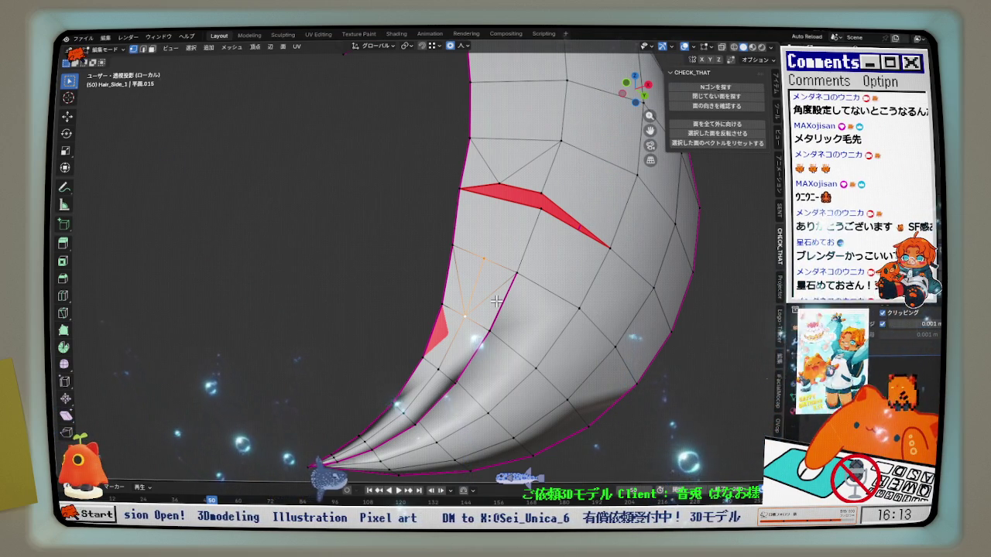
mouse_move(509, 290)
middle_down()
mouse_move(477, 236)
mouse_move(482, 271)
mouse_move(503, 219)
mouse_move(502, 237)
middle_up()
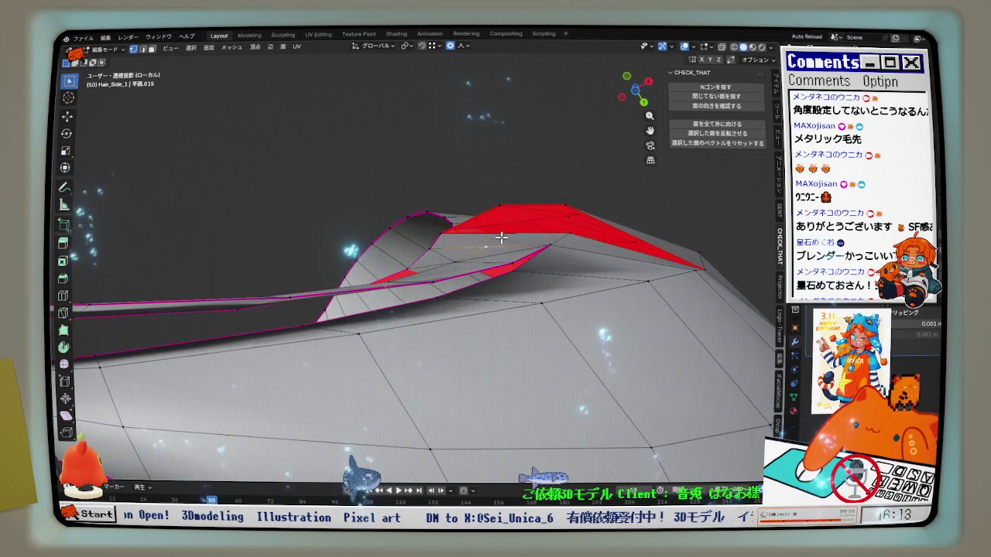
click(503, 235)
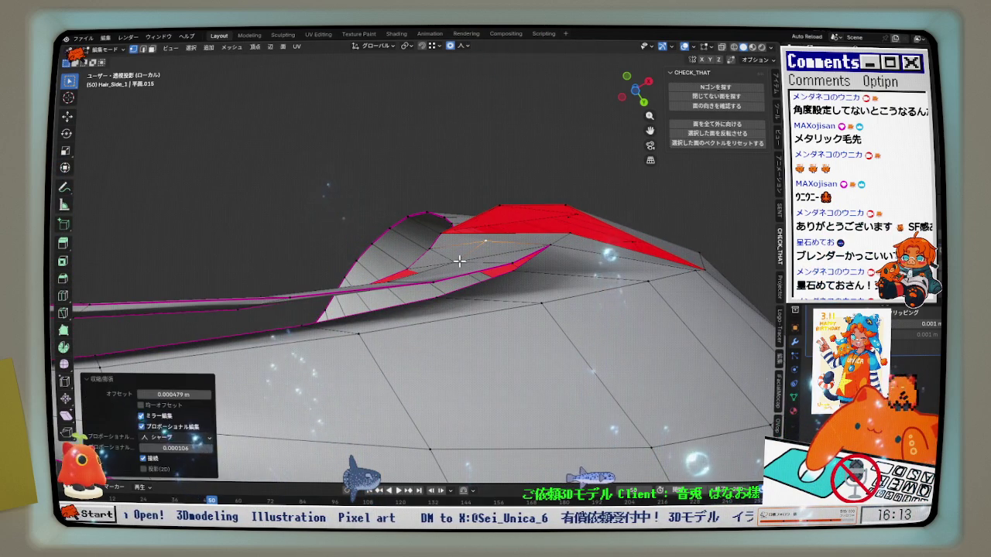
Shrink/Fatten again and dissolve the extra edges near the fold, undoing the second dissolve
key(alt+s)
middle_drag(496, 250, 509, 295)
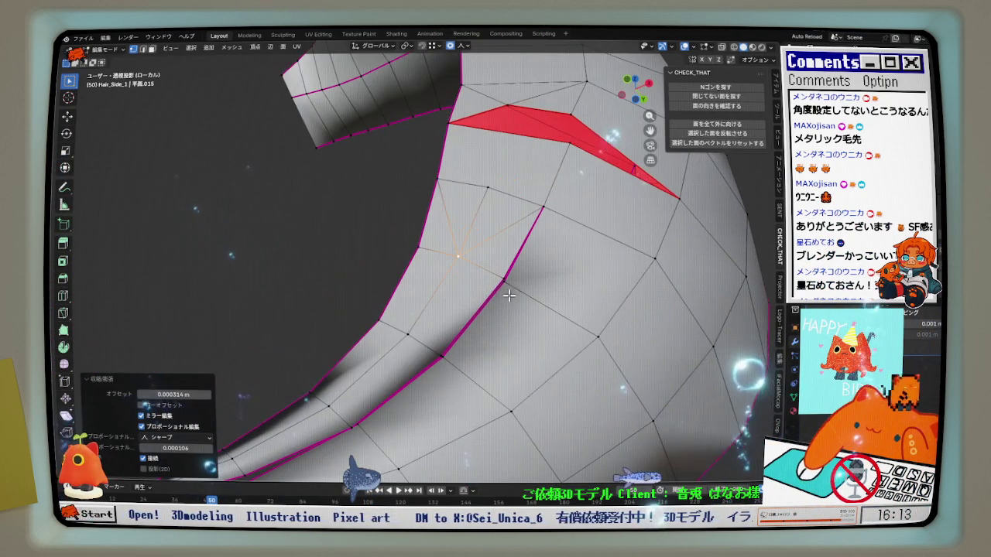
middle_drag(492, 201, 463, 168)
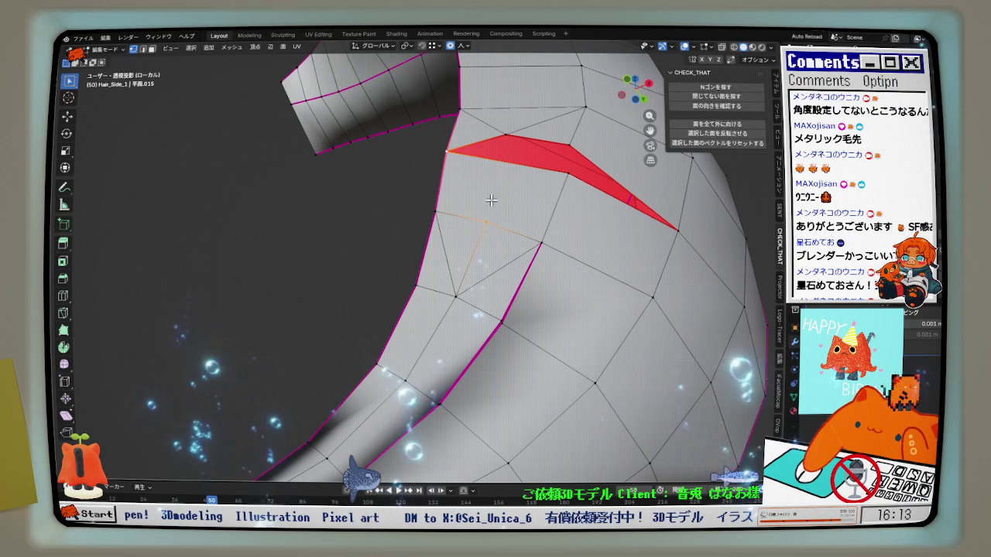
middle_drag(555, 178, 552, 248)
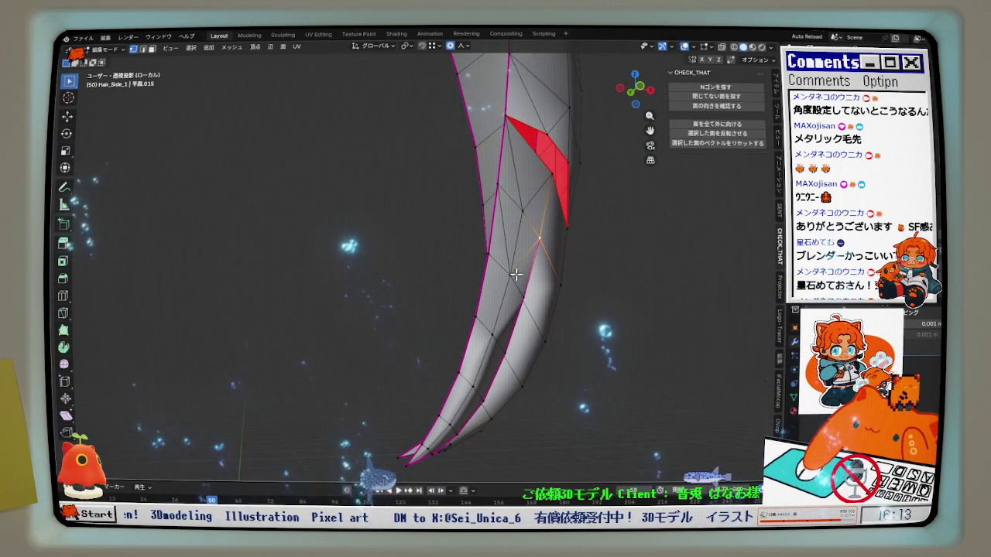
key(x)
click(509, 323)
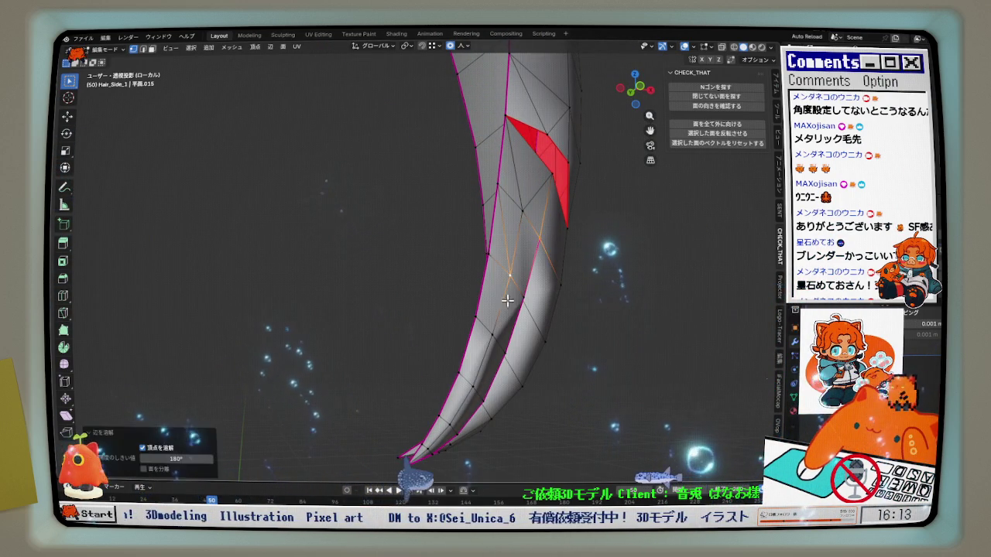
key(x)
click(502, 190)
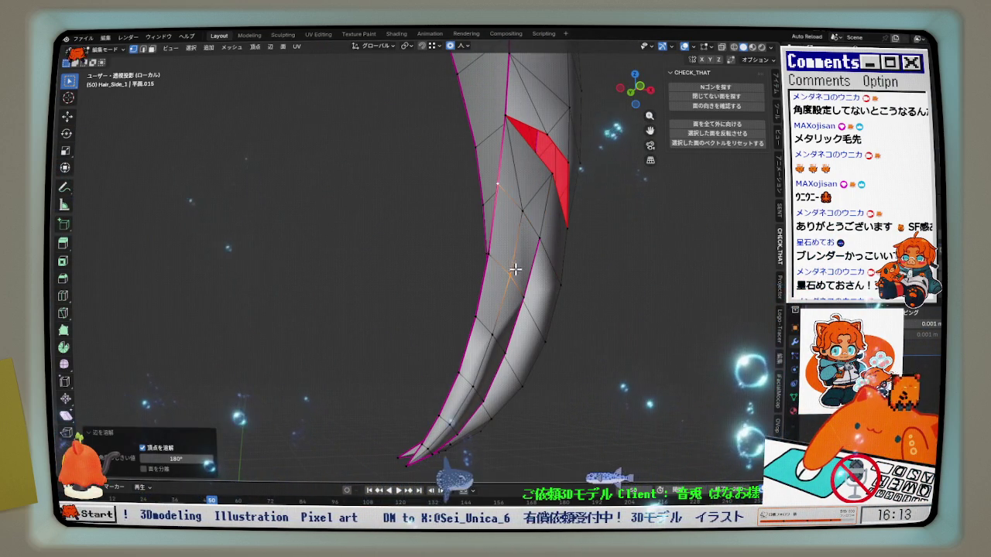
key(ctrl+z)
Relax the edge loop down the inner prong several times to smooth the split tip
middle_drag(515, 267, 533, 267)
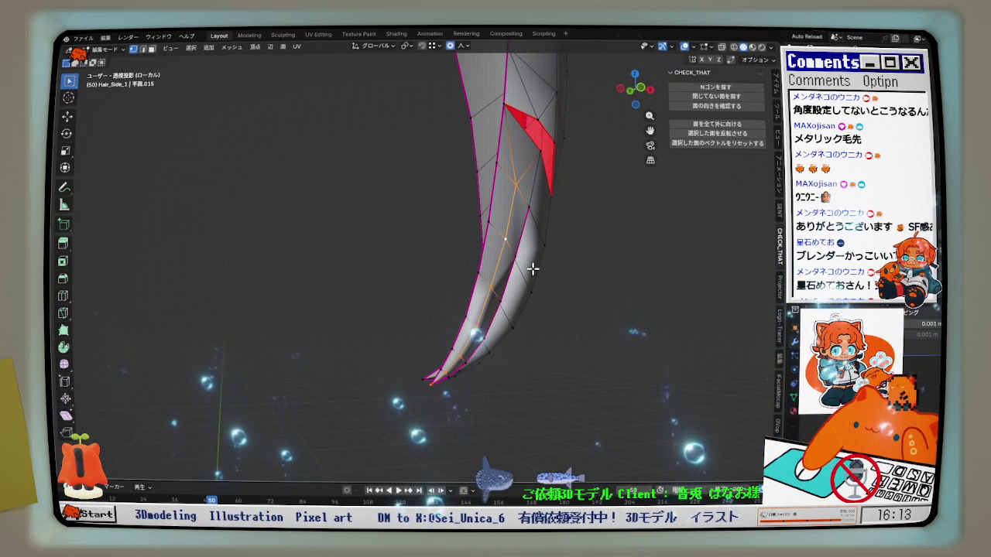
scroll(584, 253, up, 2)
click(588, 261)
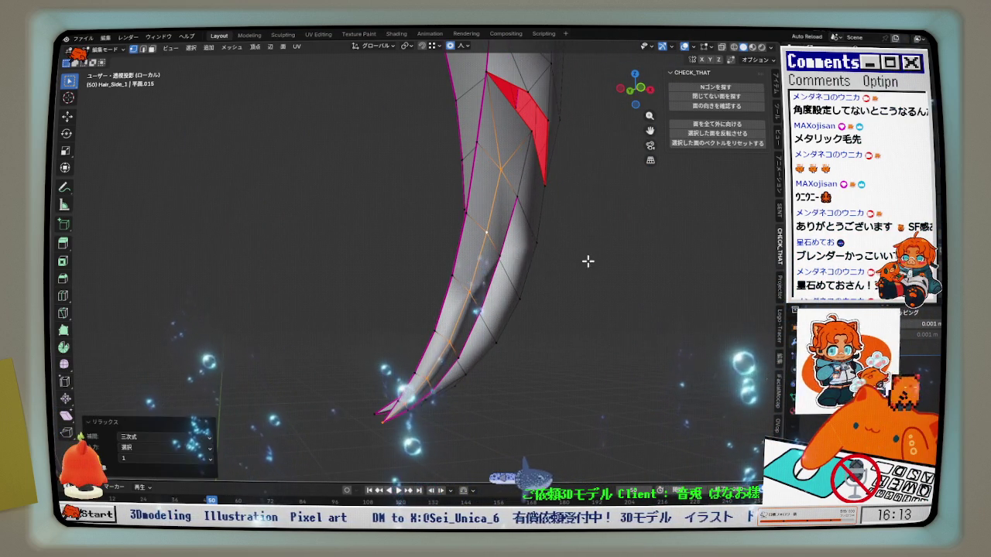
middle_drag(588, 261, 558, 258)
scroll(557, 259, up, 2)
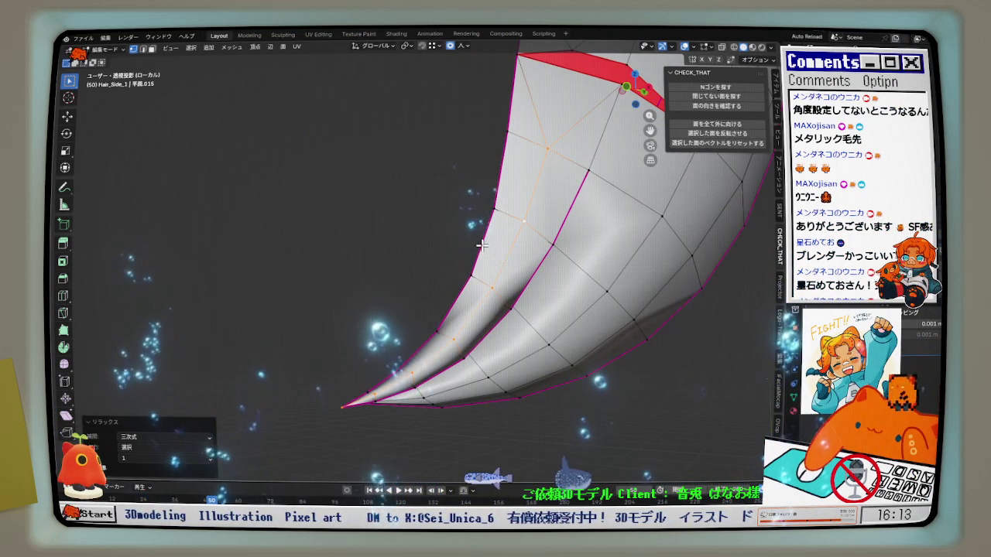
mouse_move(490, 254)
middle_down()
mouse_move(716, 268)
mouse_move(559, 275)
mouse_move(417, 353)
mouse_move(515, 287)
middle_up()
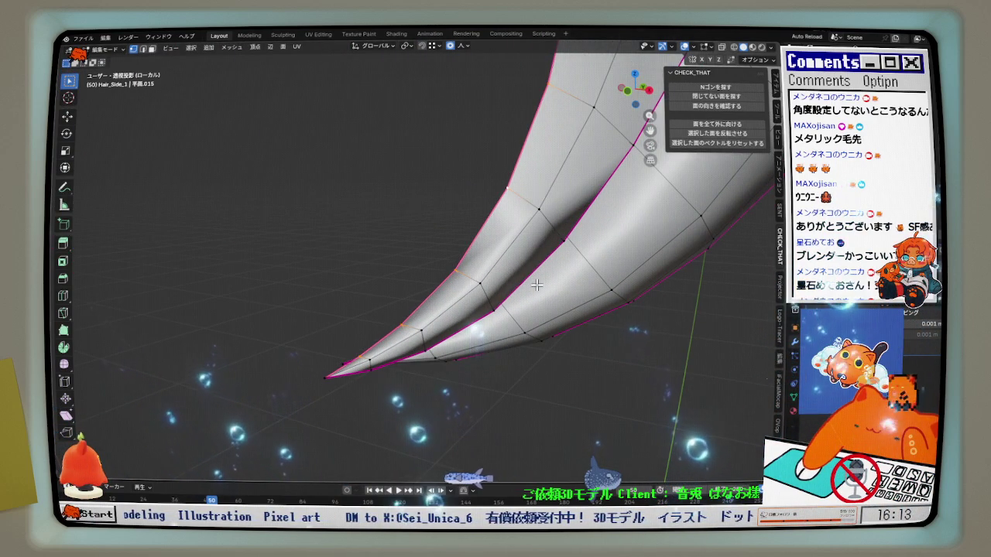
key(shift+r)
key(shift+r)
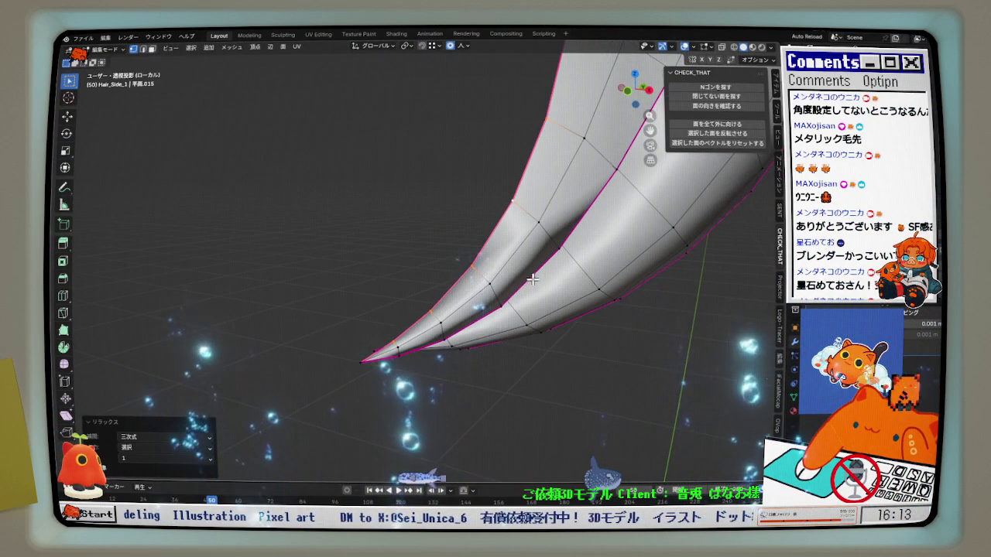
key(shift+r)
mouse_move(562, 250)
middle_down()
mouse_move(659, 188)
mouse_move(655, 263)
middle_up()
key(shift+r)
key(shift+r)
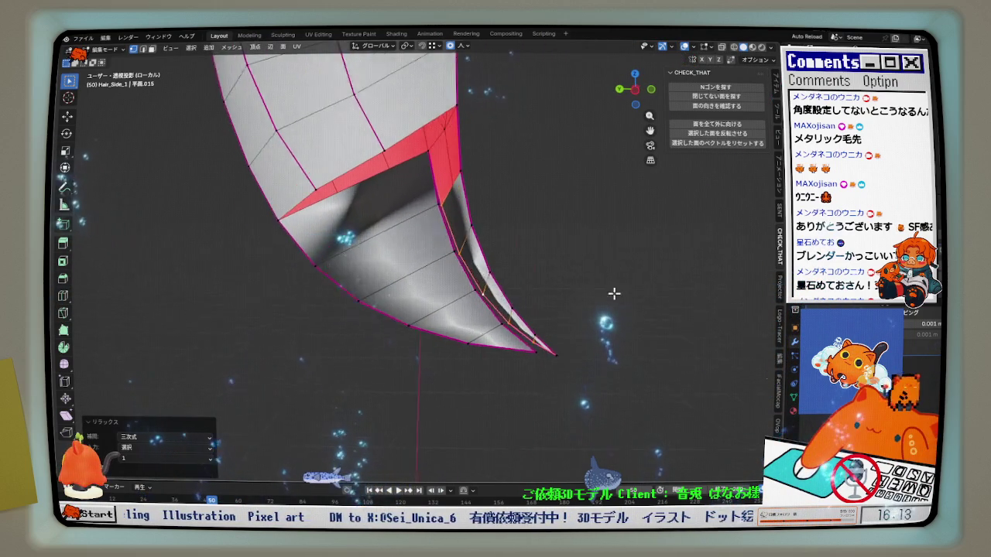
Offset the selected junction vertices twice with small Alt+S shrink/fatten moves (about 0.000087 m)
scroll(603, 278, up, 2)
scroll(502, 261, up, 2)
scroll(491, 209, up, 2)
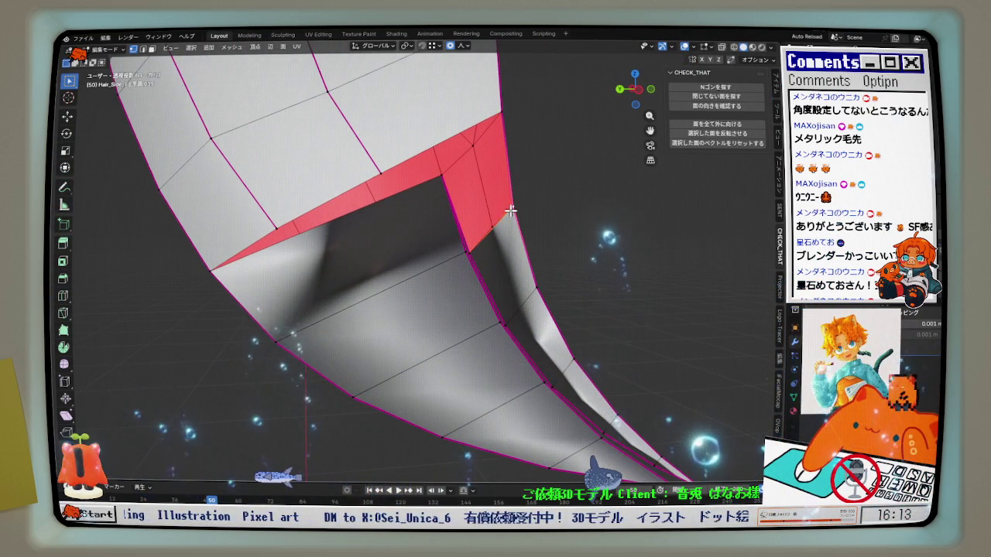
scroll(490, 235, up, 1)
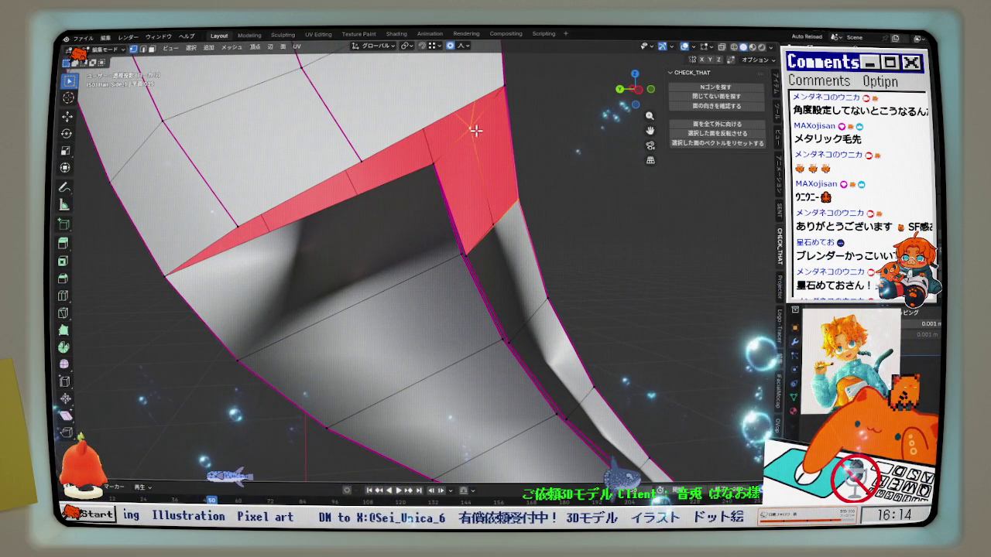
shift+middle_drag(476, 132, 496, 227)
middle_drag(469, 182, 443, 193)
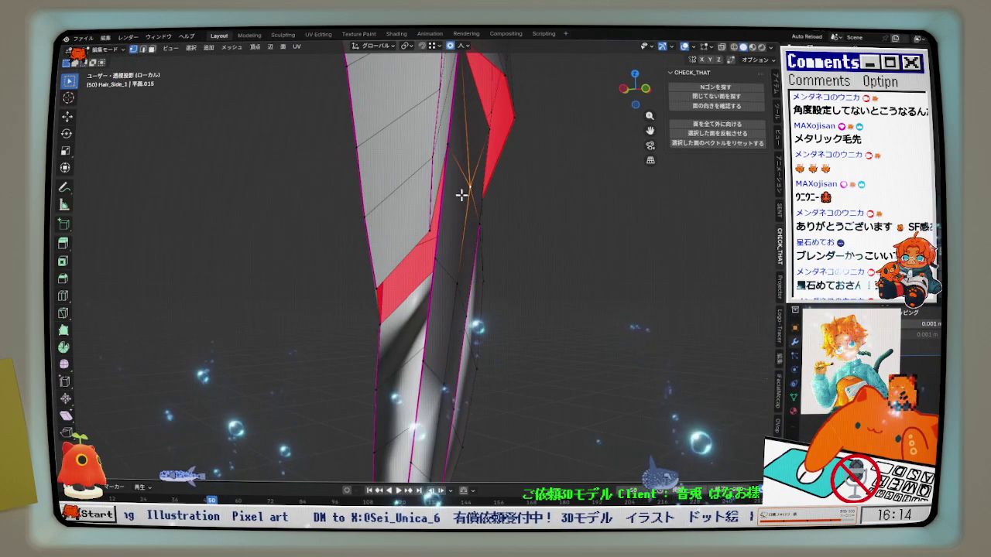
key(alt+s)
click(480, 195)
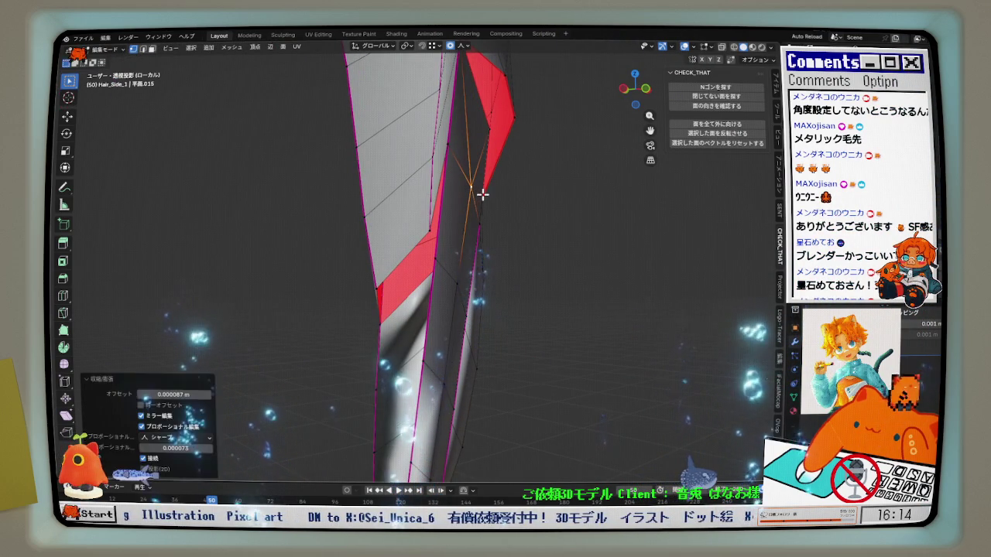
key(alt+s)
click(460, 278)
Merge the red sliver's vertices At Last into a single edge and check it in Left Orthographic
scroll(460, 275, up, 3)
middle_drag(460, 274, 604, 252)
mouse_move(442, 287)
middle_down()
mouse_move(465, 299)
mouse_move(443, 303)
middle_up()
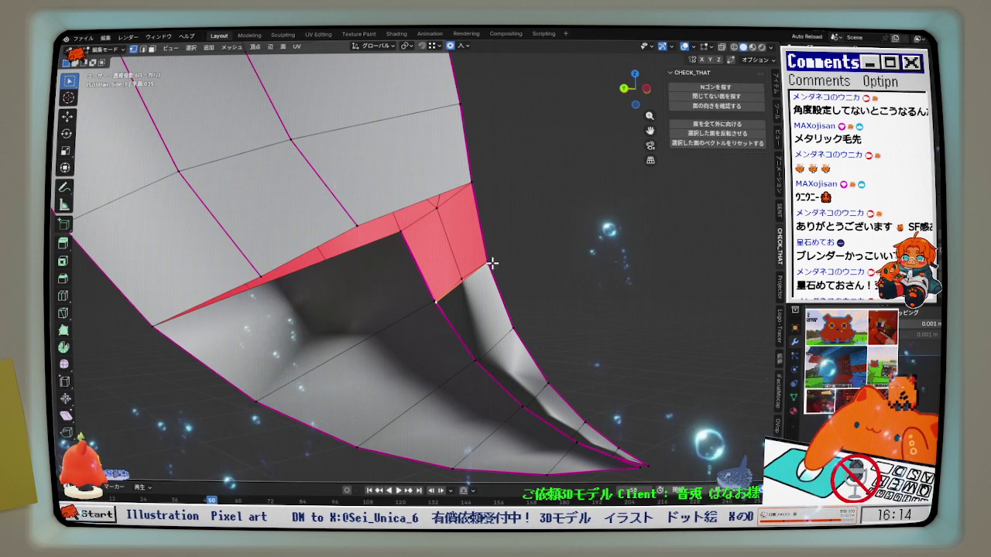
mouse_move(539, 267)
middle_down()
mouse_move(515, 274)
mouse_move(517, 258)
mouse_move(421, 224)
middle_up()
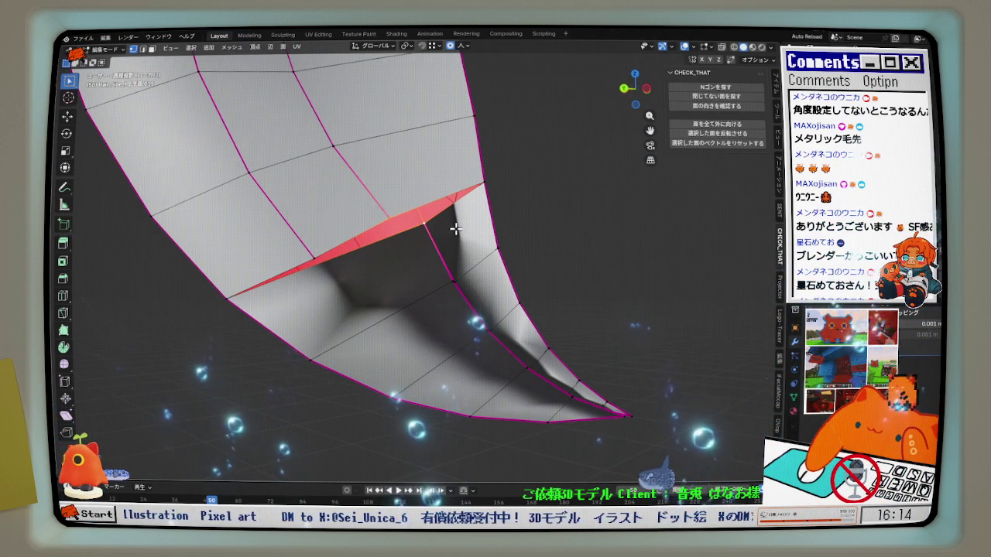
key(m)
click(433, 274)
middle_drag(414, 289, 454, 253)
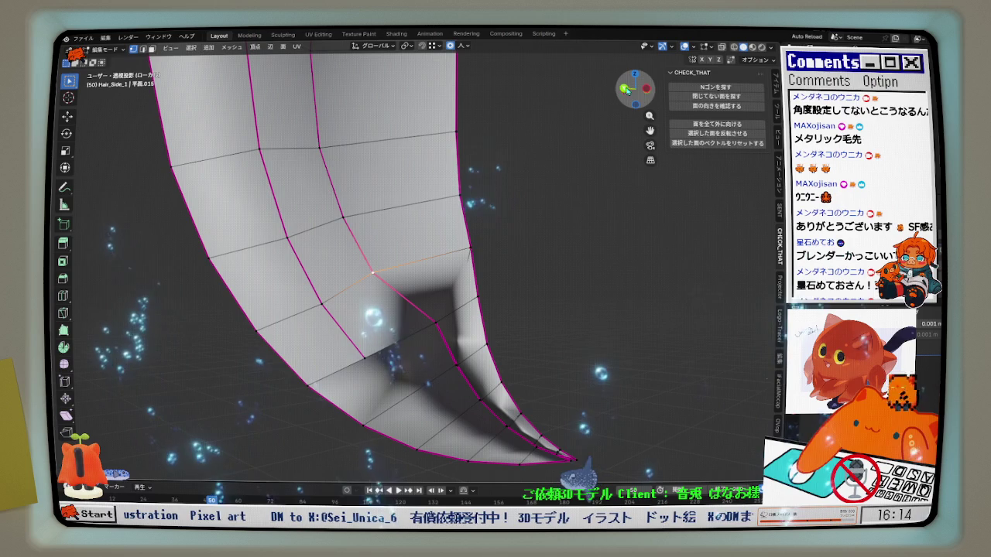
click(624, 88)
scroll(385, 261, up, 1)
key(g)
key(g)
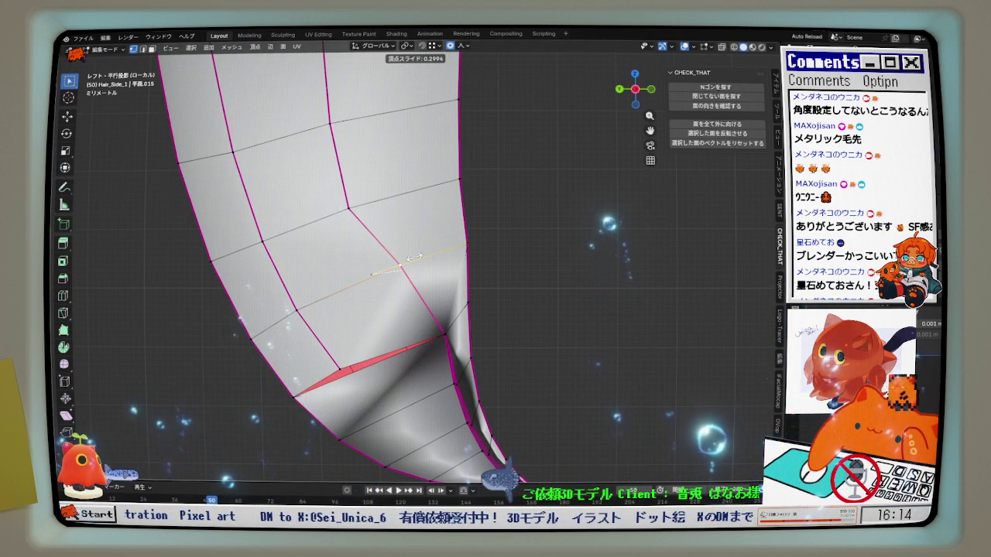
Undo the vertex slide and merge the split-tip vertices At Last instead
click(415, 257)
scroll(414, 257, down, 3)
mouse_move(414, 257)
middle_down()
mouse_move(397, 218)
mouse_move(416, 294)
mouse_move(442, 310)
middle_up()
key(ctrl+z)
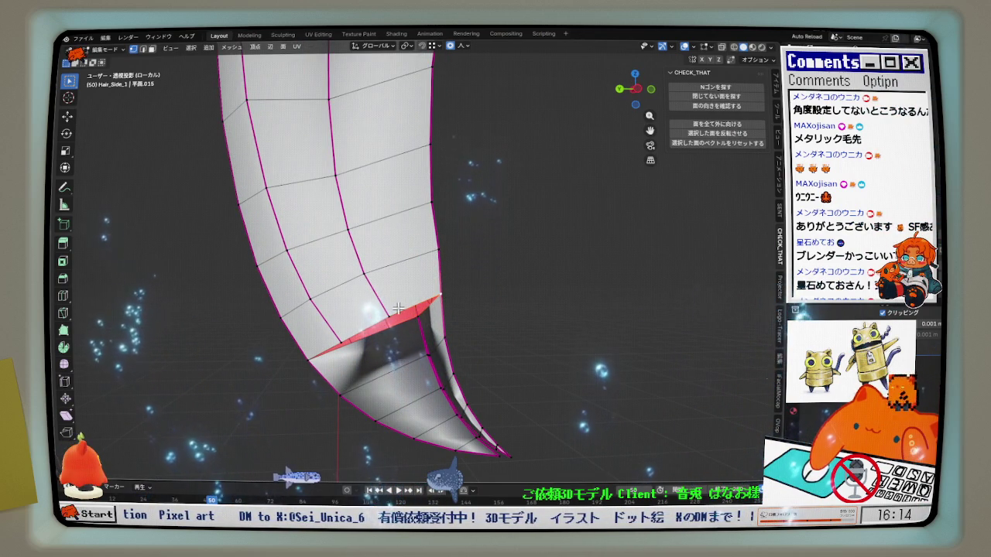
right_click(445, 281)
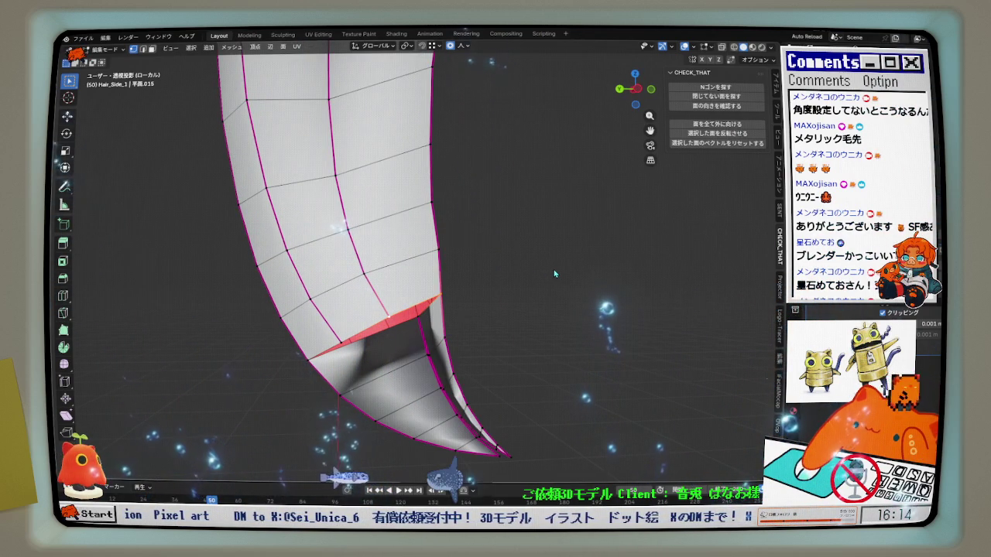
mouse_move(464, 303)
middle_down()
mouse_move(503, 305)
mouse_move(498, 313)
middle_up()
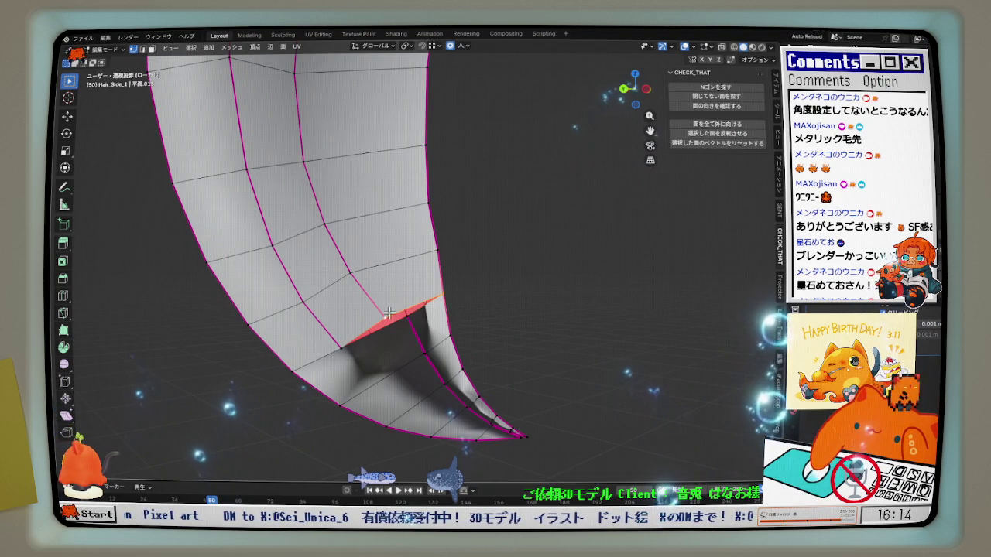
key(m)
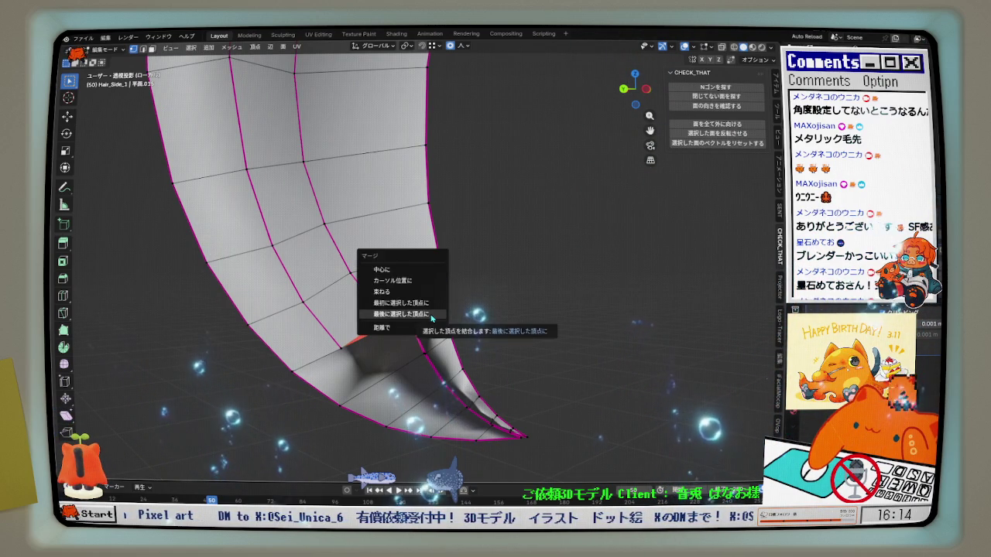
click(431, 318)
In Left Orthographic view, shift two vertices near the gap along Y
key(ctrl+KP_3)
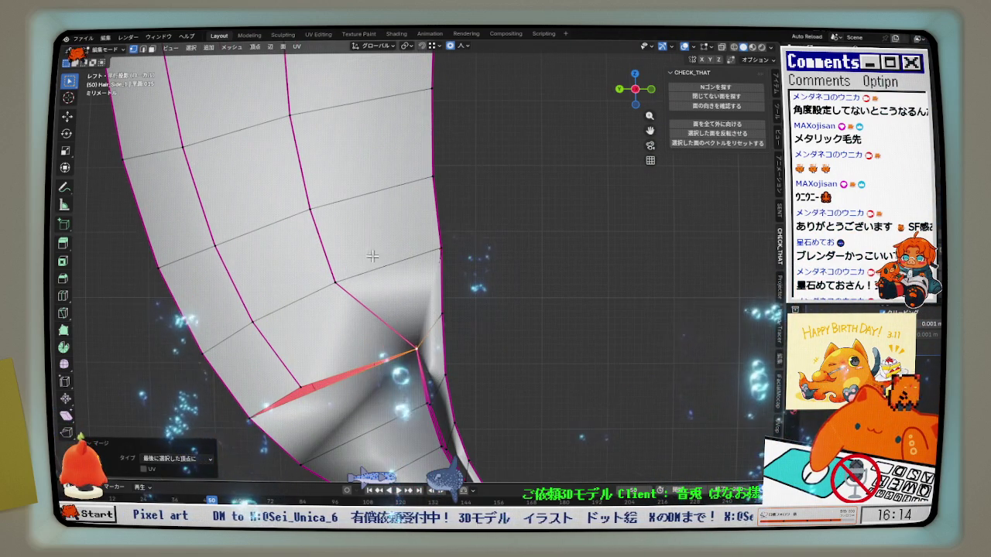
key(g)
key(y)
click(379, 275)
click(320, 222)
key(g)
key(y)
click(341, 220)
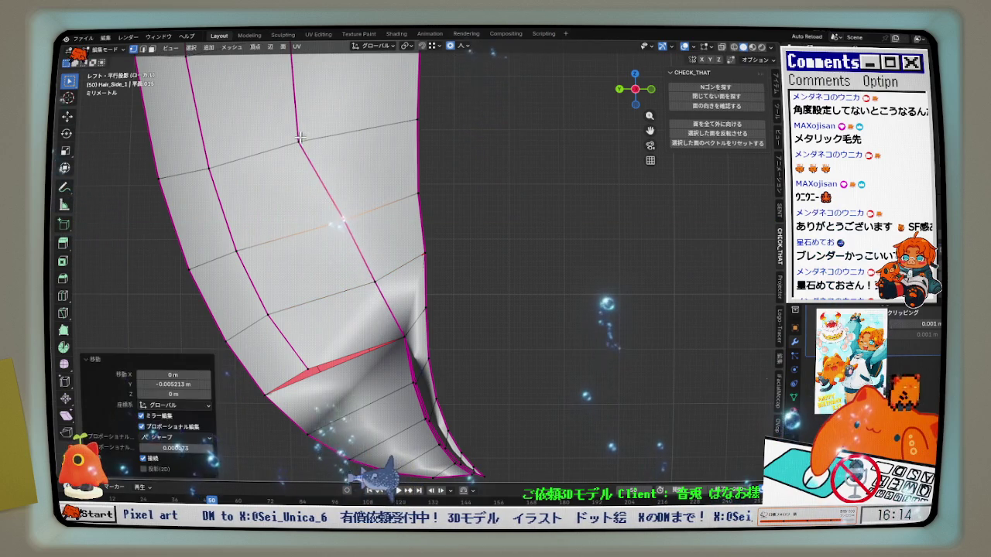
Slide the vertex beside the tip gap and nudge it along Y
click(299, 137)
scroll(303, 163, down, 3)
click(312, 161)
key(g)
key(y)
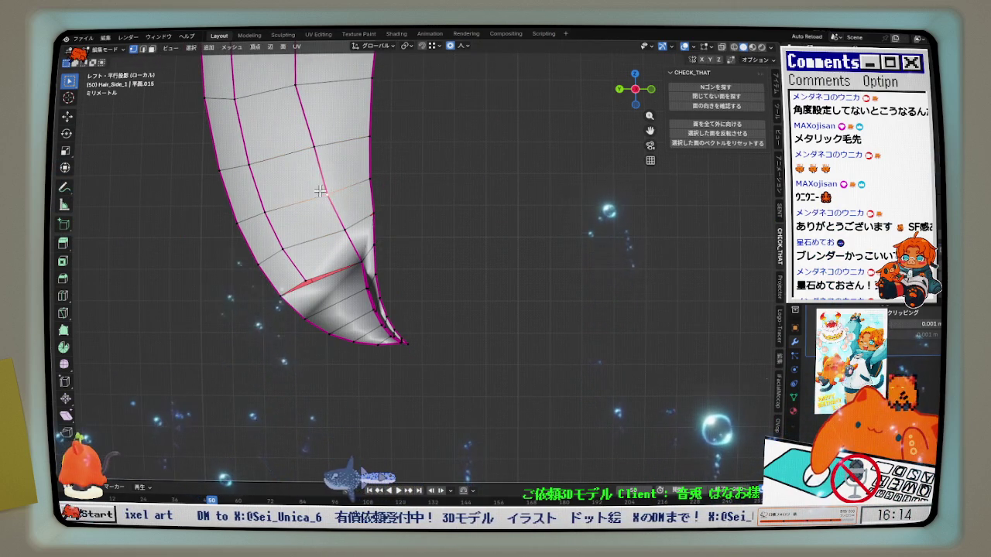
click(294, 238)
scroll(294, 238, down, 4)
Slide another strand-edge vertex along its edge and reposition it on Y
click(313, 150)
scroll(310, 147, up, 3)
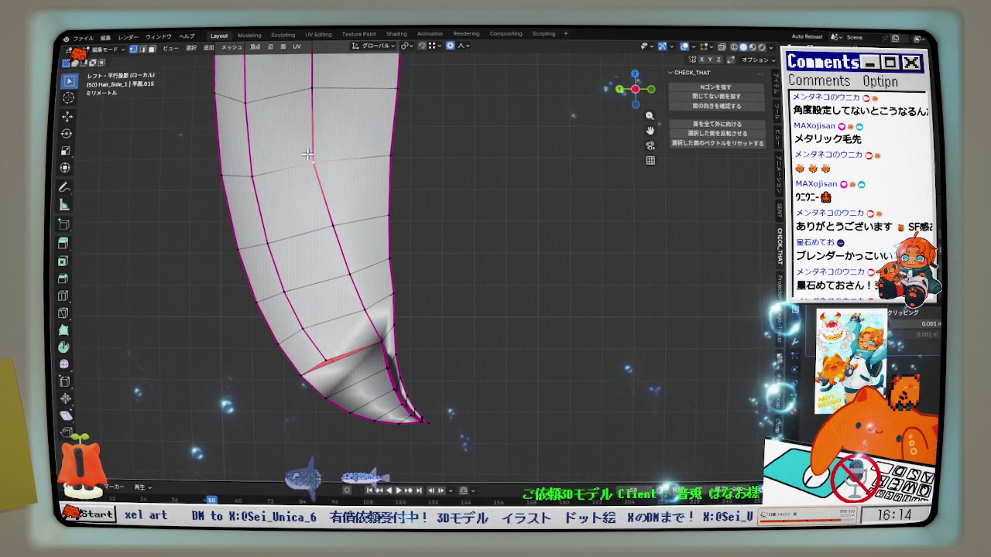
key(g)
key(g)
click(323, 158)
key(g)
key(y)
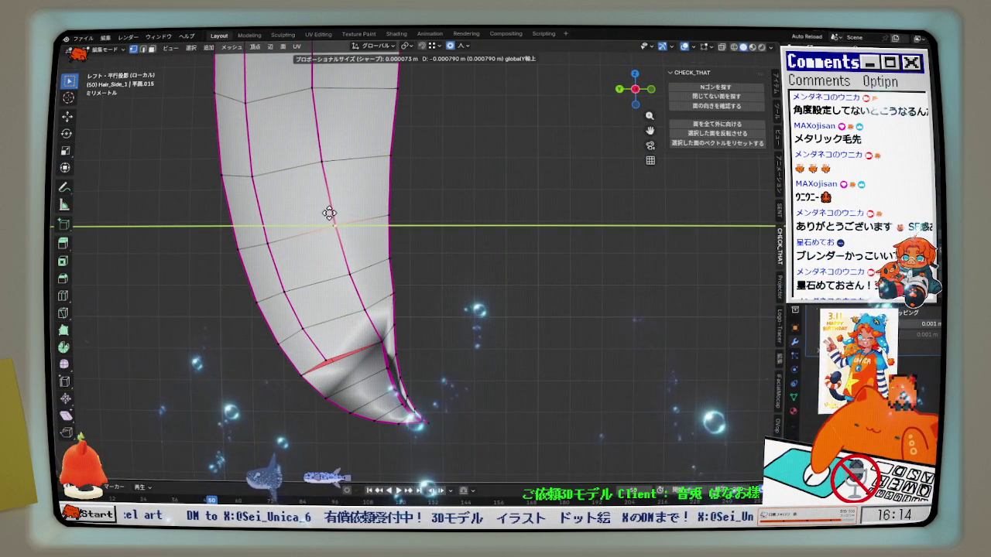
click(337, 248)
scroll(331, 362, up, 2)
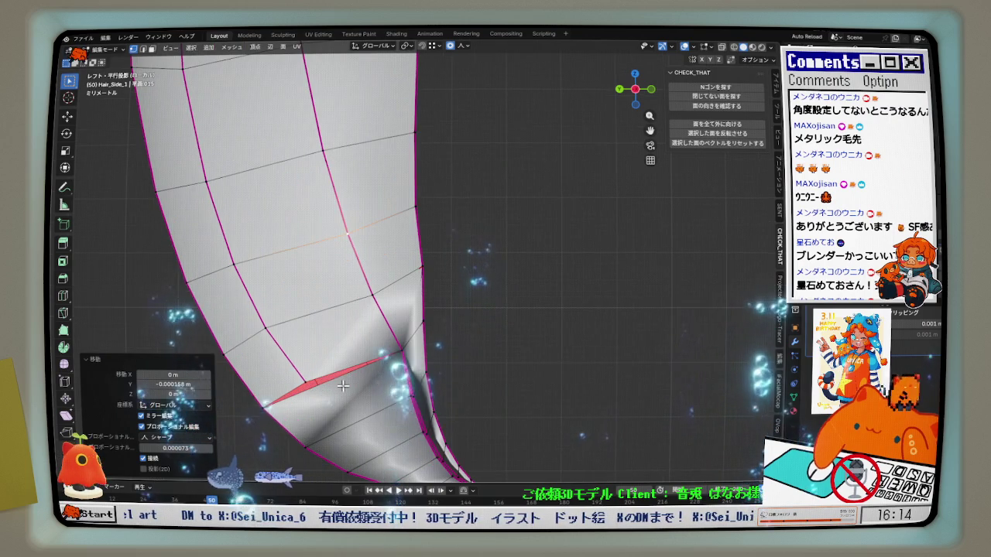
Merge the vertices on either side of the tip gap At Center
click(339, 323)
middle_drag(269, 342, 310, 296)
right_click(310, 296)
click(309, 297)
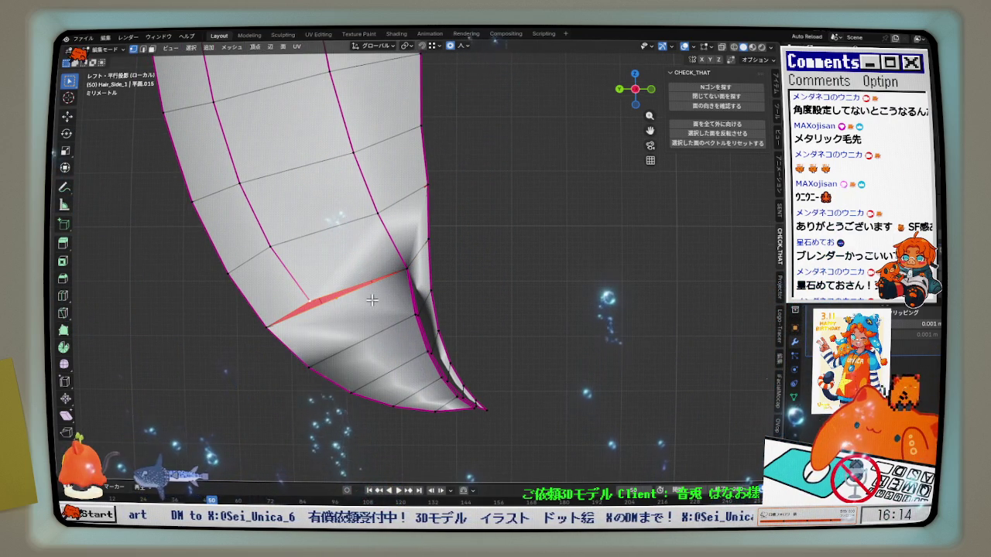
key(m)
click(355, 258)
scroll(349, 286, up, 1)
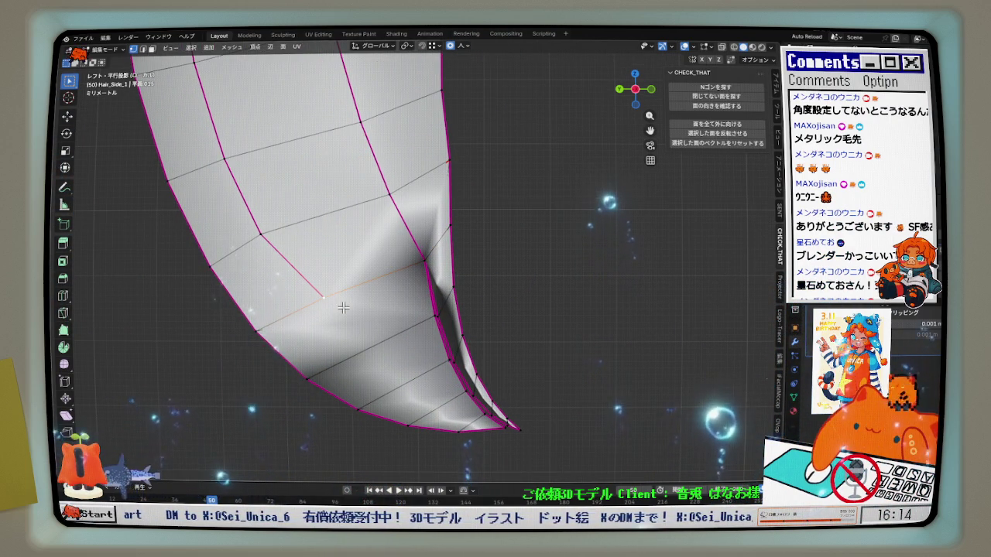
Reposition the merged tip vertex along Y and fine-tune its placement
key(g)
key(y)
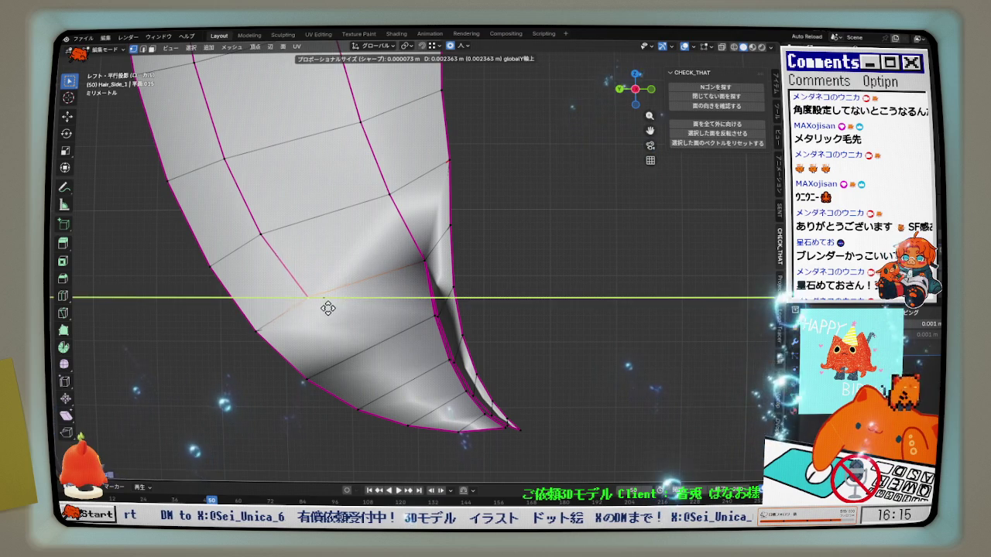
click(327, 308)
key(g)
click(322, 319)
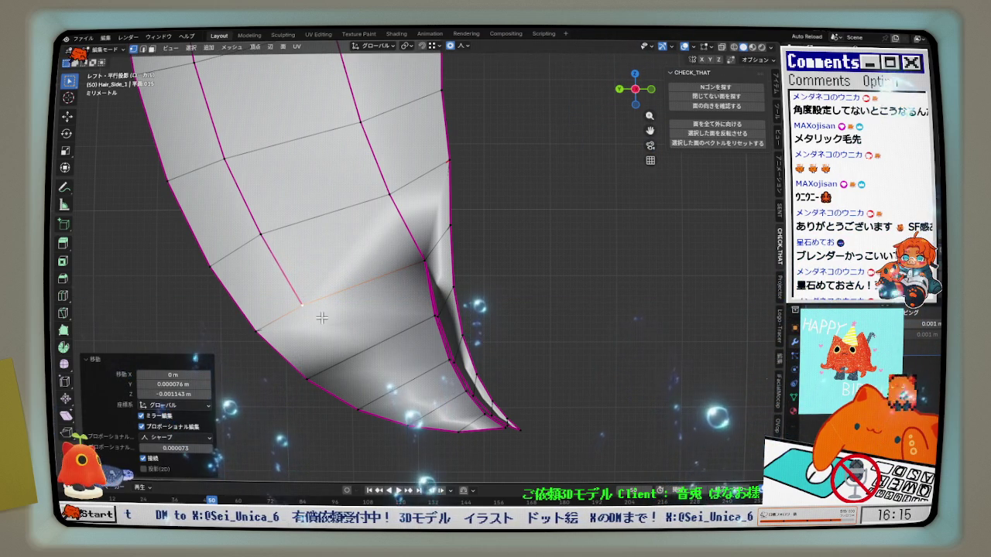
scroll(321, 310, down, 1)
scroll(321, 302, down, 1)
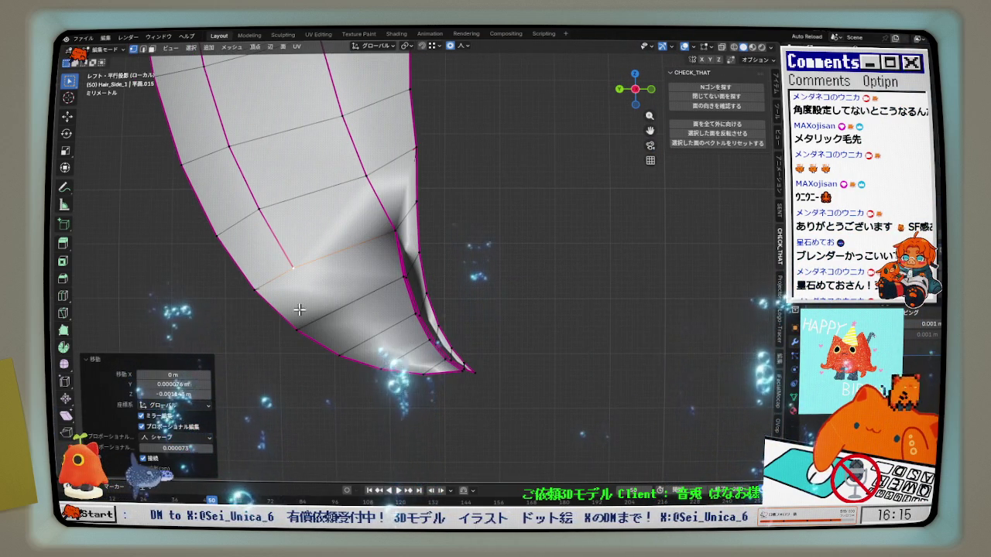
scroll(302, 300, up, 1)
shift+click(297, 328)
Add a Ctrl+R loop cut across the strand at the junction
middle_drag(342, 312, 417, 370)
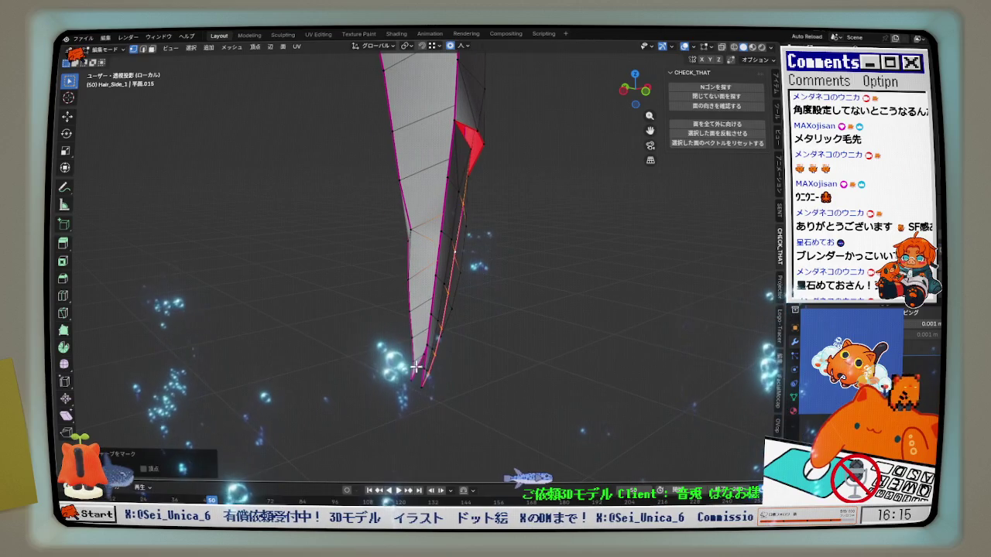
mouse_move(413, 332)
middle_down()
mouse_move(435, 328)
mouse_move(410, 300)
mouse_move(405, 271)
middle_up()
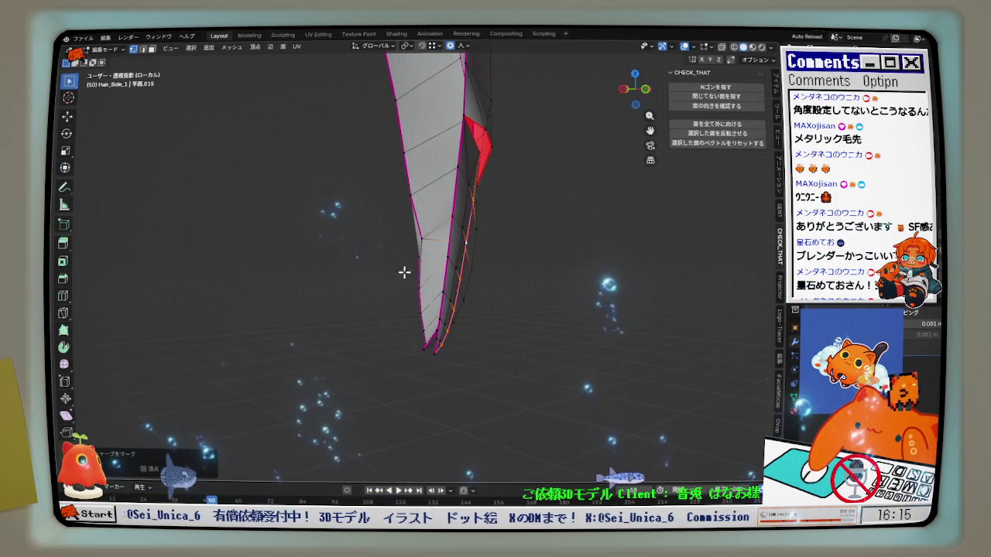
middle_drag(394, 193, 380, 194)
click(425, 237)
key(ctrl+r)
click(434, 248)
mouse_move(434, 248)
middle_down()
mouse_move(546, 223)
mouse_move(619, 239)
mouse_move(544, 241)
middle_up()
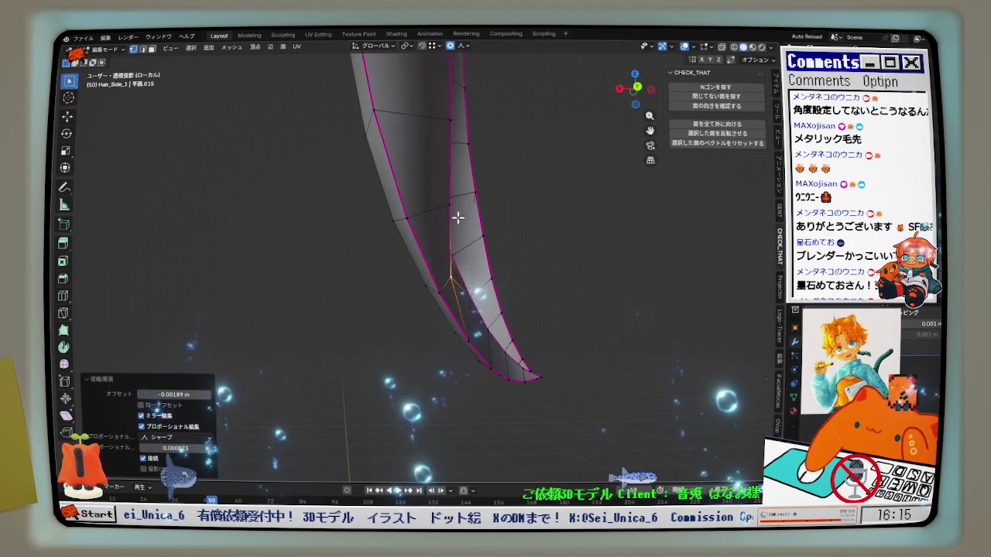
middle_drag(467, 217, 497, 255)
click(496, 255)
Adjust a junction vertex and shrink the tail inward by −0.000771 m
click(490, 205)
click(482, 208)
mouse_move(480, 210)
middle_down()
mouse_move(477, 276)
mouse_move(468, 179)
mouse_move(457, 294)
middle_up()
click(478, 202)
click(477, 211)
scroll(476, 210, down, 2)
Select a run of edges along the strand and Relax them from Quick Favorites
click(472, 181)
click(491, 210)
click(436, 330)
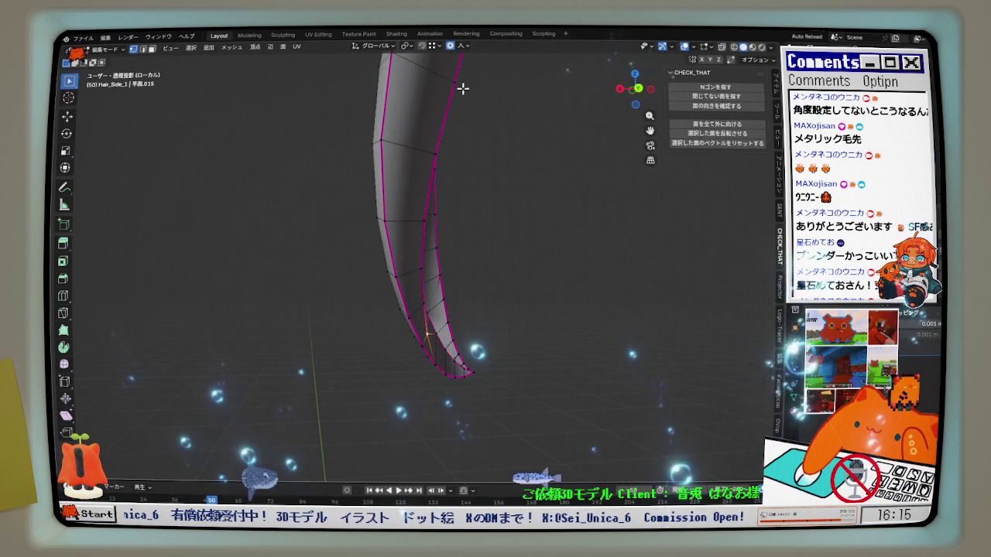
right_click(464, 88)
click(544, 175)
Select the full lengthwise edge line and Relax it as well
middle_drag(544, 175, 527, 232)
scroll(526, 232, up, 2)
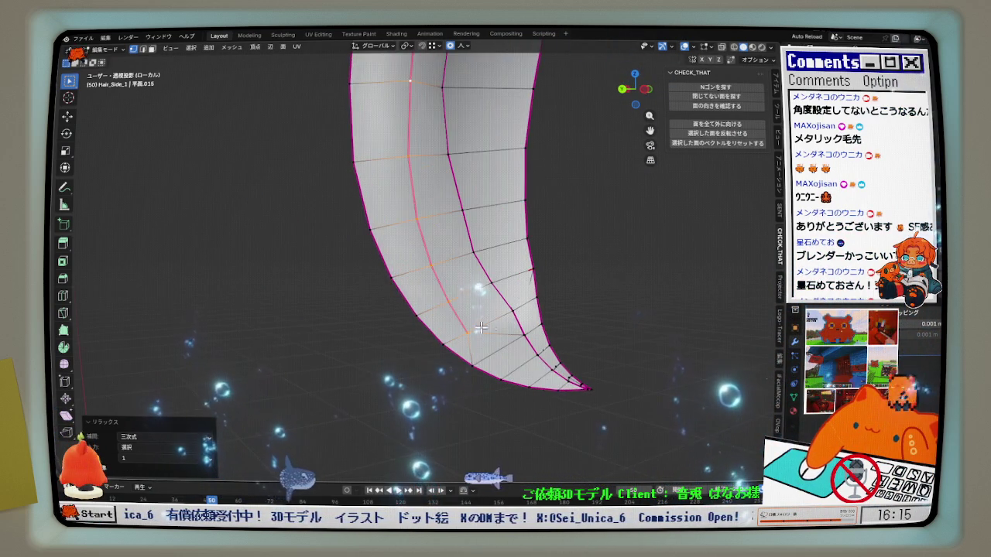
scroll(513, 327, up, 2)
mouse_move(514, 327)
middle_down()
mouse_move(509, 285)
mouse_move(445, 315)
middle_up()
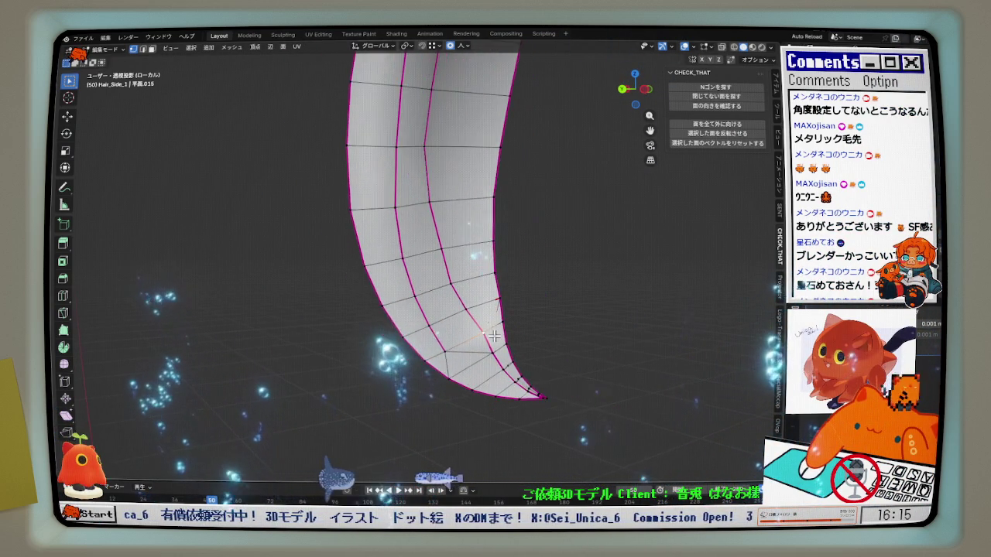
click(445, 315)
alt+click(419, 91)
key(q)
click(553, 199)
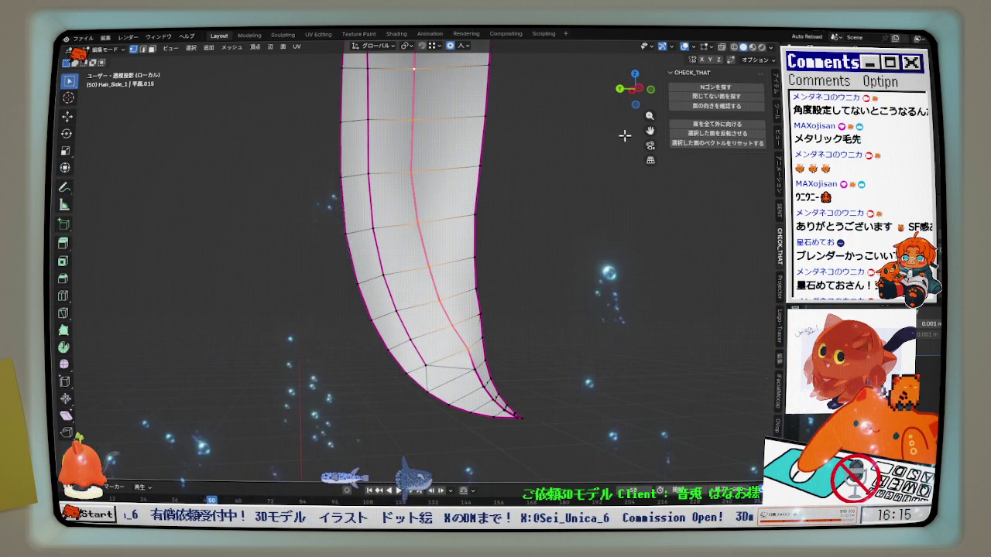
click(641, 91)
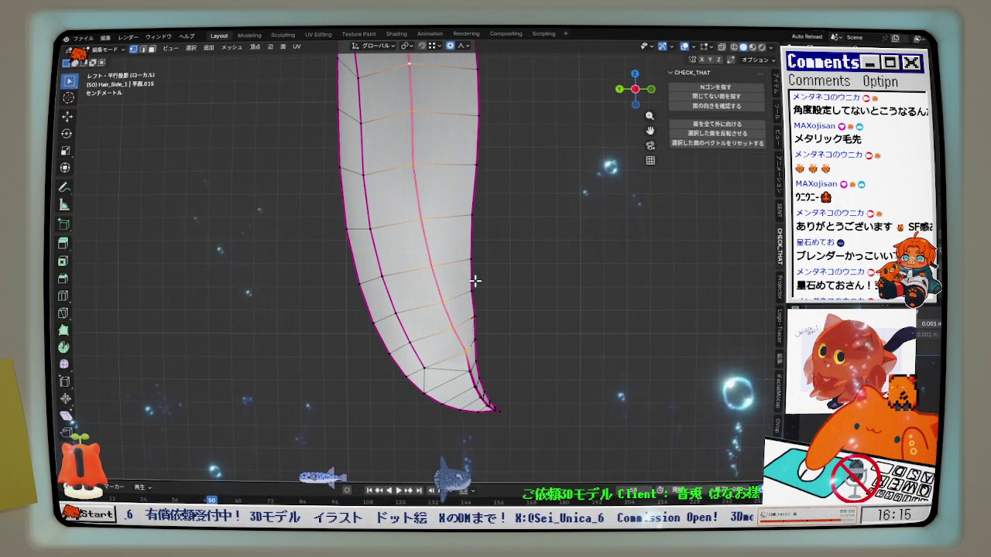
Raise the selected edge loop upward in several proportional-editing moves
scroll(474, 280, down, 2)
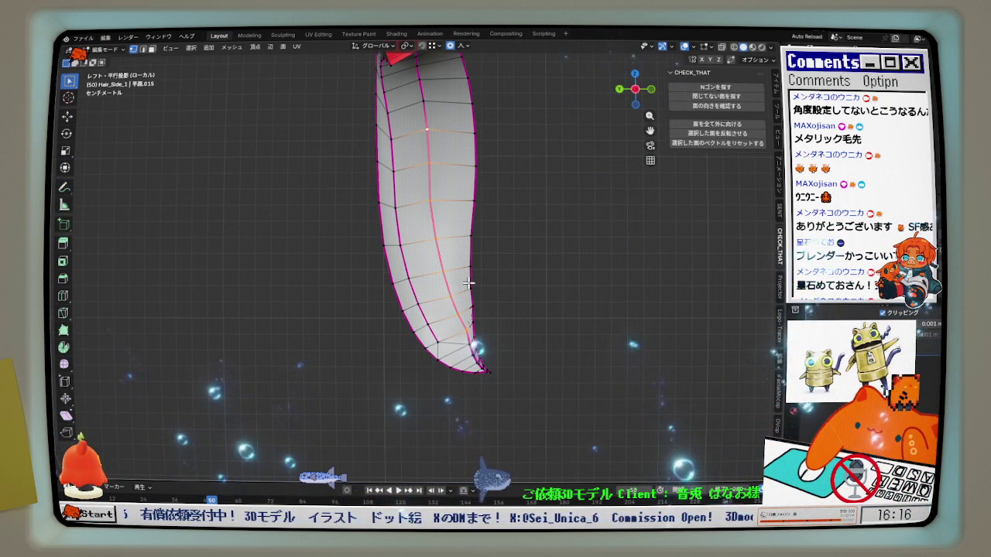
scroll(469, 282, up, 1)
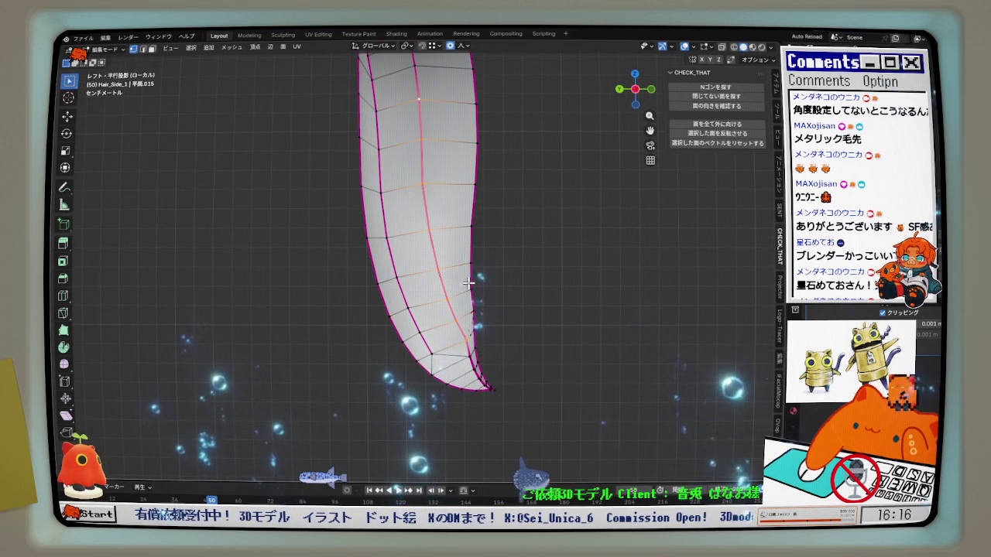
key(g)
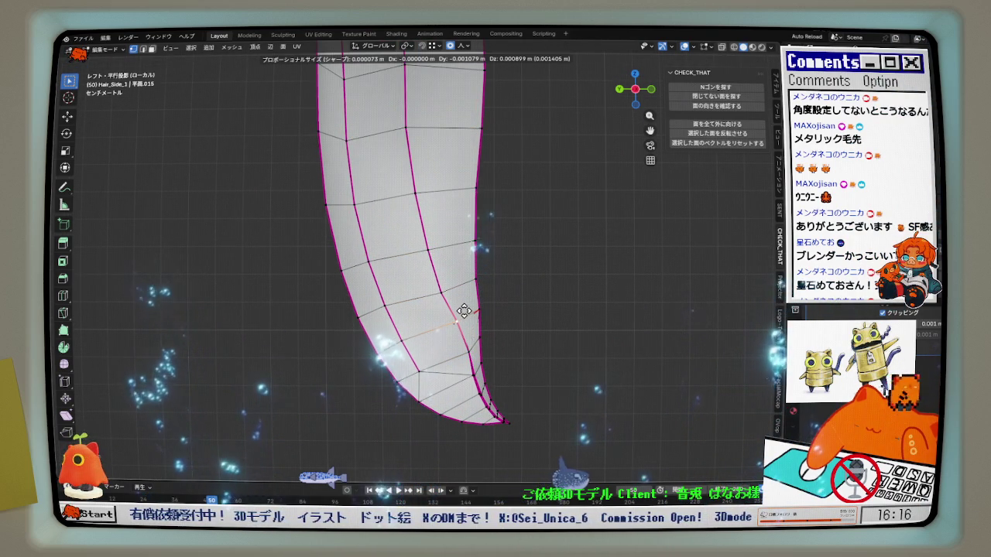
click(462, 311)
key(g)
click(451, 287)
key(g)
click(431, 239)
key(g)
click(425, 200)
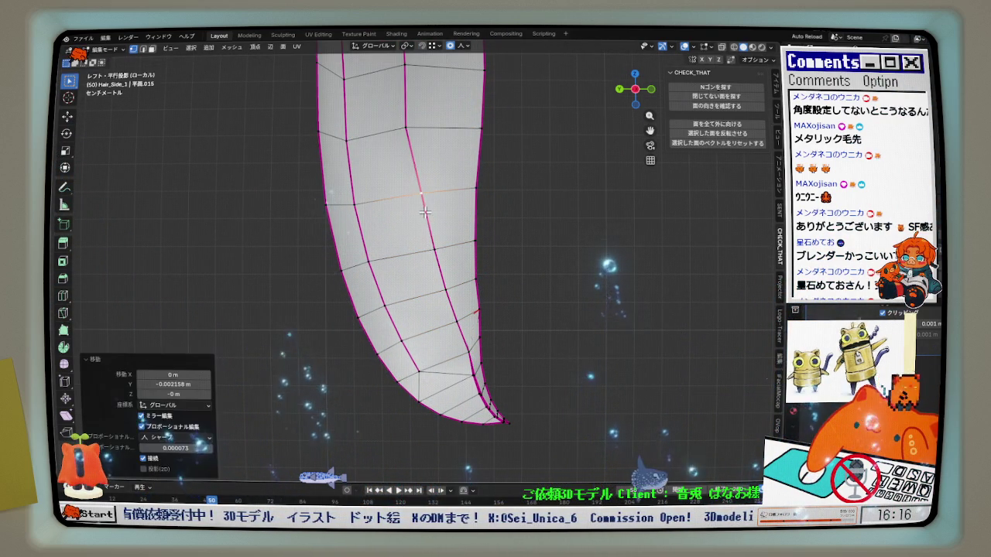
Reposition the upper and lower edge loops, undoing the last lower-loop move
scroll(431, 179, down, 2)
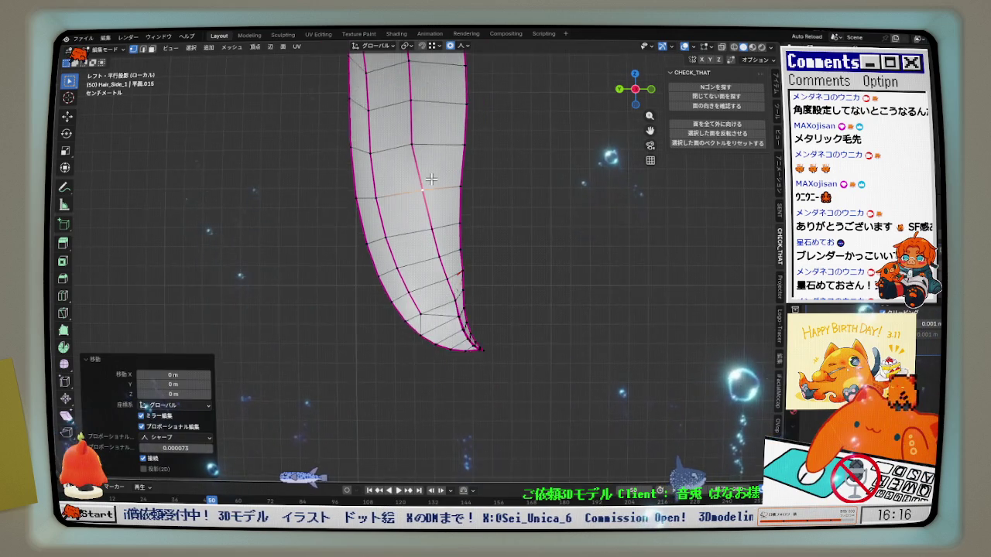
scroll(431, 179, up, 2)
key(g)
click(406, 186)
key(g)
click(414, 263)
key(g)
click(418, 285)
key(ctrl+z)
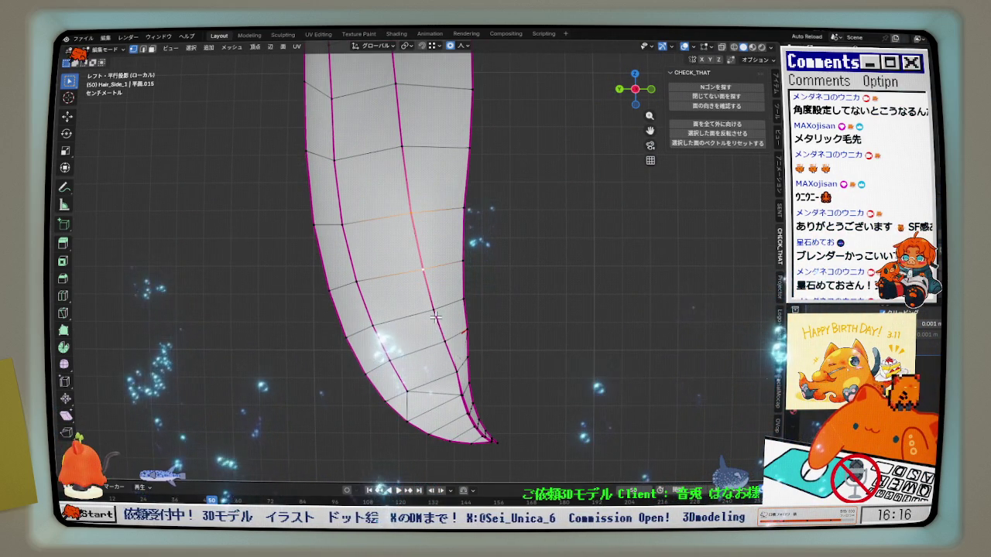
Lower the edge loop near the tip and shift a neighbouring loop to even the spacing
alt+click(439, 315)
key(g)
click(439, 315)
key(g)
click(444, 343)
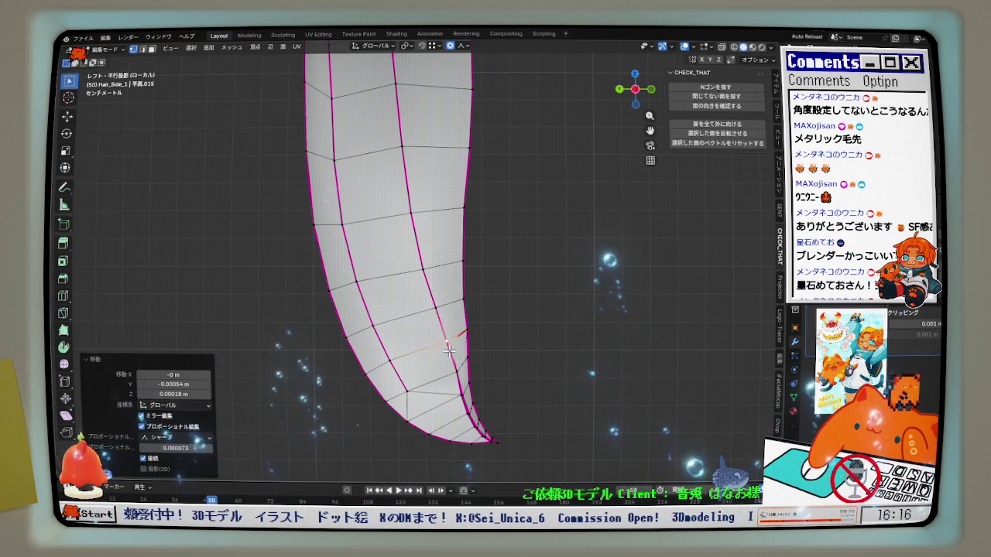
alt+click(429, 284)
key(g)
click(429, 276)
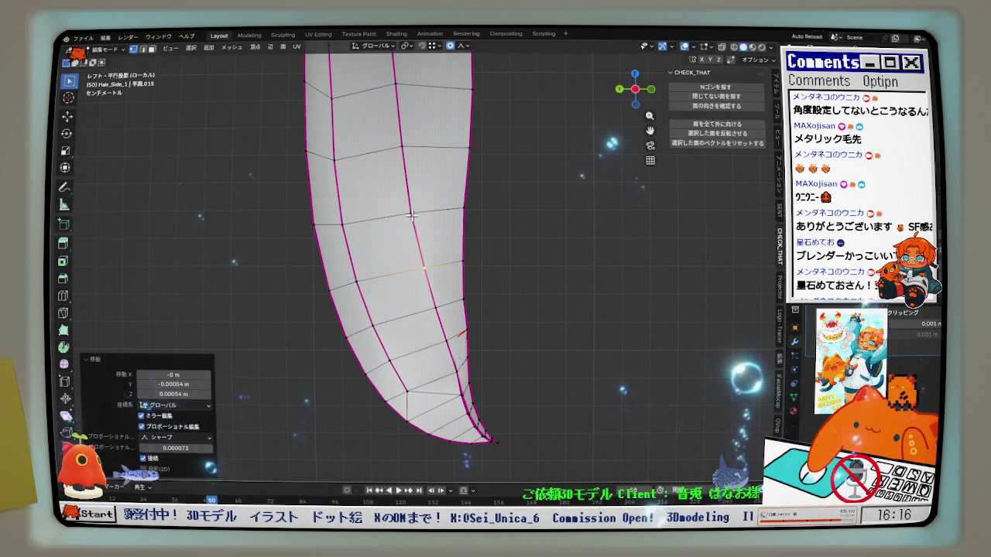
Adjust the upper edge loop, then select a path of edges down the strand
alt+click(408, 151)
key(g)
click(408, 151)
mouse_move(407, 151)
middle_down()
mouse_move(400, 248)
mouse_move(409, 210)
mouse_move(427, 352)
middle_up()
ctrl+click(428, 352)
Relax the selected edge path near the strand's tip with LoopTools Relax
key(q)
click(575, 293)
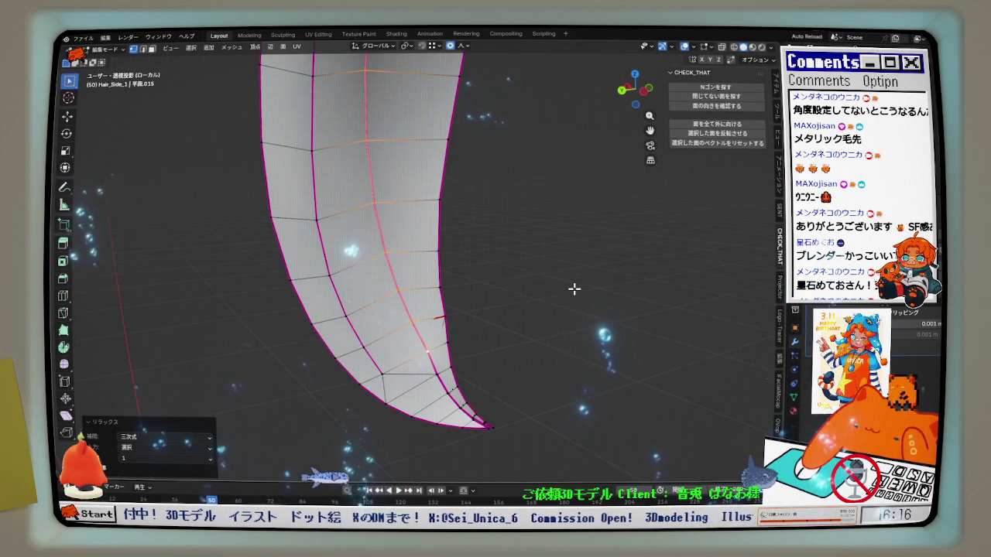
middle_drag(573, 287, 505, 285)
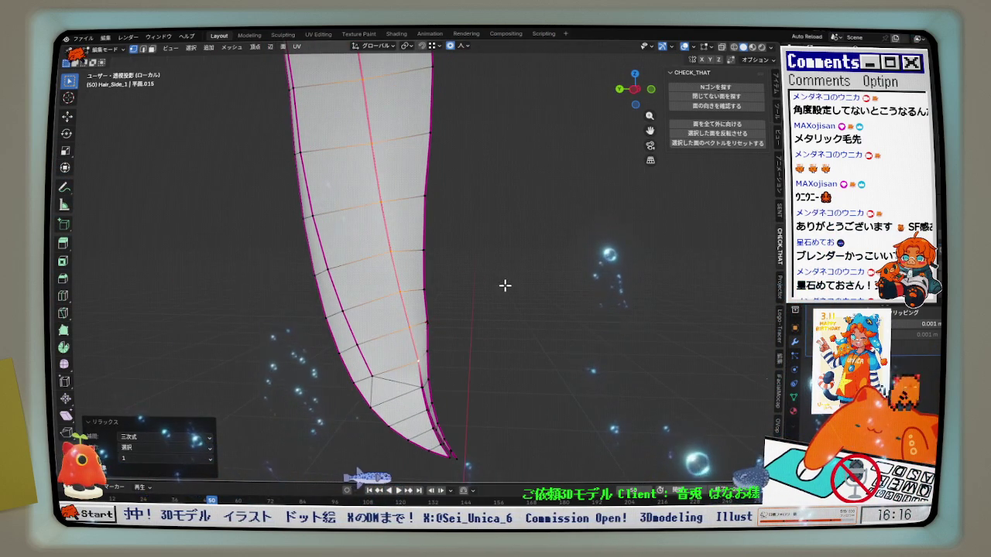
mouse_move(633, 93)
mouse_down()
mouse_move(442, 354)
mouse_move(441, 238)
mouse_move(425, 165)
mouse_up()
In edge mode, select a shortest path of edges down the strand and relax it
key(2)
click(384, 246)
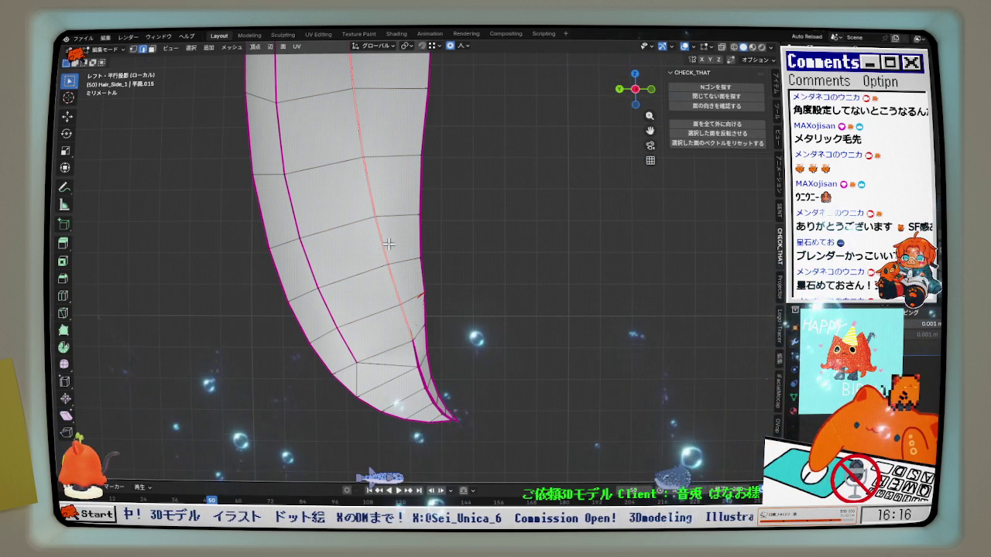
ctrl+click(444, 404)
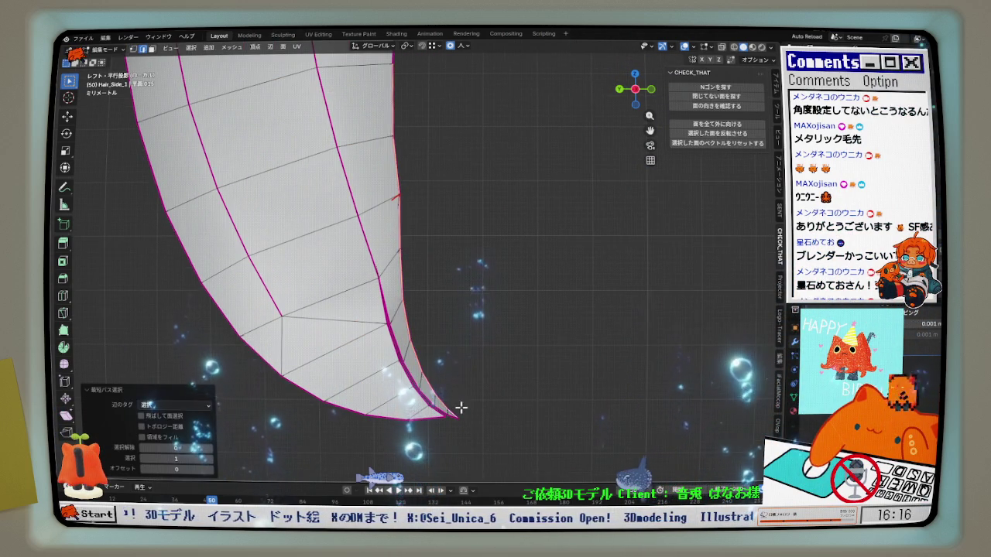
scroll(464, 395, up, 2)
key(q)
click(562, 342)
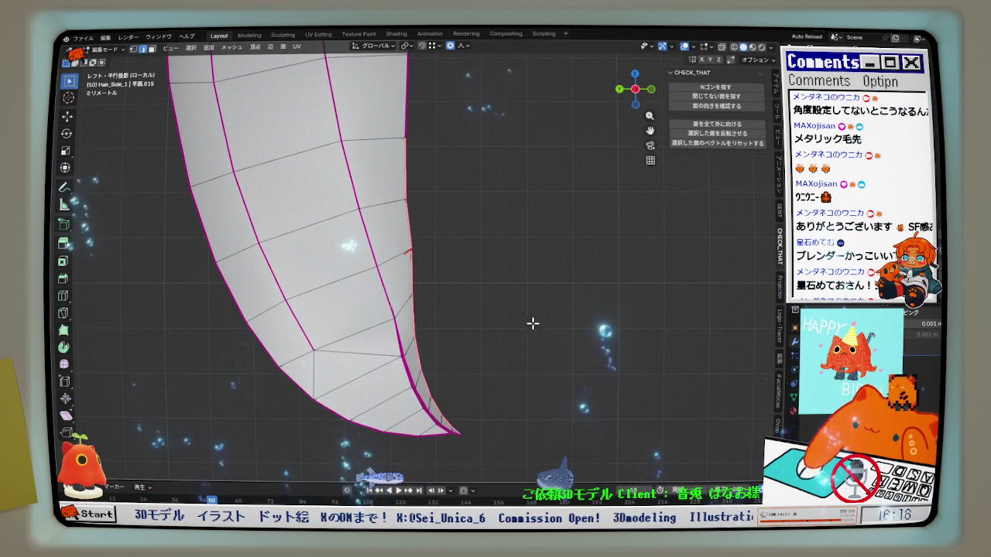
Move an edge ring twice along Y with proportional editing to even the inner fold
ctrl+alt+click(361, 225)
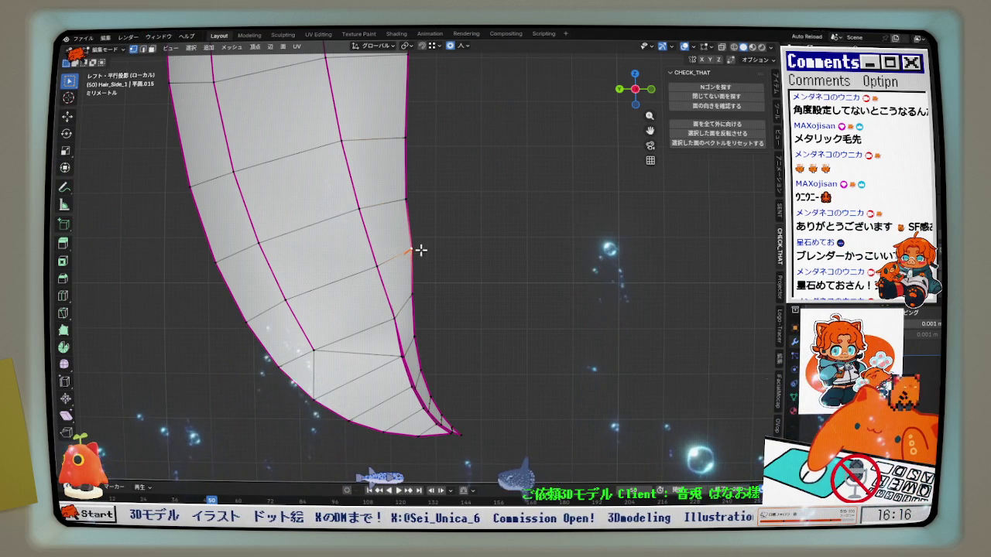
key(g)
key(y)
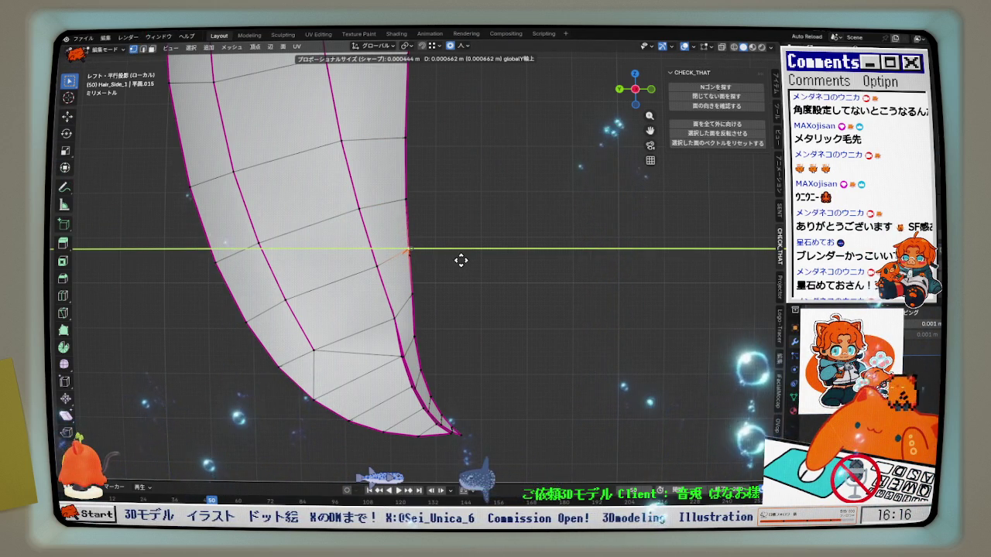
click(457, 259)
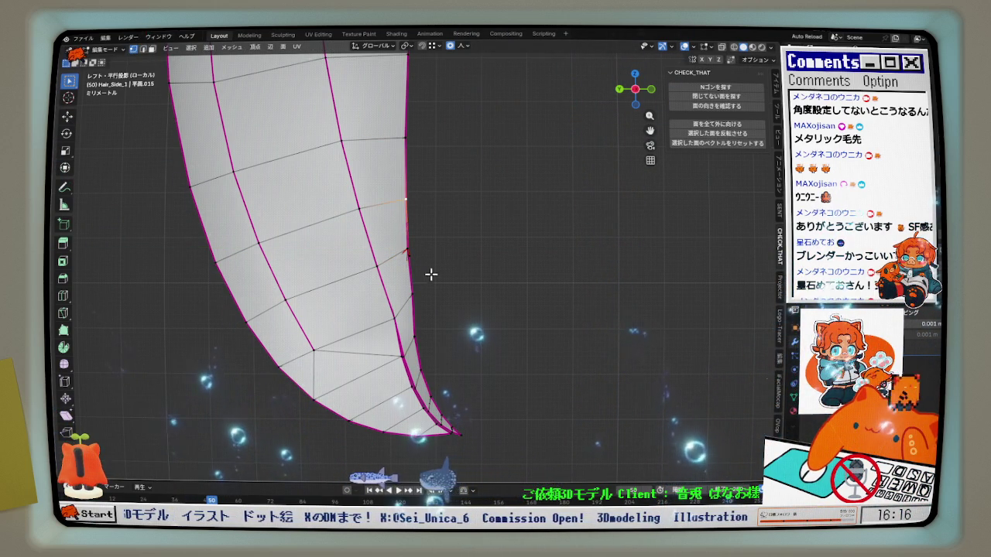
key(g)
key(y)
click(424, 318)
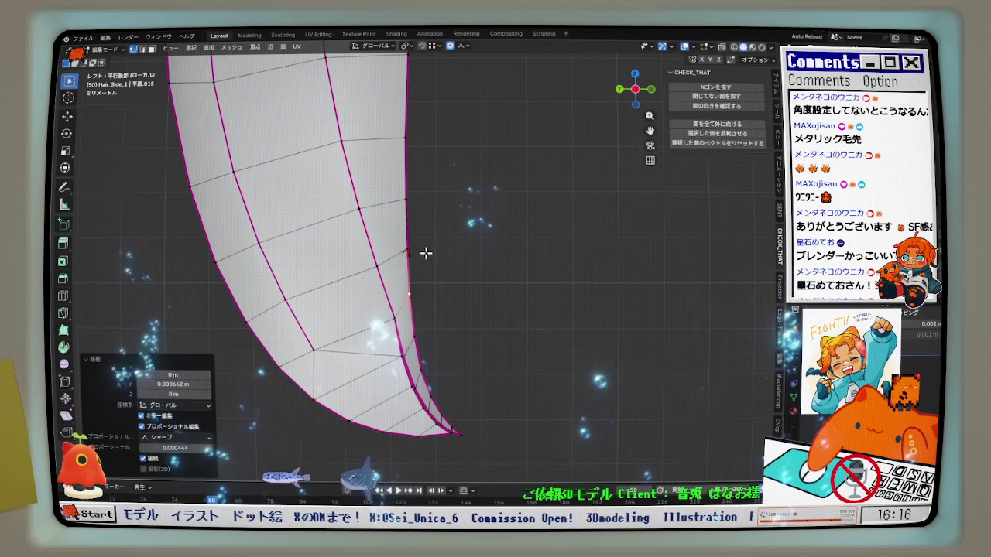
mouse_move(434, 268)
middle_down()
mouse_move(347, 271)
mouse_move(420, 270)
mouse_move(504, 228)
middle_up()
click(630, 91)
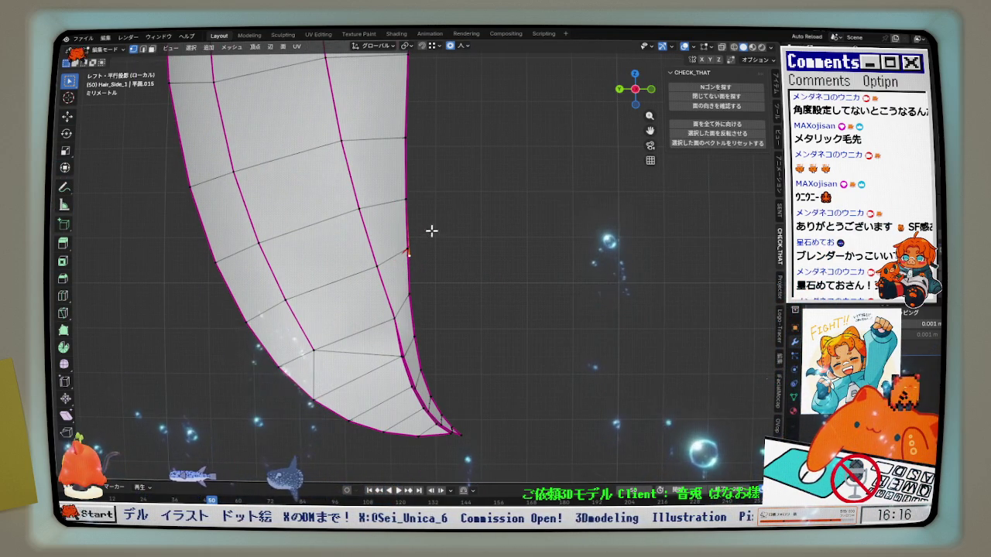
mouse_move(393, 315)
middle_down()
mouse_move(250, 284)
mouse_move(398, 290)
mouse_move(329, 288)
mouse_move(278, 204)
mouse_move(279, 177)
mouse_move(359, 224)
mouse_move(464, 312)
mouse_move(465, 290)
mouse_move(337, 333)
middle_up()
mouse_move(427, 356)
middle_down()
mouse_move(457, 299)
mouse_move(502, 289)
mouse_move(464, 302)
middle_up()
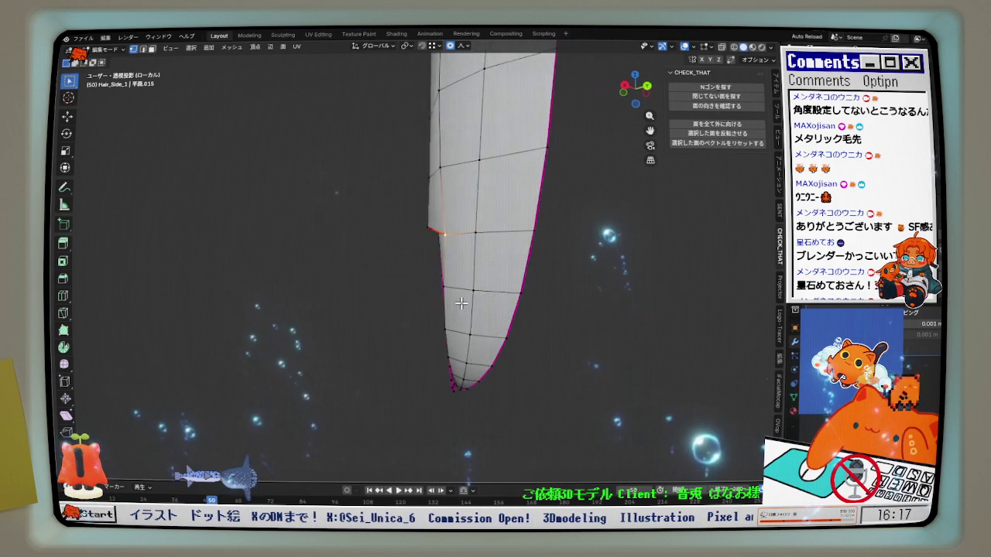
In right orthographic view, nudge the junction vertex along Y with proportional editing
key(KP_3)
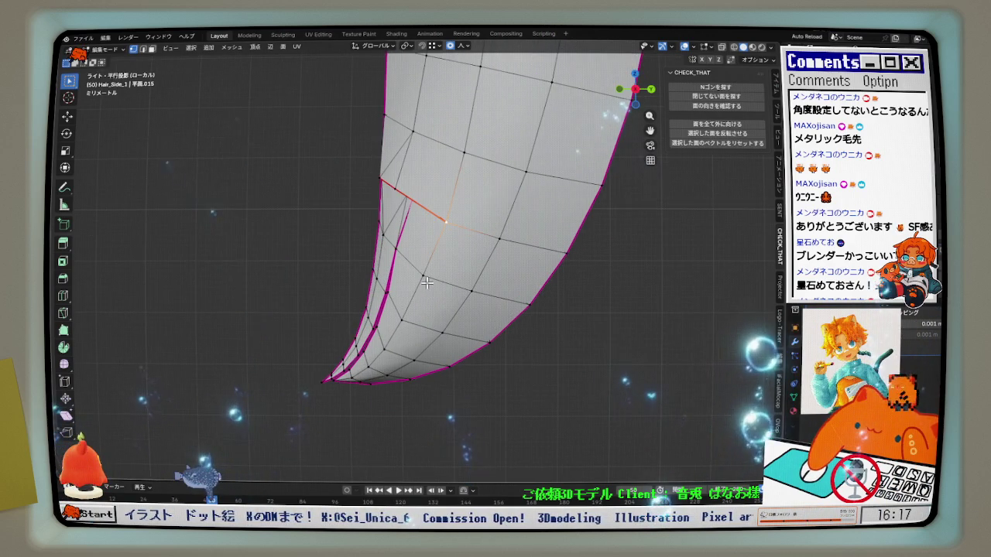
key(g)
key(y)
click(438, 286)
key(g)
key(y)
click(393, 336)
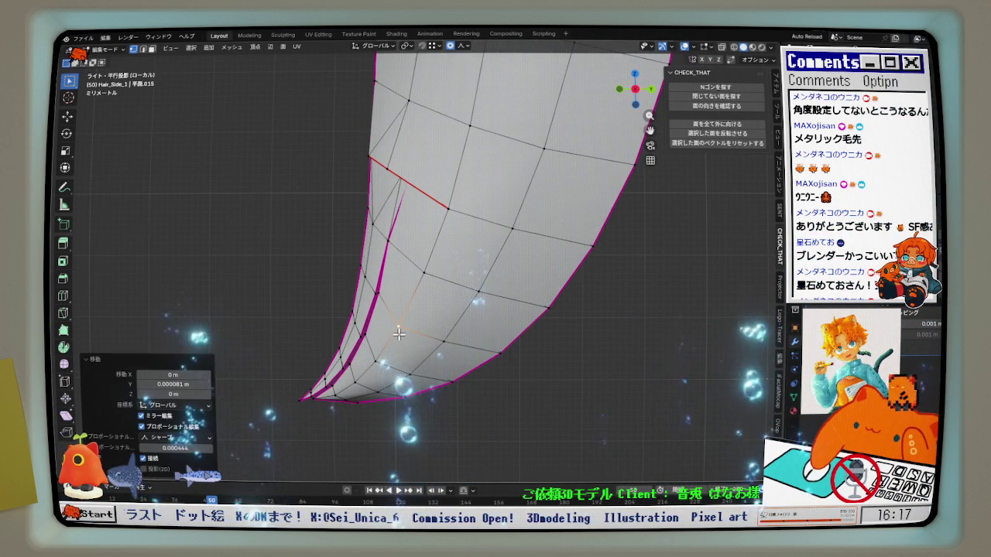
scroll(402, 334, down, 1)
scroll(426, 333, down, 1)
scroll(449, 332, down, 1)
scroll(469, 331, down, 1)
shift+middle_drag(469, 331, 447, 316)
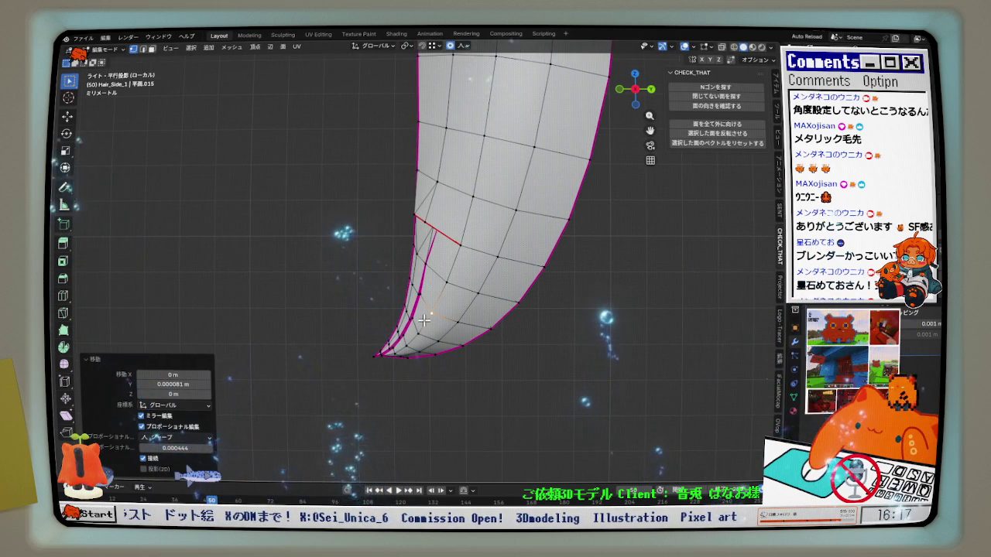
scroll(426, 290, up, 1)
scroll(439, 256, up, 1)
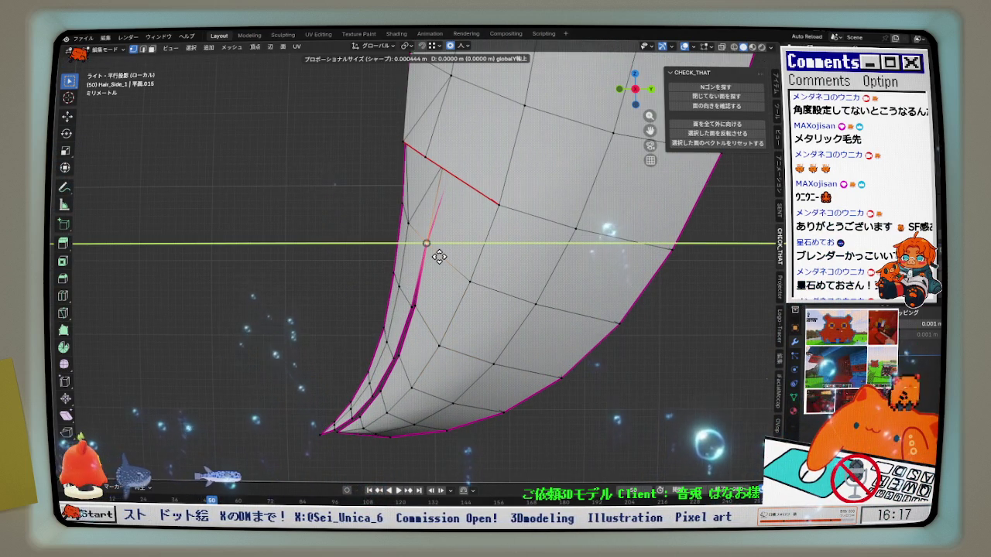
click(439, 256)
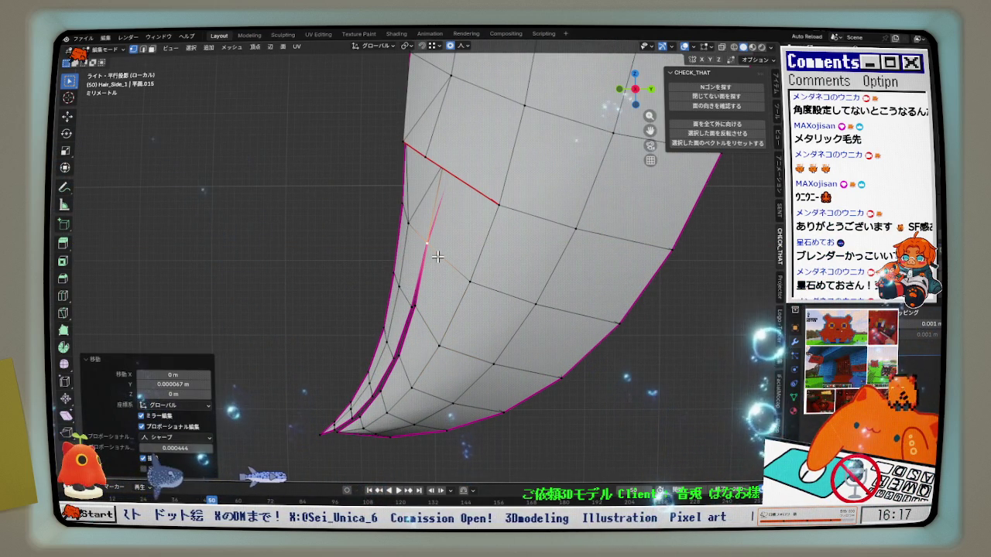
Select the strand's bottom edge loop and relax it twice
mouse_move(438, 246)
middle_down()
mouse_move(480, 254)
mouse_move(538, 230)
middle_up()
mouse_move(481, 207)
middle_down()
mouse_move(517, 265)
mouse_move(496, 266)
middle_up()
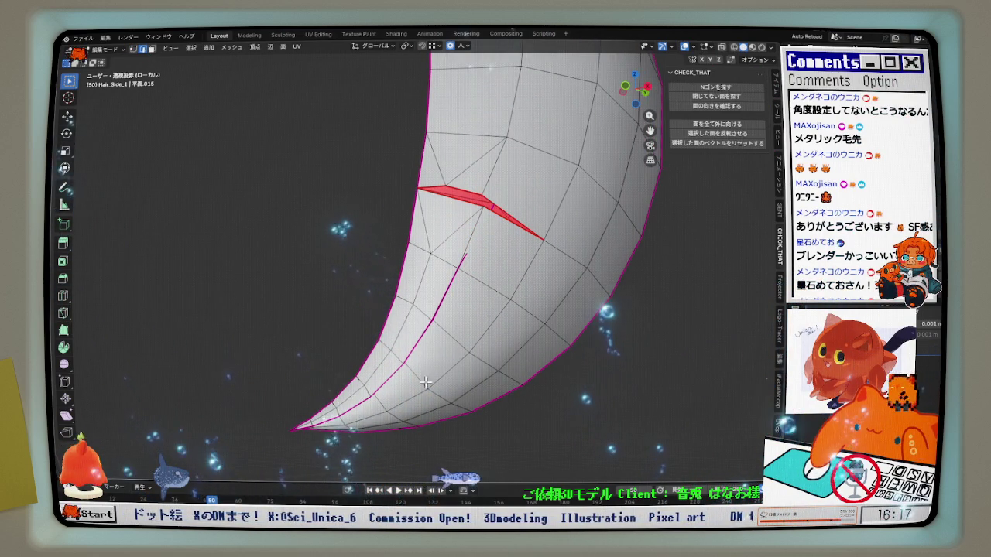
middle_drag(453, 381, 503, 354)
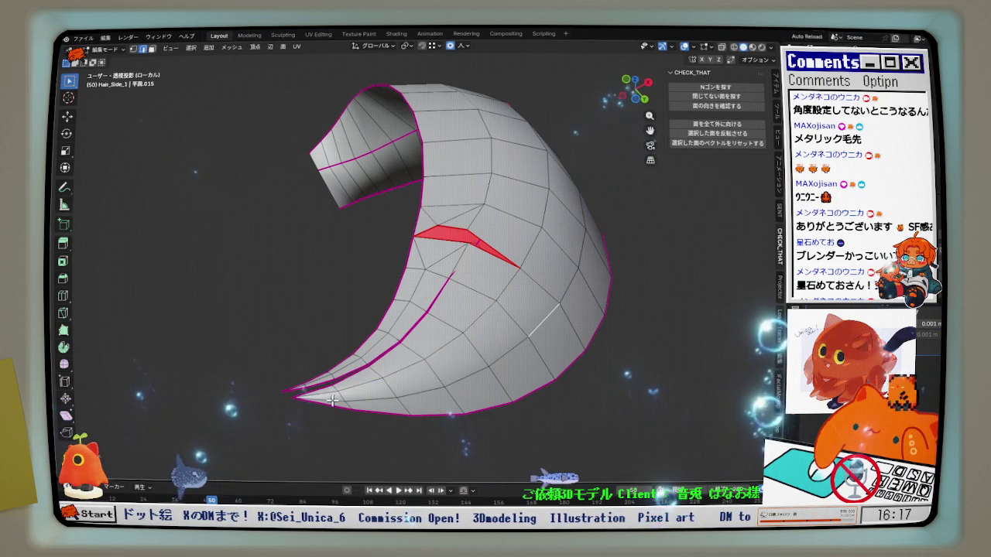
right_click(433, 364)
click(456, 379)
middle_drag(456, 380, 454, 389)
mouse_move(429, 292)
middle_down()
mouse_move(398, 366)
mouse_move(457, 305)
mouse_move(444, 293)
middle_up()
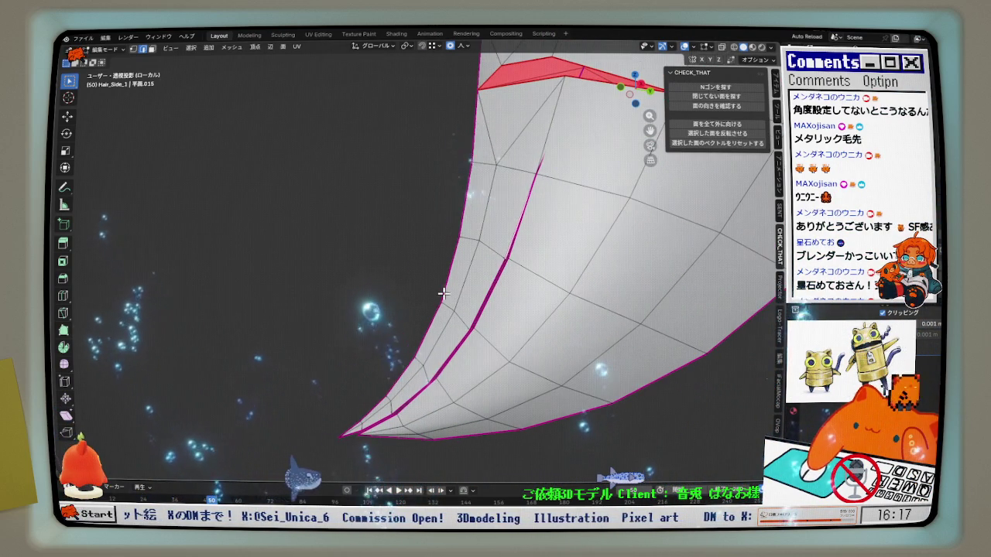
middle_drag(441, 345, 354, 431)
key(shift+r)
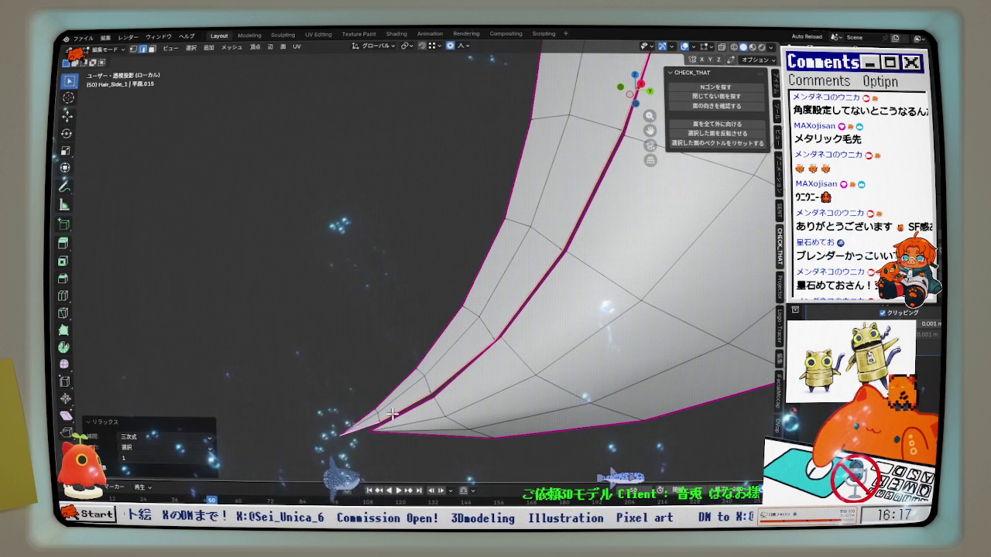
key(shift+r)
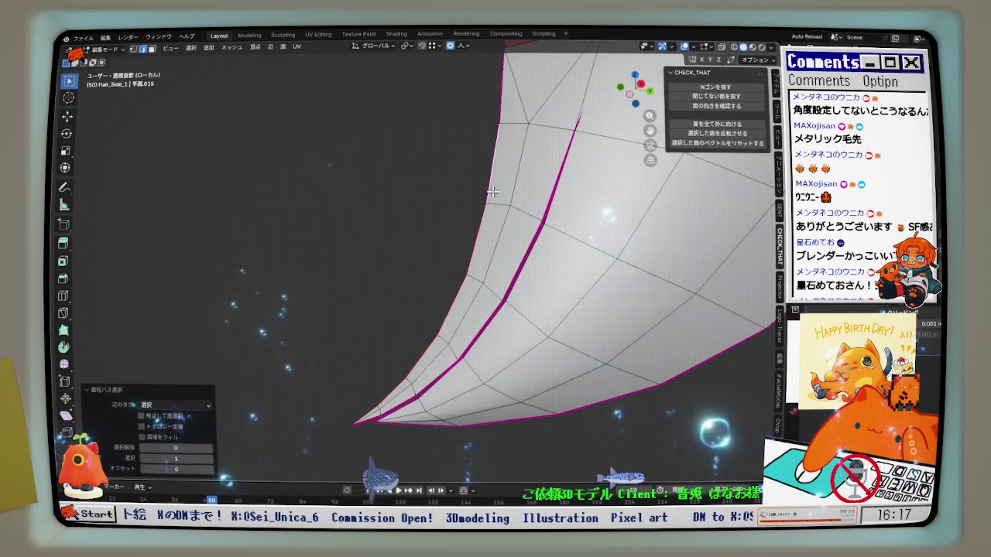
mouse_move(384, 402)
middle_down()
mouse_move(561, 301)
mouse_move(686, 303)
mouse_move(507, 354)
mouse_move(571, 348)
mouse_move(475, 305)
mouse_move(477, 369)
mouse_move(409, 378)
mouse_move(378, 323)
middle_up()
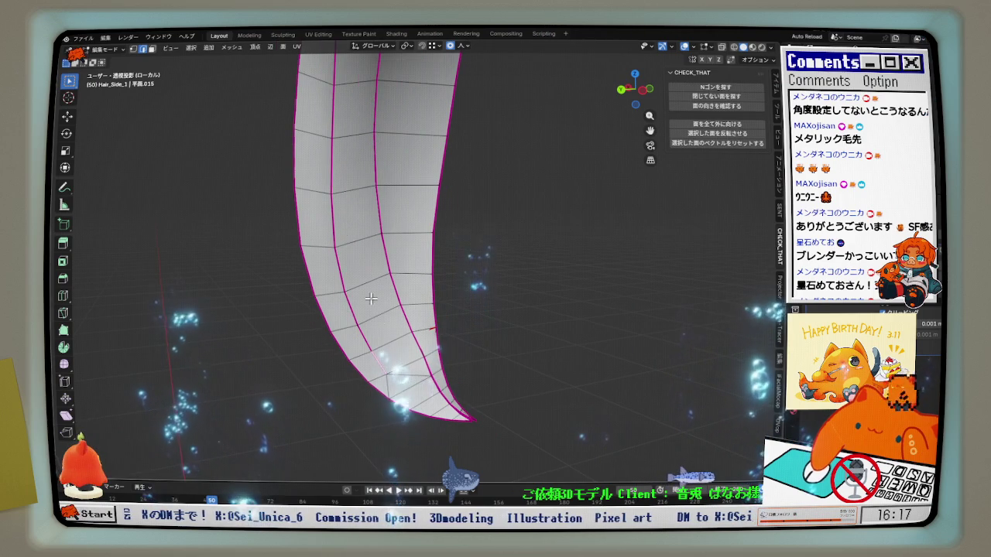
Relax the strand's edge loops two more times with LoopTools Relax
right_click(387, 203)
click(422, 220)
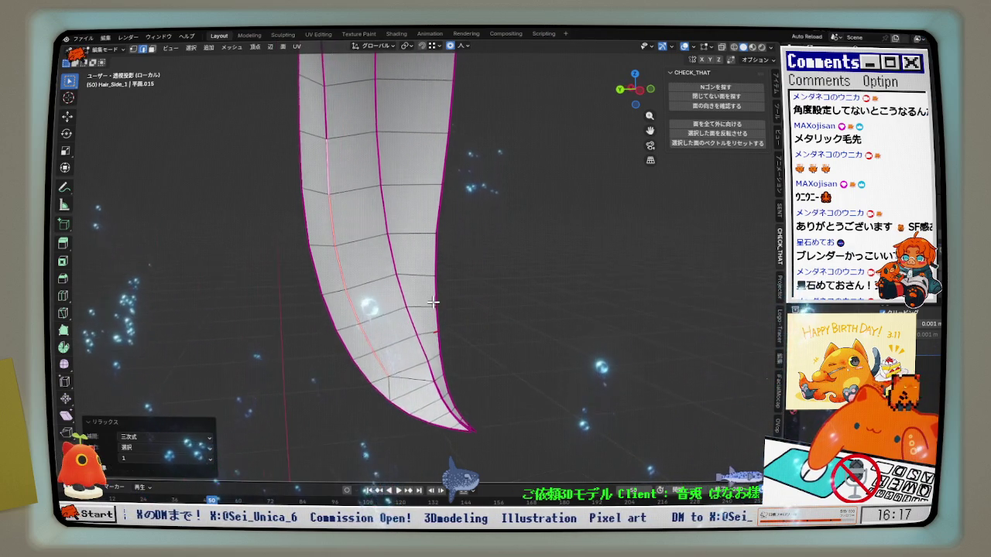
middle_drag(450, 302, 406, 306)
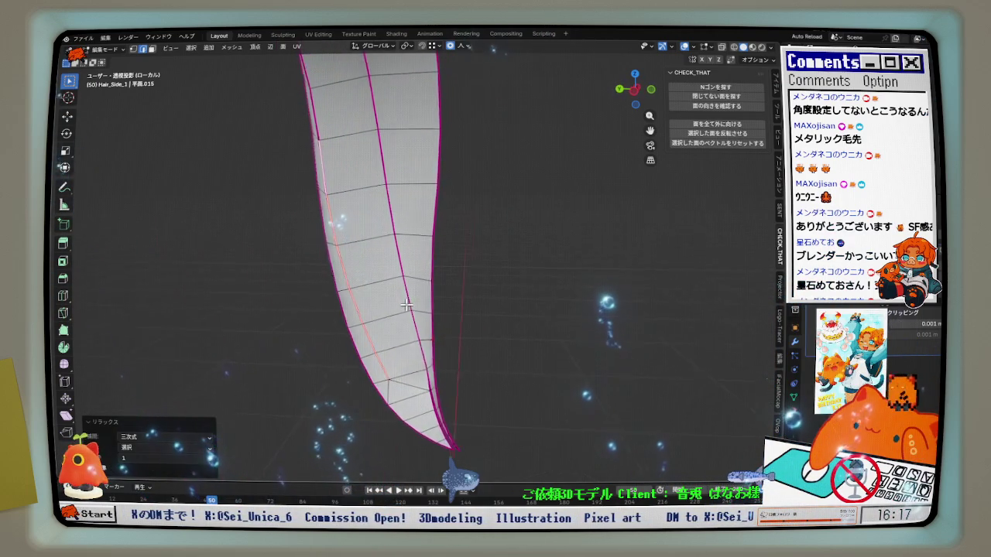
mouse_move(469, 260)
middle_down()
mouse_move(470, 349)
mouse_move(449, 319)
middle_up()
right_click(480, 224)
click(497, 232)
mouse_move(494, 259)
middle_down()
mouse_move(478, 348)
mouse_move(500, 349)
mouse_move(390, 340)
middle_up()
scroll(497, 167, up, 3)
mouse_move(480, 163)
middle_down()
mouse_move(500, 254)
mouse_move(485, 361)
mouse_move(351, 234)
mouse_move(406, 184)
mouse_move(403, 160)
mouse_move(452, 175)
mouse_move(588, 361)
mouse_move(571, 412)
mouse_move(642, 401)
mouse_move(617, 294)
mouse_move(498, 391)
middle_up()
Reveal the hidden hair strands and view them from the right orthographic side
key(alt+h)
key(KP_3)
scroll(534, 394, up, 3)
scroll(567, 394, up, 3)
middle_drag(567, 395, 492, 254)
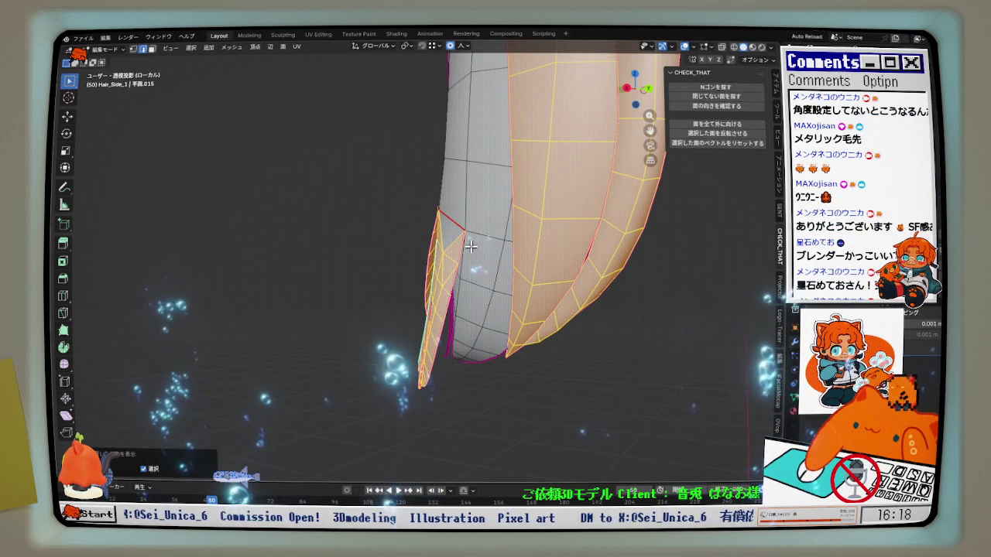
Move the strand-junction vertex −0.000383 m along Y with proportional editing
click(136, 50)
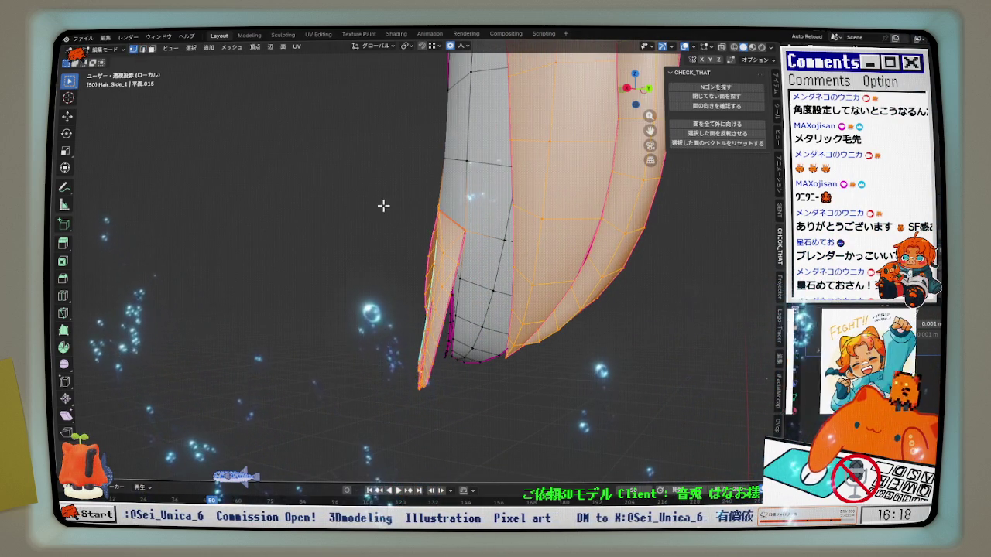
click(465, 230)
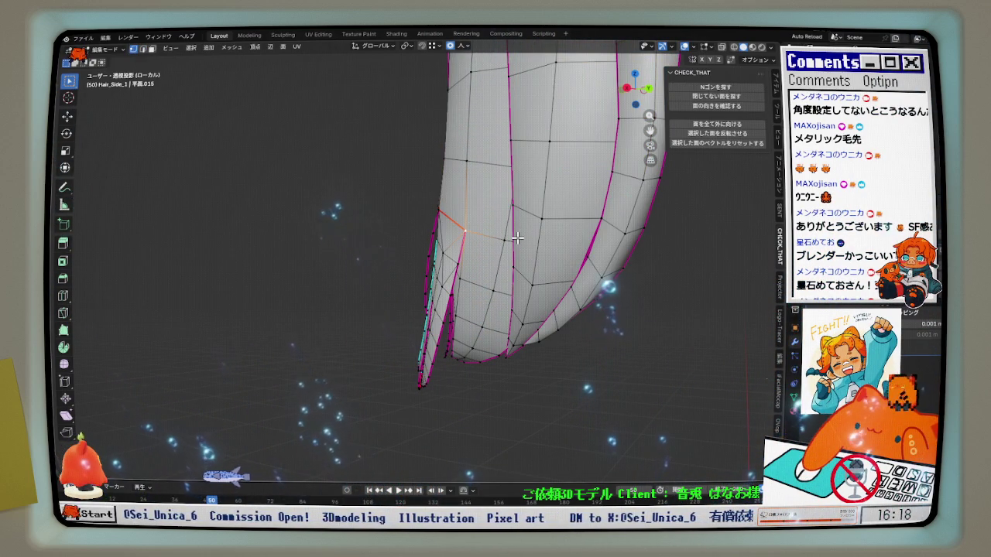
click(515, 239)
mouse_move(511, 247)
middle_down()
mouse_move(638, 278)
mouse_move(601, 299)
mouse_move(565, 271)
mouse_move(549, 325)
mouse_move(512, 371)
mouse_move(526, 282)
mouse_move(495, 240)
mouse_move(464, 222)
mouse_move(570, 195)
mouse_move(626, 212)
mouse_move(475, 217)
mouse_move(677, 219)
mouse_move(537, 360)
mouse_move(537, 289)
mouse_move(557, 266)
mouse_move(544, 265)
middle_up()
Preview the shading without overlays, then fatten the selection 0.000314 m along normals
key(shift+alt+z)
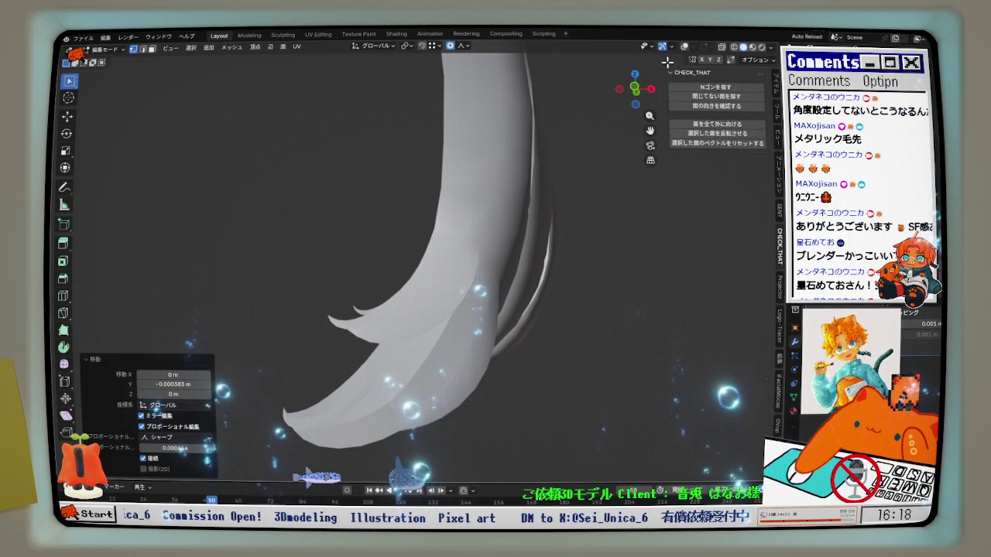
click(684, 47)
mouse_move(555, 228)
middle_down()
mouse_move(462, 303)
mouse_move(524, 259)
mouse_move(492, 250)
mouse_move(491, 233)
mouse_move(514, 239)
mouse_move(340, 248)
mouse_move(615, 253)
mouse_move(549, 231)
middle_up()
scroll(495, 274, up, 2)
click(497, 273)
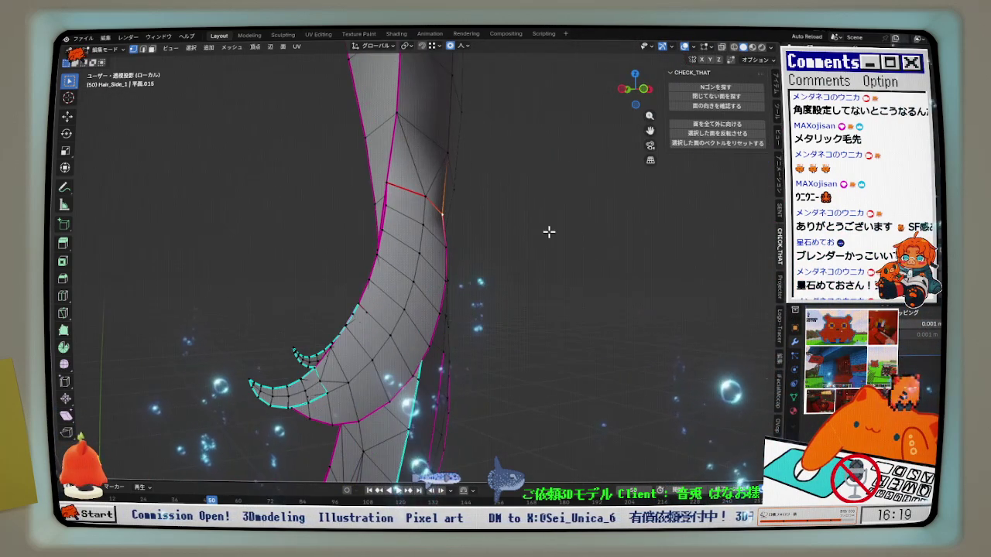
Apply small shrink/fatten offsets to the edges near the strand junction
click(551, 230)
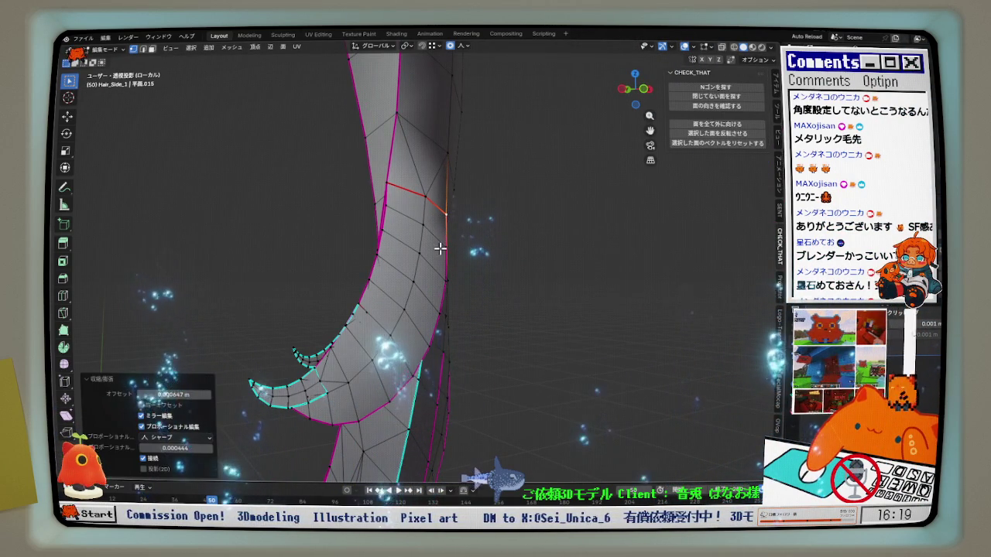
key(alt+s)
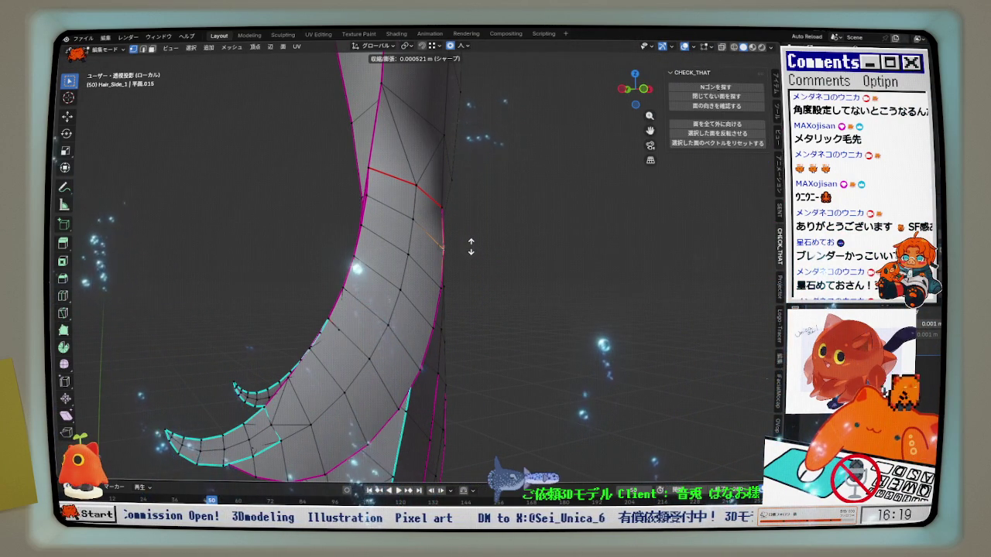
click(465, 242)
click(462, 210)
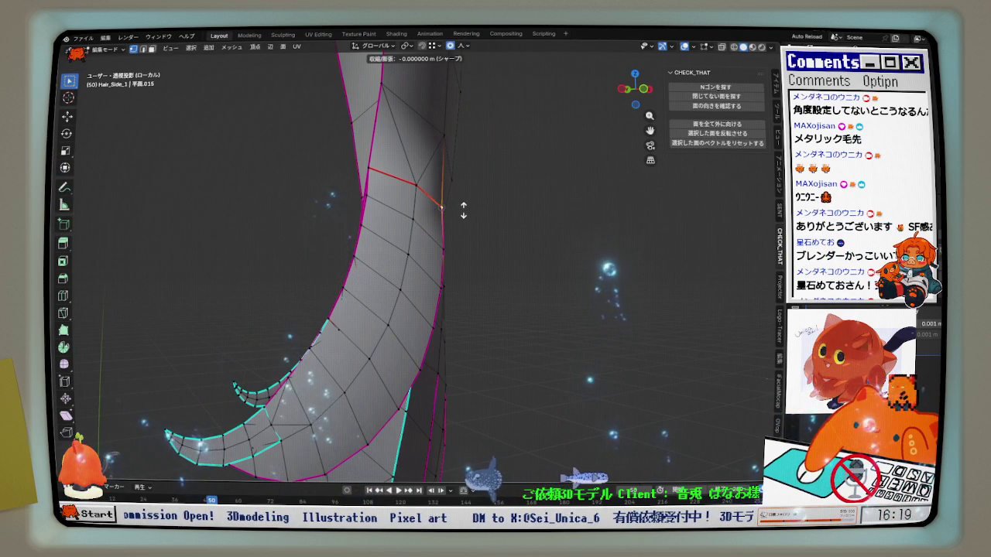
click(462, 211)
mouse_move(457, 215)
middle_down()
mouse_move(447, 274)
mouse_move(472, 281)
mouse_move(429, 263)
mouse_move(449, 232)
mouse_move(482, 250)
mouse_move(402, 257)
mouse_move(479, 257)
middle_up()
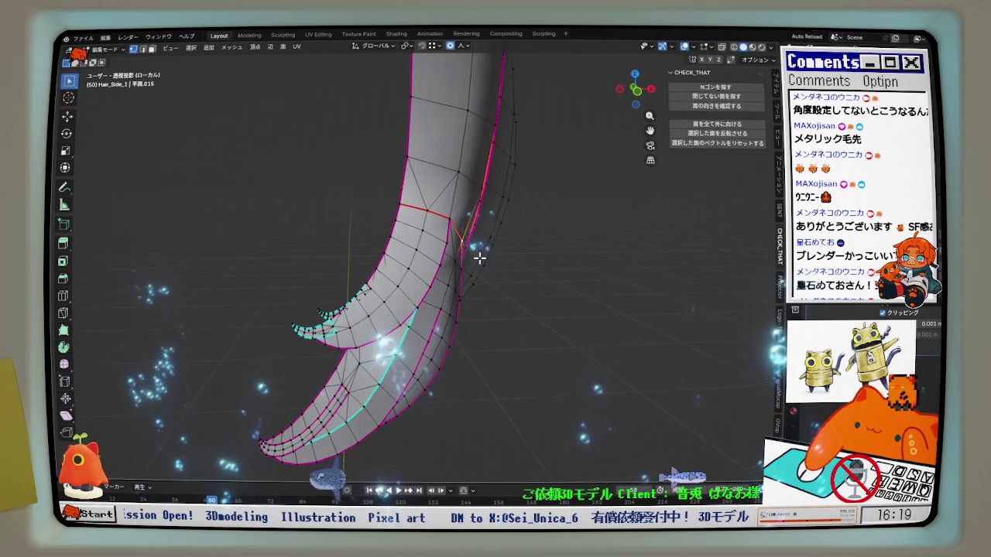
scroll(516, 267, down, 2)
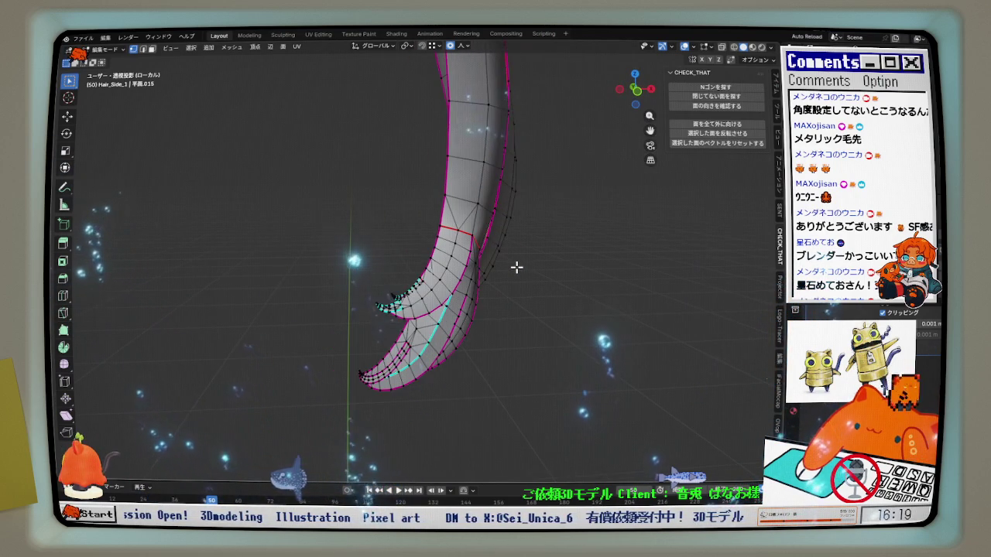
scroll(516, 268, down, 2)
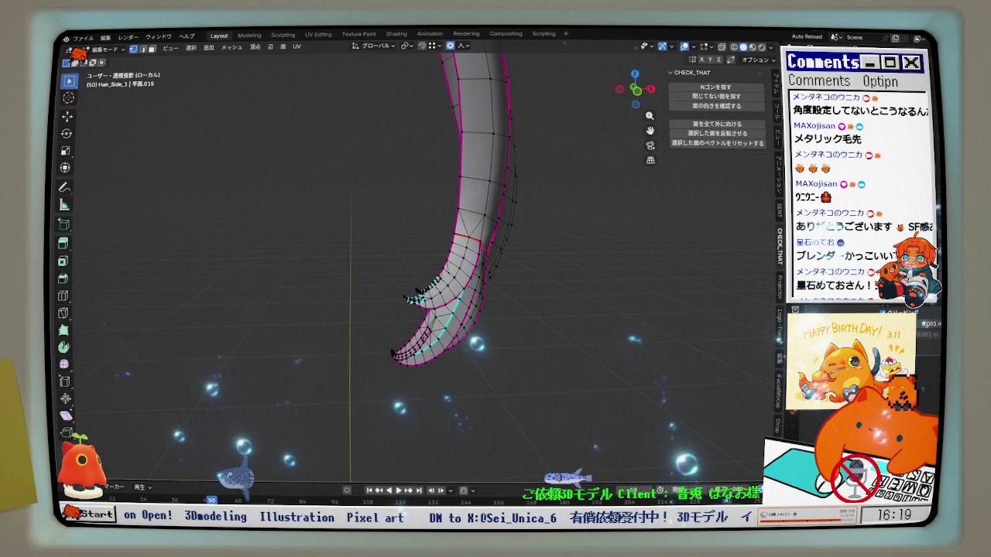
Move a vertex at the tip gap along global Y, then select the neighbouring vertex
middle_drag(371, 306, 400, 305)
mouse_move(520, 270)
middle_down()
mouse_move(410, 267)
mouse_move(439, 270)
middle_up()
scroll(498, 264, up, 2)
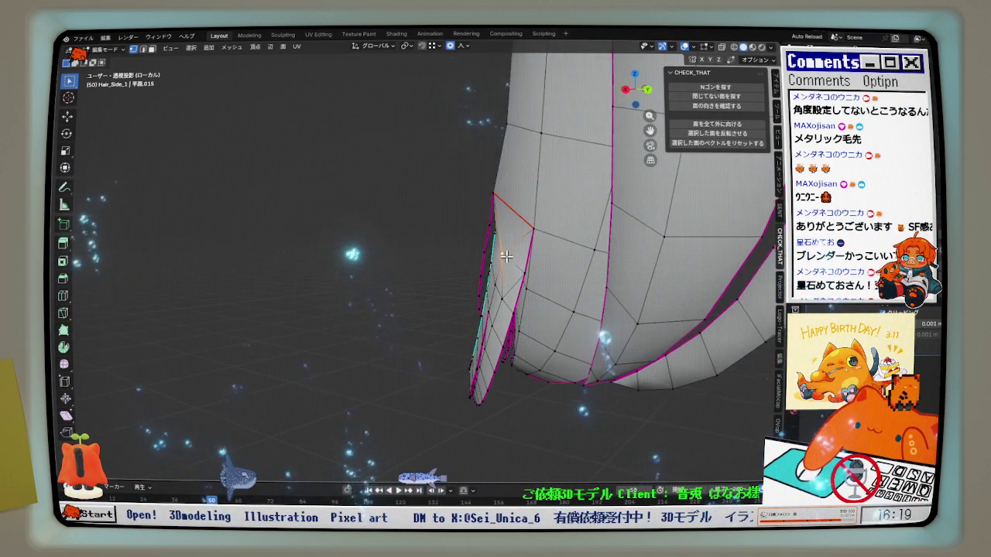
middle_drag(505, 258, 505, 239)
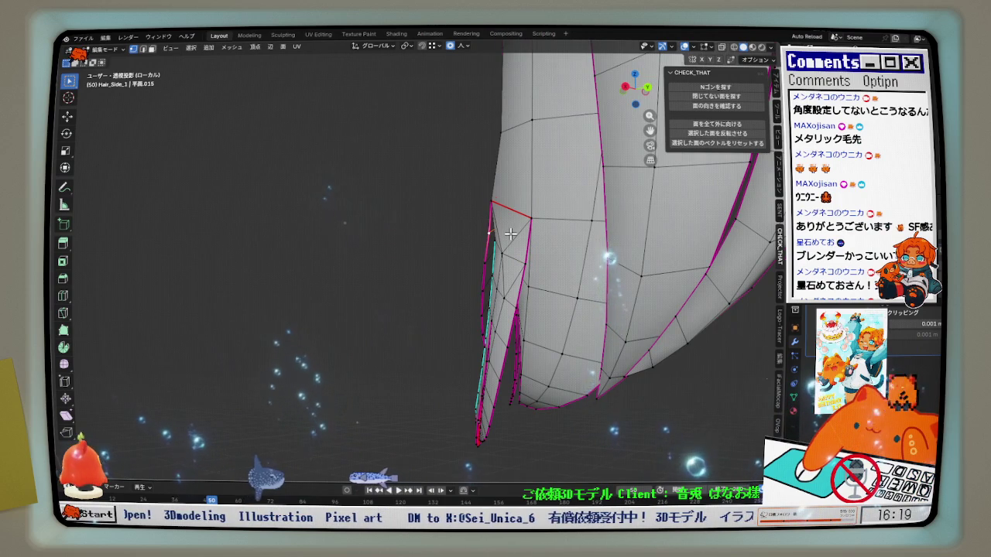
key(g)
key(y)
click(509, 234)
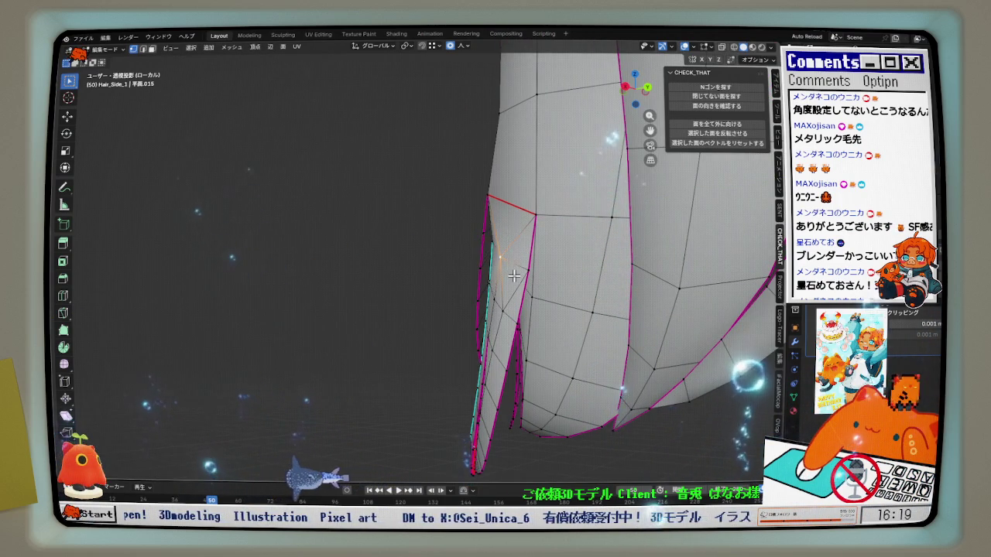
click(512, 273)
mouse_move(513, 273)
middle_down()
mouse_move(553, 285)
mouse_move(497, 253)
mouse_move(508, 241)
mouse_move(493, 267)
middle_up()
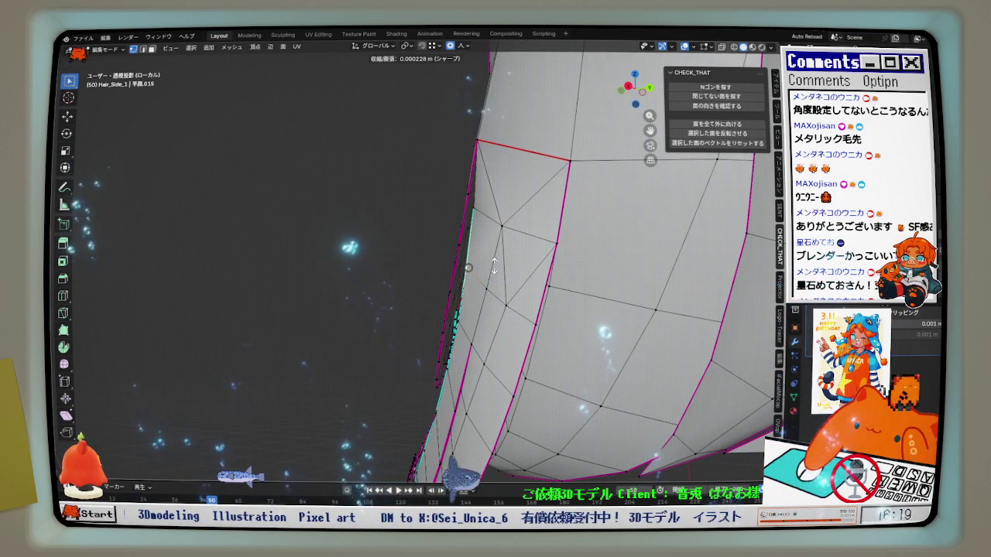
Push the inner tip edges outward by 0.000222 m and 0.000118 m
click(486, 212)
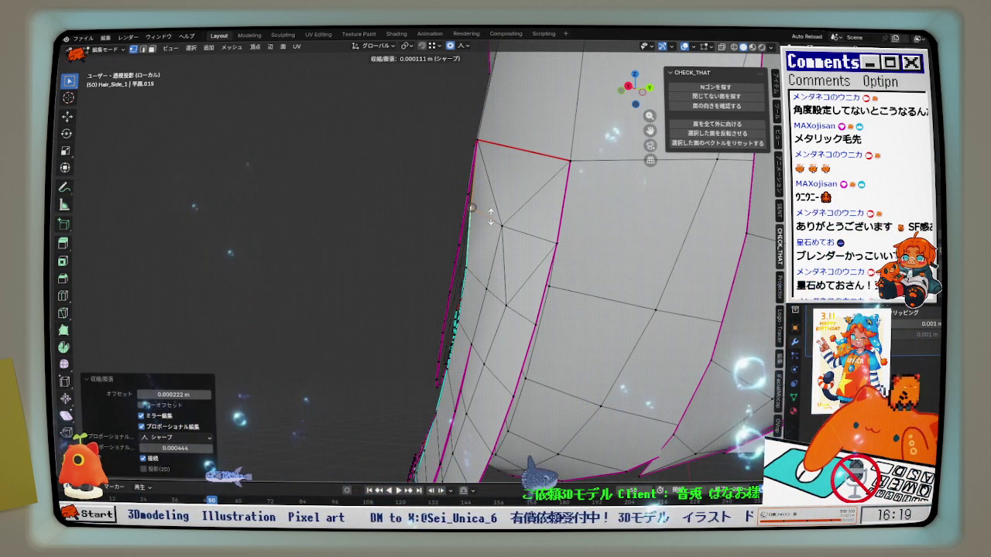
mouse_move(492, 224)
middle_down()
mouse_move(470, 283)
mouse_move(489, 269)
middle_up()
key(alt+s)
click(489, 269)
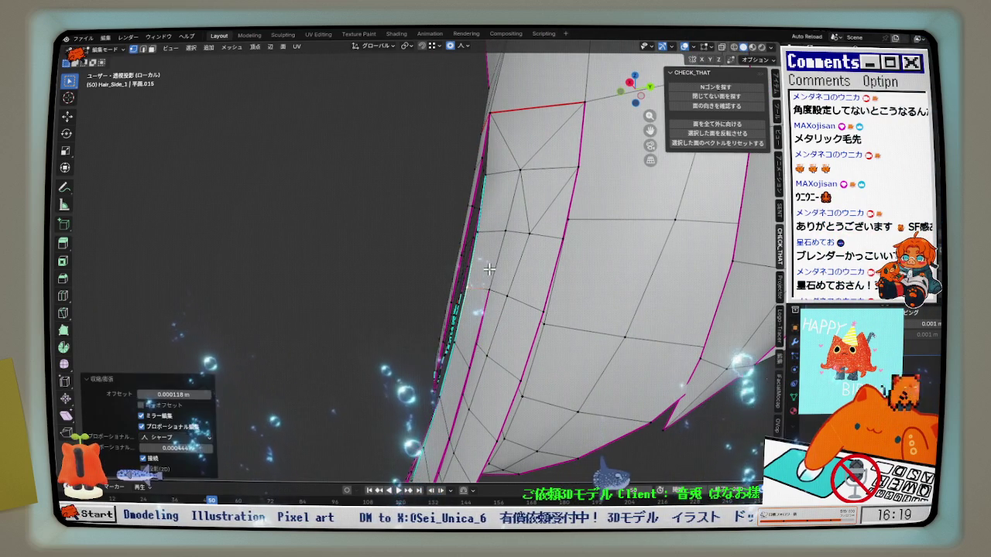
click(520, 169)
middle_drag(520, 168, 532, 186)
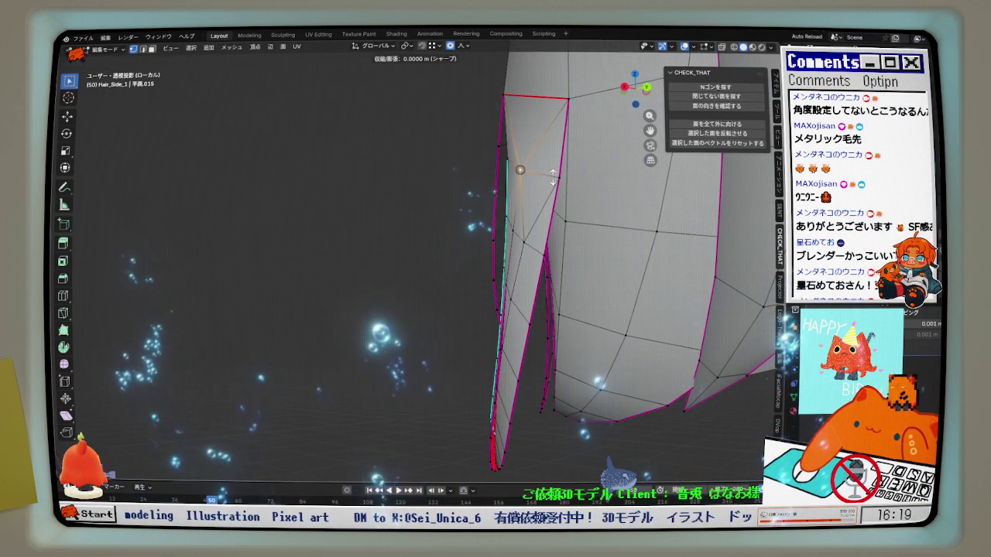
click(552, 175)
Offset the fork edge 0.000071 m along its normals so the strands overlap cleanly
mouse_move(517, 229)
middle_down()
mouse_move(624, 250)
mouse_move(526, 244)
middle_up()
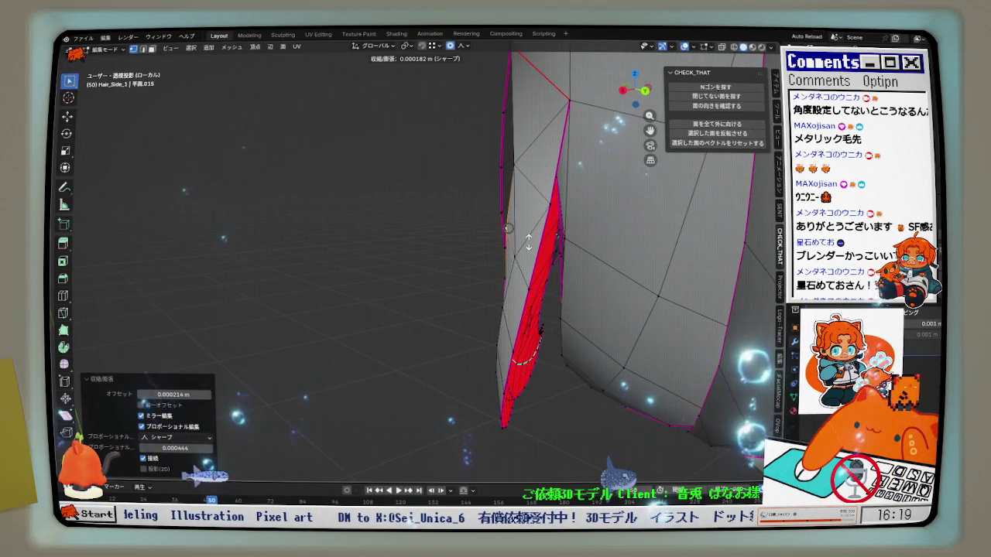
middle_drag(511, 258, 533, 259)
mouse_move(486, 285)
middle_down()
mouse_move(511, 280)
mouse_move(486, 268)
mouse_move(669, 86)
middle_up()
click(512, 279)
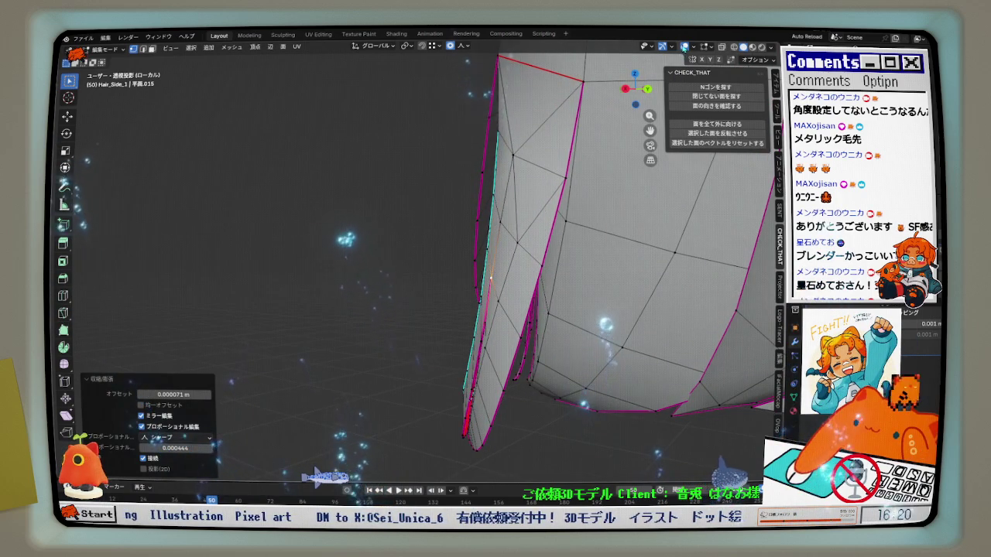
mouse_move(516, 253)
middle_down()
mouse_move(504, 258)
mouse_move(690, 258)
mouse_move(707, 75)
middle_up()
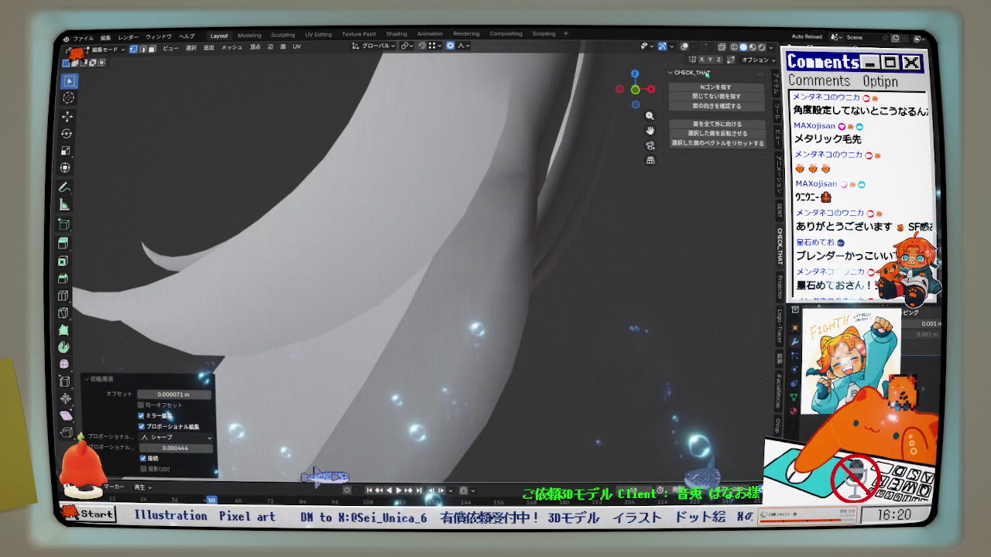
Inspect the shaded strand surface from several angles with overlays toggled
click(684, 48)
middle_drag(541, 232, 463, 153)
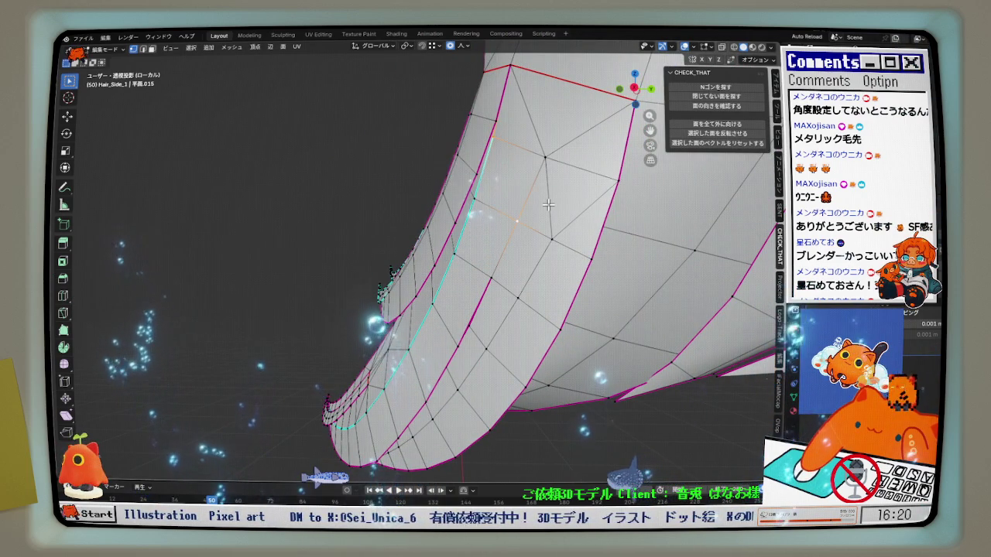
mouse_move(548, 205)
middle_down()
mouse_move(690, 209)
mouse_move(708, 75)
middle_up()
click(685, 47)
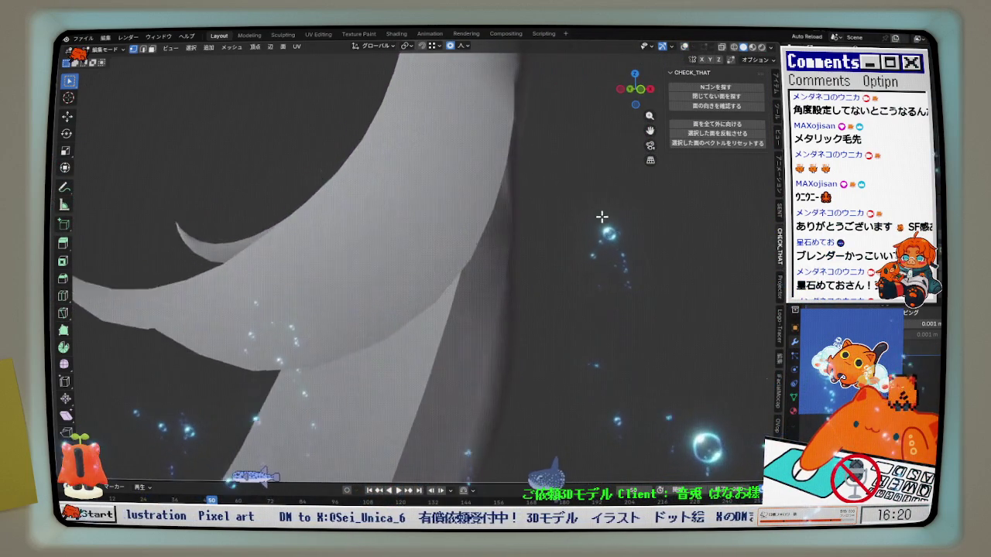
mouse_move(583, 204)
middle_down()
mouse_move(614, 204)
mouse_move(597, 205)
middle_up()
scroll(599, 203, down, 5)
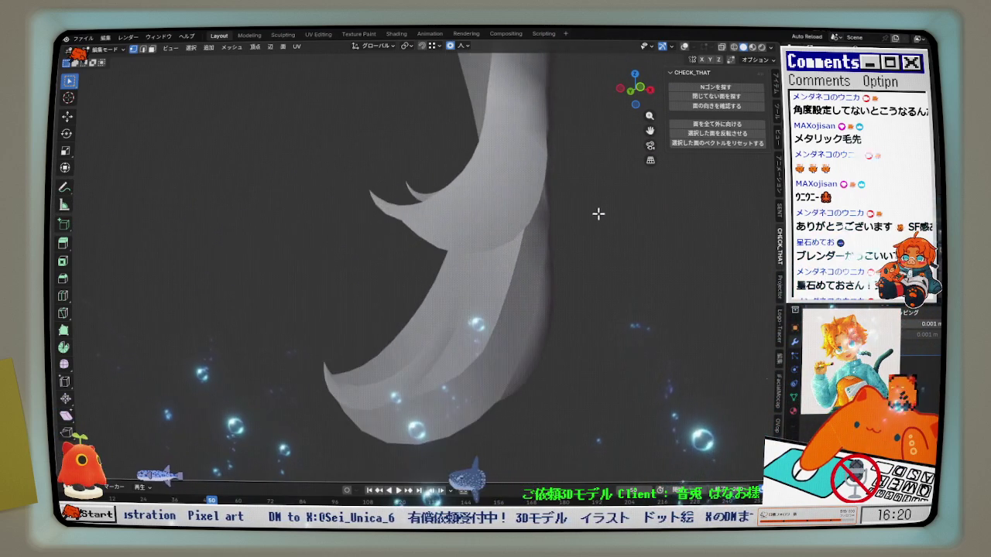
middle_drag(589, 283, 599, 281)
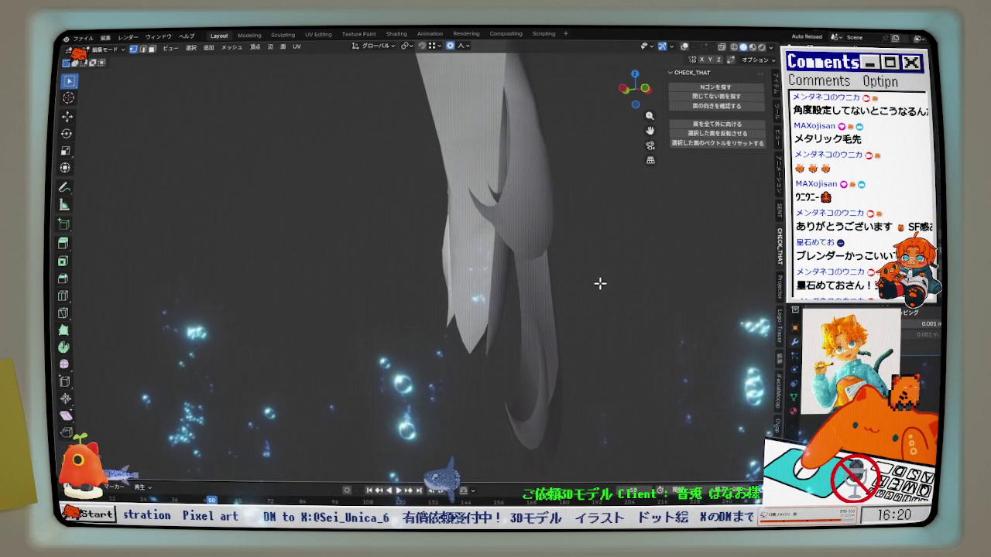
scroll(561, 366, up, 2)
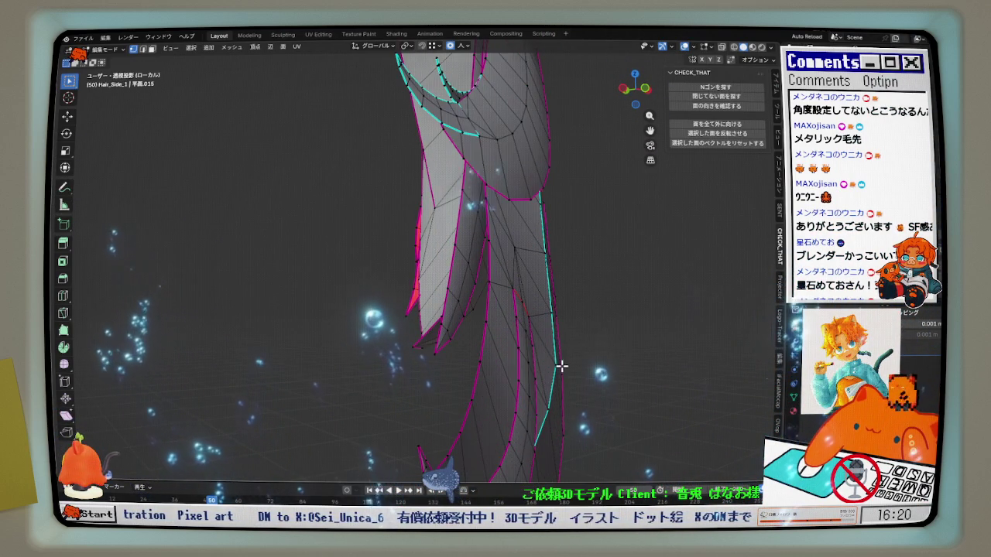
mouse_move(576, 372)
middle_down()
mouse_move(566, 332)
mouse_move(564, 343)
middle_up()
Move the lower-edge vertex 0.000118 m along Y with proportional size 0.000251
key(g)
key(y)
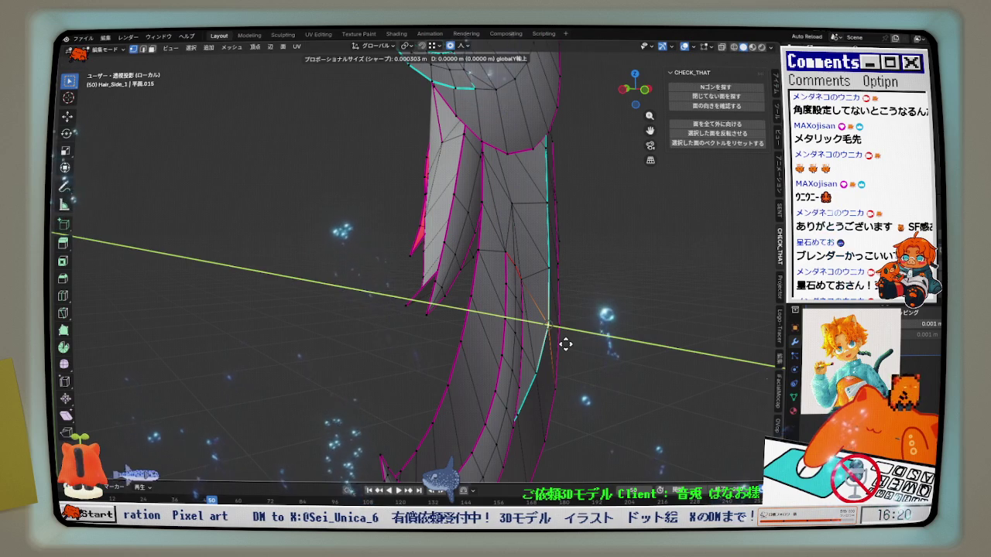
click(565, 344)
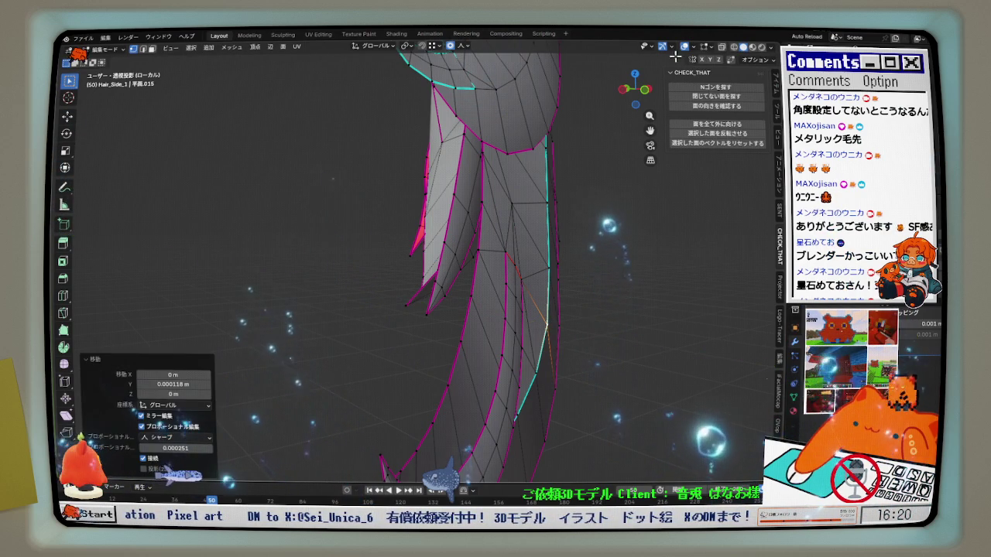
key(shift+alt+z)
mouse_move(566, 344)
middle_down()
mouse_move(539, 283)
mouse_move(496, 380)
mouse_move(442, 371)
mouse_move(435, 380)
mouse_move(441, 345)
mouse_move(454, 332)
mouse_move(474, 336)
mouse_move(504, 380)
mouse_move(499, 414)
middle_up()
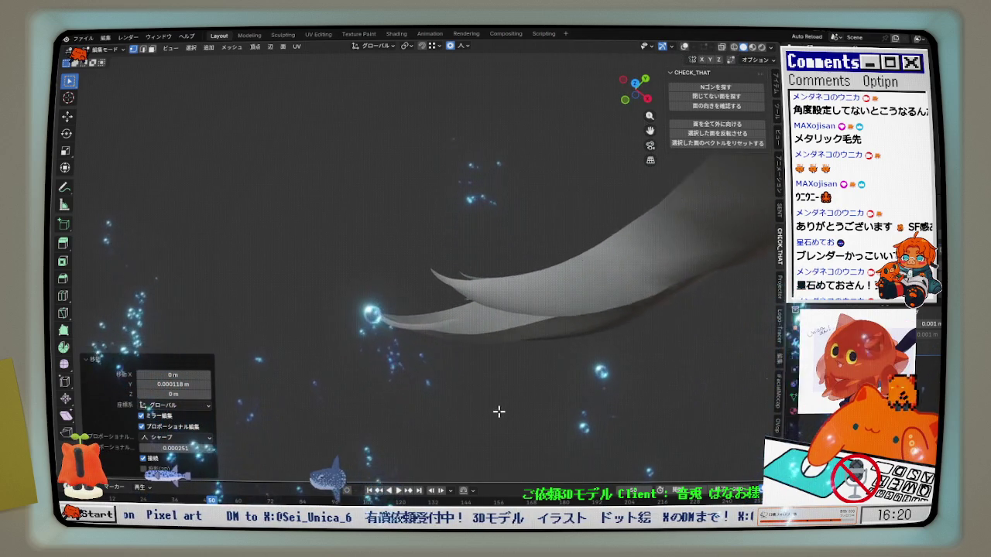
key(shift+alt+z)
key(ctrl+z)
key(KP_3)
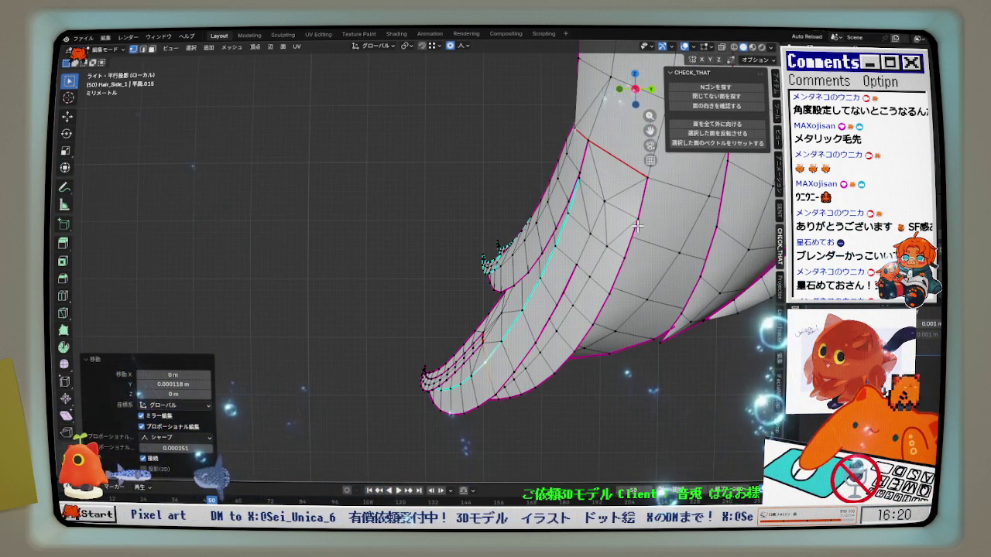
Offset the junction vertices outward, then move them along global Y
mouse_move(636, 227)
middle_down()
mouse_move(528, 263)
mouse_move(575, 261)
mouse_move(642, 234)
mouse_move(599, 276)
mouse_move(751, 278)
mouse_move(617, 277)
mouse_move(653, 227)
middle_up()
scroll(528, 263, up, 2)
click(642, 234)
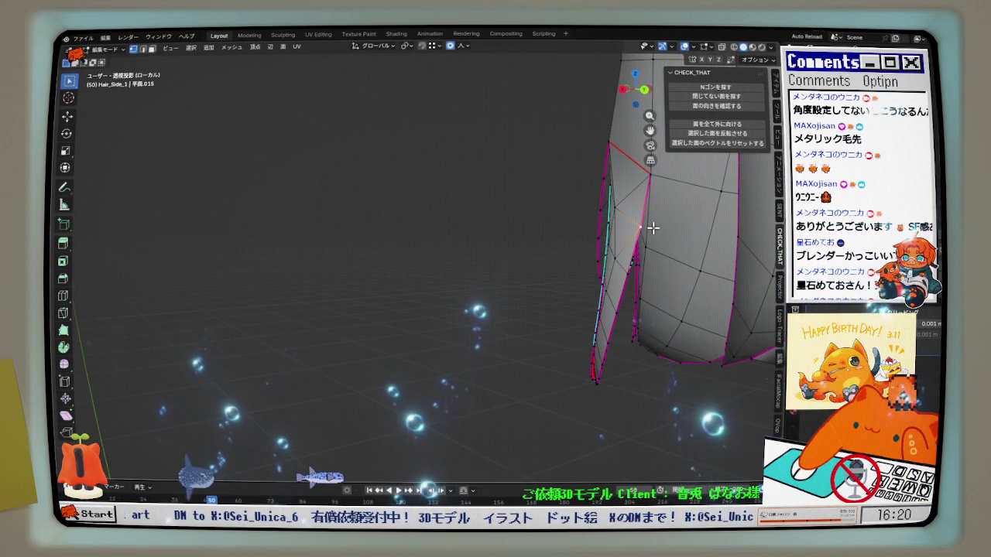
key(g)
key(y)
click(653, 227)
mouse_move(653, 227)
middle_down()
mouse_move(633, 249)
mouse_move(663, 274)
middle_up()
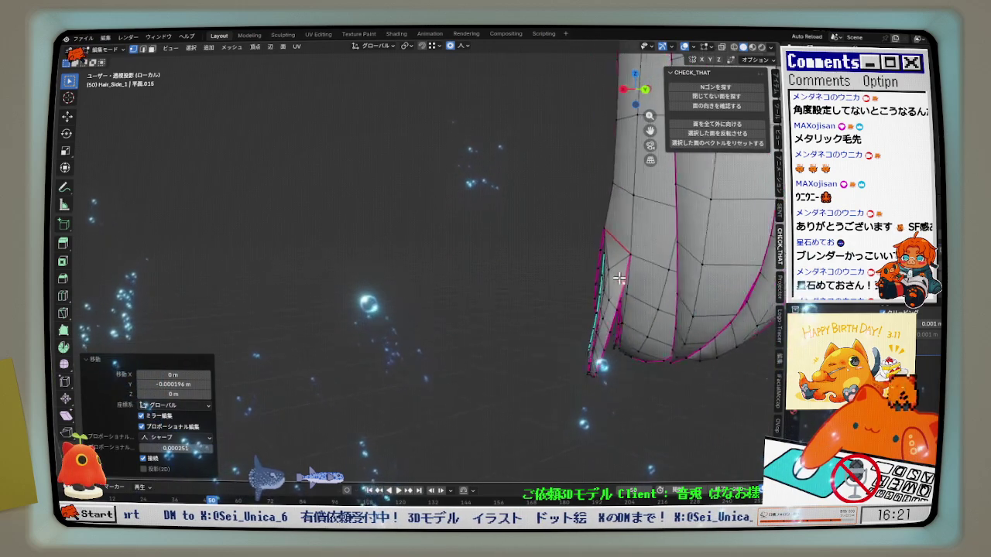
key(KP_3)
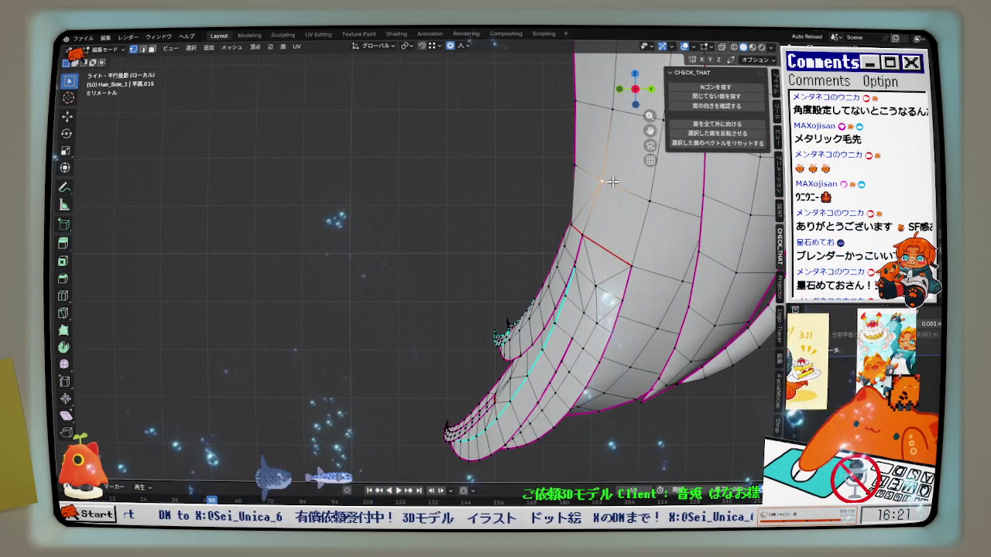
Push the junction vertices 0.00107 m outward, then pull one −0.000206 m along its normal
middle_drag(577, 207, 575, 113)
click(581, 186)
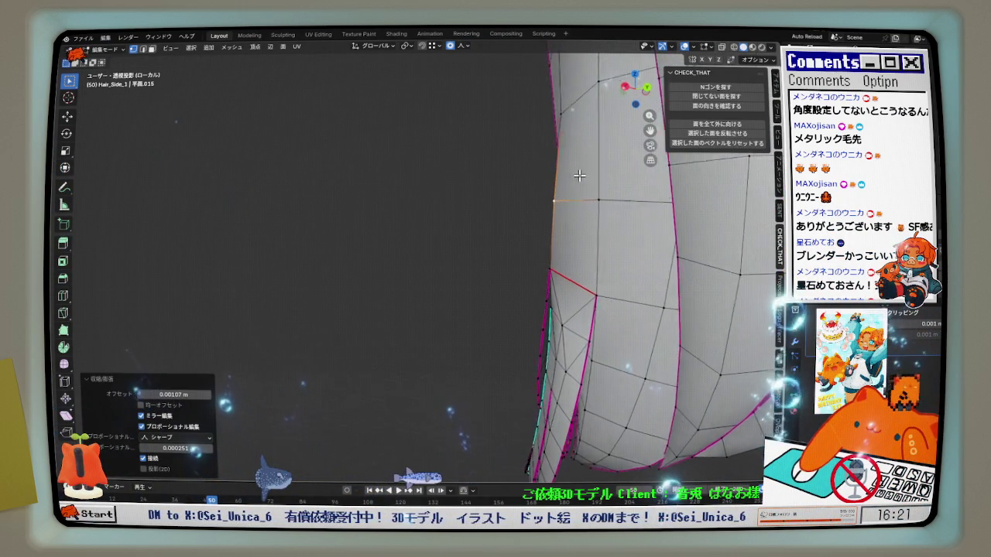
key(alt+s)
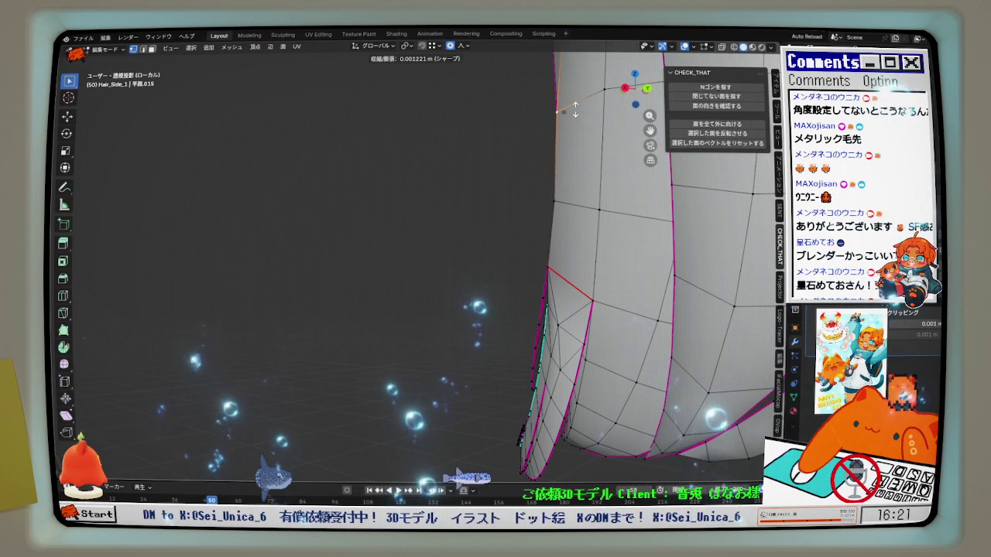
click(575, 110)
mouse_move(575, 110)
middle_down()
mouse_move(564, 239)
mouse_move(580, 232)
middle_up()
scroll(581, 233, up, 2)
key(alt+s)
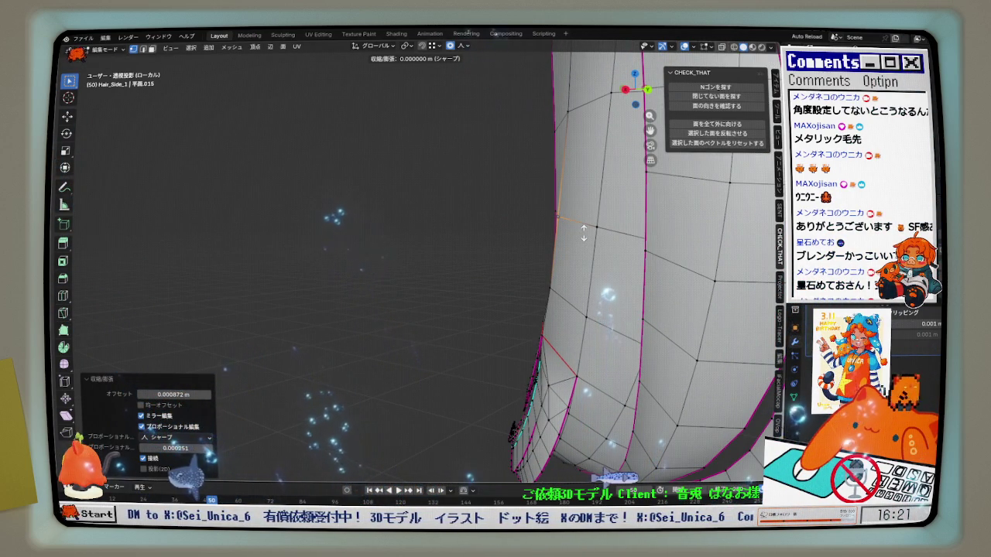
mouse_move(584, 233)
middle_down()
mouse_move(563, 217)
mouse_move(703, 317)
middle_up()
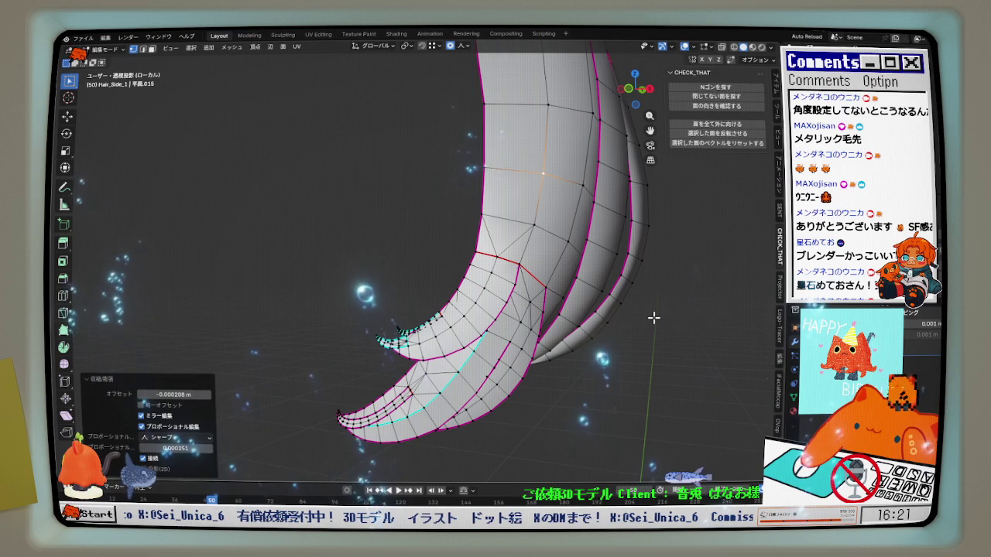
Subdivide the edge at the Hair_Side_1 strand junction
scroll(550, 288, up, 2)
click(551, 288)
right_click(550, 288)
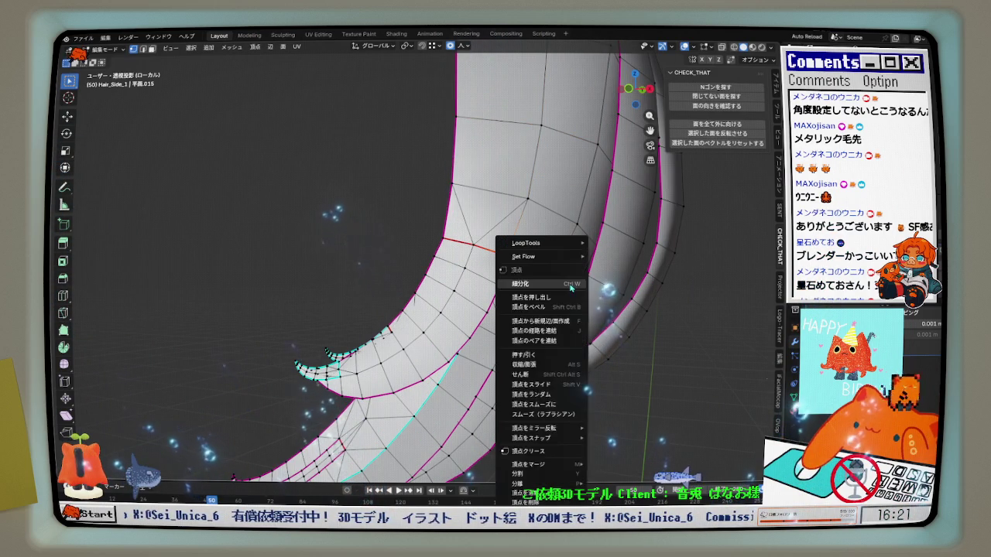
click(551, 283)
Fill a new triangle face between three vertices at the junction
middle_drag(550, 288, 604, 261)
scroll(497, 297, up, 2)
mouse_move(498, 296)
middle_down()
mouse_move(624, 294)
mouse_move(552, 299)
mouse_move(531, 217)
middle_up()
click(631, 288)
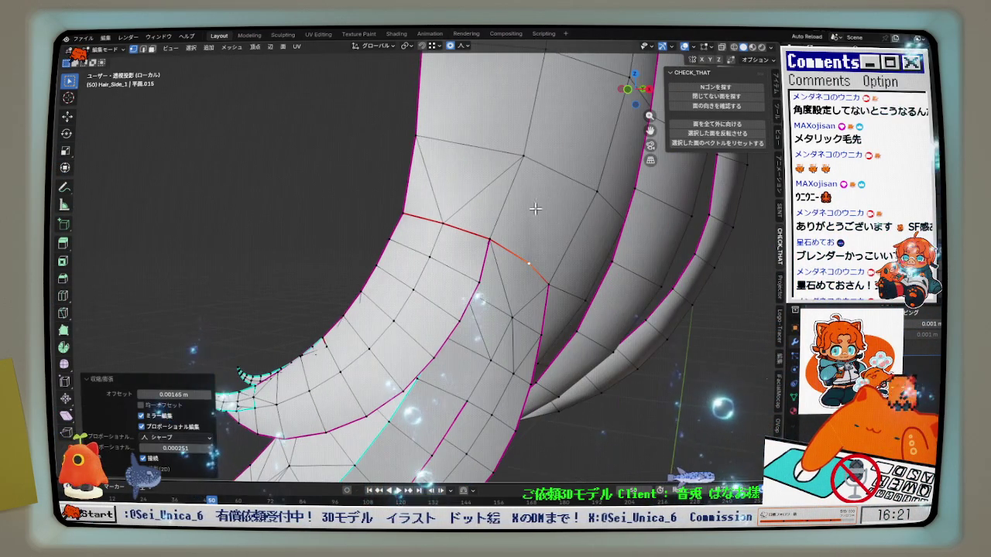
key(f)
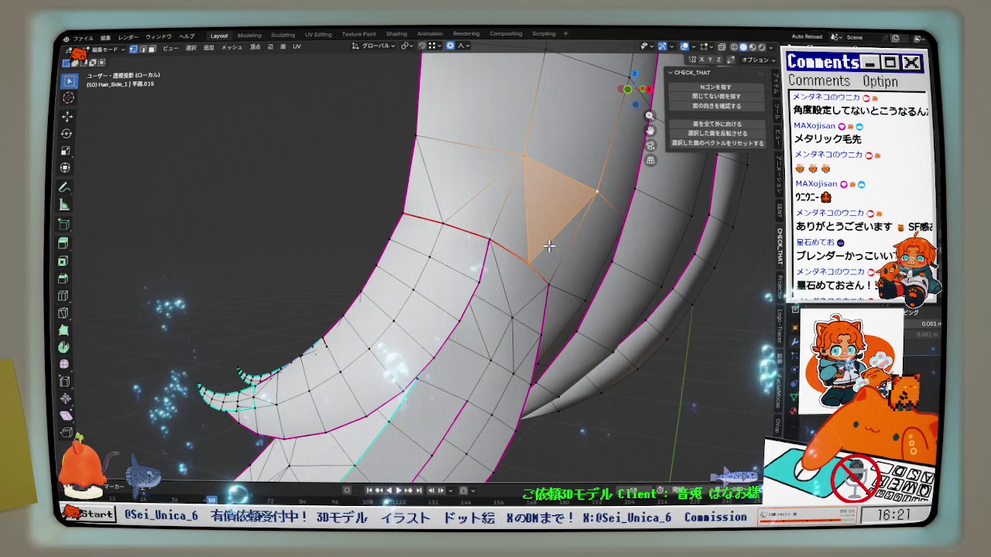
Select the shortest vertex path to the junction and shrink/fatten it outward 0.000105 m
click(531, 263)
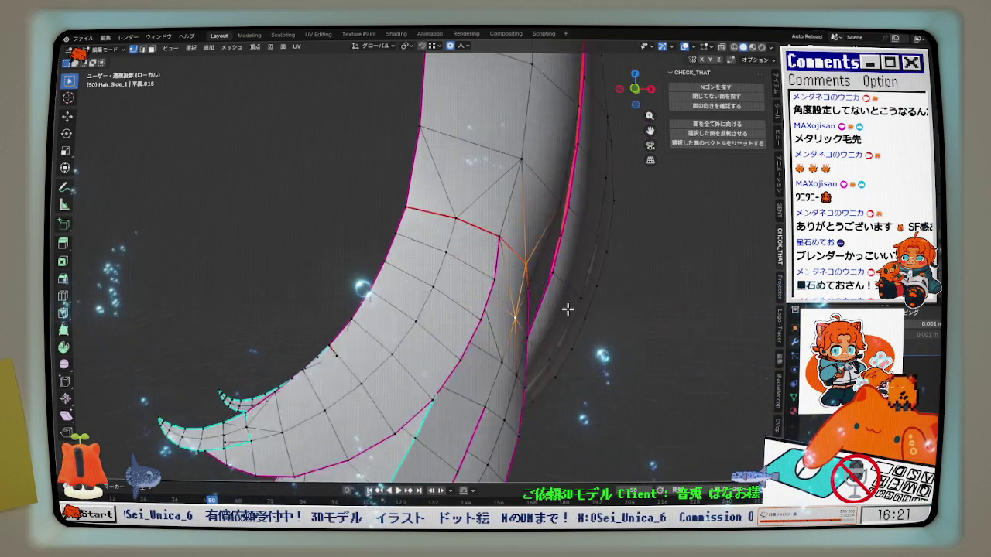
click(529, 263)
alt+middle_drag(486, 269, 527, 326)
ctrl+click(480, 346)
ctrl+scroll(530, 334, up, 2)
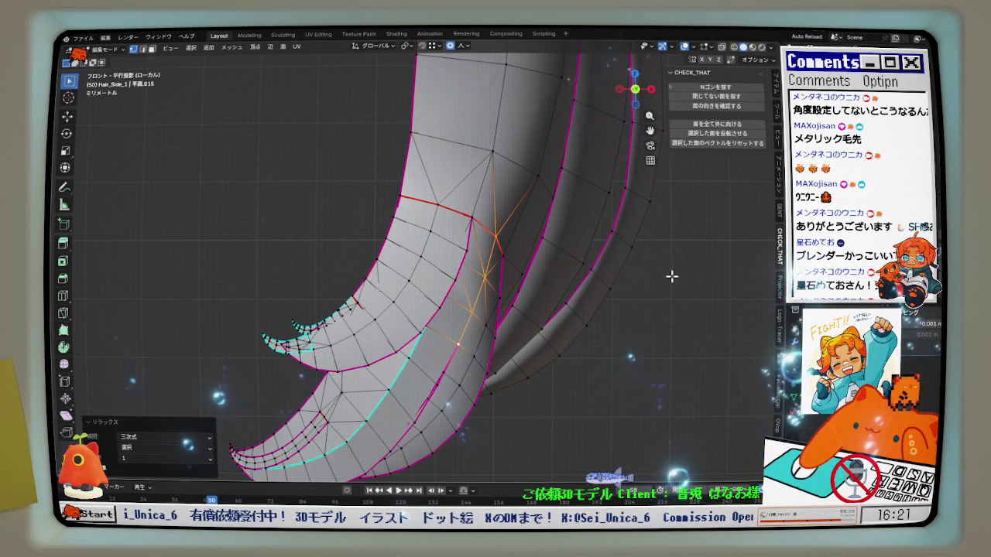
scroll(517, 249, up, 1)
mouse_move(510, 239)
middle_down()
mouse_move(542, 250)
mouse_move(347, 291)
middle_up()
key(alt+s)
click(347, 291)
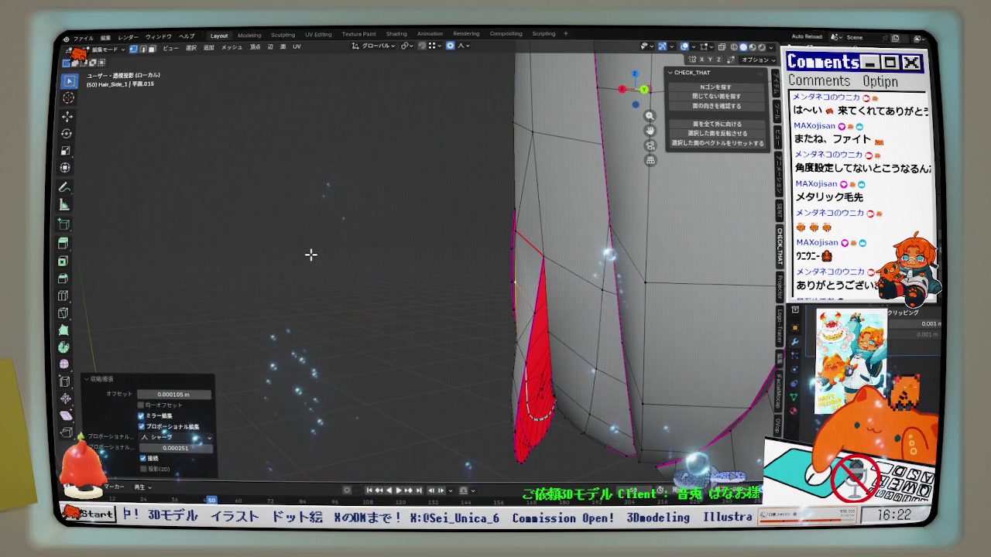
middle_drag(530, 269, 520, 273)
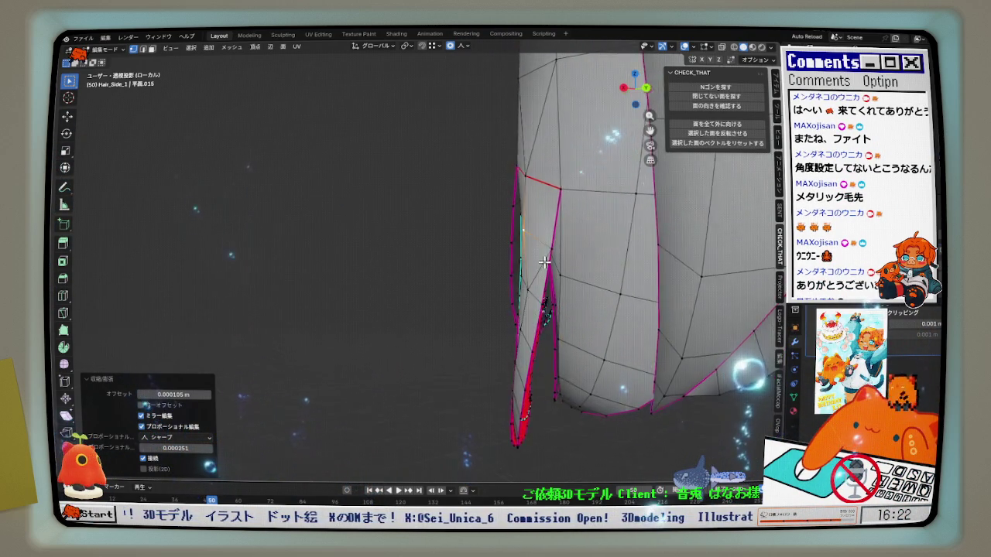
scroll(521, 273, up, 2)
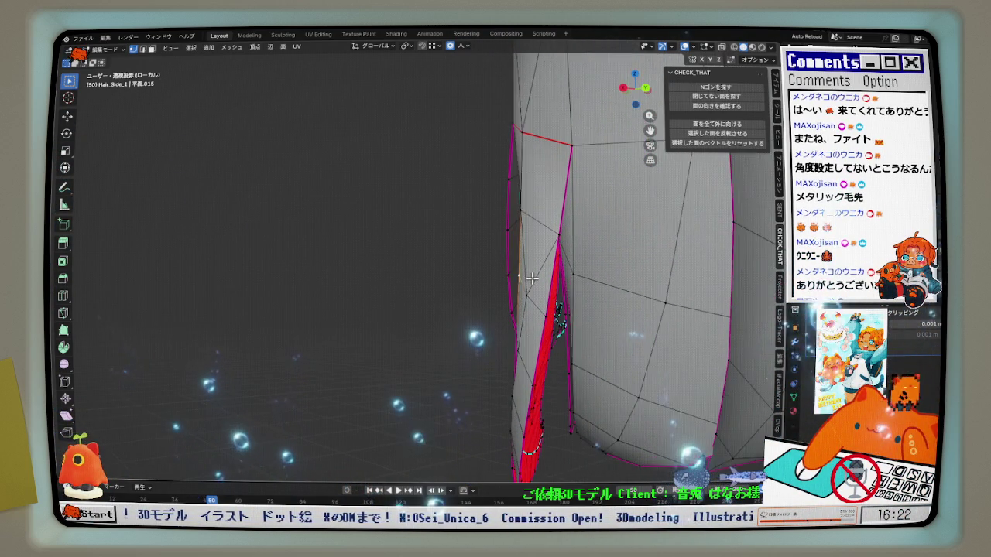
scroll(521, 274, up, 2)
scroll(523, 274, up, 2)
mouse_move(531, 294)
middle_down()
mouse_move(559, 266)
mouse_move(555, 257)
mouse_move(563, 283)
mouse_move(553, 288)
mouse_move(584, 284)
mouse_move(522, 290)
middle_up()
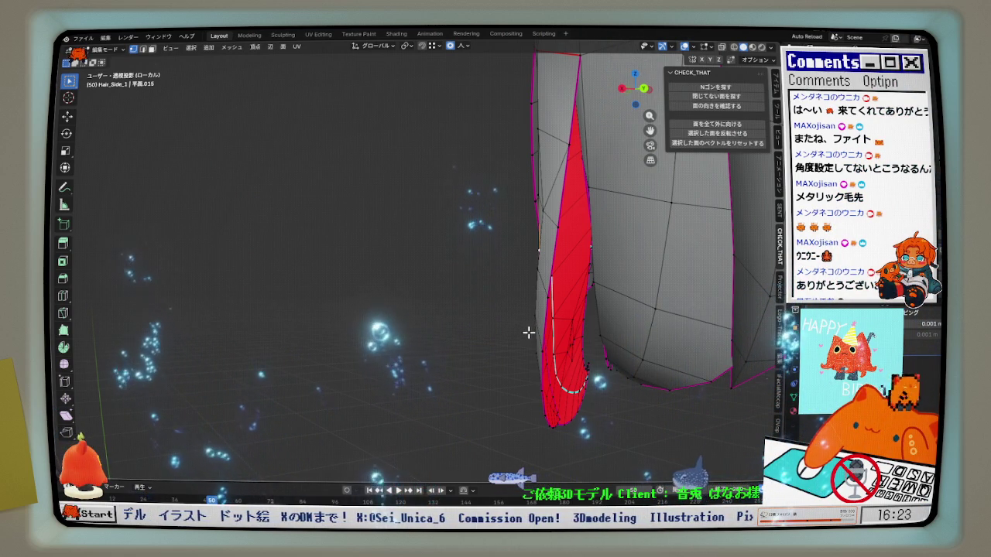
mouse_move(536, 330)
middle_down()
mouse_move(643, 293)
mouse_move(565, 148)
mouse_move(512, 247)
mouse_move(627, 230)
mouse_move(575, 243)
mouse_move(521, 204)
middle_up()
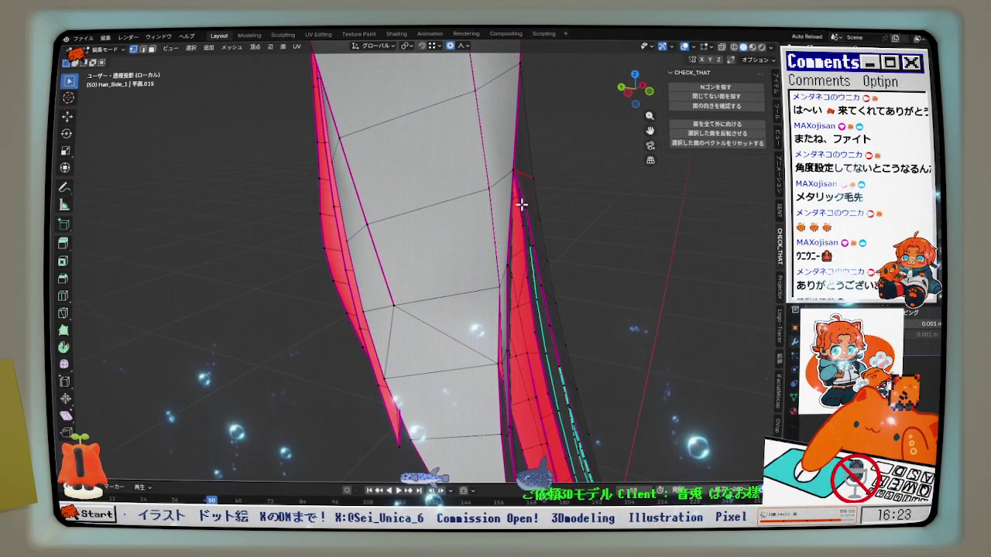
key(KP_7)
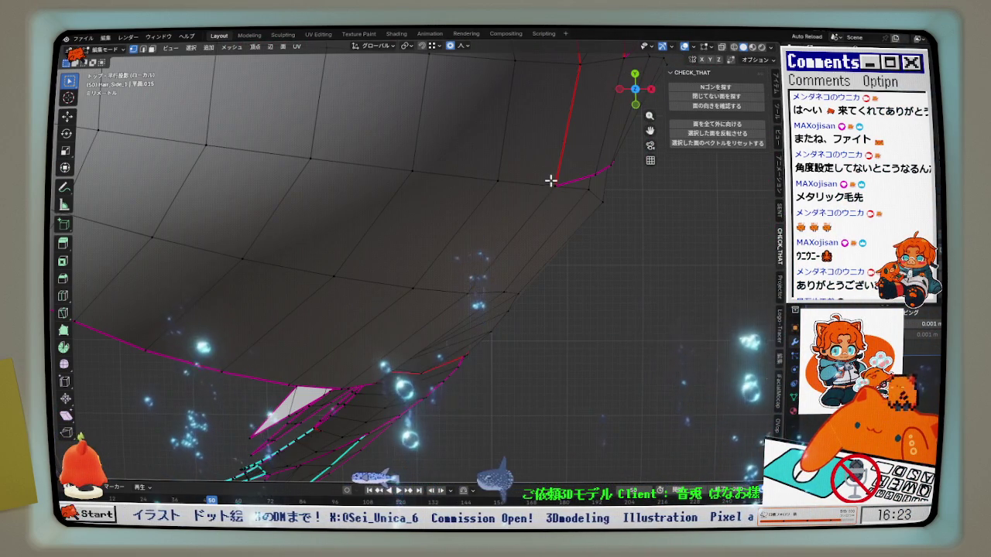
Stand the strand upright, box-select the upper half of the mesh and hide it
mouse_move(587, 205)
middle_down()
mouse_move(537, 234)
mouse_move(507, 182)
middle_up()
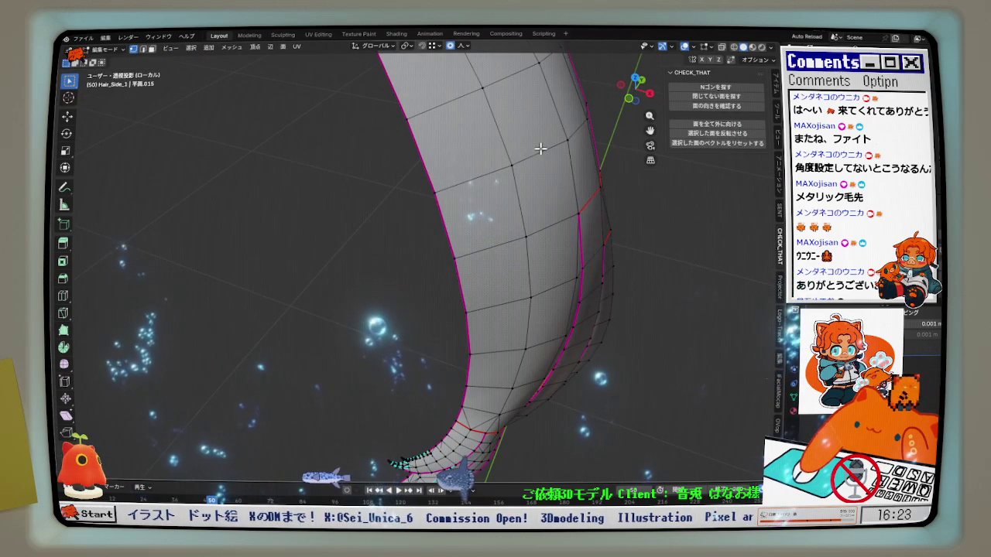
scroll(543, 230, down, 3)
alt+click(521, 207)
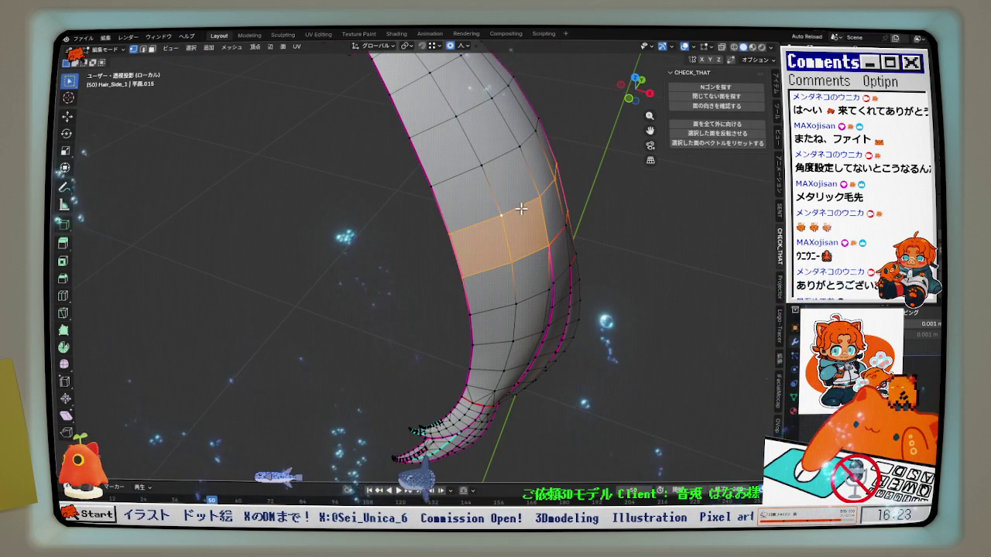
scroll(518, 240, down, 2)
middle_drag(604, 224, 454, 122)
mouse_move(402, 88)
mouse_down()
mouse_move(549, 210)
mouse_move(623, 247)
mouse_up()
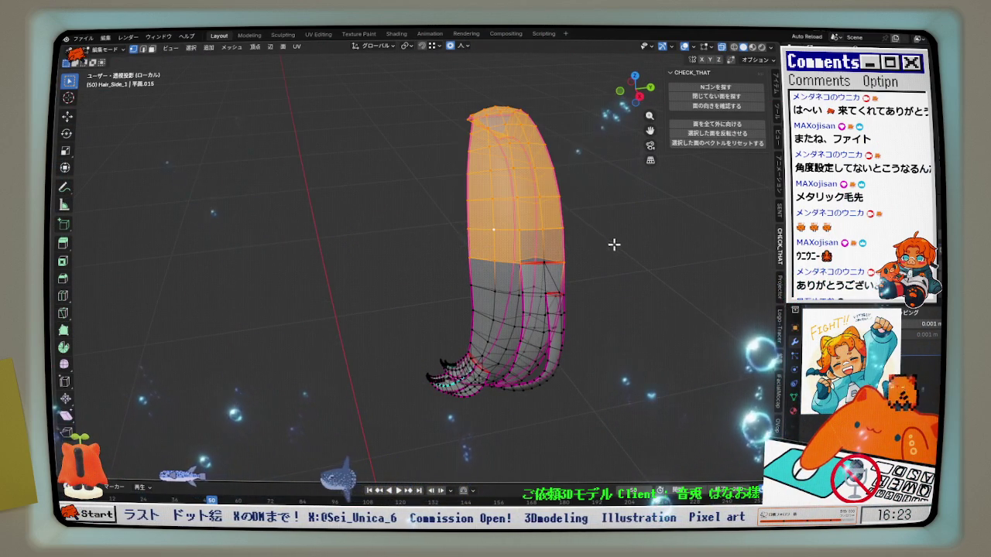
key(h)
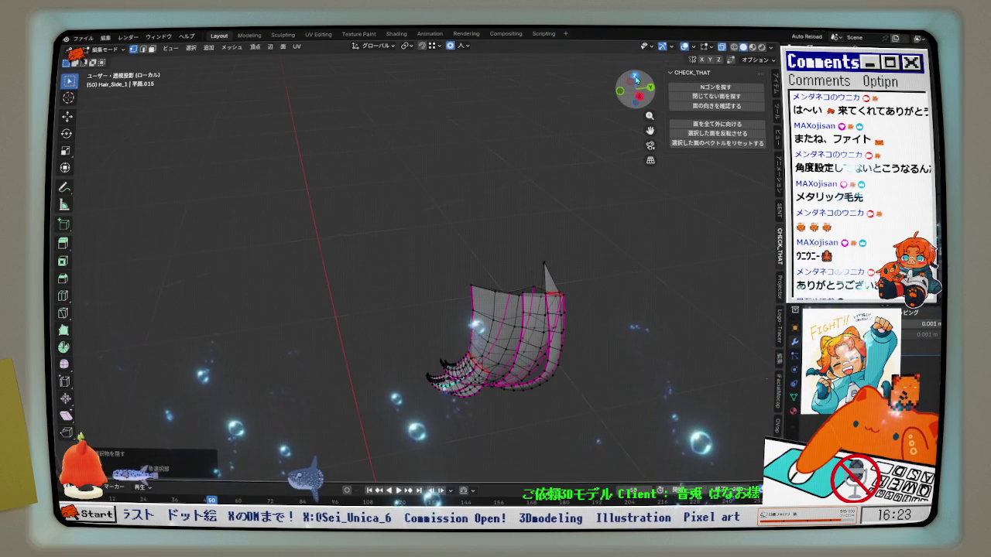
Orbit from the top view around the remaining tips to reveal the red flipped faces
click(635, 79)
scroll(413, 169, up, 4)
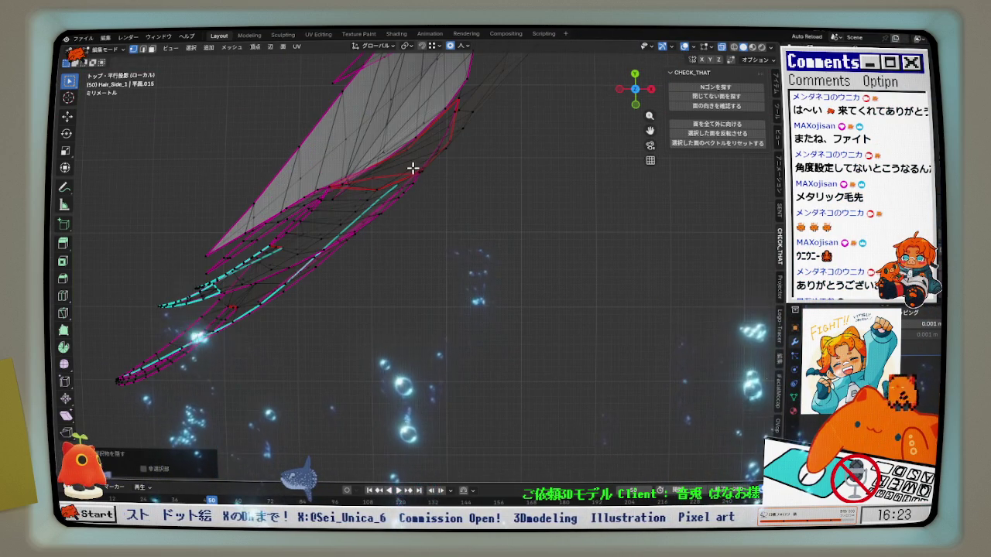
mouse_move(600, 87)
middle_down()
mouse_move(374, 224)
mouse_move(411, 193)
mouse_move(416, 162)
middle_up()
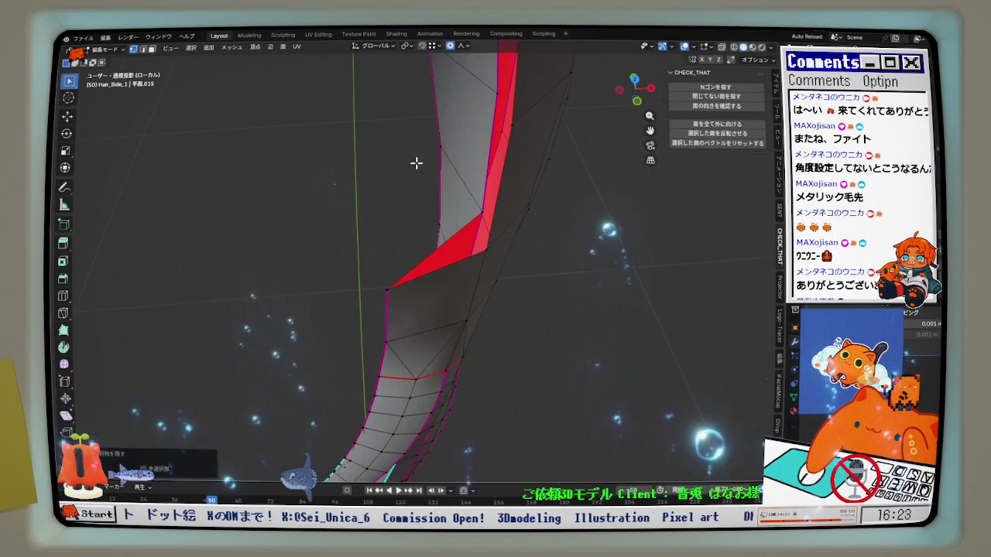
mouse_move(407, 298)
middle_down()
mouse_move(506, 282)
mouse_move(490, 367)
mouse_move(435, 391)
mouse_move(460, 268)
mouse_move(478, 268)
mouse_move(468, 223)
mouse_move(592, 231)
middle_up()
mouse_move(604, 188)
middle_down()
mouse_move(619, 237)
mouse_move(713, 231)
mouse_move(603, 199)
mouse_move(582, 214)
mouse_move(619, 210)
mouse_move(640, 194)
mouse_move(632, 224)
middle_up()
Nudge three tip vertices along the Y axis
key(g)
key(y)
click(617, 209)
key(g)
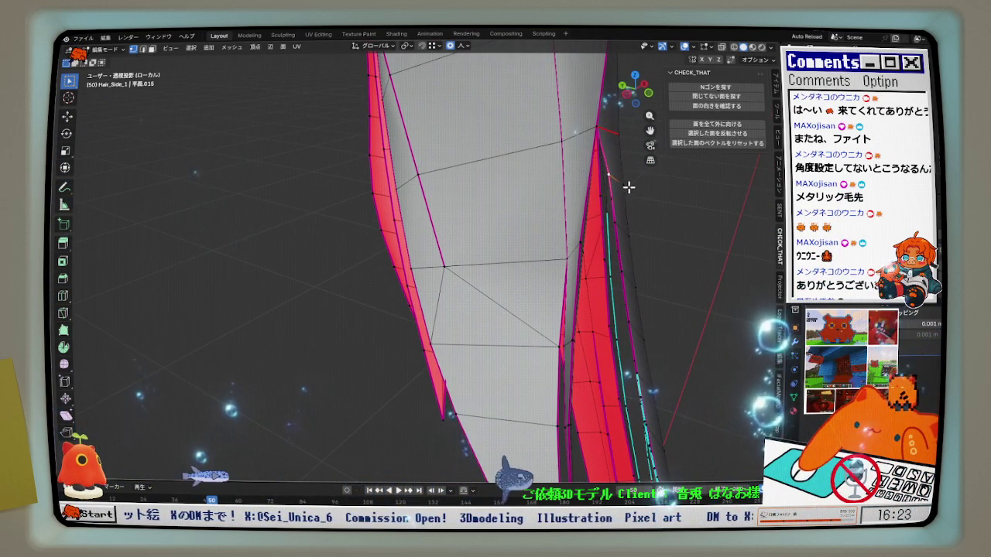
key(y)
click(626, 190)
key(g)
key(y)
click(624, 202)
In Left orthographic view, nudge five more tip vertices along Y
click(633, 91)
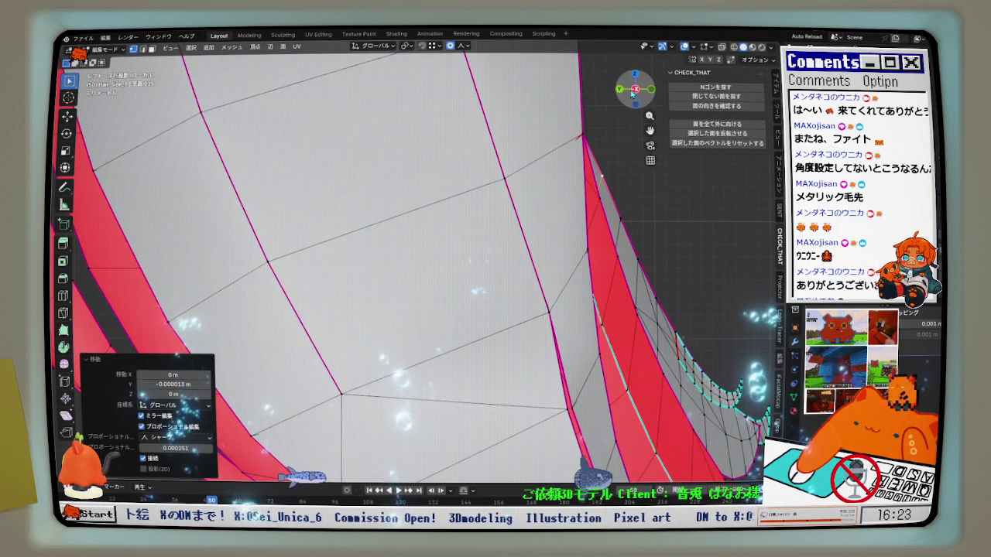
scroll(616, 188, up, 2)
key(g)
key(y)
click(620, 203)
key(g)
key(y)
click(617, 223)
key(g)
key(y)
click(600, 224)
key(g)
key(y)
click(617, 288)
key(g)
key(y)
click(578, 274)
With the red strip vertical, move five more edge vertices along Y, the last by 0.000036 m
scroll(613, 350, down, 2)
mouse_move(613, 350)
middle_down()
mouse_move(527, 262)
mouse_move(520, 171)
middle_up()
key(g)
key(y)
click(526, 261)
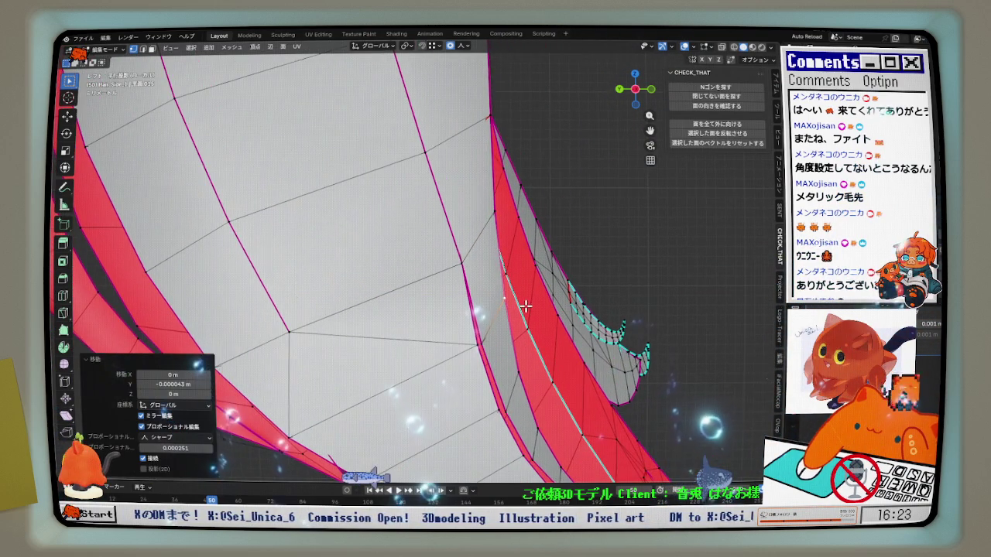
key(g)
key(y)
click(520, 173)
click(529, 222)
key(g)
key(y)
click(544, 222)
click(554, 271)
key(g)
key(y)
click(566, 274)
click(496, 134)
key(g)
key(y)
click(484, 144)
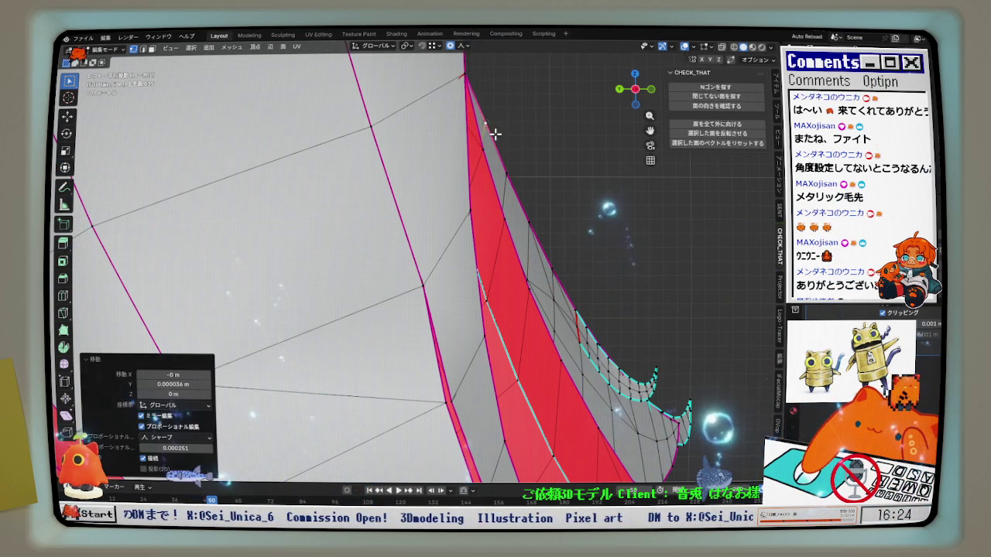
Orbit to check the adjusted strip and bring the red strand's tip up close
mouse_move(486, 161)
middle_down()
mouse_move(525, 225)
mouse_move(520, 252)
middle_up()
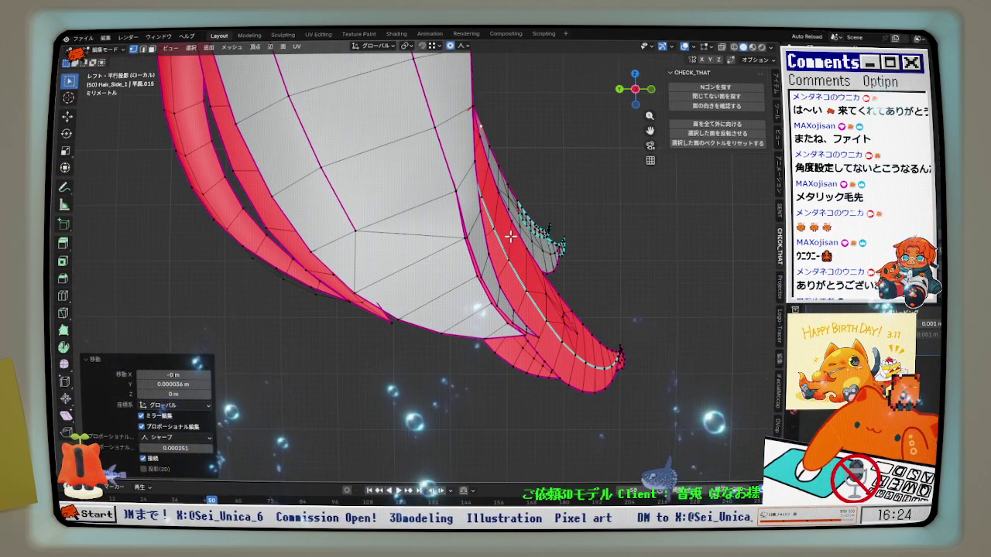
scroll(510, 232, down, 2)
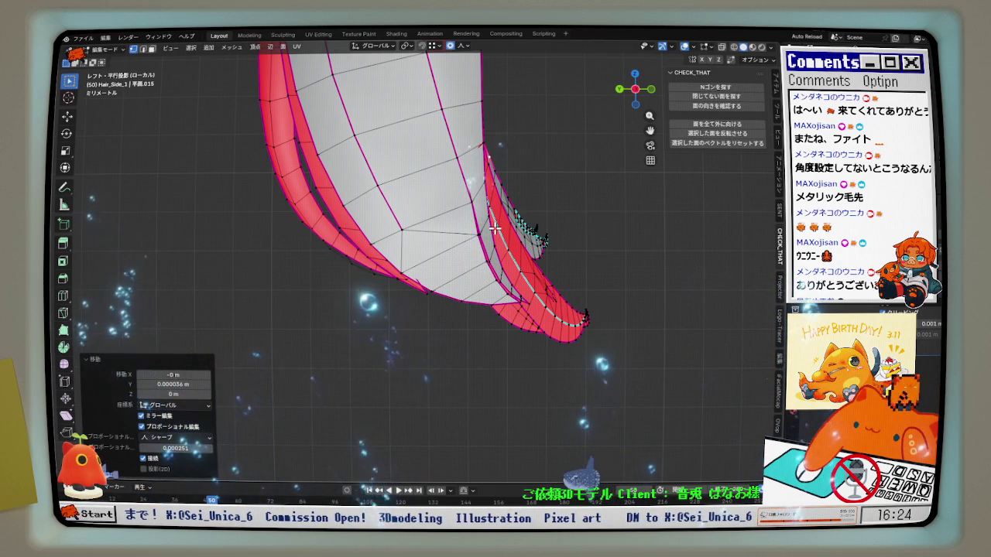
shift+middle_drag(517, 239, 515, 292)
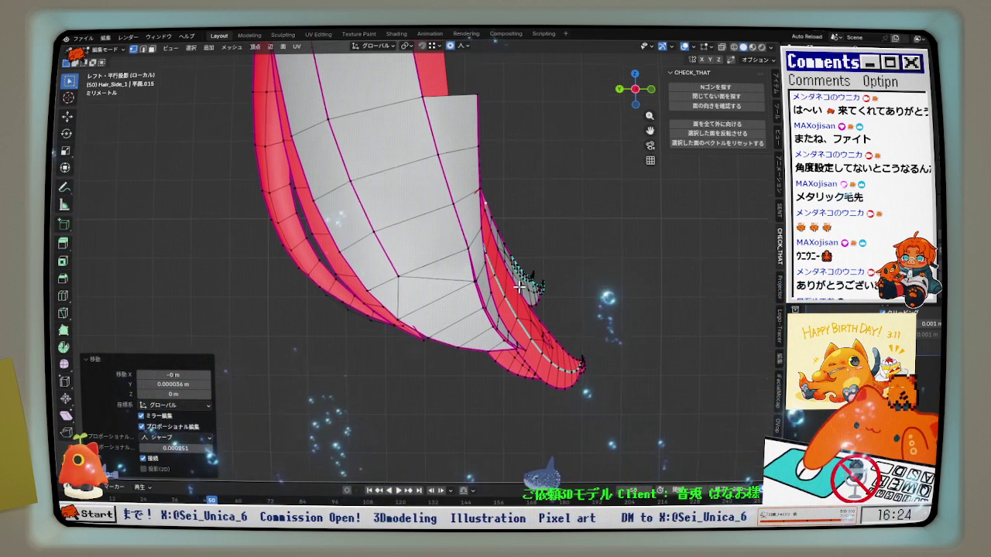
mouse_move(515, 297)
middle_down()
mouse_move(410, 342)
mouse_move(347, 338)
mouse_move(519, 334)
mouse_move(472, 352)
mouse_move(423, 325)
mouse_move(464, 315)
mouse_move(454, 328)
mouse_move(501, 346)
middle_up()
scroll(519, 335, up, 1)
scroll(518, 337, up, 2)
scroll(518, 344, up, 2)
scroll(518, 351, down, 1)
middle_drag(574, 432, 568, 314)
Hide and restore the tip face, then orbit in close to the strand end
scroll(571, 317, up, 2)
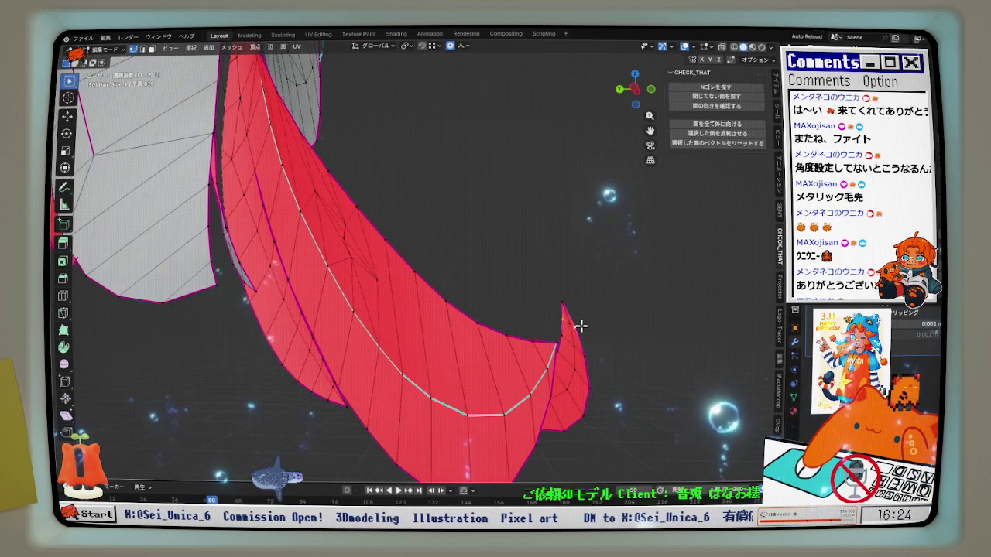
key(h)
key(alt+h)
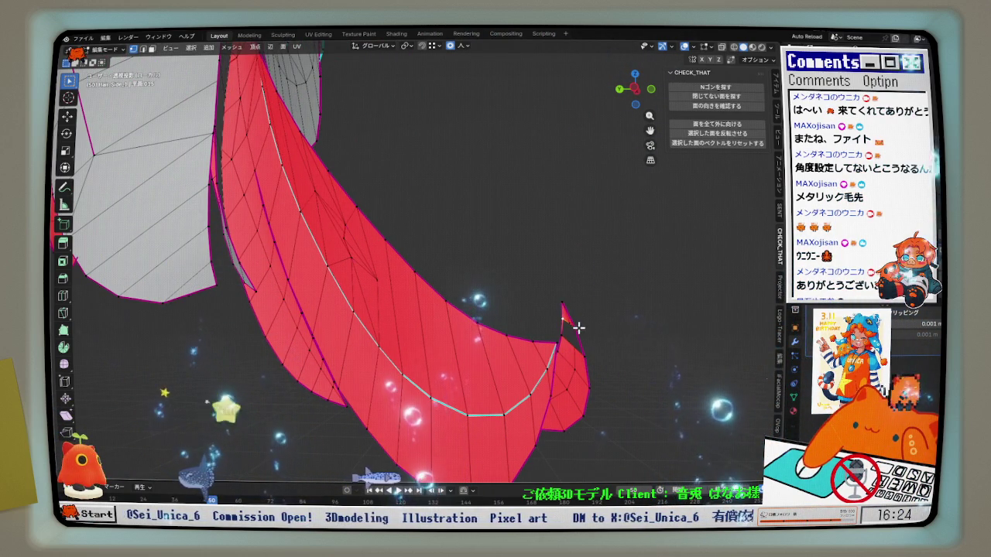
mouse_move(563, 333)
middle_down()
mouse_move(560, 291)
mouse_move(524, 303)
mouse_move(579, 375)
mouse_move(557, 348)
middle_up()
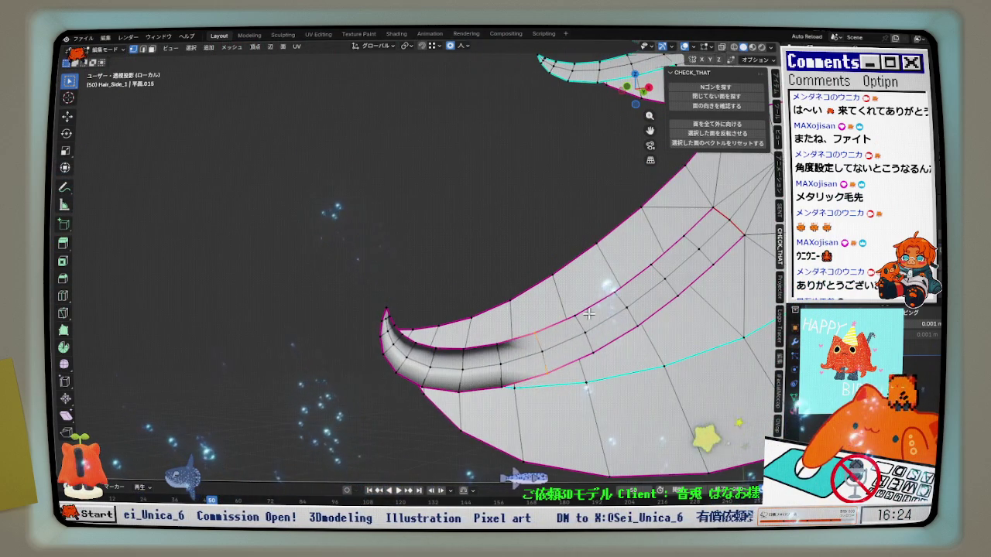
shift+middle_drag(588, 313, 471, 372)
mouse_move(588, 330)
middle_down()
mouse_move(688, 314)
mouse_move(716, 194)
middle_up()
mouse_move(724, 53)
middle_down()
mouse_move(627, 239)
mouse_move(653, 132)
mouse_move(589, 289)
mouse_move(665, 265)
middle_up()
scroll(652, 133, up, 3)
Merge the vertices at the strand tip at their centre
right_click(612, 256)
click(611, 252)
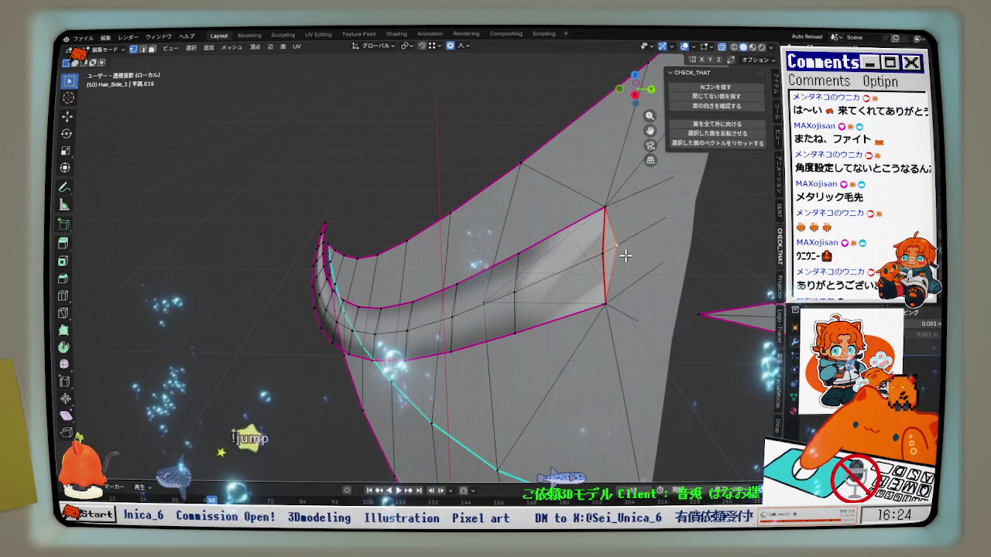
key(m)
click(626, 259)
middle_drag(625, 259, 555, 291)
Mark the strand's lower edge loop and the junction edge as sharp
alt+shift+click(555, 290)
right_click(555, 290)
click(532, 291)
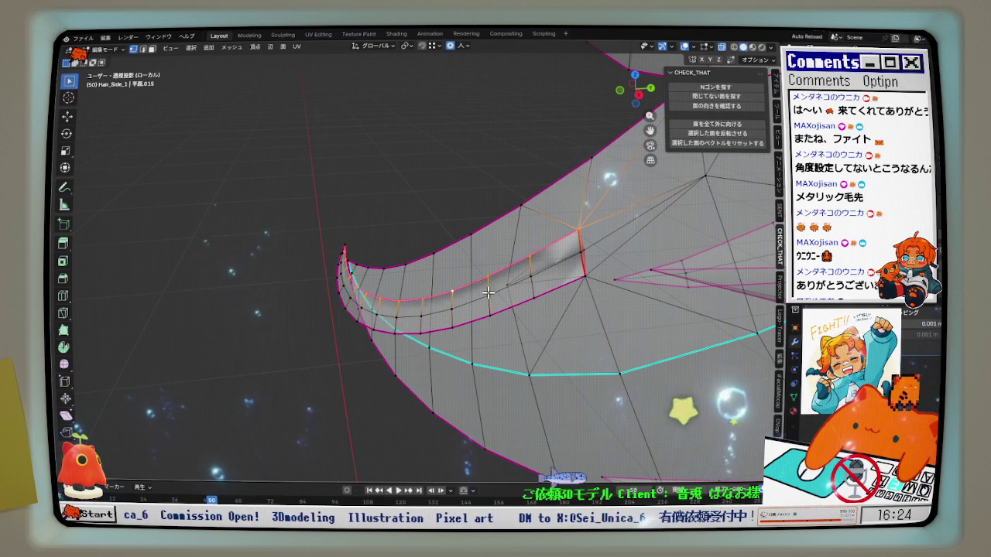
middle_drag(490, 292, 576, 258)
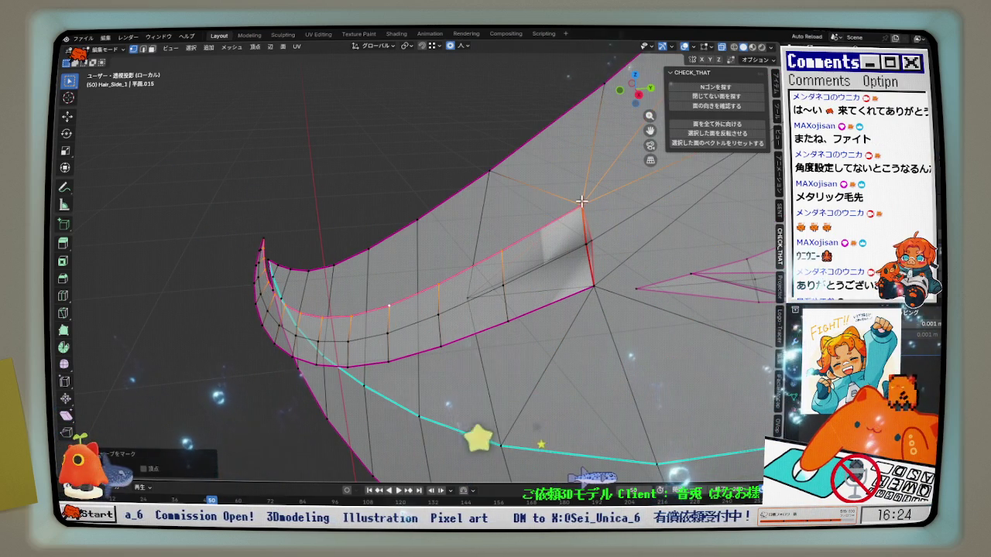
click(590, 238)
right_click(593, 277)
click(611, 253)
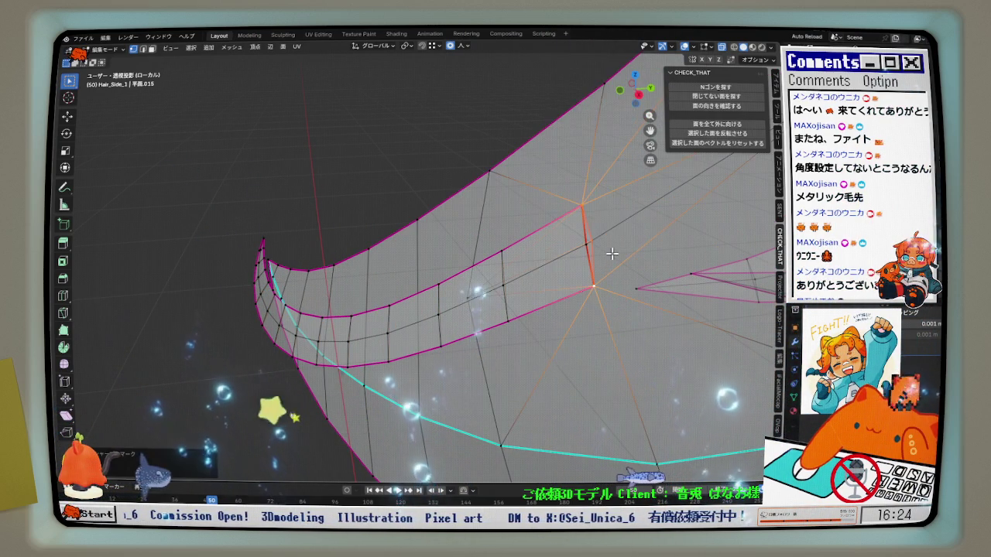
scroll(611, 253, down, 2)
scroll(589, 264, down, 1)
scroll(607, 279, down, 2)
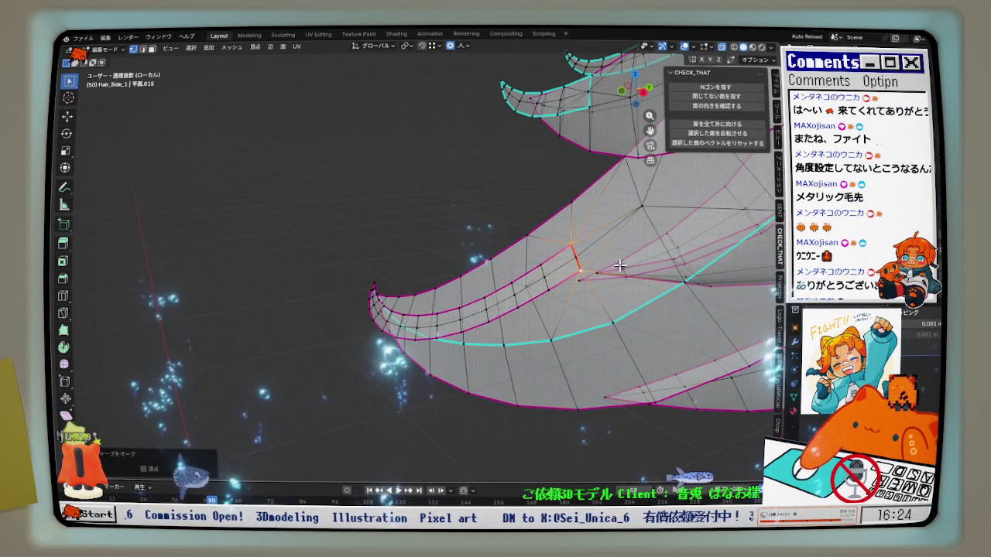
mouse_move(502, 238)
middle_down()
mouse_move(750, 255)
mouse_move(567, 287)
mouse_move(601, 296)
middle_up()
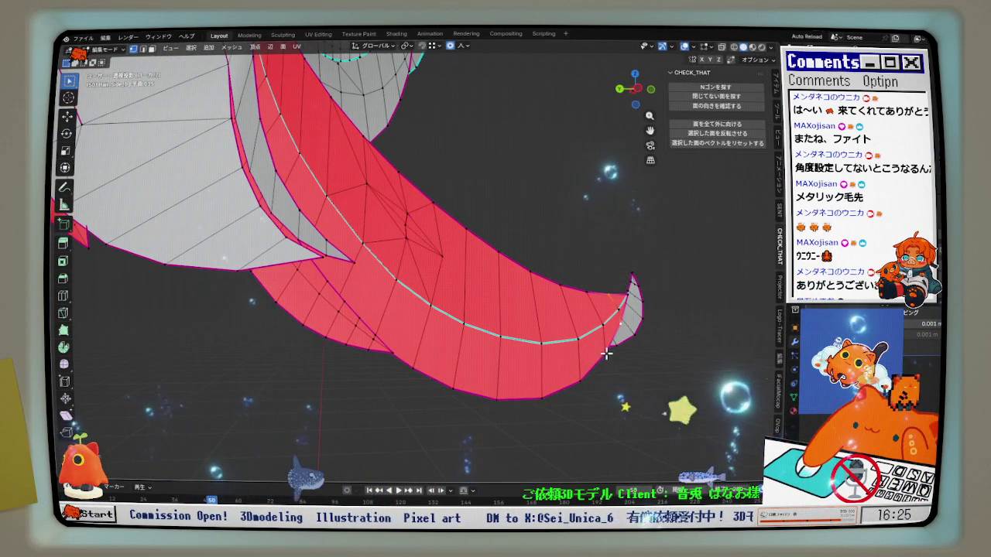
Delete the face at the hair tip and select the vertex at the gap's bottom
click(597, 326)
key(Delete)
click(607, 350)
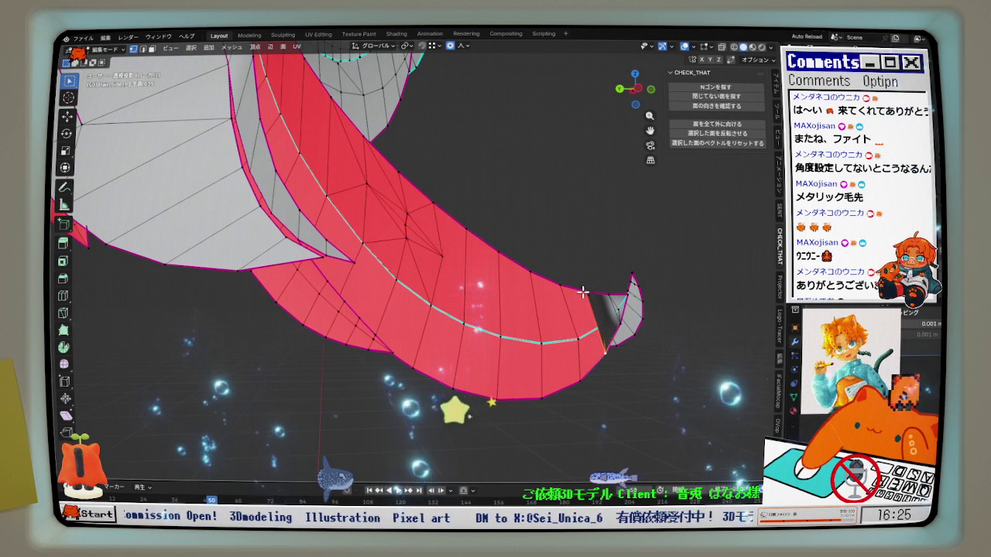
drag(580, 287, 403, 228)
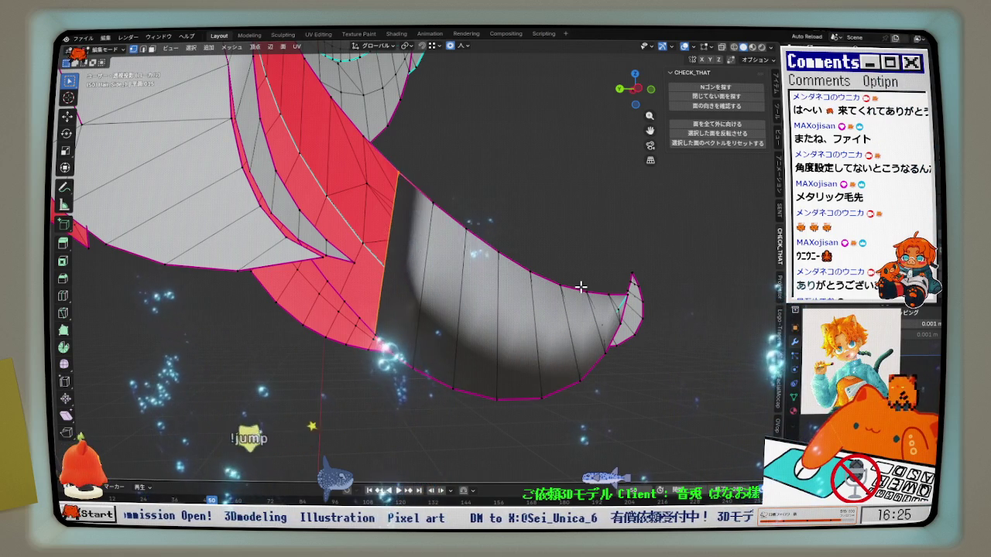
mouse_move(403, 229)
middle_down()
mouse_move(421, 304)
mouse_move(359, 299)
mouse_move(376, 277)
mouse_move(362, 277)
mouse_move(369, 272)
mouse_move(380, 285)
mouse_move(354, 271)
mouse_move(396, 262)
middle_up()
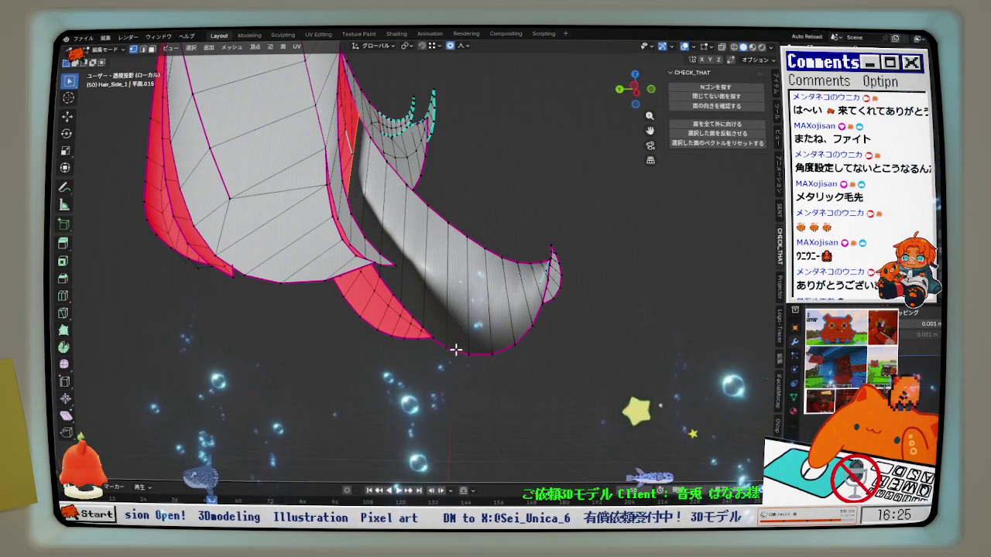
Mark the strip edges sharp, then mark the edge loop across the strip as a seam
right_click(517, 295)
click(464, 245)
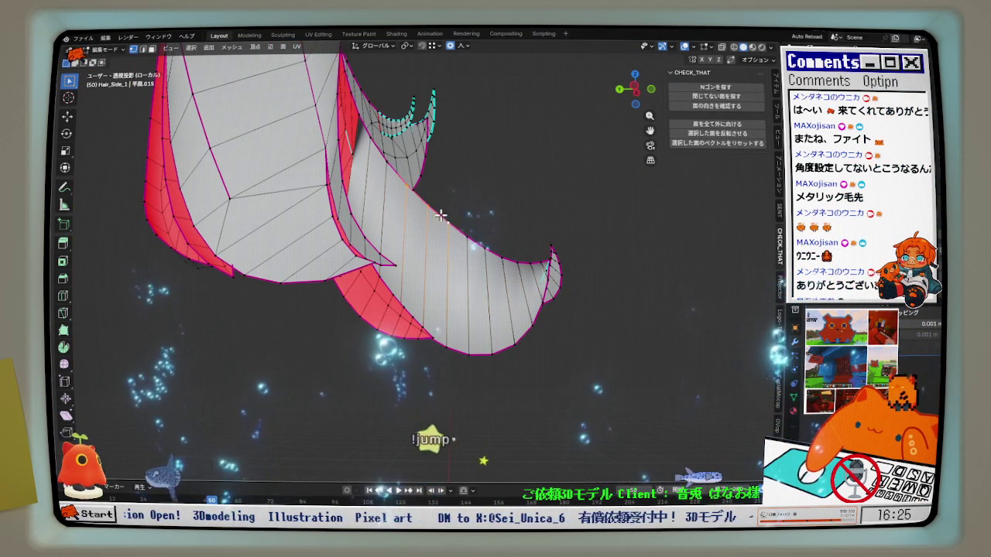
right_click(463, 218)
click(463, 216)
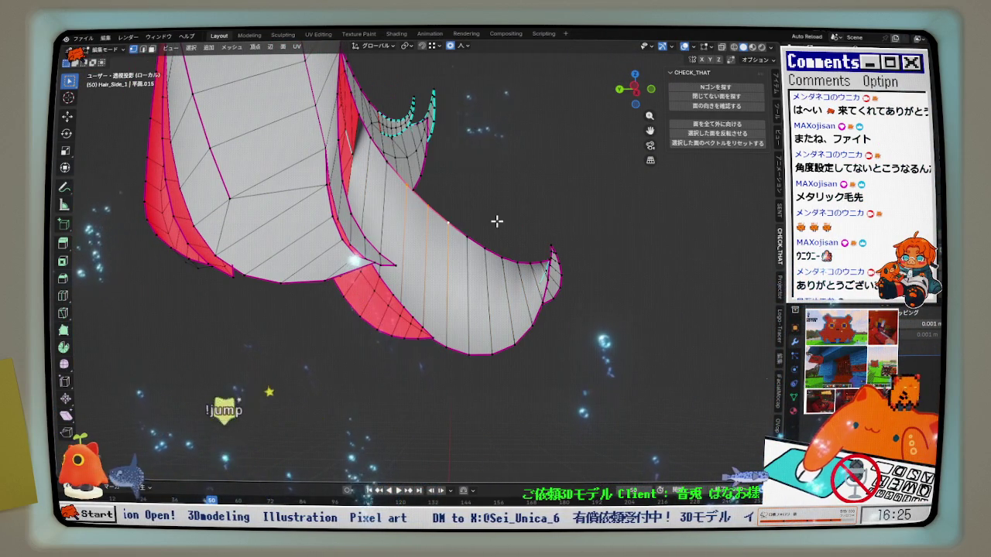
shift+click(461, 227)
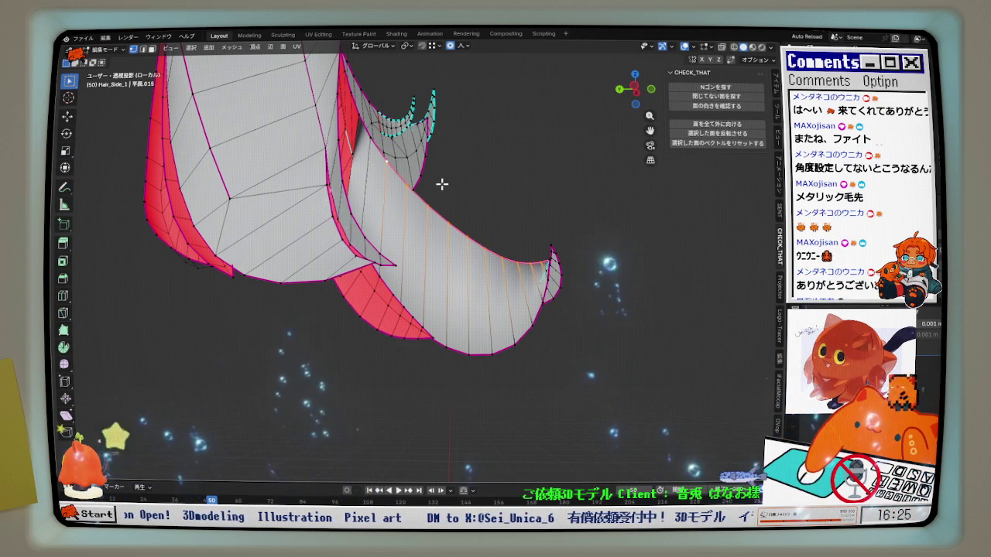
middle_drag(380, 152, 442, 181)
key(ctrl+e)
click(414, 207)
Select the upper strip piece bounded by the seam with Ctrl+L
mouse_move(409, 228)
middle_down()
mouse_move(354, 297)
mouse_move(300, 283)
middle_up()
click(314, 277)
key(ctrl+l)
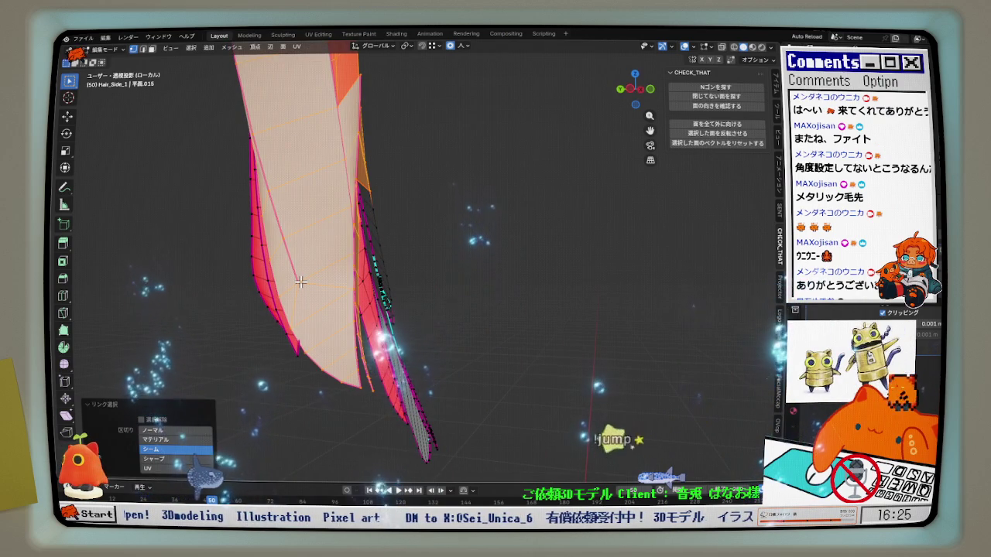
Delete the small junction face near the strip tip in face select mode
click(152, 48)
mouse_move(325, 233)
middle_down()
mouse_move(313, 226)
mouse_move(419, 275)
middle_up()
key(alt+a)
scroll(459, 324, up, 3)
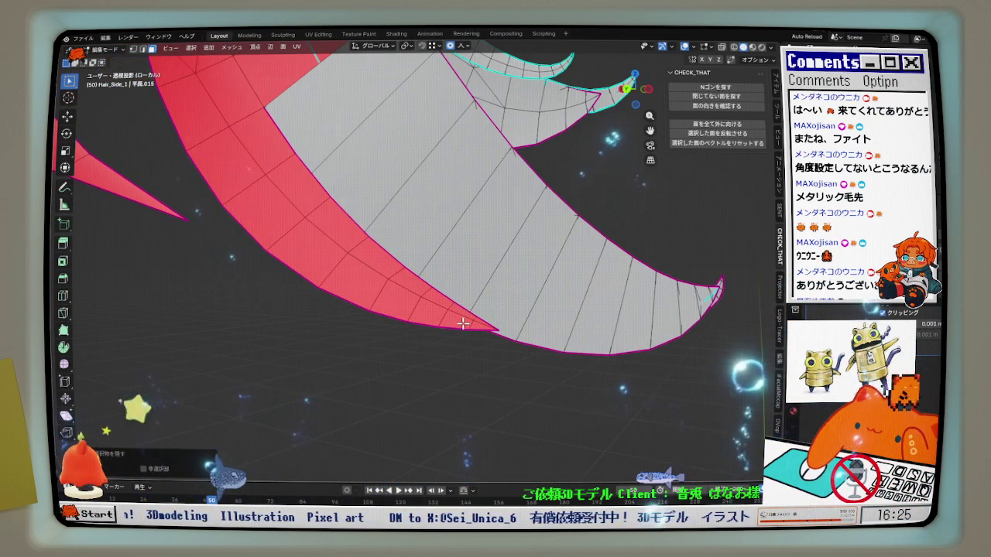
alt+click(469, 308)
click(469, 308)
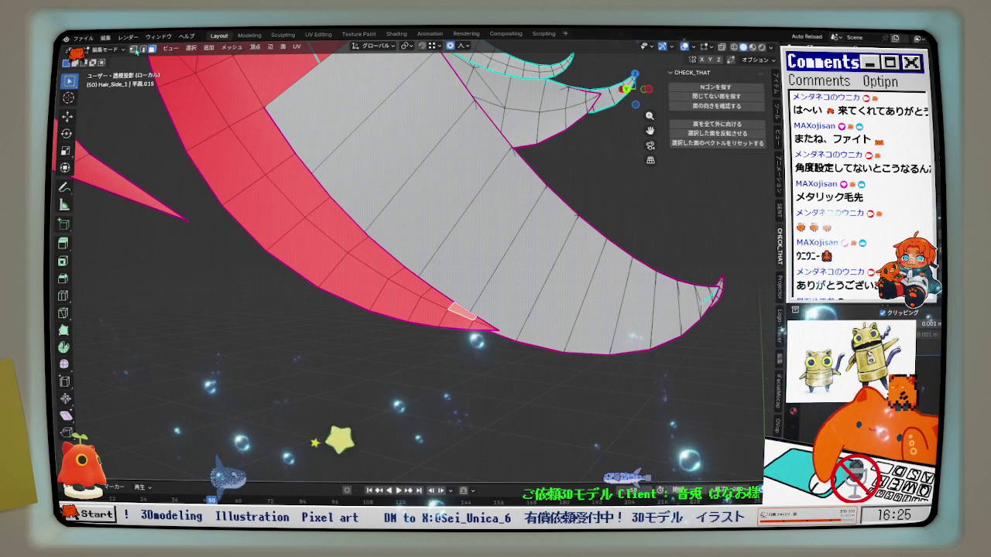
click(455, 333)
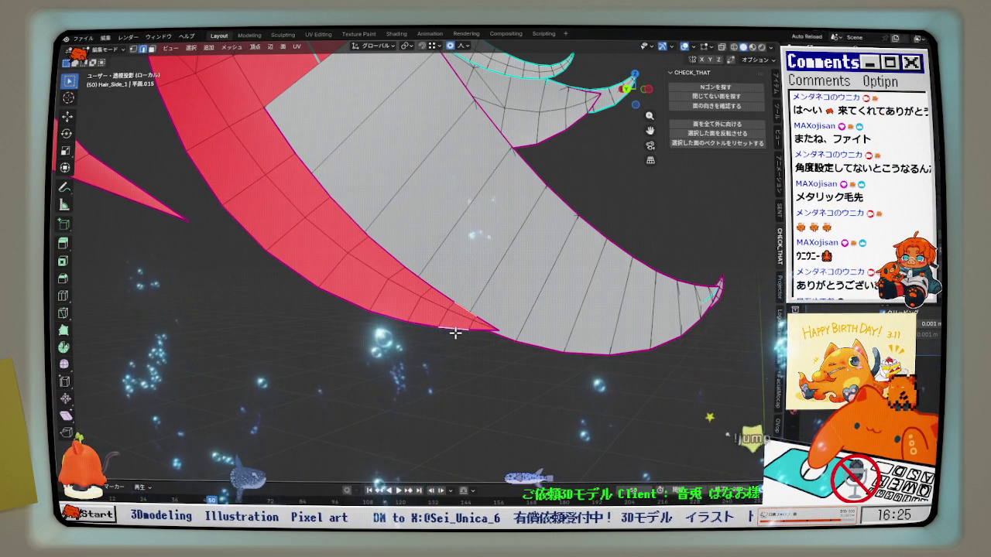
click(457, 329)
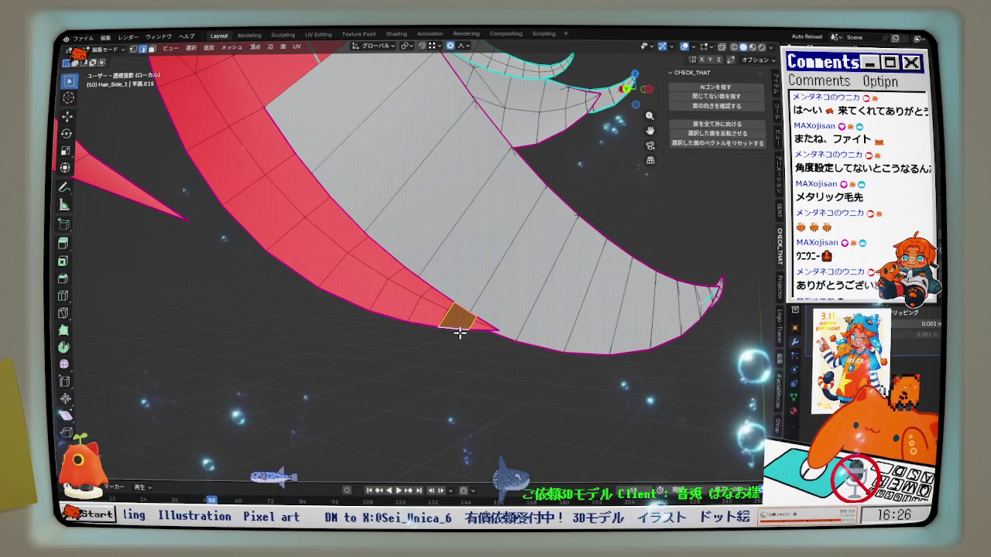
scroll(460, 333, up, 2)
key(x)
click(451, 322)
Delete the adjacent red face to widen the hole at the tip
shift+middle_drag(450, 321, 467, 342)
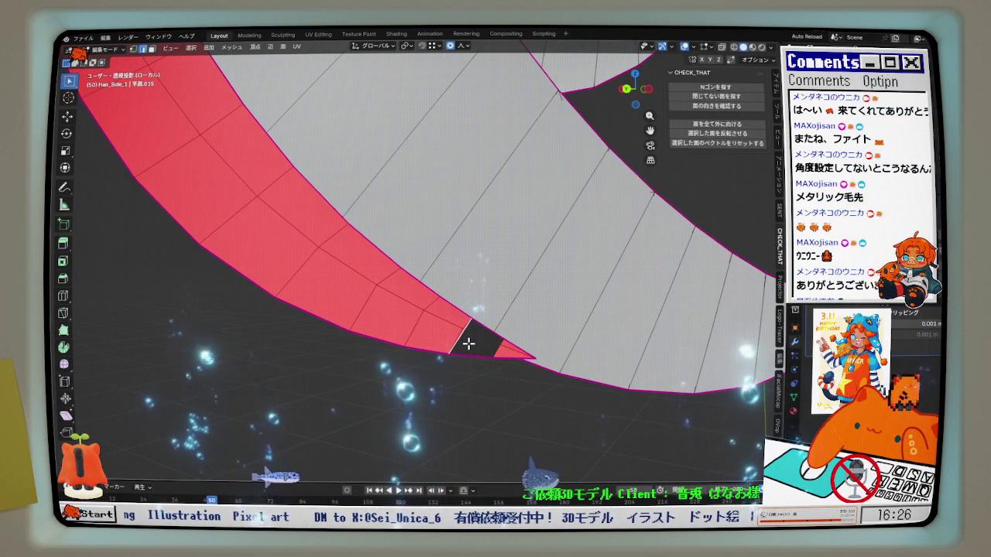
click(469, 343)
key(x)
click(488, 349)
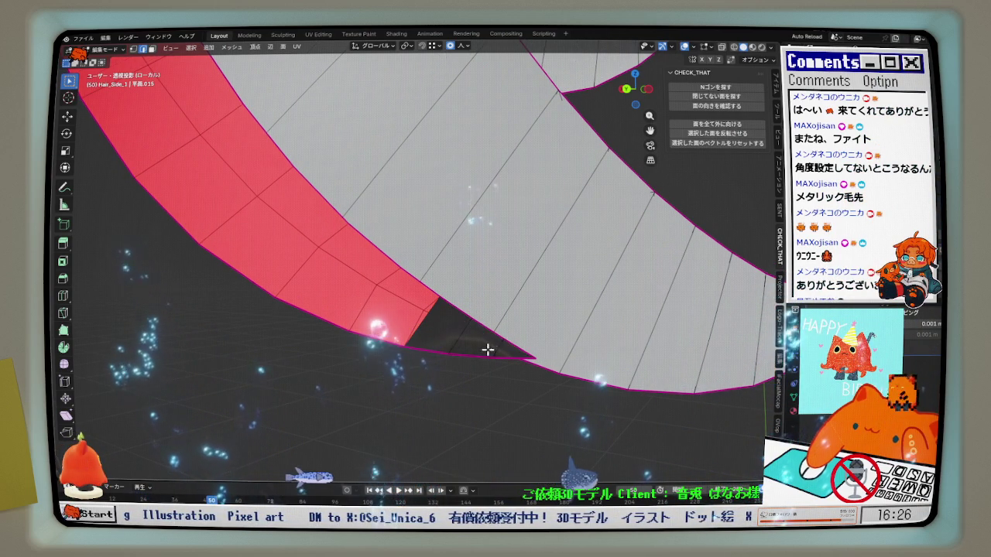
scroll(477, 375, down, 2)
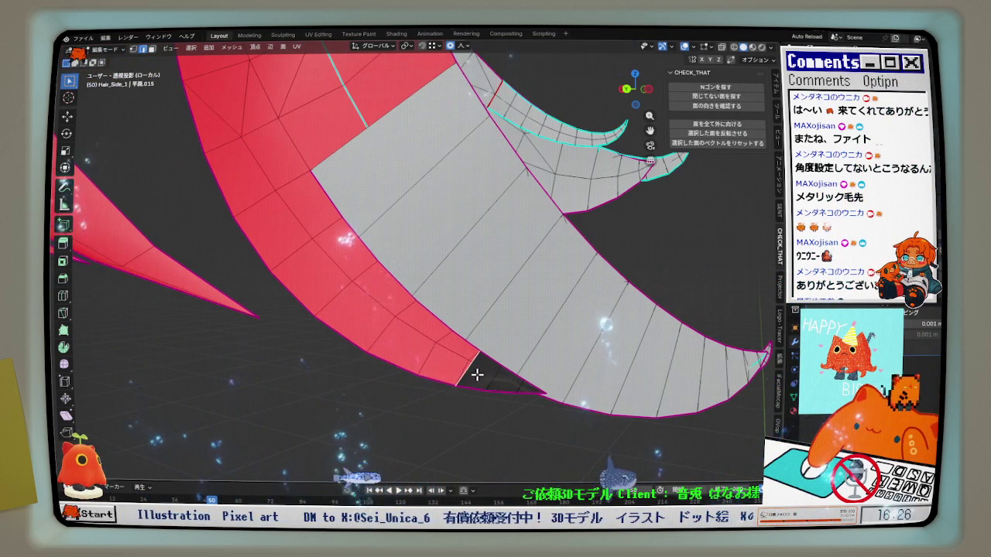
mouse_move(477, 374)
middle_down()
mouse_move(535, 315)
mouse_move(349, 372)
mouse_move(391, 350)
middle_up()
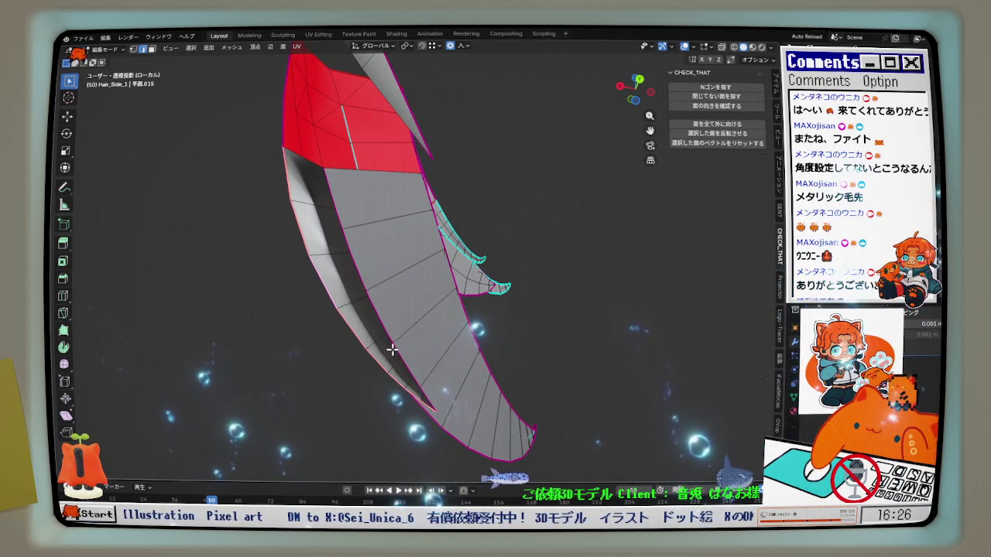
Mark the top junction edge of the hair strip as a seam and inspect it
right_click(392, 350)
click(372, 414)
mouse_move(402, 358)
middle_down()
mouse_move(417, 323)
mouse_move(573, 352)
mouse_move(420, 332)
mouse_move(367, 344)
mouse_move(361, 219)
mouse_move(420, 294)
mouse_move(421, 173)
middle_up()
right_click(415, 324)
click(415, 321)
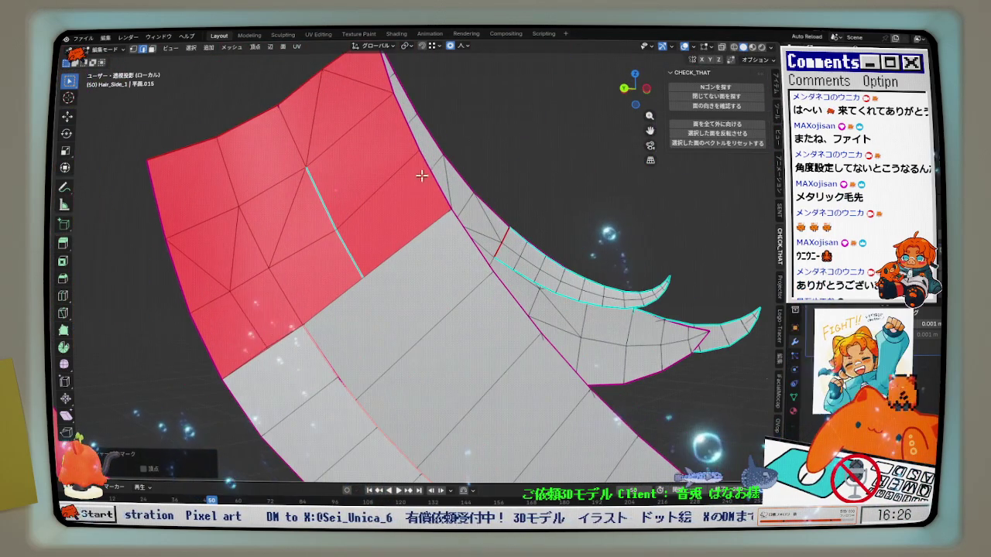
mouse_move(199, 341)
middle_down()
mouse_move(287, 303)
mouse_move(333, 220)
mouse_move(346, 227)
mouse_move(371, 289)
middle_up()
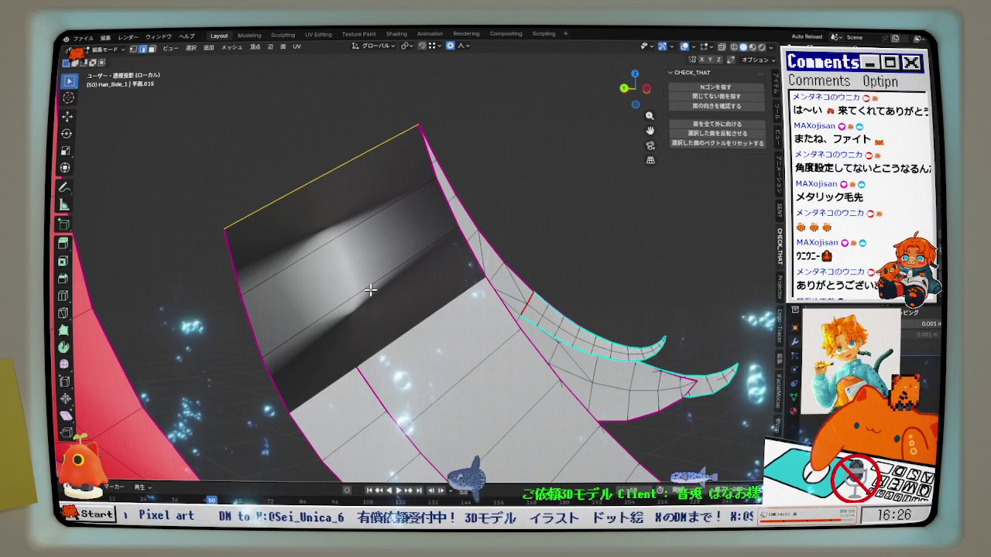
mouse_move(385, 301)
middle_down()
mouse_move(404, 312)
mouse_move(415, 263)
mouse_move(465, 309)
middle_up()
scroll(461, 326, up, 3)
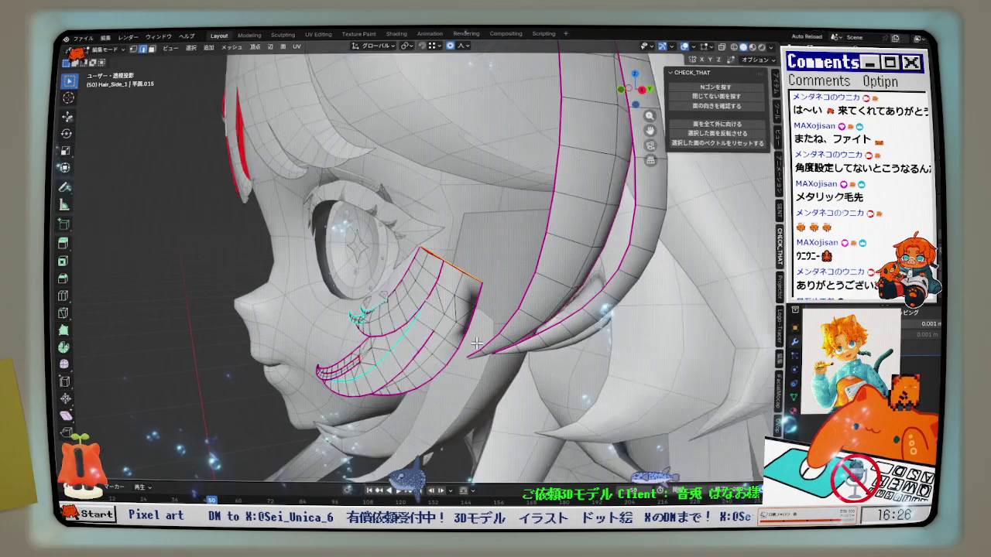
Reveal the hidden hair geometry and isolate the hair strip in local view
scroll(461, 326, up, 2)
key(alt+h)
mouse_move(460, 326)
middle_down()
mouse_move(582, 289)
mouse_move(576, 296)
middle_up()
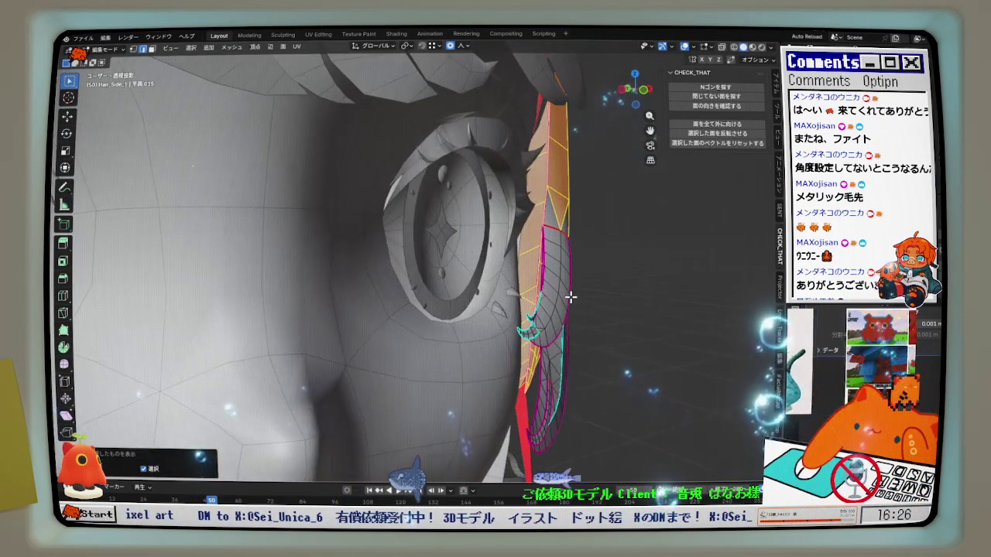
key(KP_Divide)
scroll(511, 281, up, 3)
scroll(512, 281, up, 2)
middle_drag(512, 281, 578, 272)
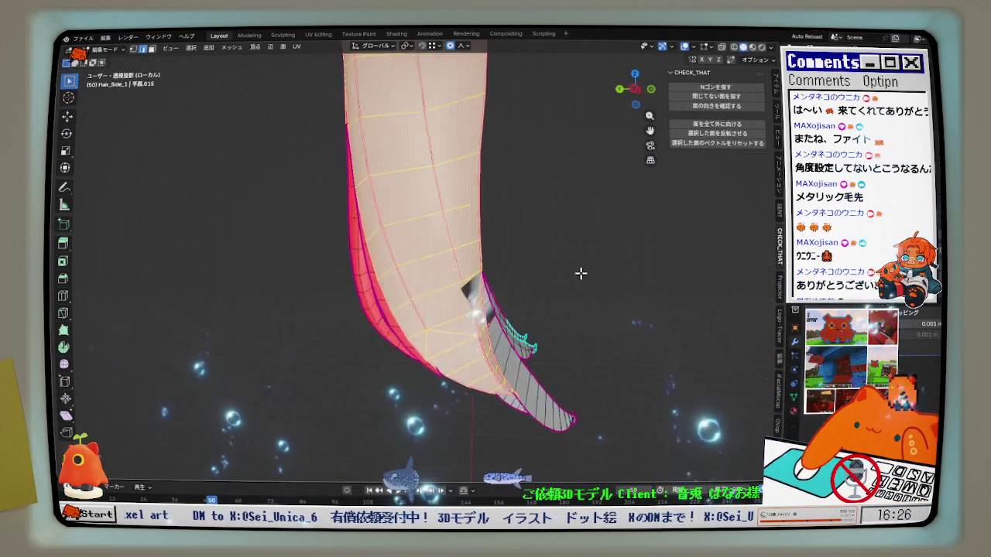
scroll(553, 287, up, 2)
scroll(496, 283, up, 2)
scroll(432, 278, up, 3)
key(alt+a)
mouse_move(432, 279)
middle_down()
mouse_move(480, 263)
mouse_move(448, 281)
middle_up()
Subdivide the junction edge under X-ray, then turn X-ray off
key(alt+z)
click(398, 243)
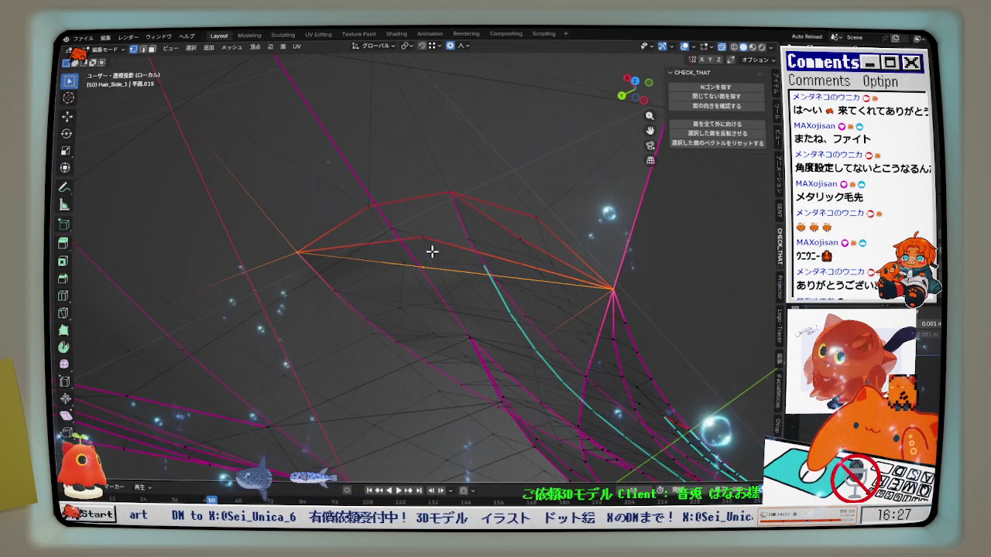
mouse_move(463, 274)
middle_down()
mouse_move(491, 281)
mouse_move(484, 224)
mouse_move(518, 212)
mouse_move(502, 224)
middle_up()
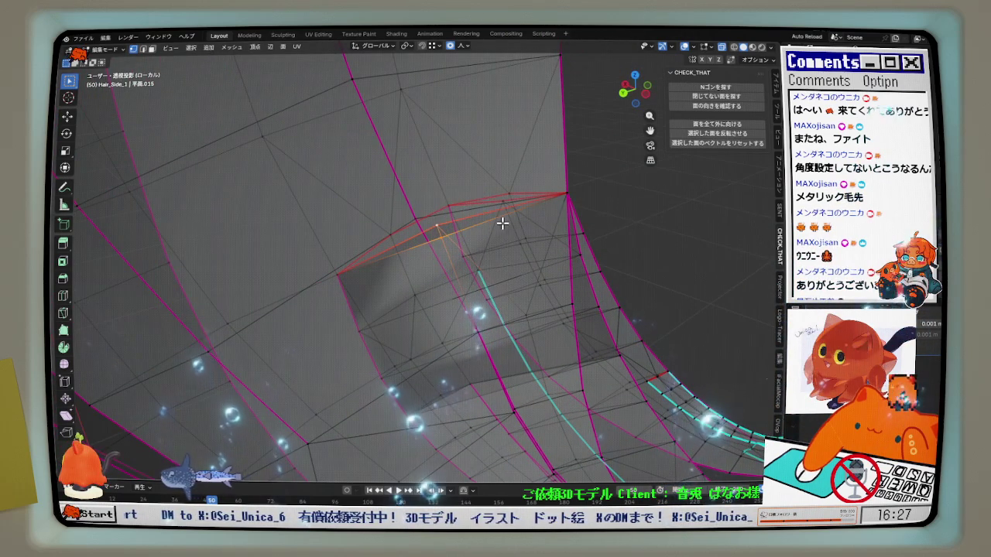
mouse_move(470, 268)
middle_down()
mouse_move(460, 214)
mouse_move(425, 219)
mouse_move(404, 194)
mouse_move(478, 203)
mouse_move(482, 220)
mouse_move(467, 230)
mouse_move(441, 224)
mouse_move(482, 228)
mouse_move(453, 194)
mouse_move(398, 161)
mouse_move(472, 166)
mouse_move(339, 232)
middle_up()
click(723, 49)
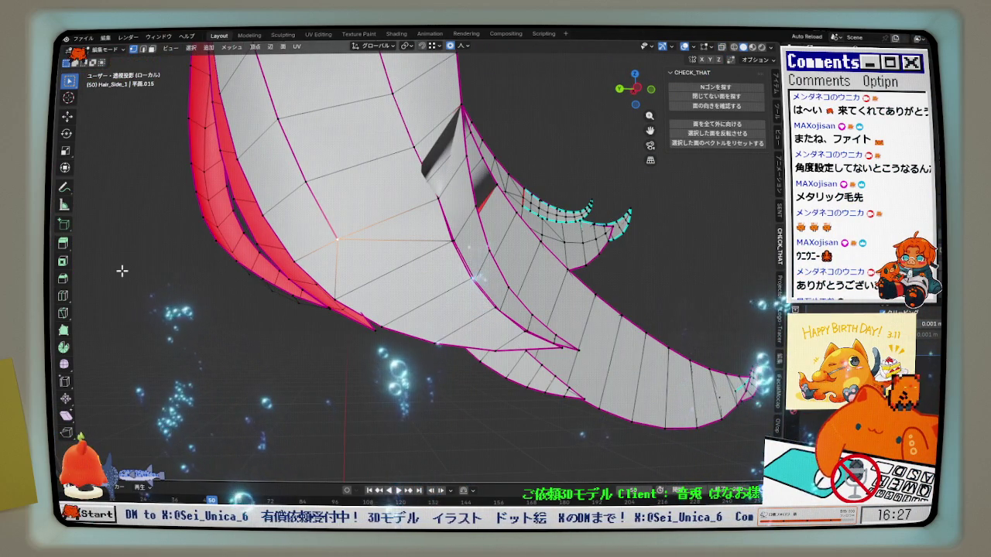
Hide the seam-bounded outer hair island and return to vertex select
key(l)
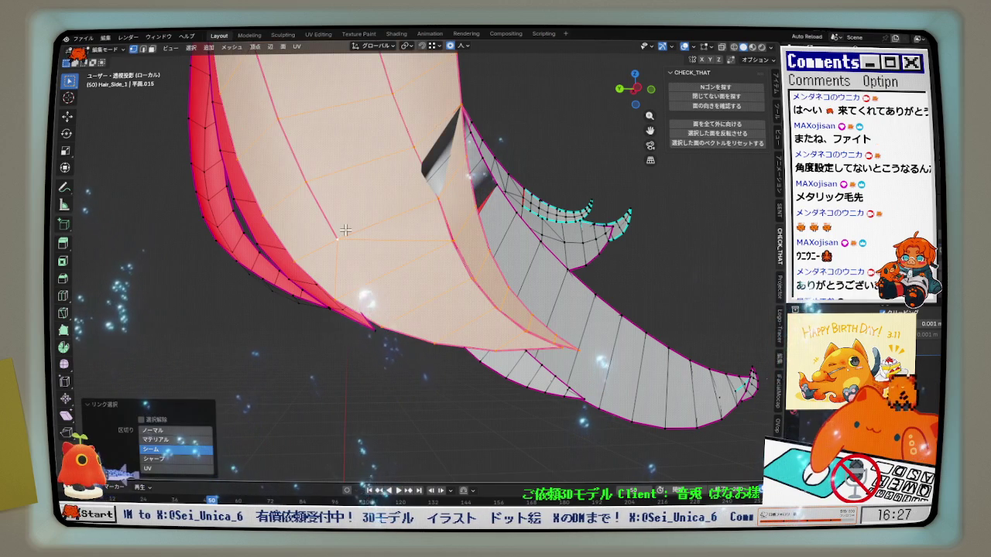
click(152, 50)
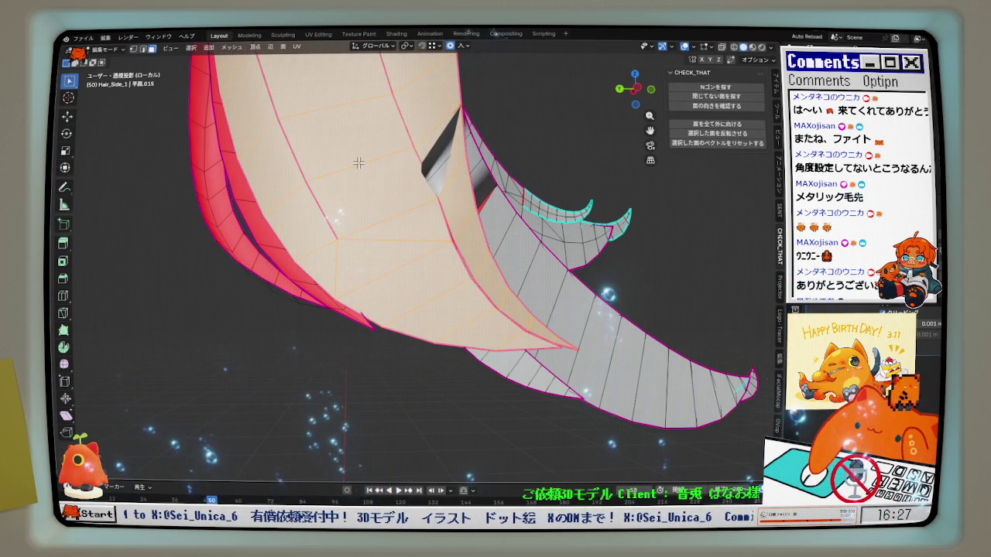
key(h)
middle_drag(458, 180, 448, 209)
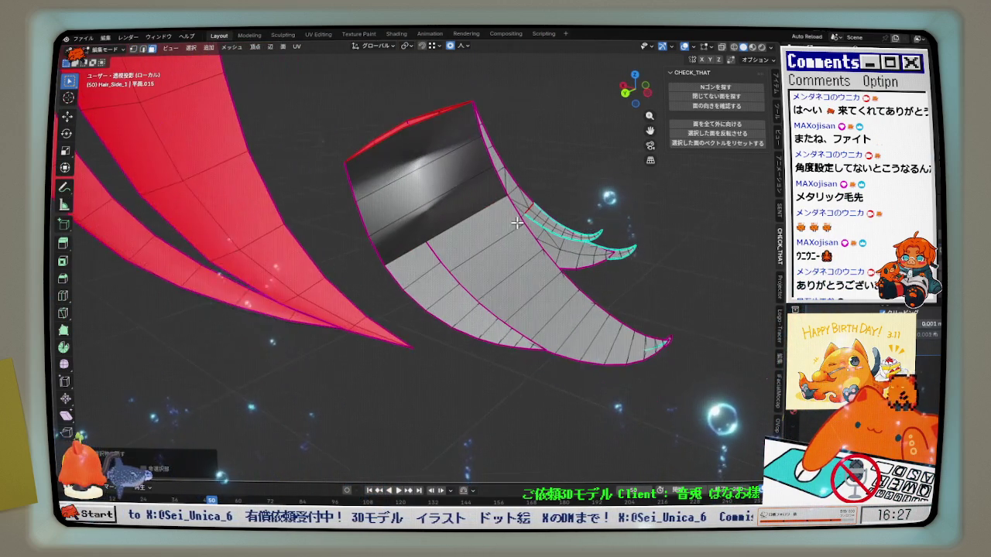
key(1)
middle_drag(401, 172, 396, 155)
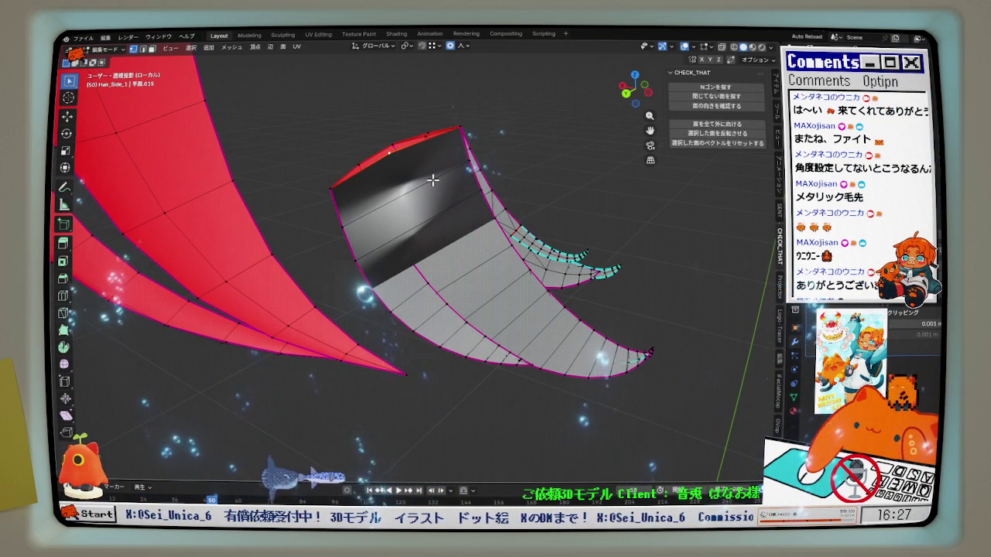
click(403, 222)
Edge-slide the new junction loop into position in two passes
middle_drag(405, 221, 391, 183)
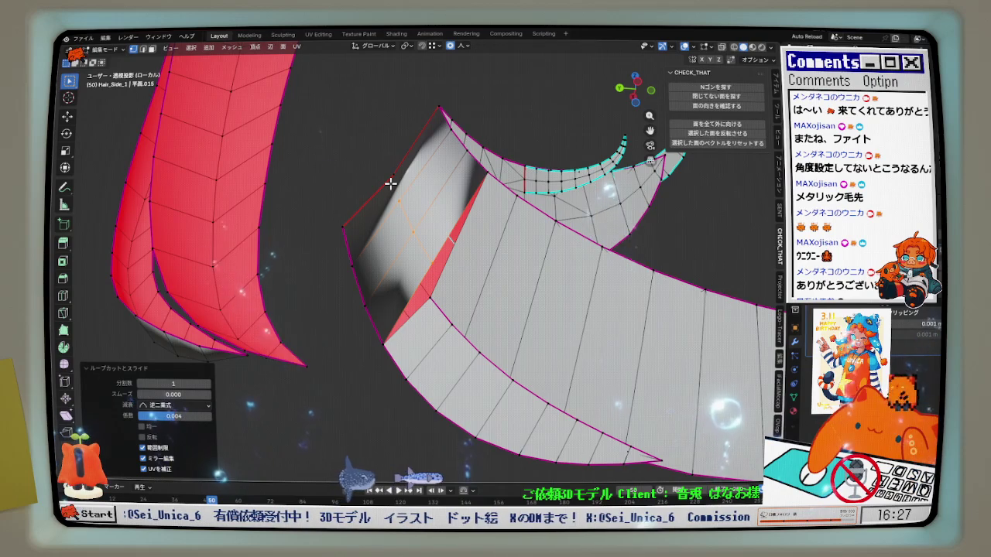
scroll(391, 184, up, 1)
key(alt+s)
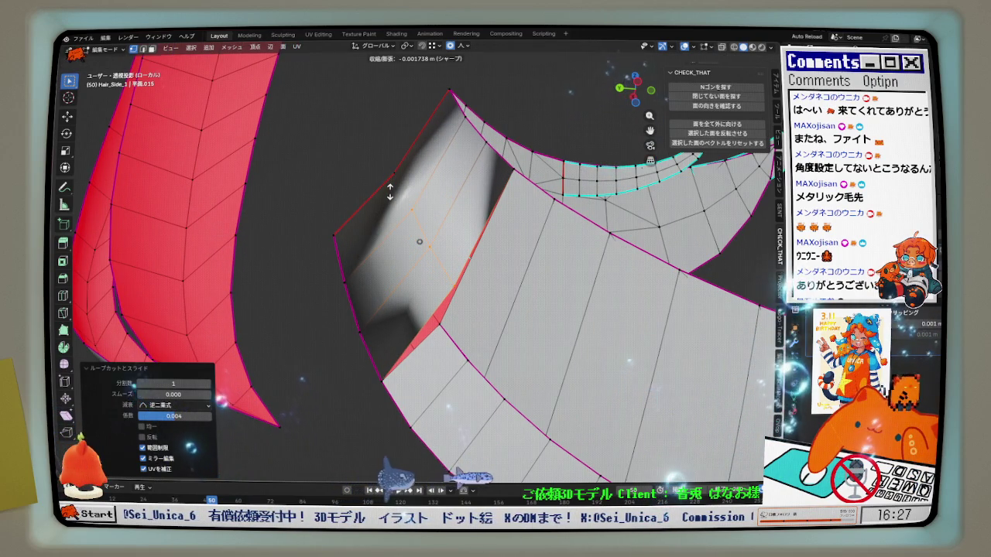
key(Escape)
key(g)
key(g)
click(407, 232)
mouse_move(406, 232)
middle_down()
mouse_move(396, 222)
mouse_move(411, 232)
middle_up()
key(g)
key(g)
click(406, 277)
mouse_move(406, 276)
middle_down()
mouse_move(436, 240)
mouse_move(531, 239)
mouse_move(537, 288)
mouse_move(455, 306)
middle_up()
mouse_move(429, 182)
middle_down()
mouse_move(427, 206)
mouse_move(390, 261)
mouse_move(398, 292)
mouse_move(454, 220)
mouse_move(436, 139)
mouse_move(412, 218)
mouse_move(413, 205)
mouse_move(432, 198)
middle_up()
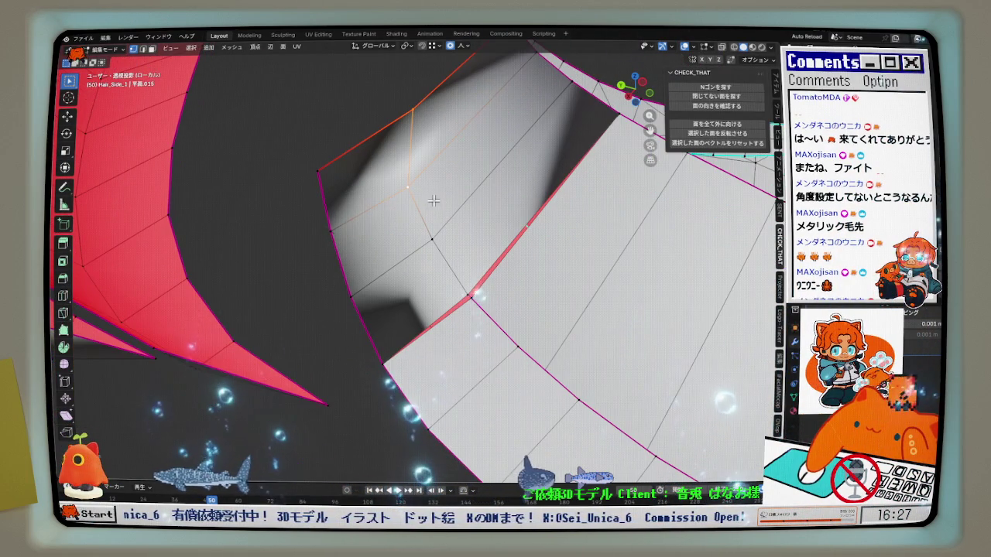
mouse_move(503, 300)
middle_down()
mouse_move(372, 335)
mouse_move(316, 255)
mouse_move(440, 284)
mouse_move(374, 284)
mouse_move(486, 297)
middle_up()
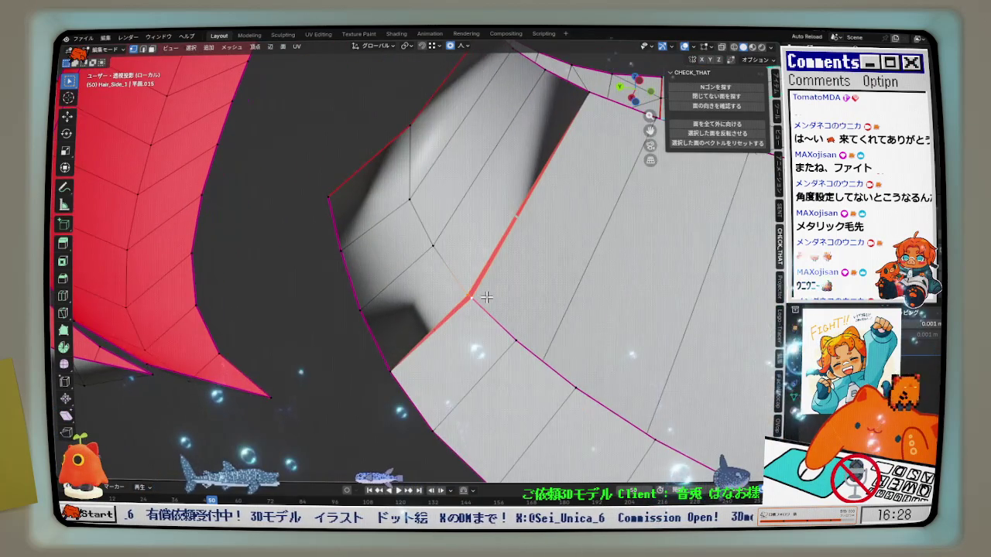
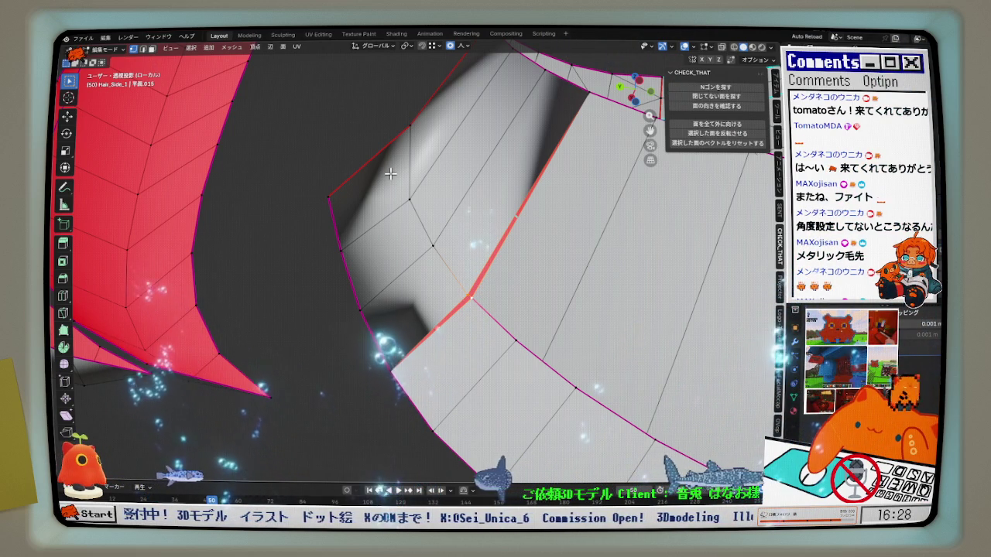
Merge the stray vertices at the strand's top corner at the last-selected vertex
middle_drag(390, 174, 438, 238)
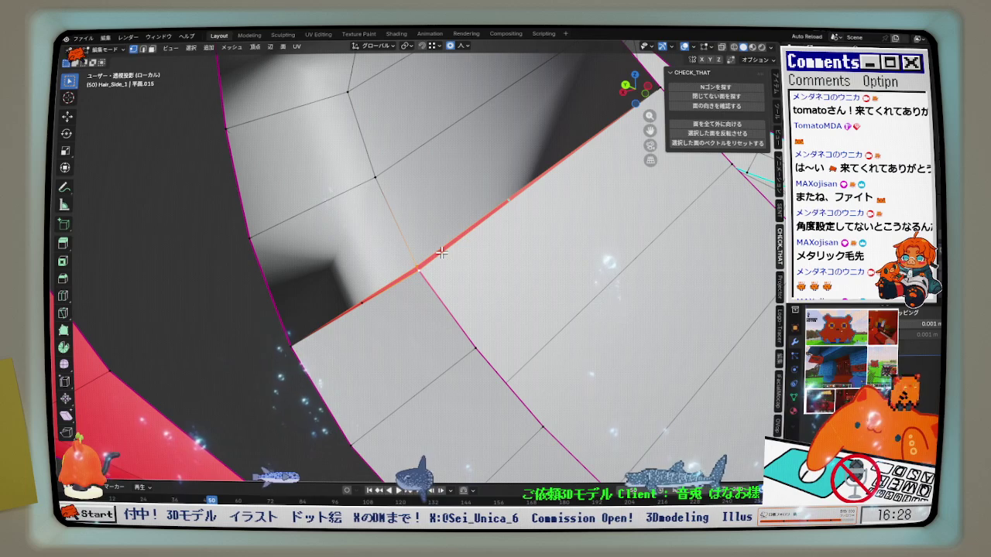
key(m)
click(447, 249)
scroll(438, 242, down, 3)
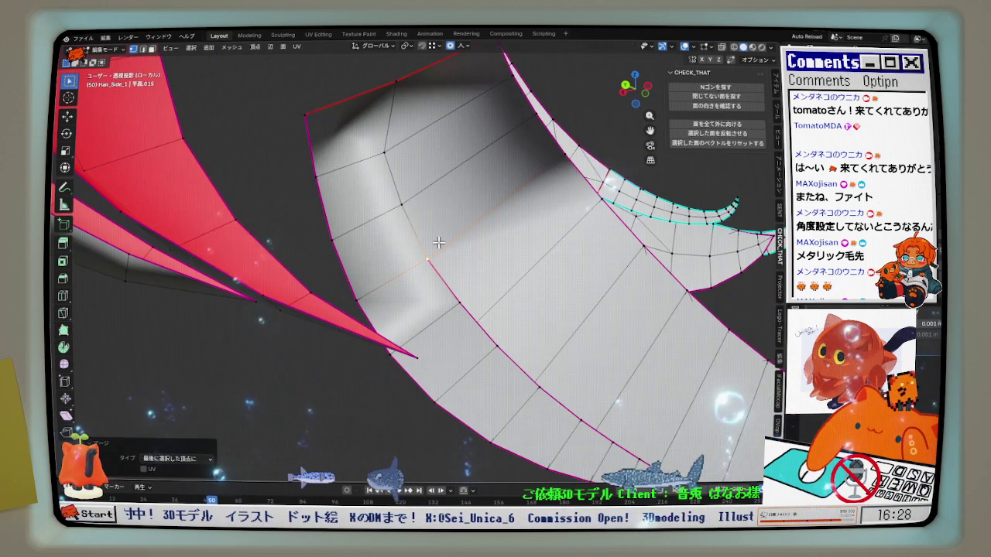
Mark the selected strand edge sharp, then try an edge slide and undo it
click(347, 258)
mouse_move(331, 149)
middle_down()
mouse_move(364, 229)
mouse_move(427, 222)
middle_up()
key(ctrl+e)
click(383, 231)
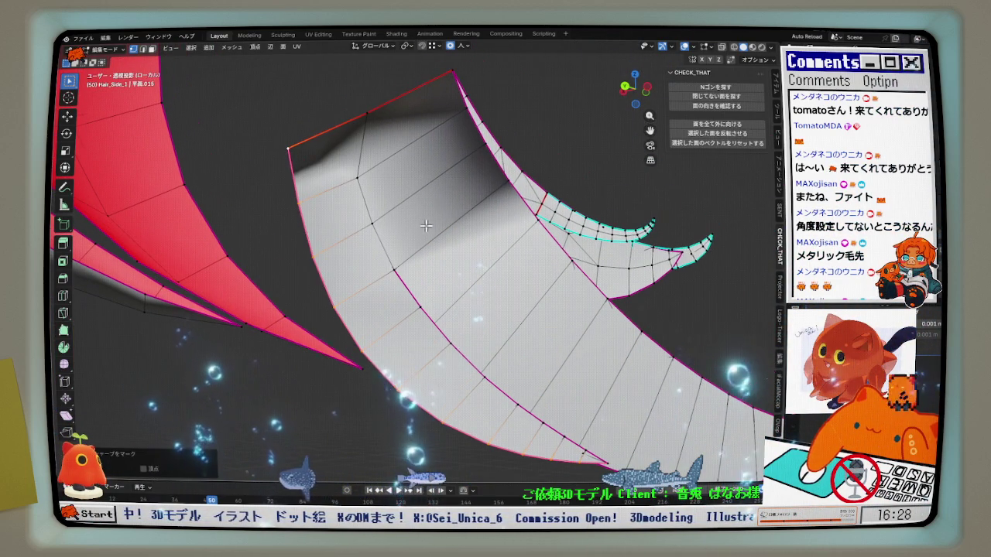
key(ctrl+e)
click(474, 116)
click(499, 147)
key(ctrl+z)
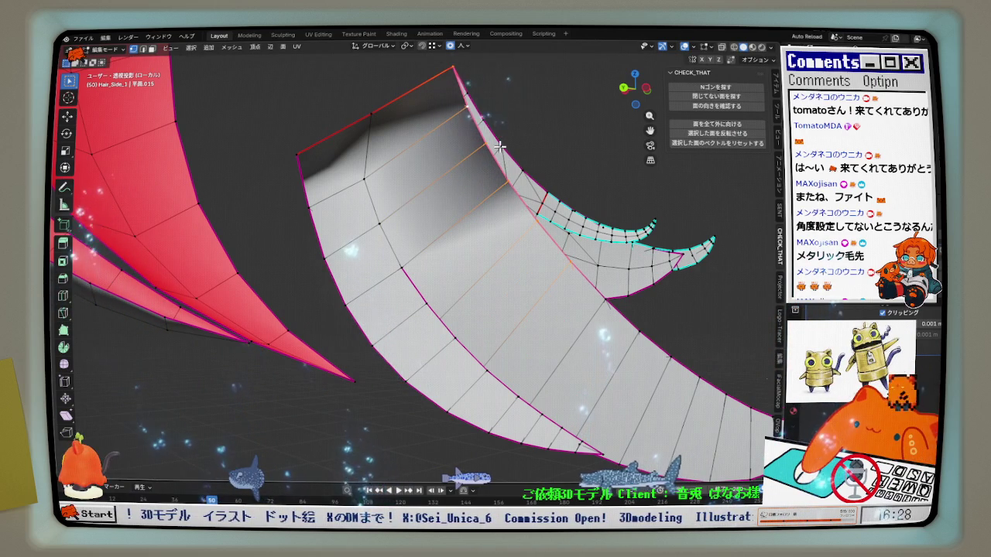
Mark another strand edge as sharp and inspect the strand's thin side
key(ctrl+e)
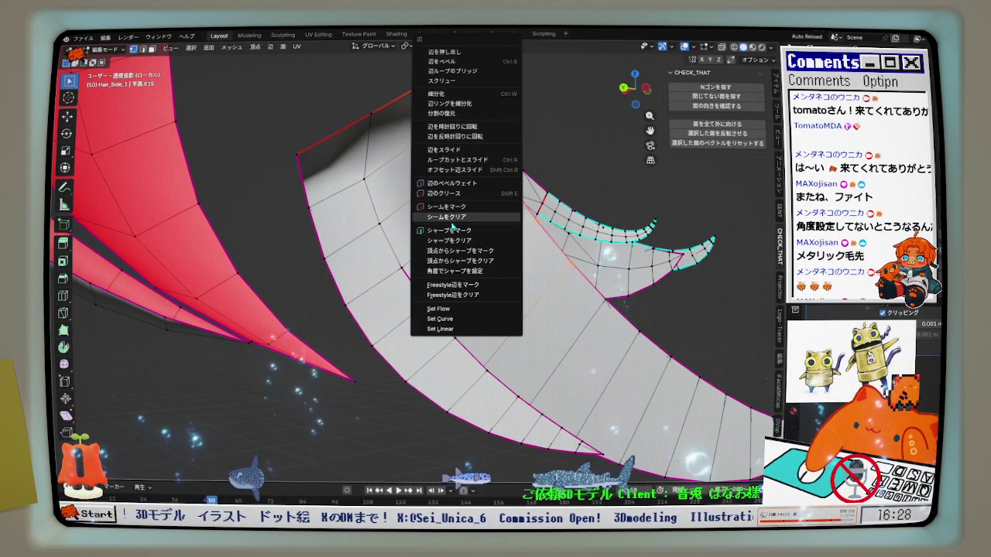
click(449, 230)
middle_drag(449, 230, 380, 134)
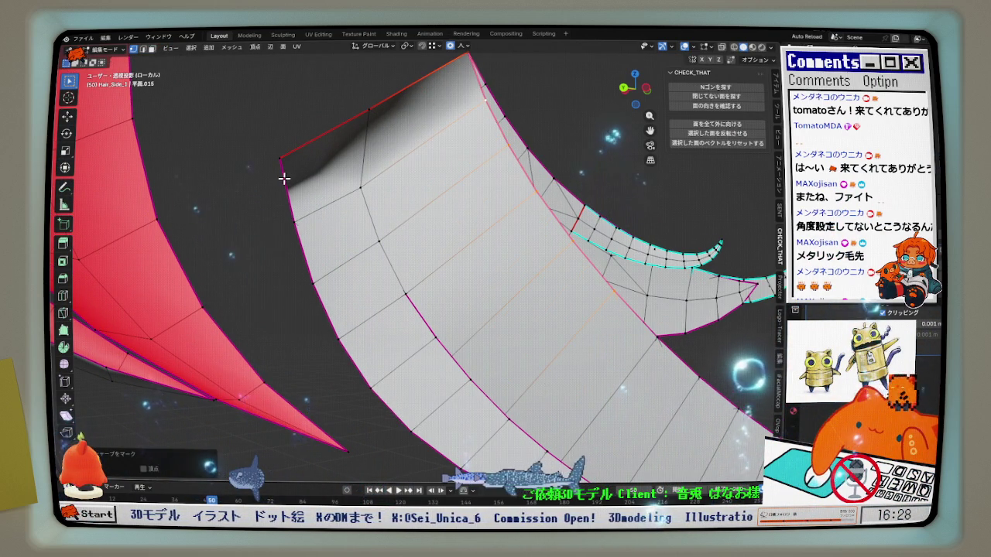
key(ctrl+e)
key(Escape)
middle_drag(294, 173, 436, 191)
middle_drag(321, 142, 320, 148)
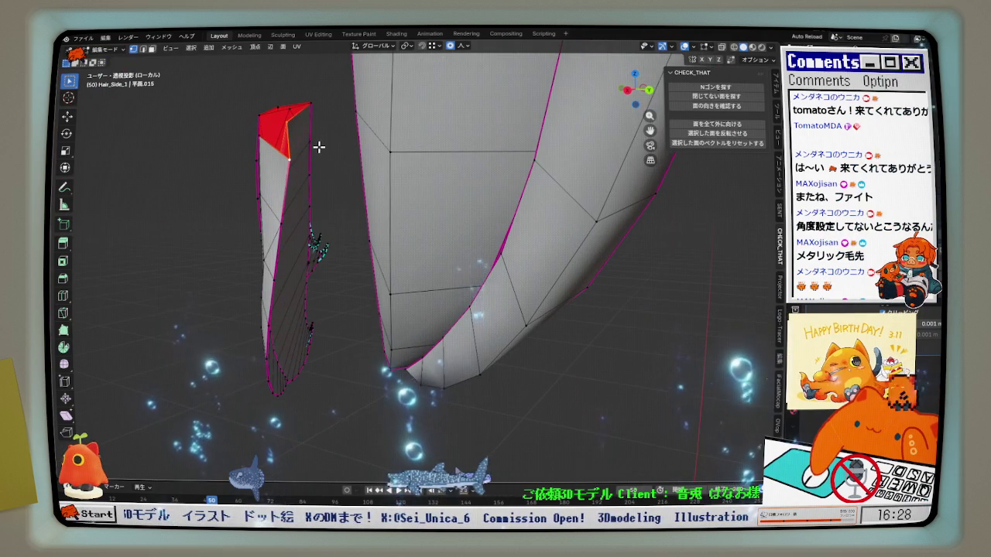
Rotate two strand edges clockwise to change how the faces are split
key(ctrl+e)
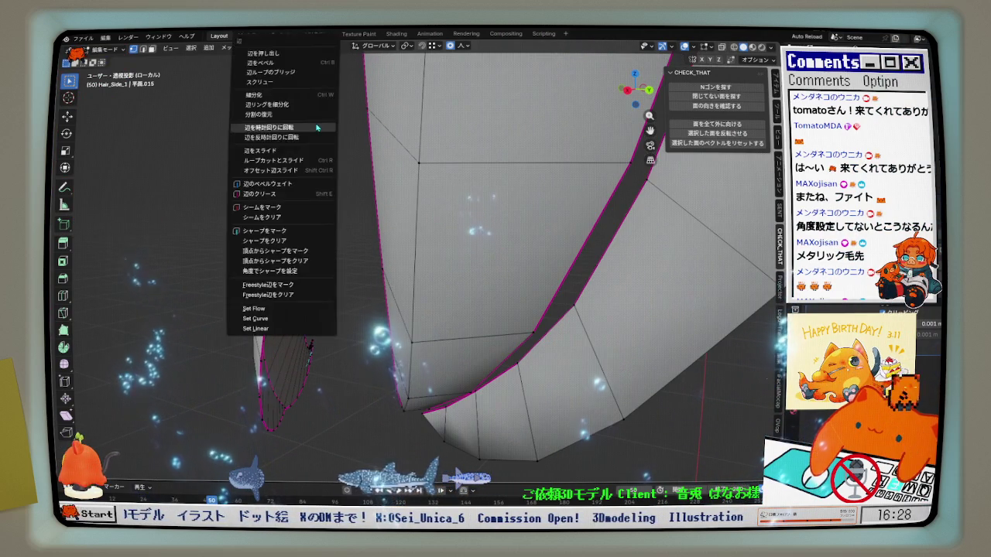
click(316, 122)
middle_drag(328, 134, 188, 145)
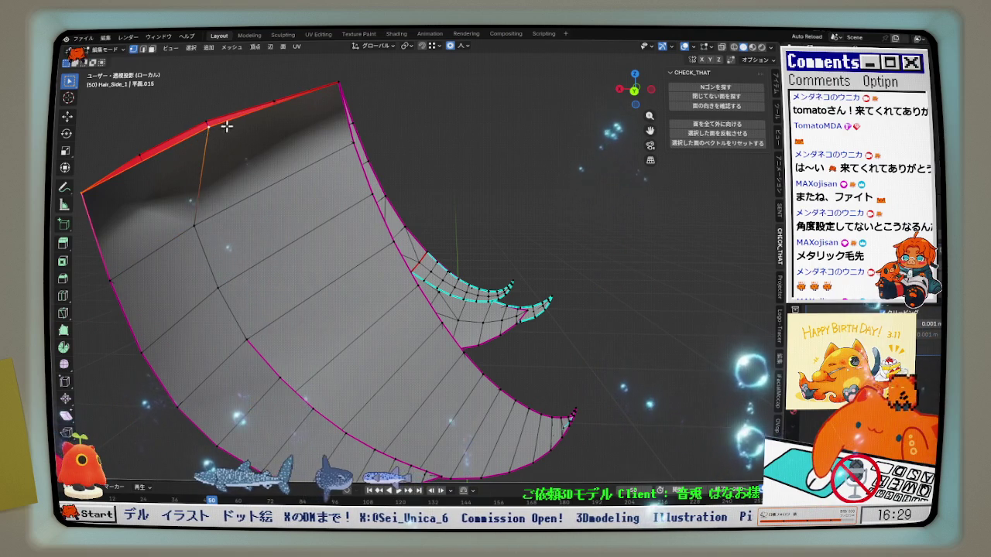
middle_drag(239, 126, 305, 150)
key(ctrl+e)
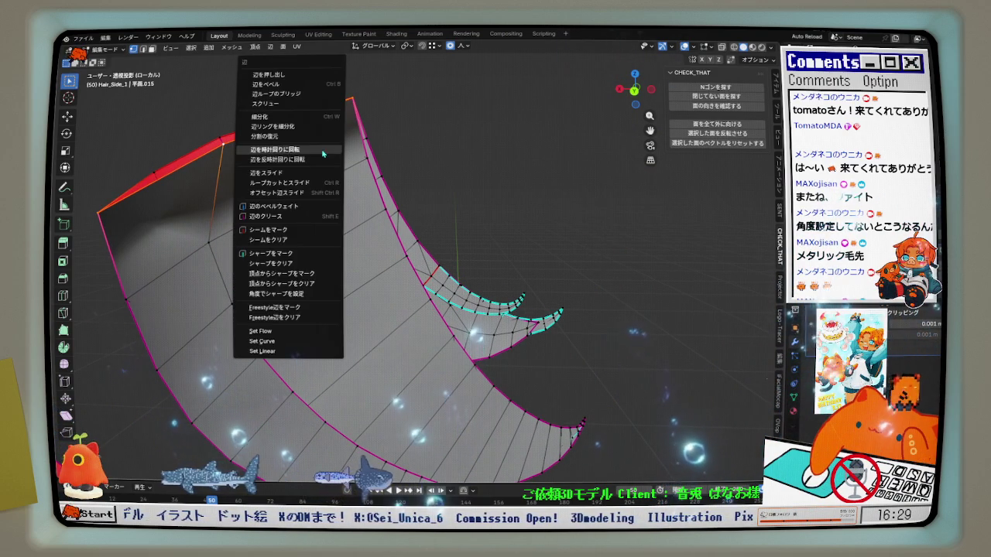
click(323, 149)
middle_drag(274, 255, 330, 165)
In back orthographic view, slide a vertex near the strand's top along its edges
click(631, 92)
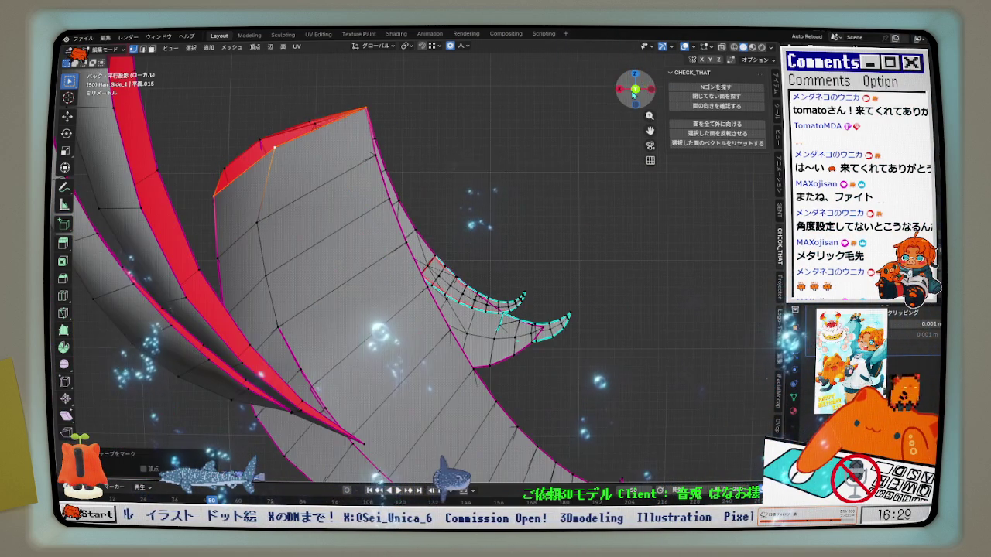
scroll(309, 209, up, 1)
click(261, 222)
key(g)
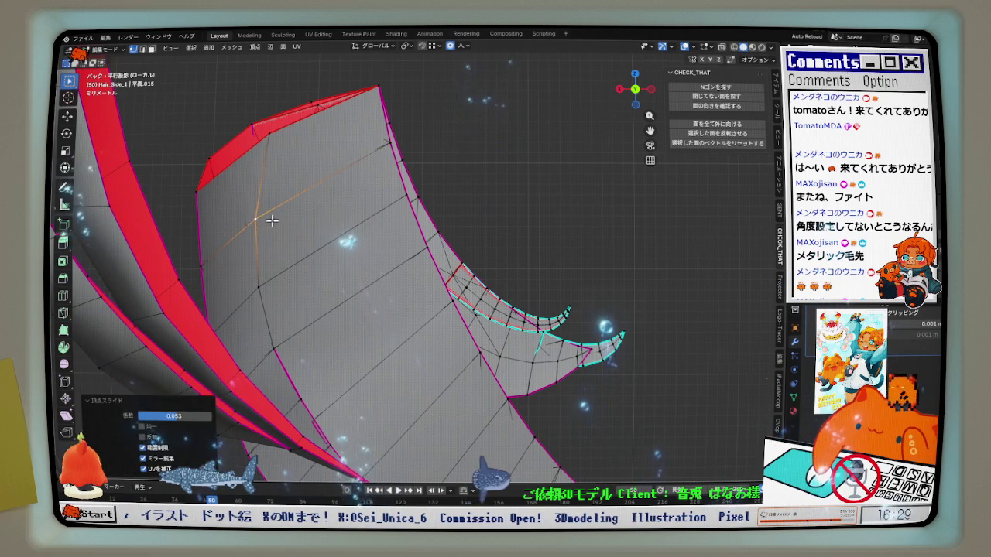
click(259, 215)
mouse_move(259, 214)
middle_down()
mouse_move(187, 190)
mouse_move(310, 173)
mouse_move(537, 265)
mouse_move(364, 265)
mouse_move(438, 256)
middle_up()
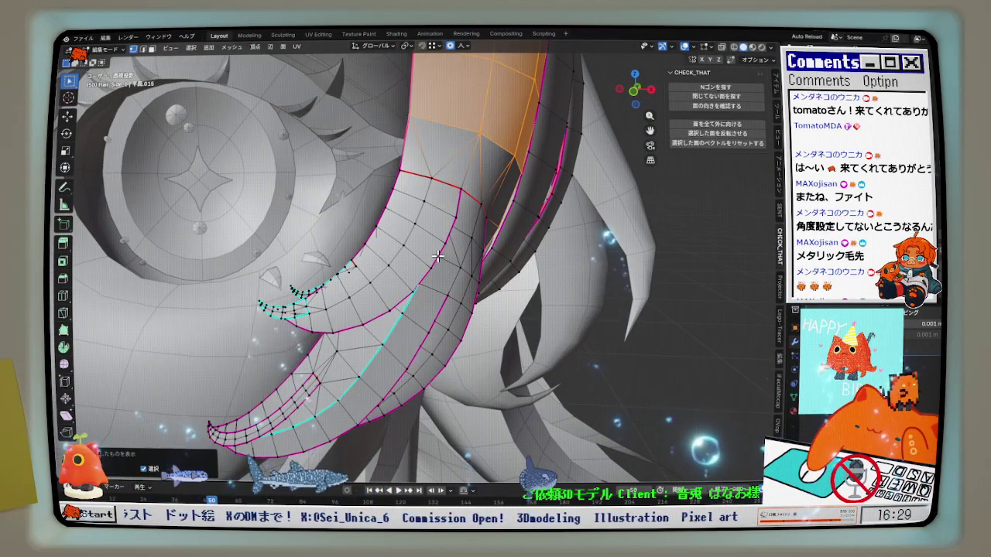
Push the selected strand edge slightly outward with Shrink/Fatten by a tiny offset
middle_drag(469, 212, 531, 209)
scroll(488, 197, up, 3)
scroll(472, 190, up, 2)
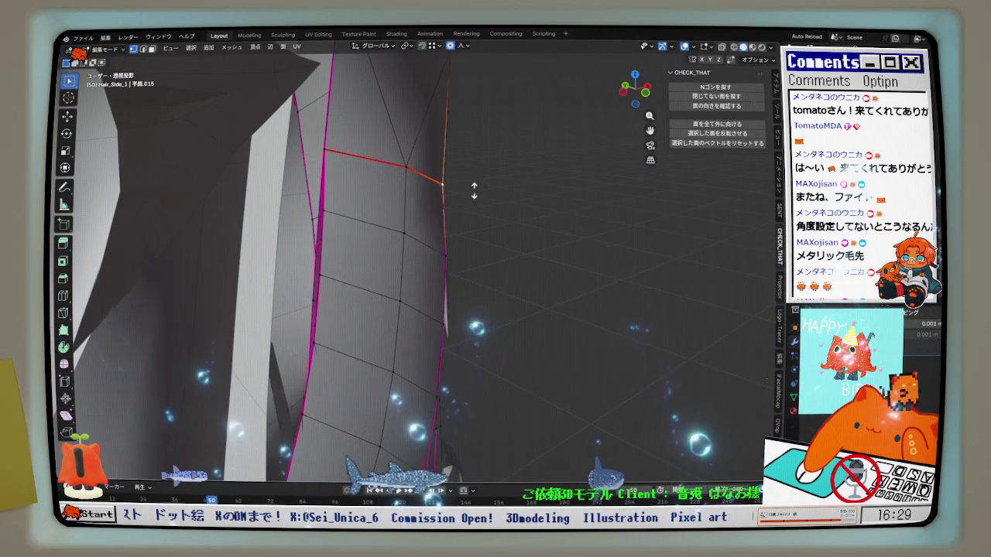
key(alt+s)
click(477, 188)
mouse_move(477, 189)
middle_down()
mouse_move(471, 202)
mouse_move(498, 222)
mouse_move(493, 186)
mouse_move(394, 177)
mouse_move(411, 181)
middle_up()
mouse_move(499, 270)
middle_down()
mouse_move(477, 187)
mouse_move(458, 221)
mouse_move(477, 234)
mouse_move(464, 271)
middle_up()
click(478, 230)
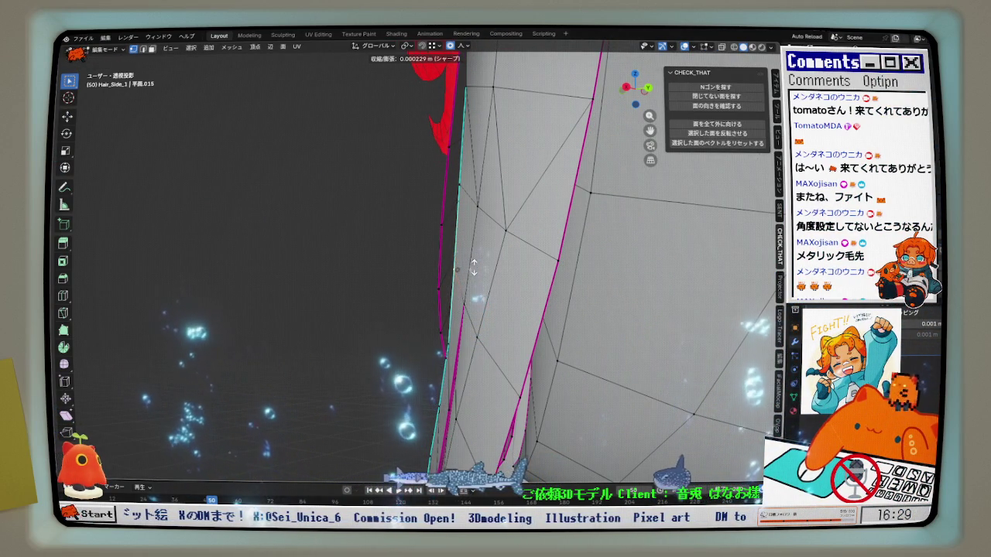
click(474, 267)
mouse_move(474, 267)
middle_down()
mouse_move(494, 284)
mouse_move(473, 283)
mouse_move(498, 243)
mouse_move(456, 277)
mouse_move(530, 250)
mouse_move(637, 286)
mouse_move(679, 276)
middle_up()
click(456, 278)
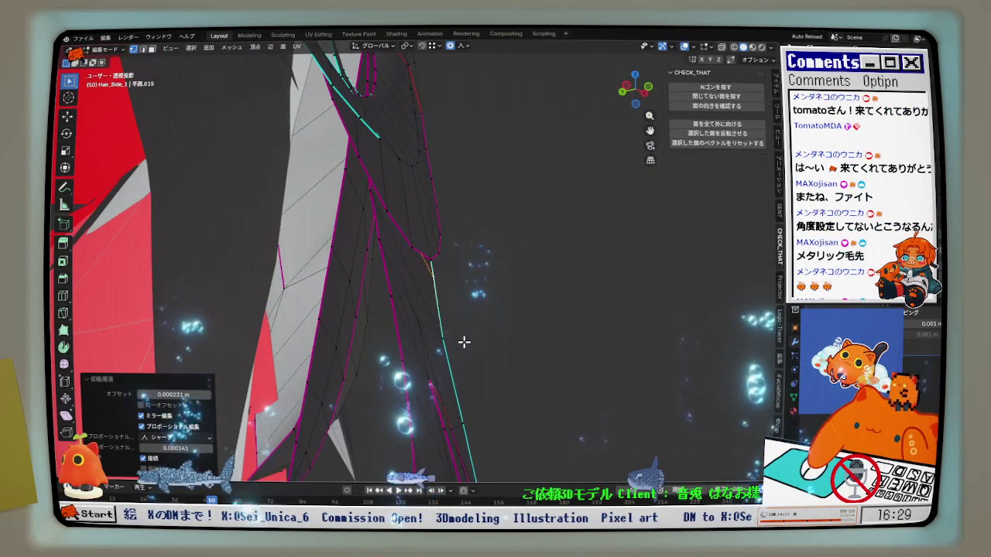
Apply another Shrink/Fatten to the edge, cancelling it and confirming at zero offset
key(alt+s)
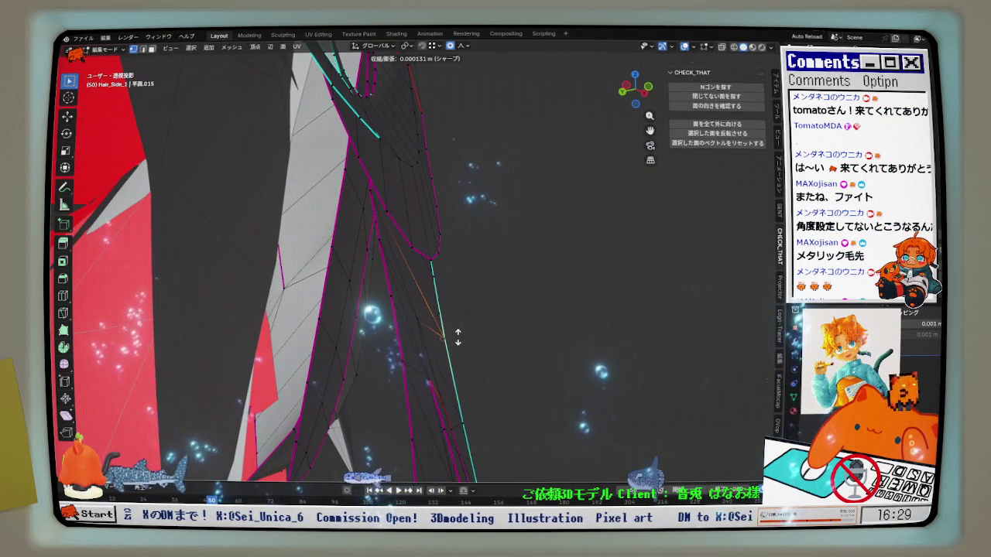
click(457, 338)
mouse_move(456, 336)
middle_down()
mouse_move(283, 358)
mouse_move(239, 349)
mouse_move(377, 342)
mouse_move(414, 325)
middle_up()
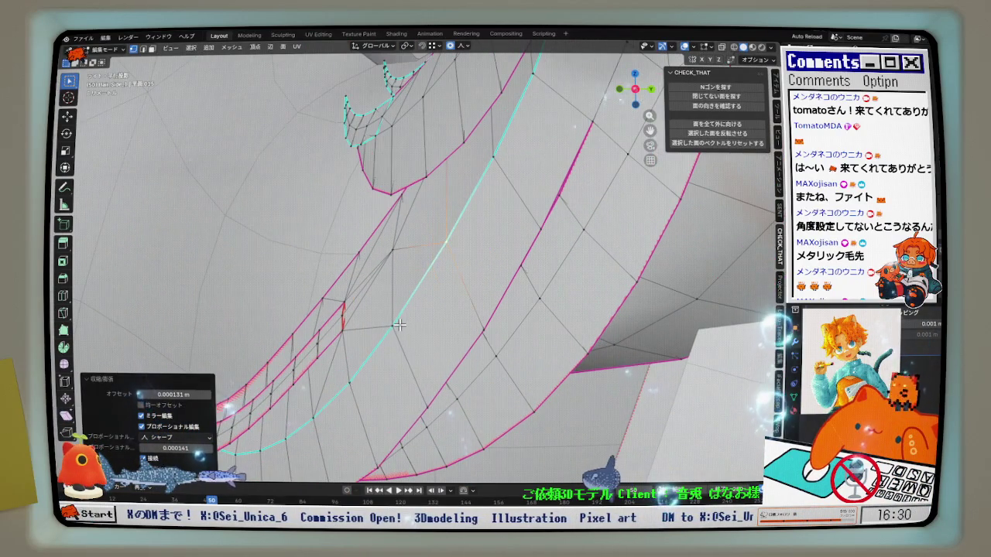
scroll(414, 325, up, 2)
scroll(410, 317, up, 3)
scroll(404, 305, up, 3)
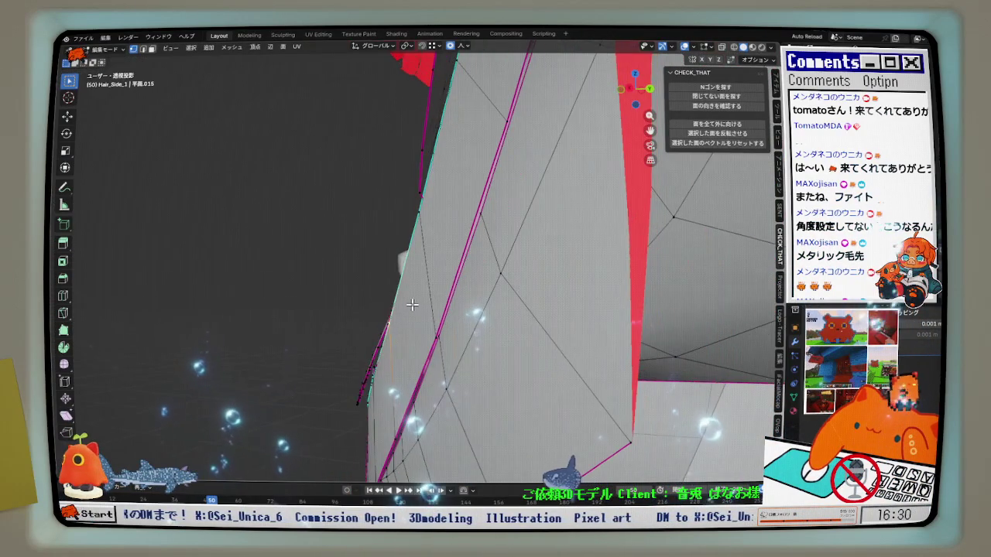
middle_drag(423, 294, 426, 268)
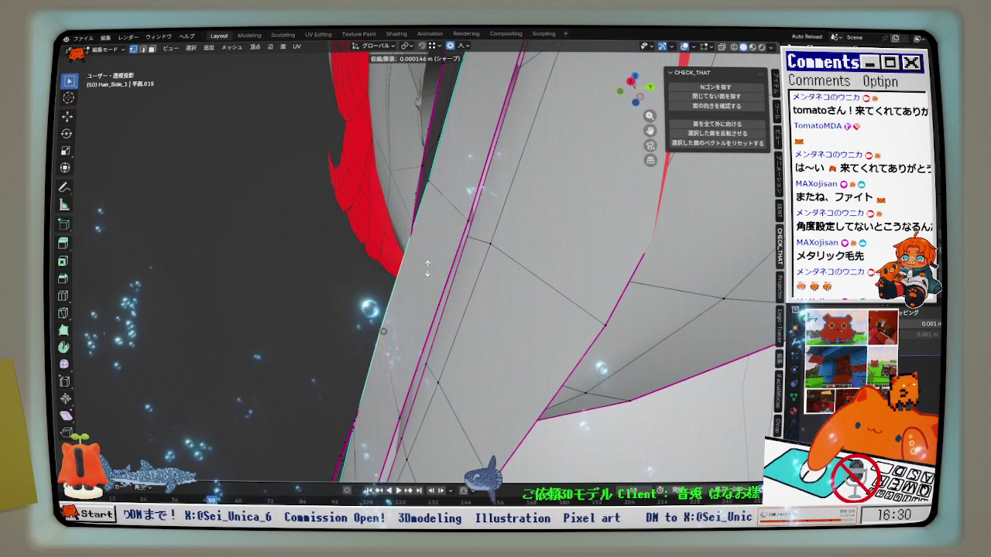
right_click(427, 269)
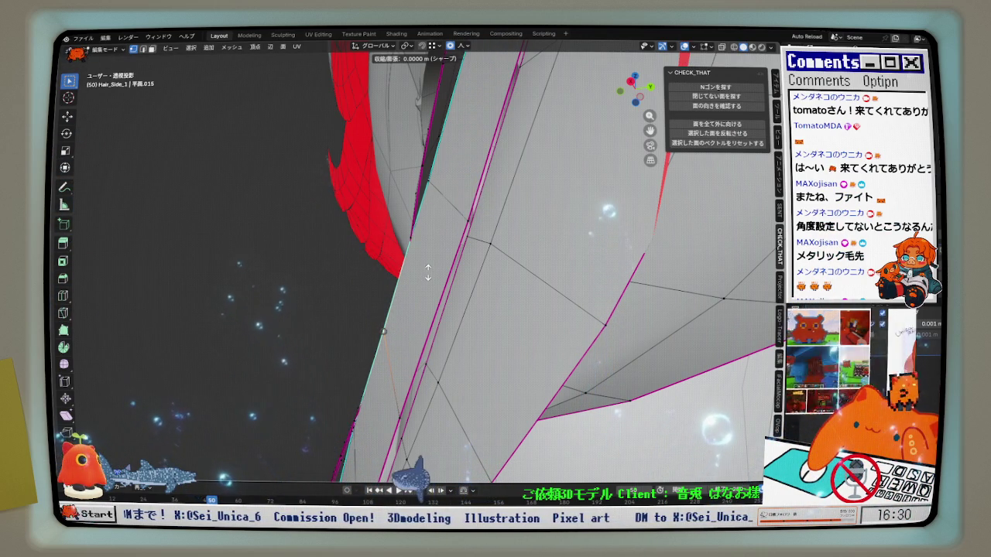
click(428, 270)
Select a path of edges along the strand after checking it near the ear
mouse_move(428, 271)
middle_down()
mouse_move(638, 316)
mouse_move(640, 327)
mouse_move(424, 332)
middle_up()
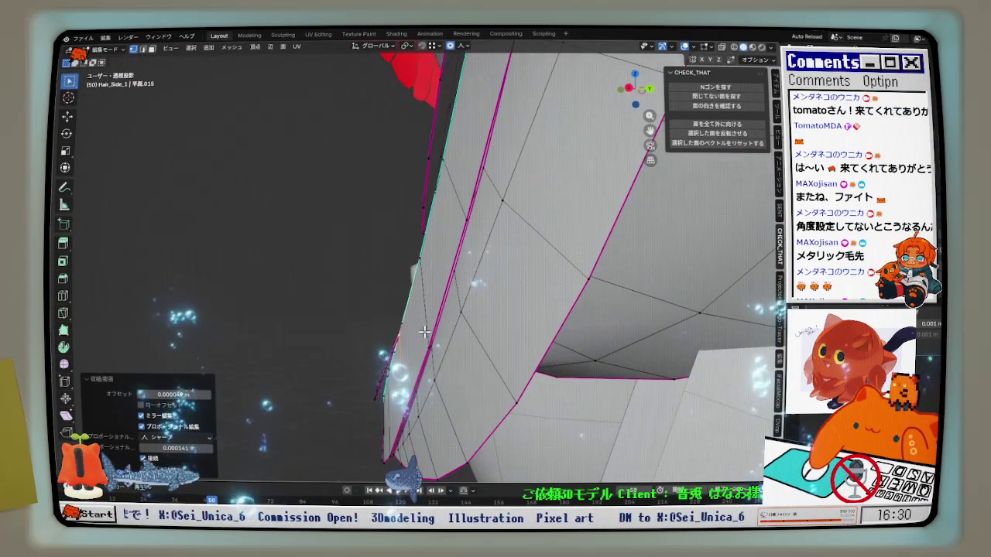
mouse_move(431, 260)
middle_down()
mouse_move(443, 252)
mouse_move(490, 121)
middle_up()
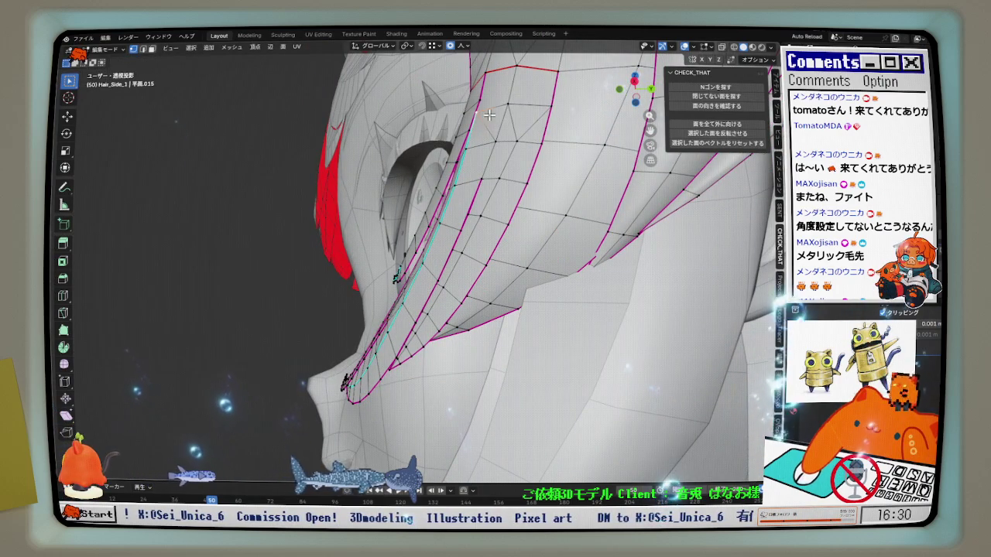
middle_drag(226, 63, 480, 141)
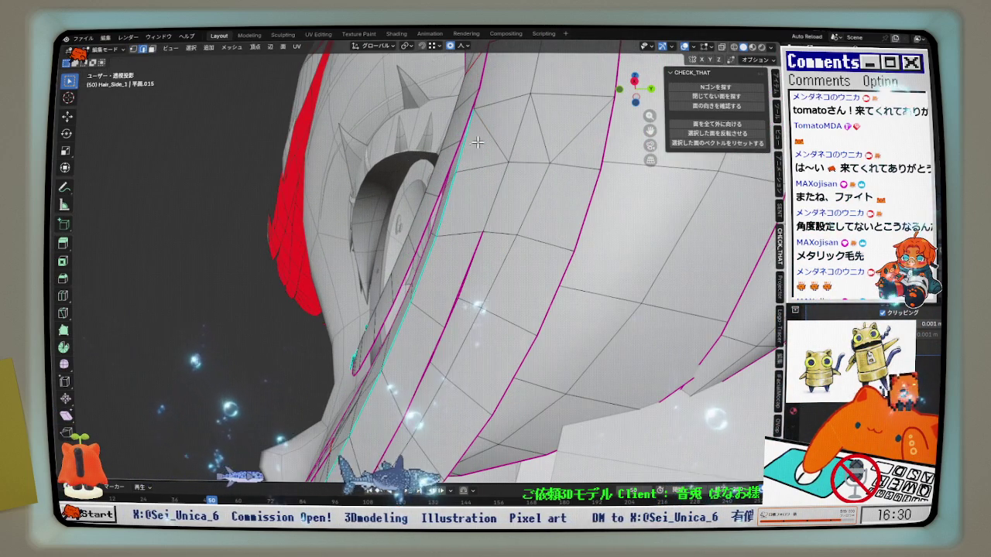
mouse_move(469, 195)
middle_down()
mouse_move(257, 294)
mouse_move(501, 209)
middle_up()
ctrl+click(256, 295)
Relax the selected strand vertices from Quick Favourites and inspect the result
key(q)
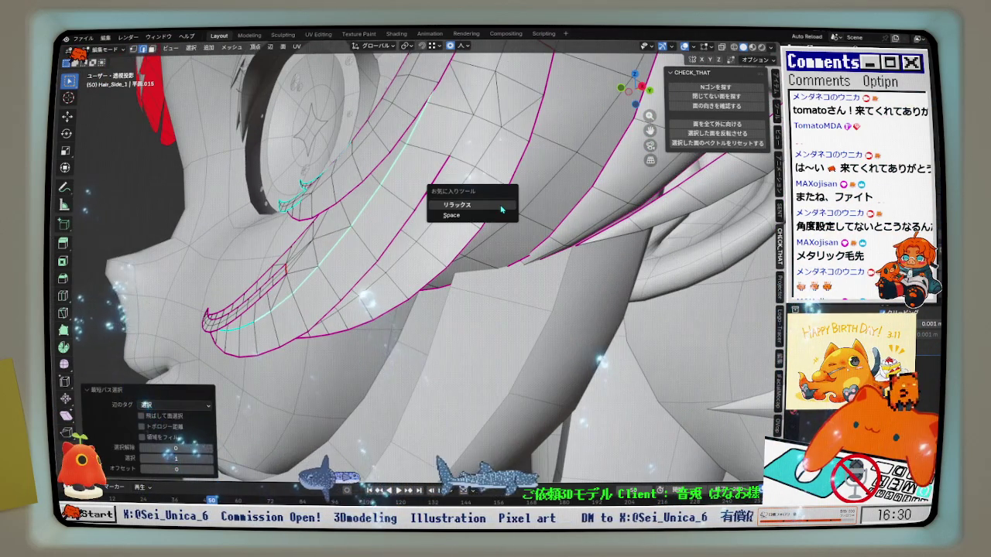
click(501, 205)
middle_drag(428, 231, 380, 262)
middle_drag(304, 284, 234, 270)
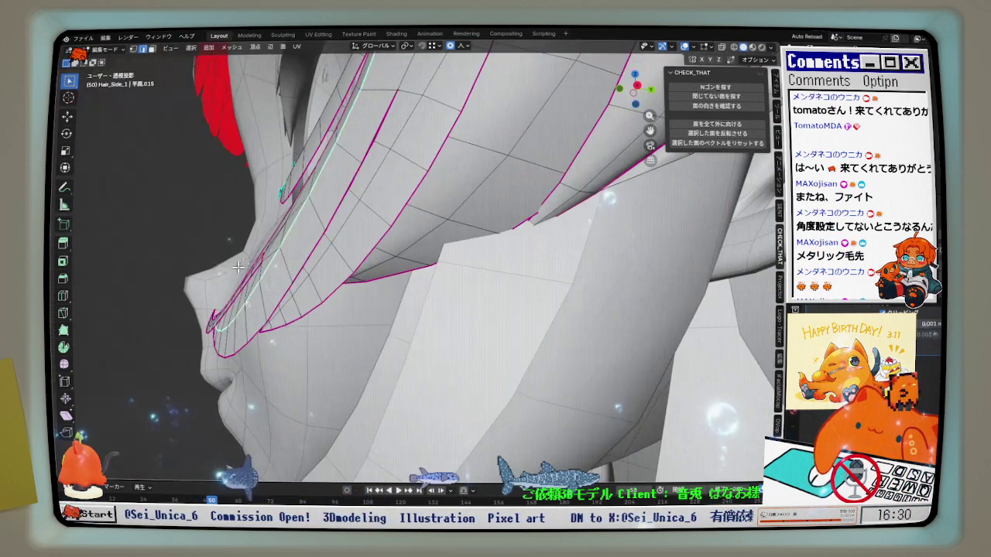
middle_drag(342, 197, 473, 263)
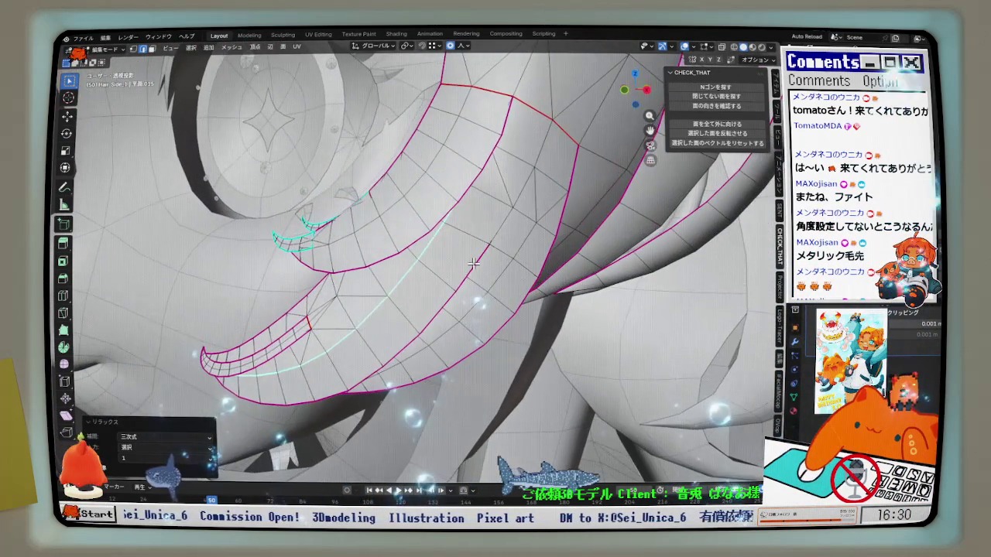
scroll(473, 264, up, 2)
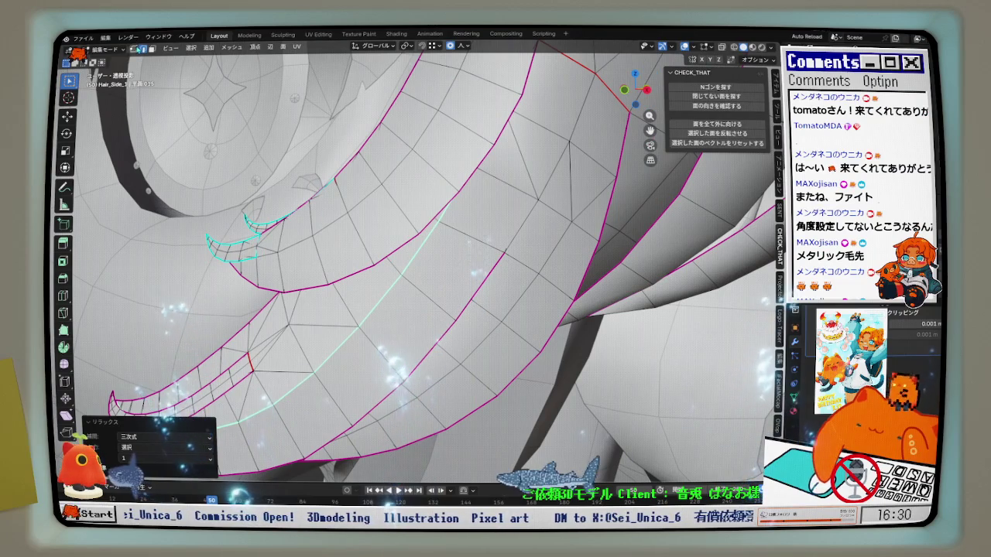
mouse_move(440, 226)
middle_down()
mouse_move(522, 219)
mouse_move(498, 224)
mouse_move(513, 222)
mouse_move(492, 197)
middle_up()
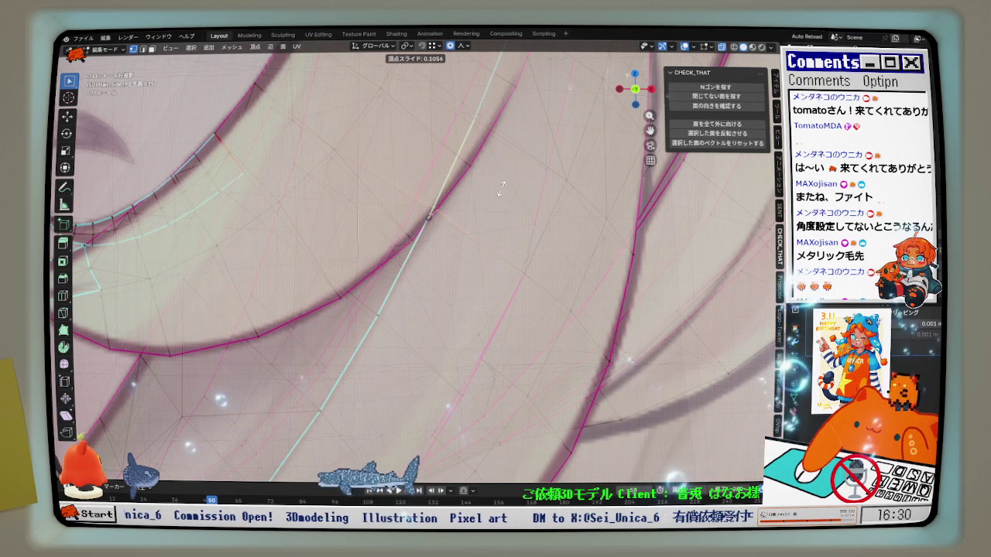
Confirm the vertex slide and fatten the strand edge outward by 0.000076 m with sharp falloff
click(503, 186)
scroll(409, 259, down, 3)
mouse_move(418, 255)
middle_down()
mouse_move(332, 255)
mouse_move(349, 233)
mouse_move(330, 236)
middle_up()
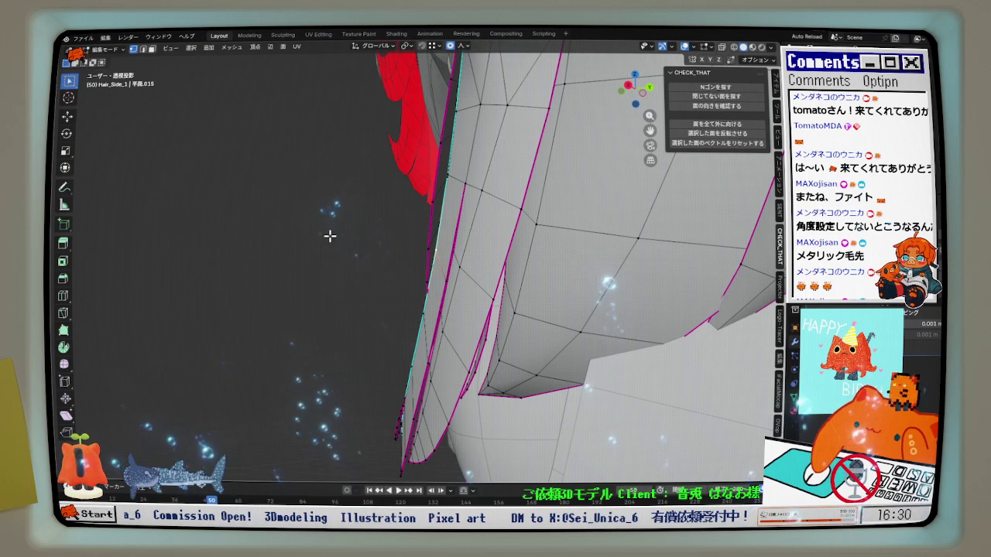
mouse_move(418, 253)
middle_down()
mouse_move(470, 254)
mouse_move(460, 252)
middle_up()
click(469, 254)
middle_drag(465, 263, 662, 285)
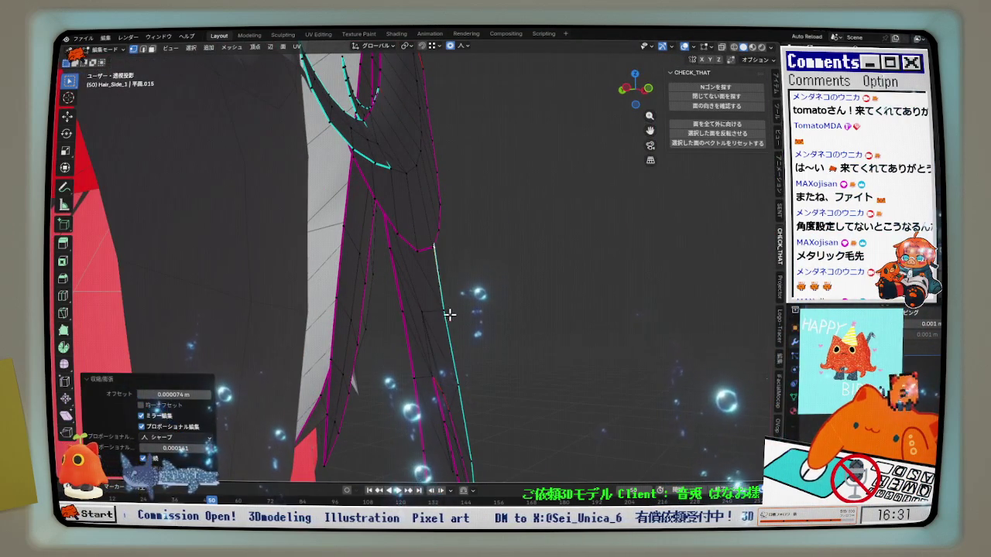
click(464, 311)
click(487, 306)
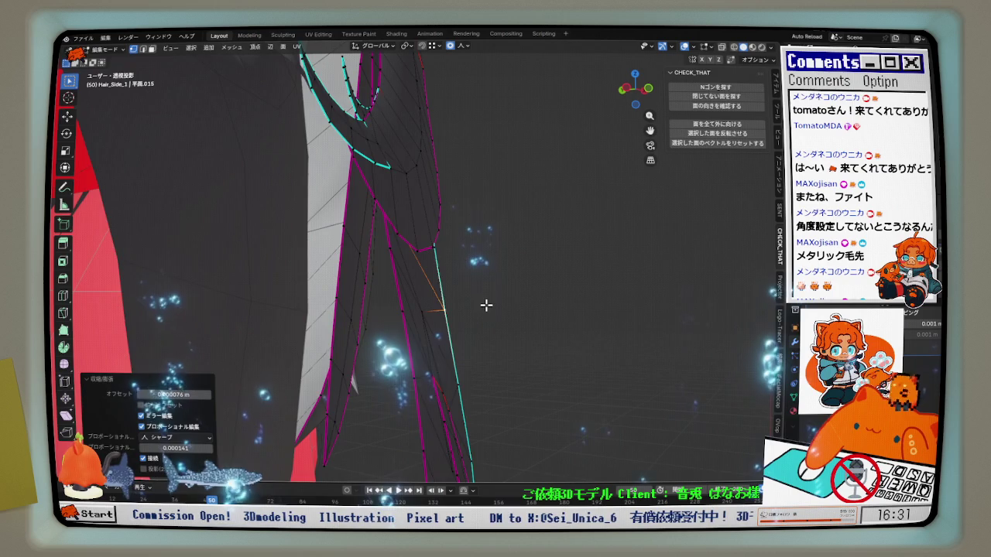
middle_drag(466, 307, 256, 315)
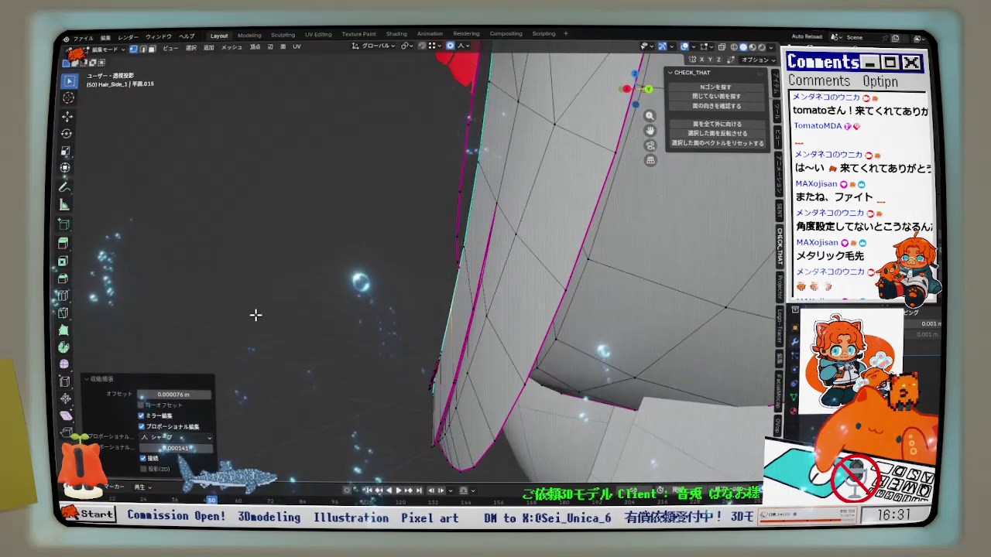
key(KP_3)
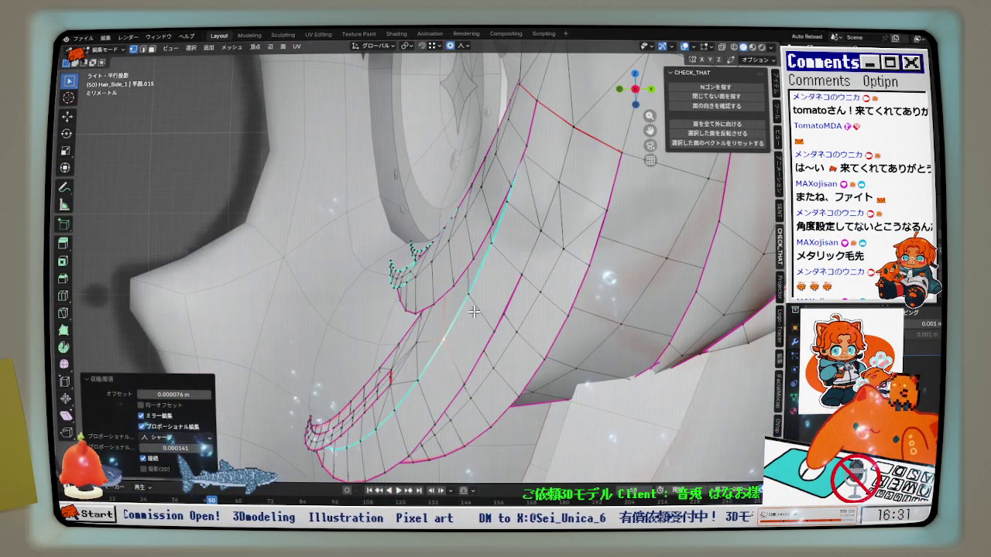
Nudge the selected strand vertex along Y in two small moves
scroll(493, 295, up, 2)
shift+middle_drag(492, 295, 495, 213)
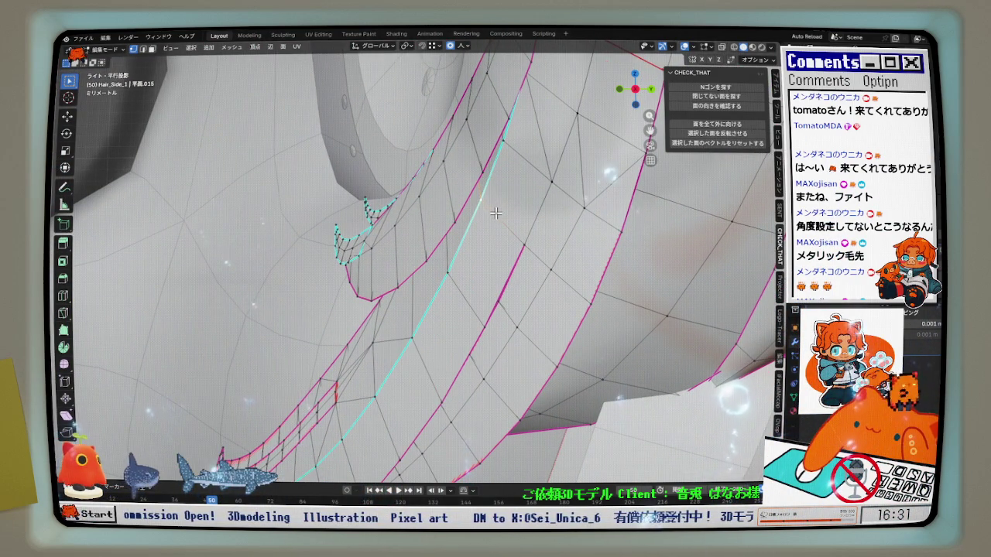
key(g)
key(y)
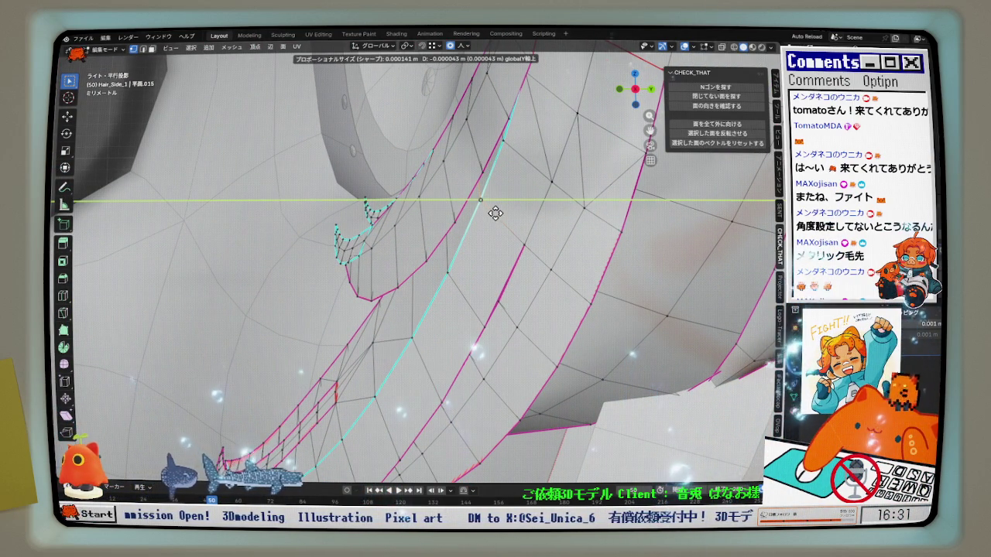
click(463, 261)
key(g)
key(y)
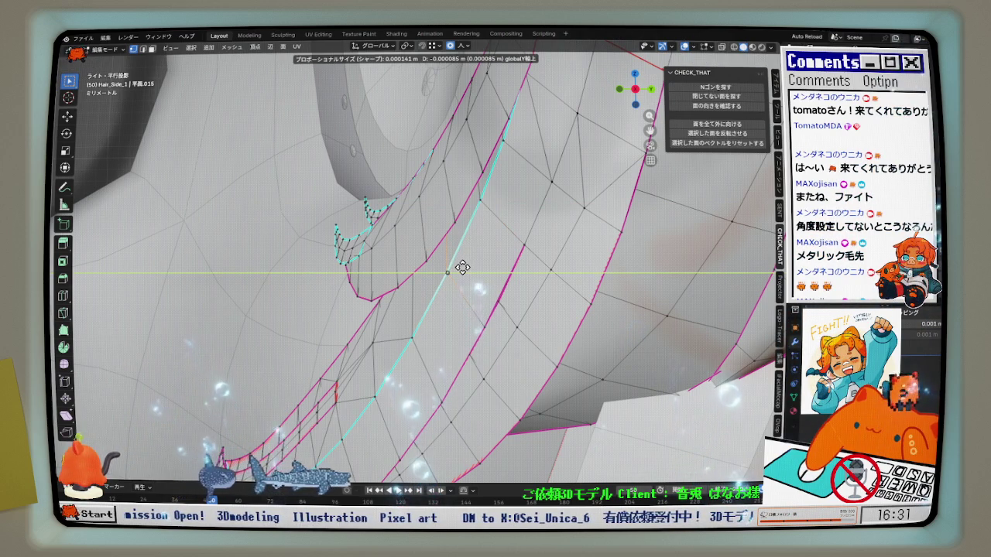
click(462, 267)
Select a lower strand vertex and move it slightly along Y
click(428, 336)
key(g)
key(y)
click(427, 336)
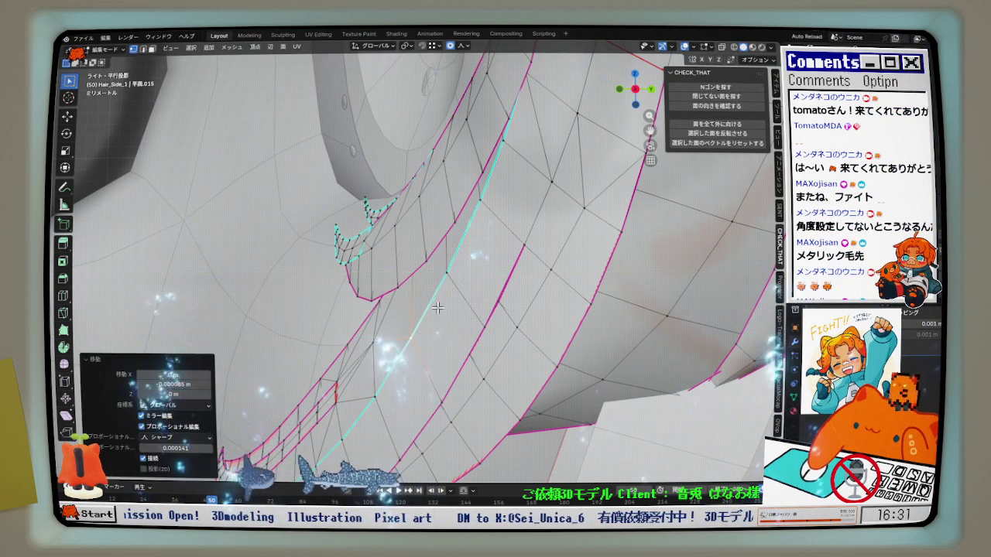
key(g)
key(y)
click(491, 190)
scroll(485, 203, down, 2)
middle_drag(486, 203, 482, 234)
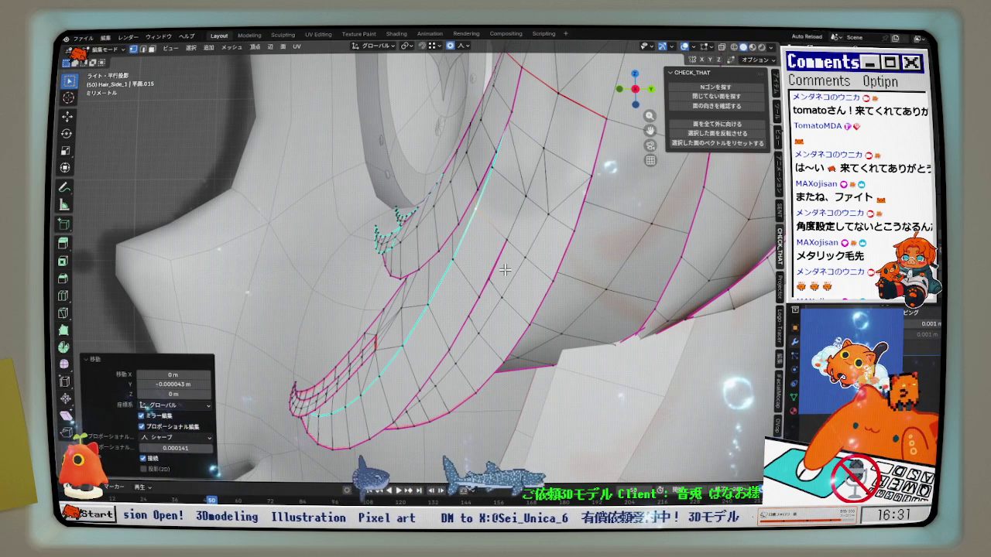
middle_drag(505, 270, 527, 217)
Evenly space the strand's edge loop, then relax its vertices several times
click(537, 199)
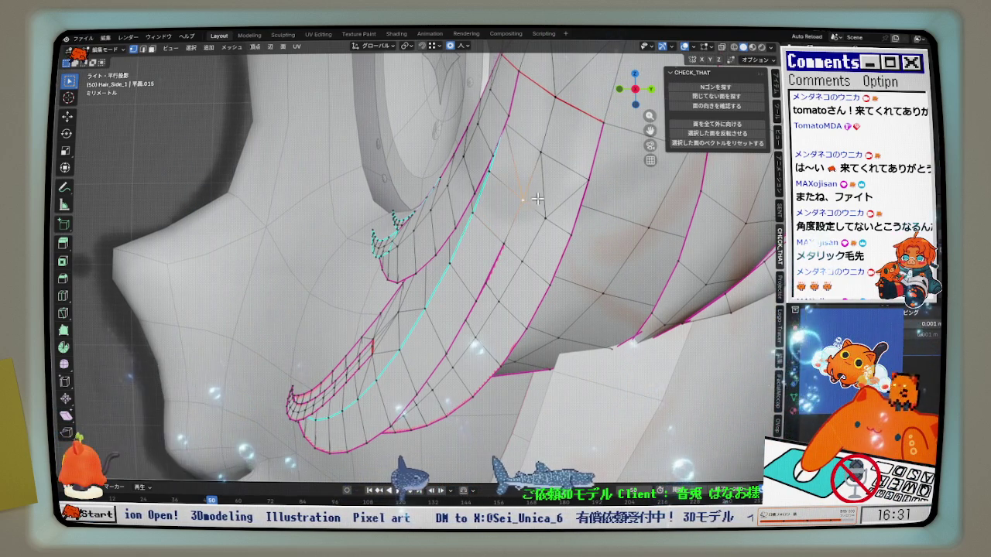
scroll(537, 199, up, 2)
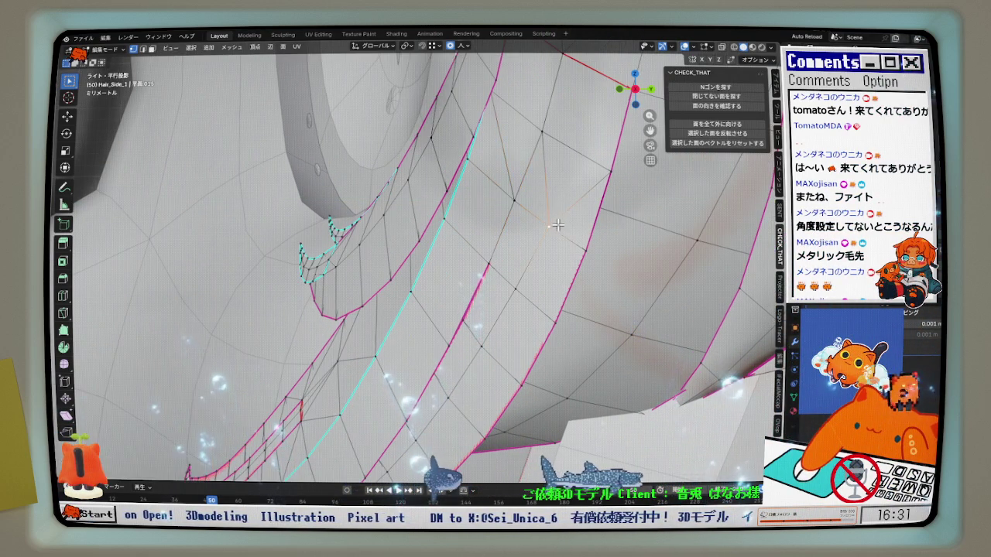
scroll(554, 224, down, 3)
middle_drag(571, 239, 496, 212)
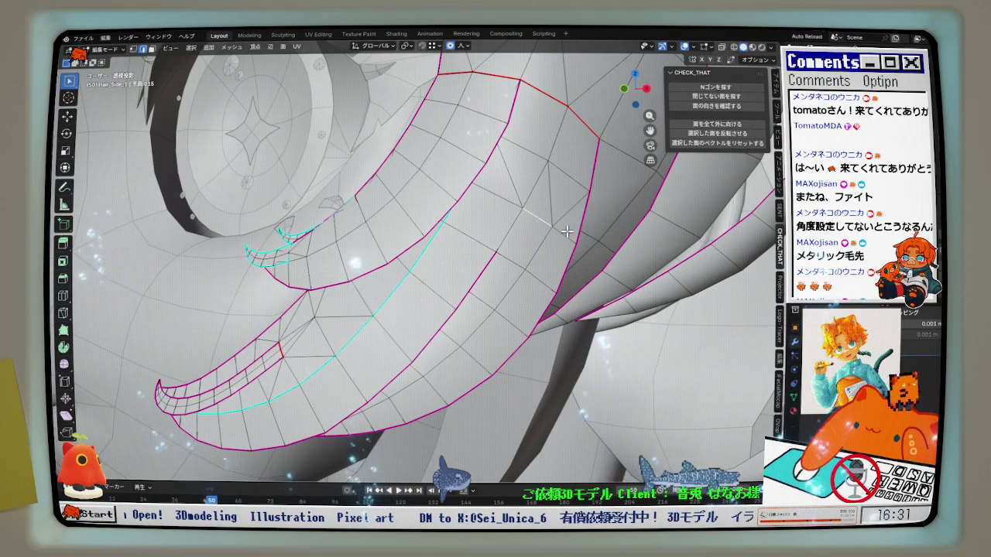
middle_drag(565, 229, 662, 222)
key(q)
click(592, 243)
key(q)
click(623, 234)
key(q)
click(627, 234)
key(q)
click(623, 223)
Slide a strand vertex along its edge by factor 0.173
mouse_move(594, 247)
middle_down()
mouse_move(536, 265)
mouse_move(511, 230)
middle_up()
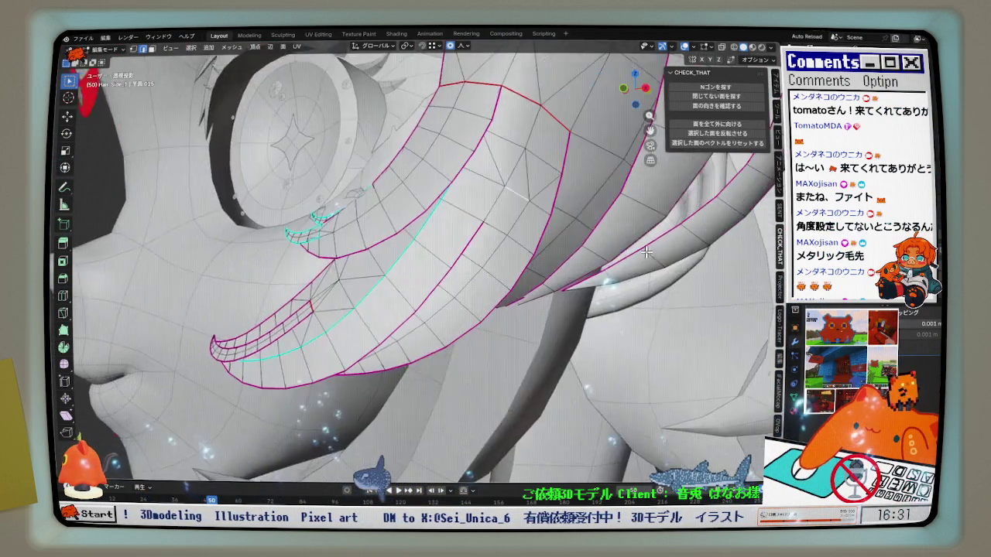
mouse_move(536, 245)
middle_down()
mouse_move(538, 210)
mouse_move(529, 226)
mouse_move(593, 230)
mouse_move(523, 233)
middle_up()
key(g)
key(g)
click(525, 222)
scroll(523, 233, up, 1)
click(518, 232)
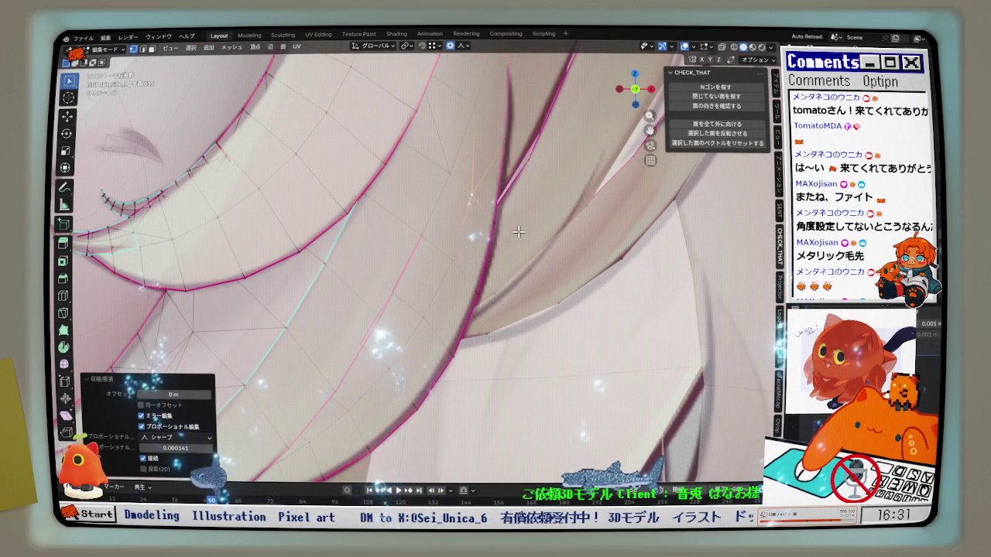
Move the vertices 0.000302 m along X, then end a fatten with no change
key(g)
key(x)
click(520, 231)
mouse_move(519, 228)
middle_down()
mouse_move(343, 222)
mouse_move(411, 260)
middle_up()
key(alt+s)
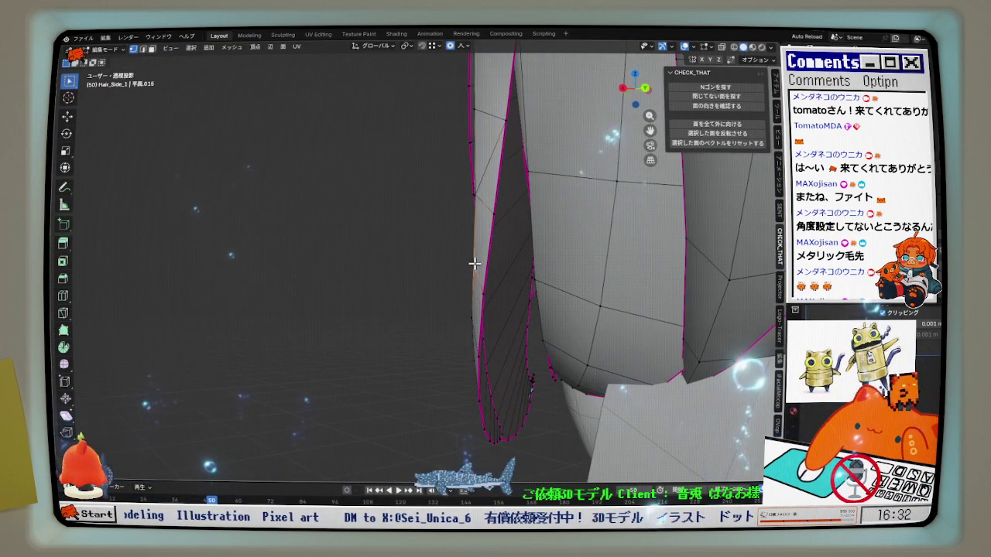
mouse_move(487, 261)
middle_down()
mouse_move(506, 250)
mouse_move(502, 261)
middle_up()
click(507, 250)
Move the strand vertices along Y by −0.000256 m and −0.000073 m, then check from the side
key(g)
key(y)
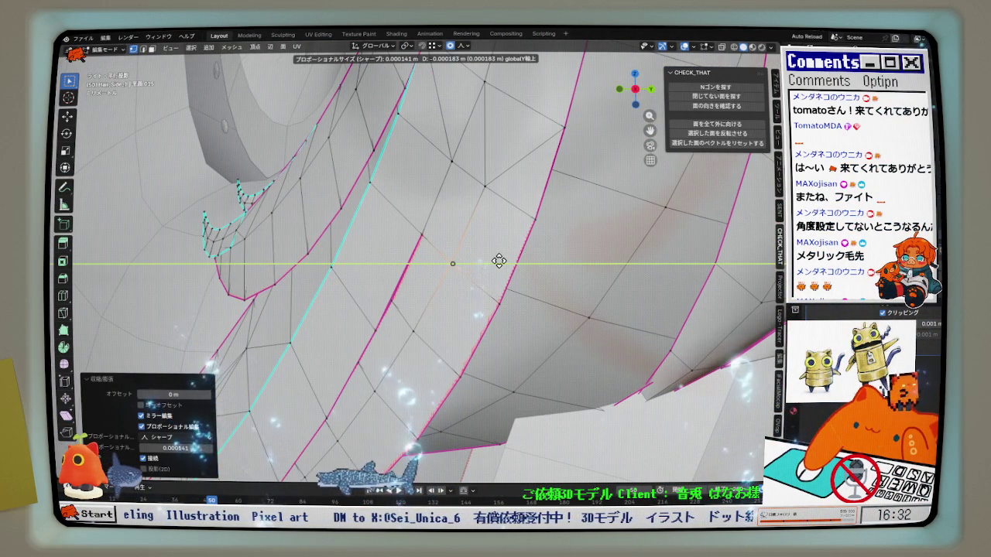
click(498, 261)
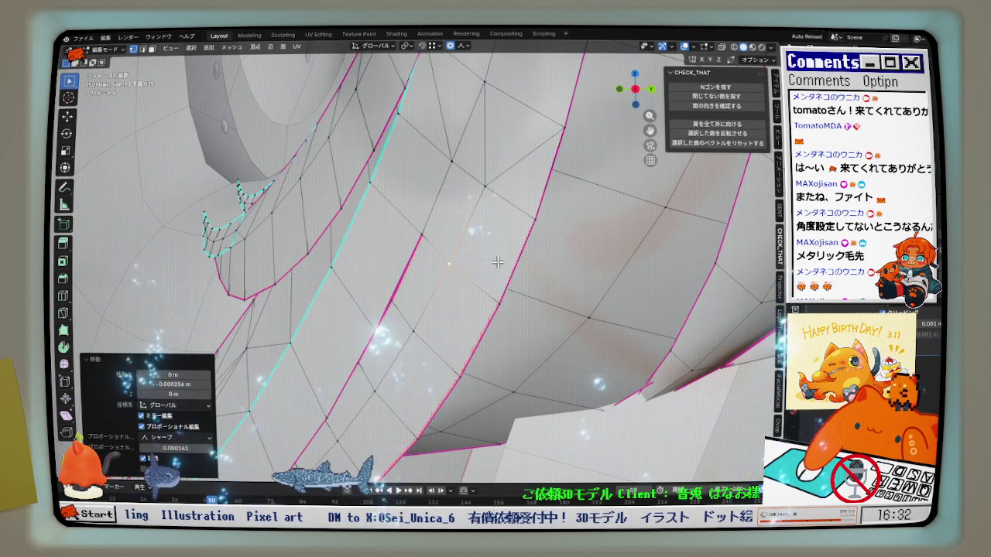
key(g)
key(y)
click(497, 263)
mouse_move(497, 264)
middle_down()
mouse_move(470, 239)
mouse_move(518, 198)
mouse_move(455, 233)
mouse_move(496, 177)
middle_up()
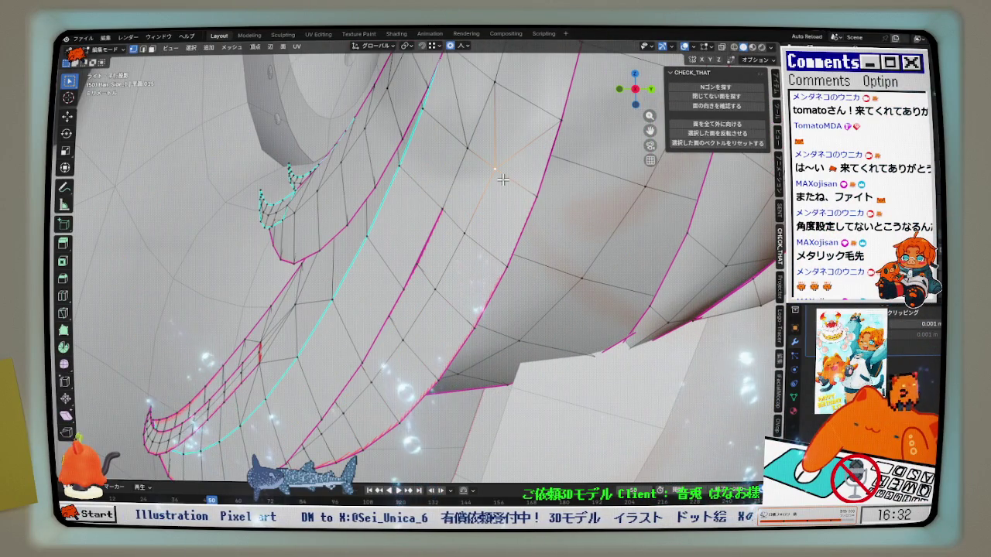
drag(503, 180, 504, 181)
mouse_move(503, 180)
middle_down()
mouse_move(480, 234)
mouse_move(431, 232)
mouse_move(540, 243)
middle_up()
Relax the selected side-strand vertices from the Quick Favourites menu
key(q)
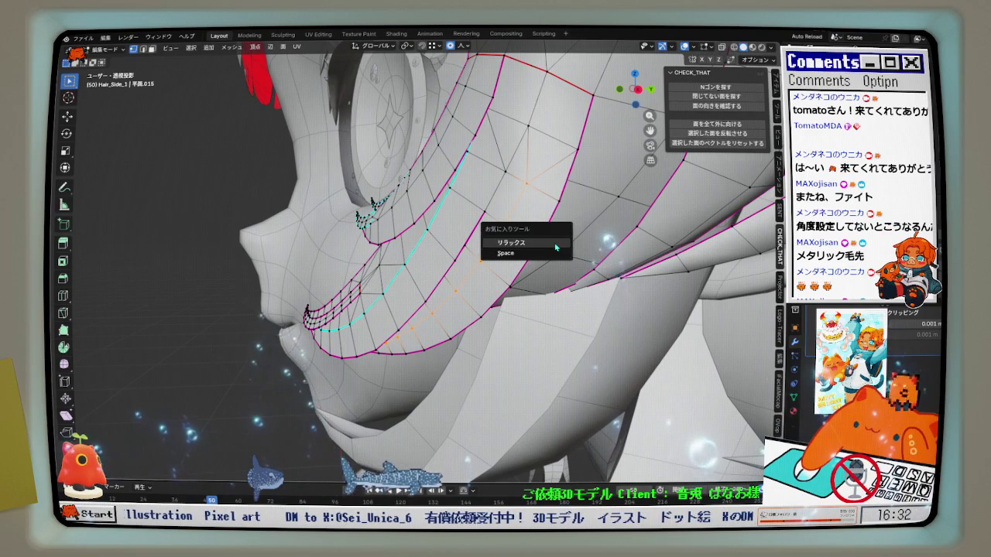
click(542, 246)
mouse_move(608, 225)
middle_down()
mouse_move(623, 251)
mouse_move(579, 249)
middle_up()
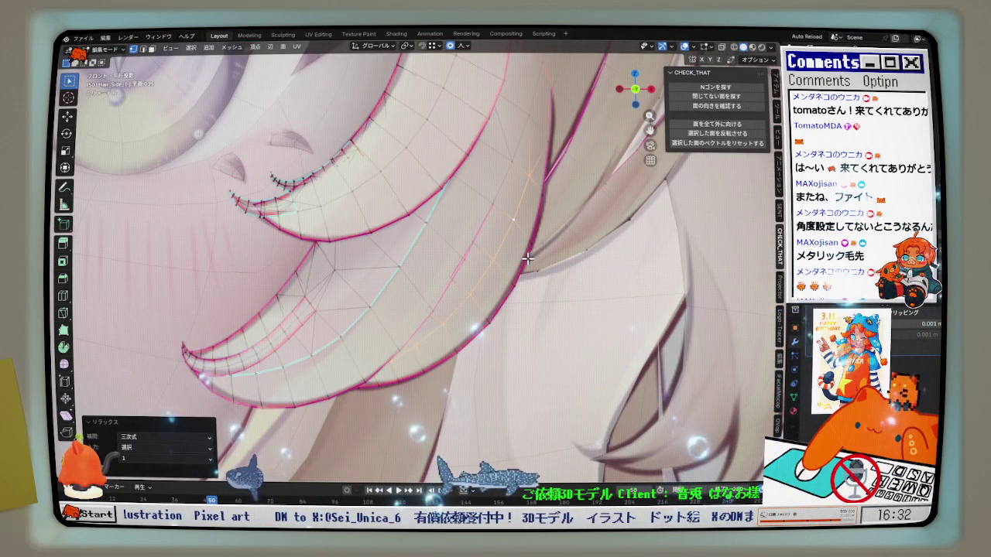
middle_drag(543, 257, 557, 187)
scroll(556, 188, up, 3)
scroll(546, 163, up, 2)
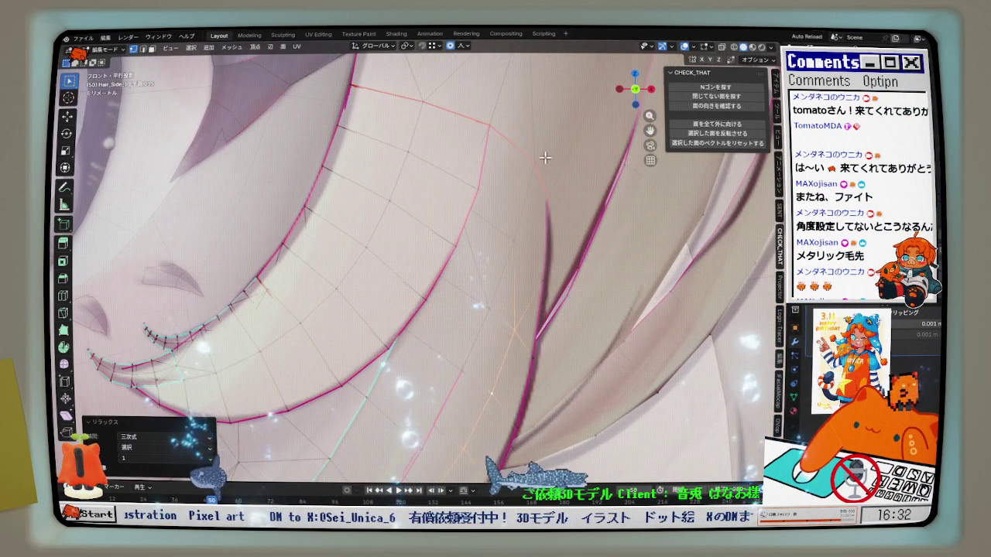
Nudge the strand vertices twice along global X, ending with a 0.000073 m move
key(g)
key(x)
click(552, 167)
scroll(534, 177, down, 2)
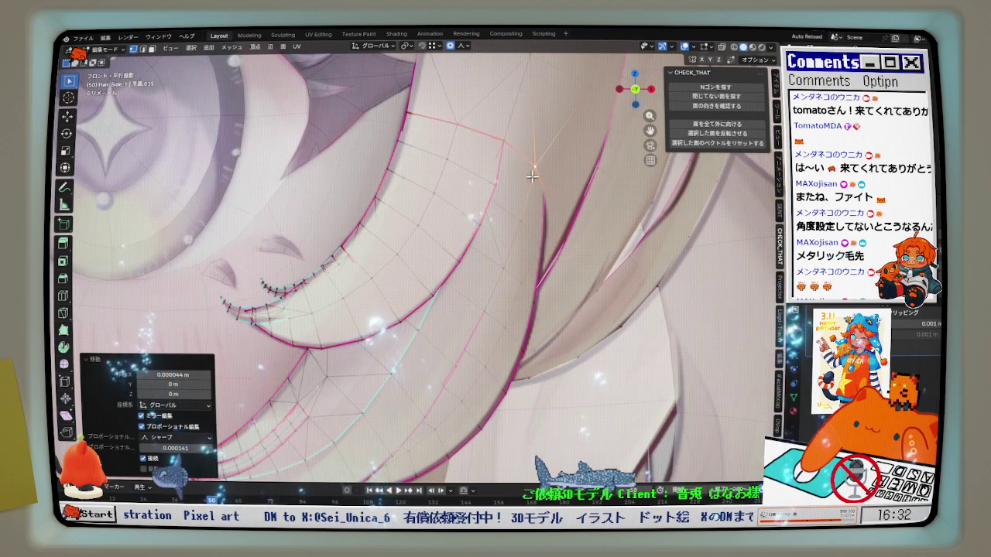
scroll(471, 252, up, 2)
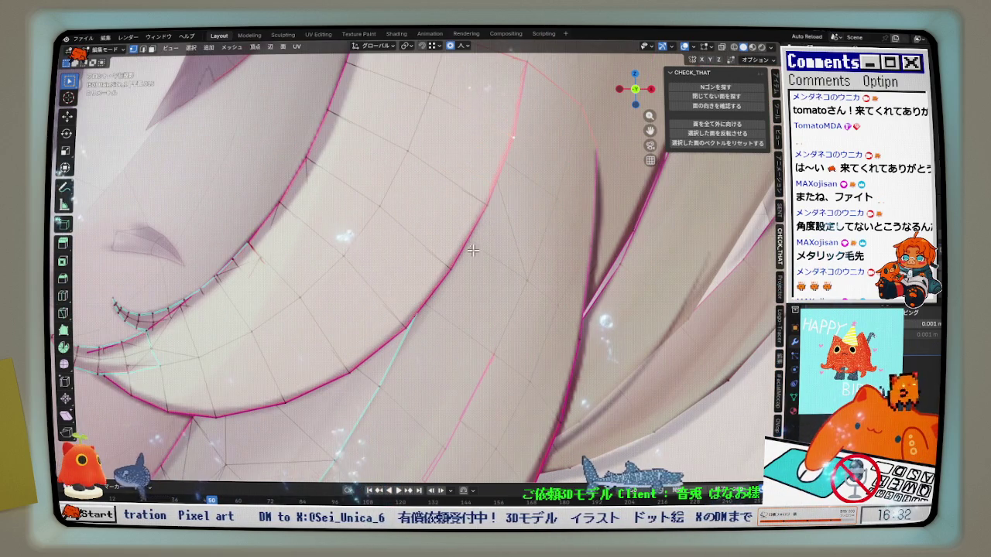
key(g)
key(x)
click(503, 215)
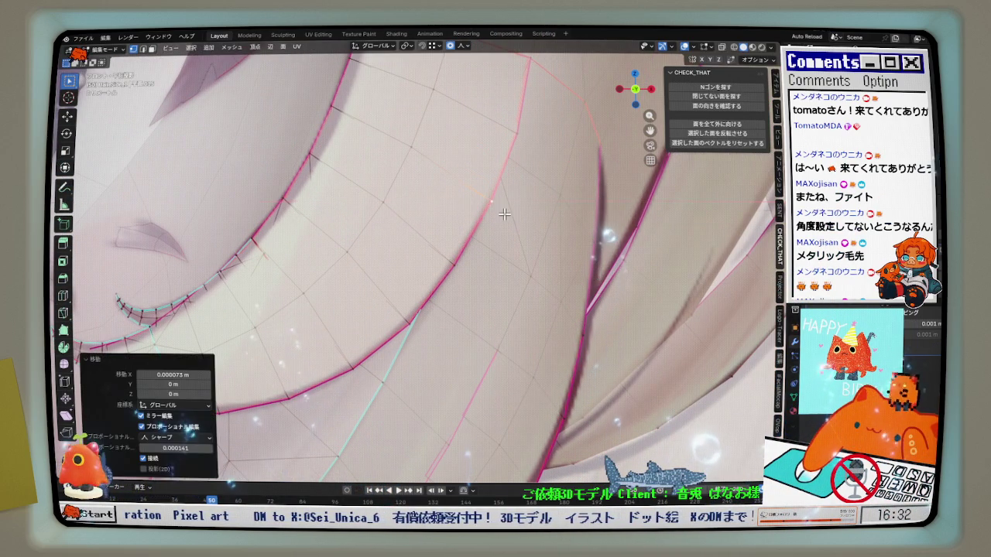
In front orthographic view, nudge the vertices along Z, finishing with a -0.000183 m move
key(KP_1)
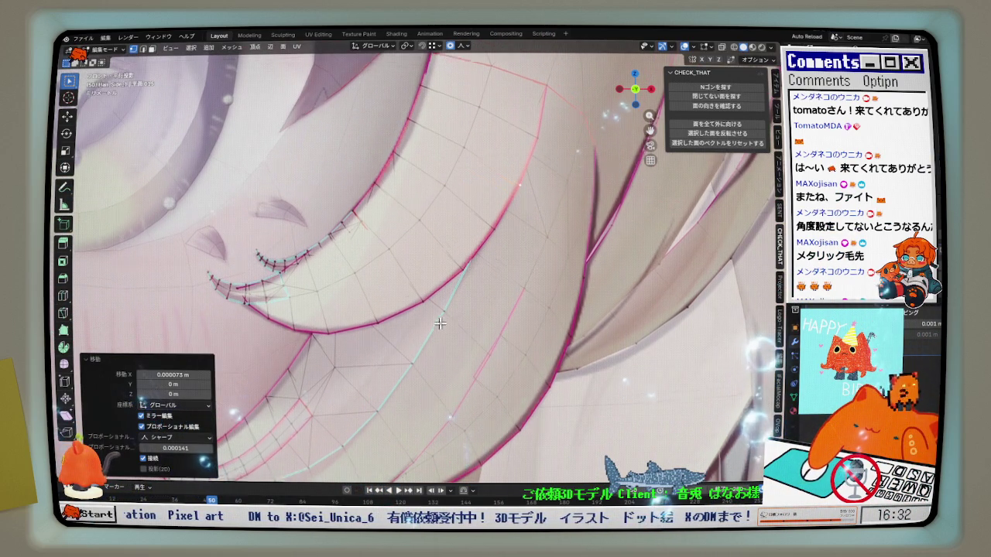
scroll(439, 328, up, 2)
key(g)
key(z)
click(405, 302)
key(g)
key(z)
click(453, 273)
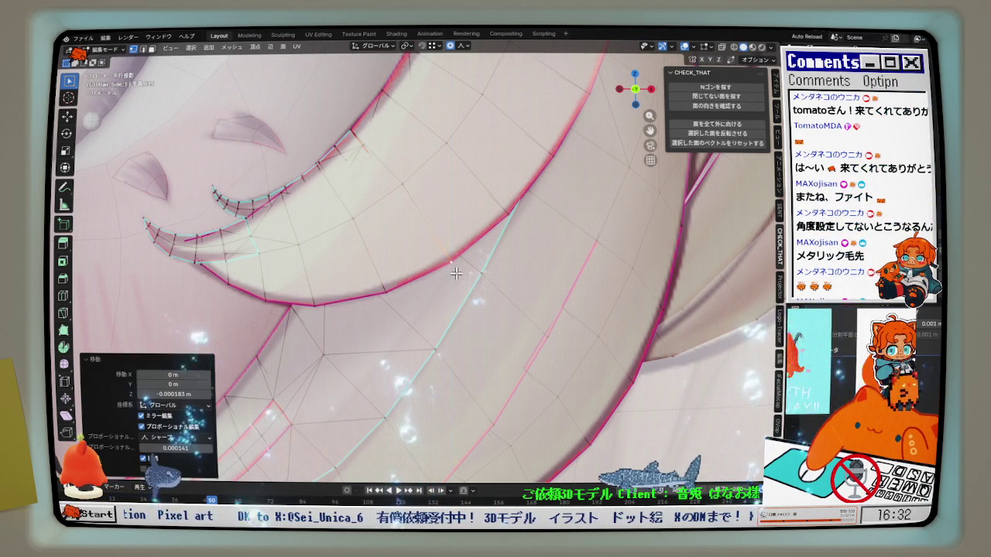
Vertex-slide the strand vertex along its edge by factor 0.034
scroll(457, 278, down, 1)
scroll(464, 295, down, 1)
scroll(476, 305, down, 2)
scroll(469, 303, up, 2)
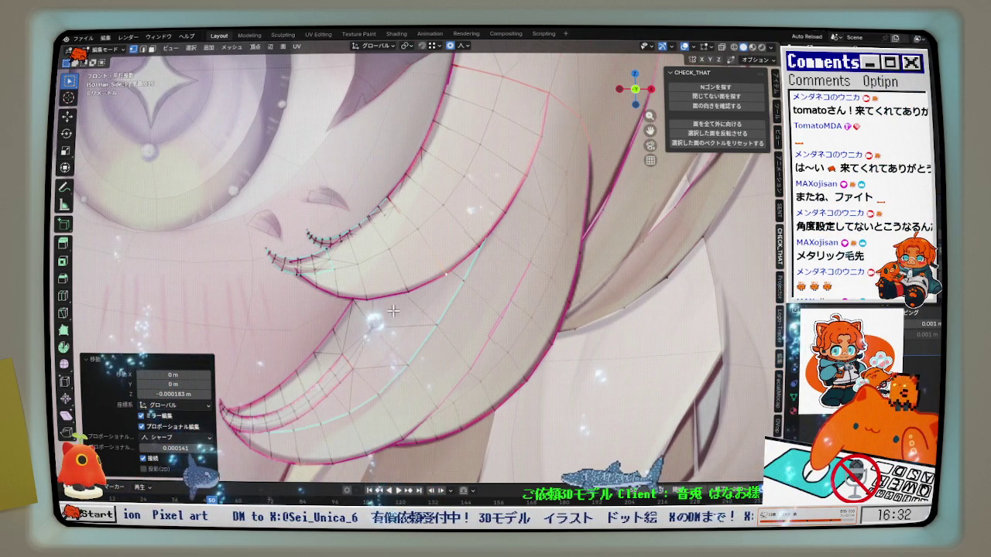
scroll(402, 298, up, 2)
key(g)
key(g)
click(364, 295)
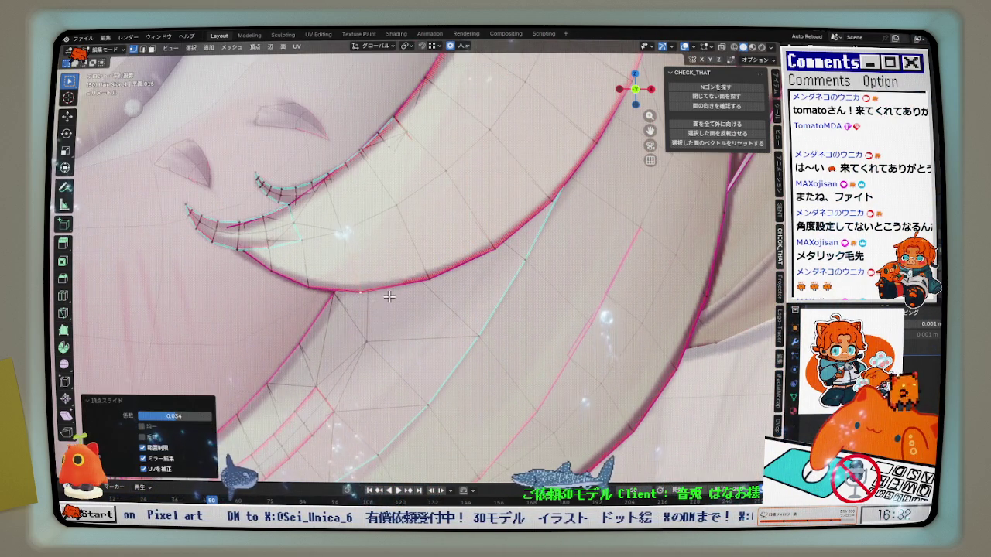
Zoom and pan across the head to inspect the slid hair strand
scroll(418, 282, down, 1)
scroll(449, 271, down, 1)
scroll(470, 264, down, 1)
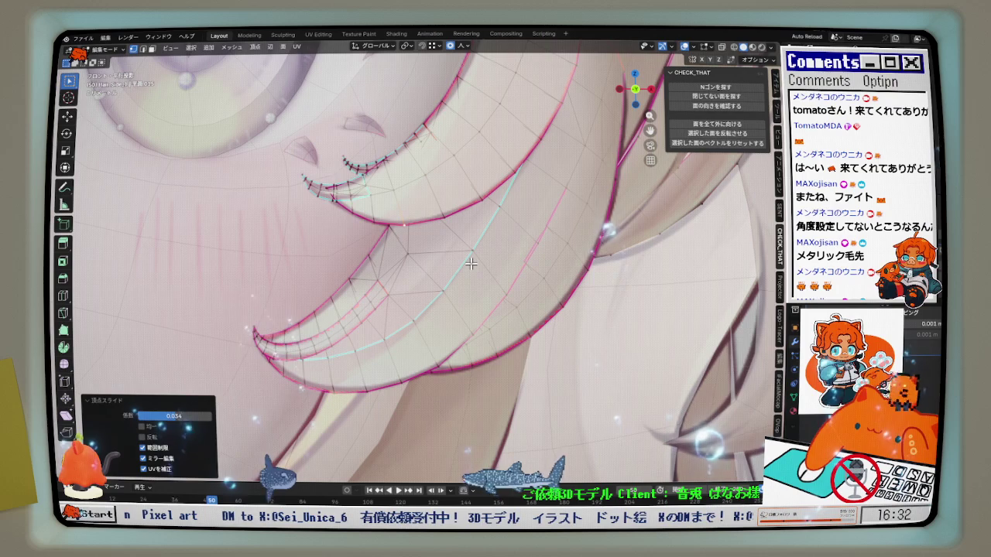
scroll(476, 277, down, 1)
scroll(483, 292, down, 1)
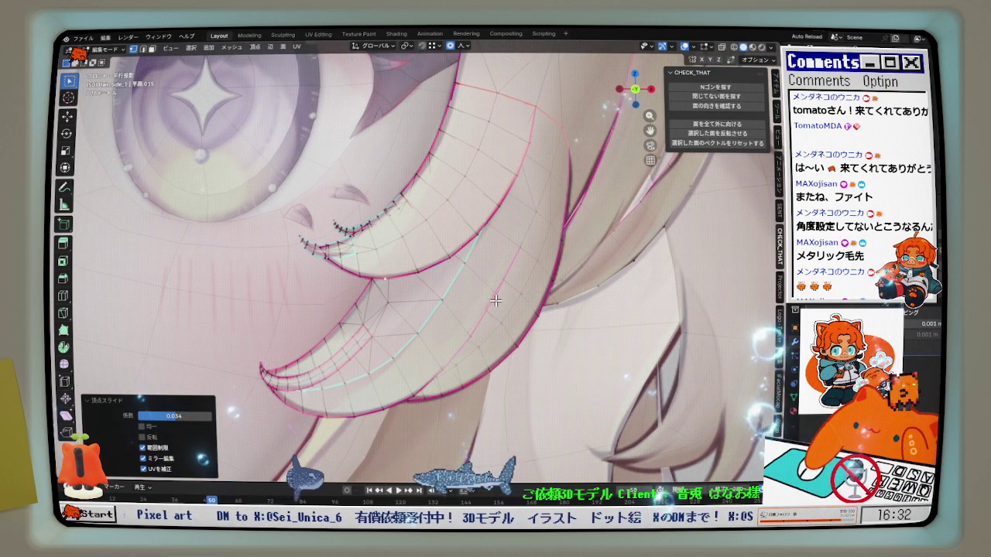
scroll(500, 306, down, 1)
scroll(515, 294, down, 1)
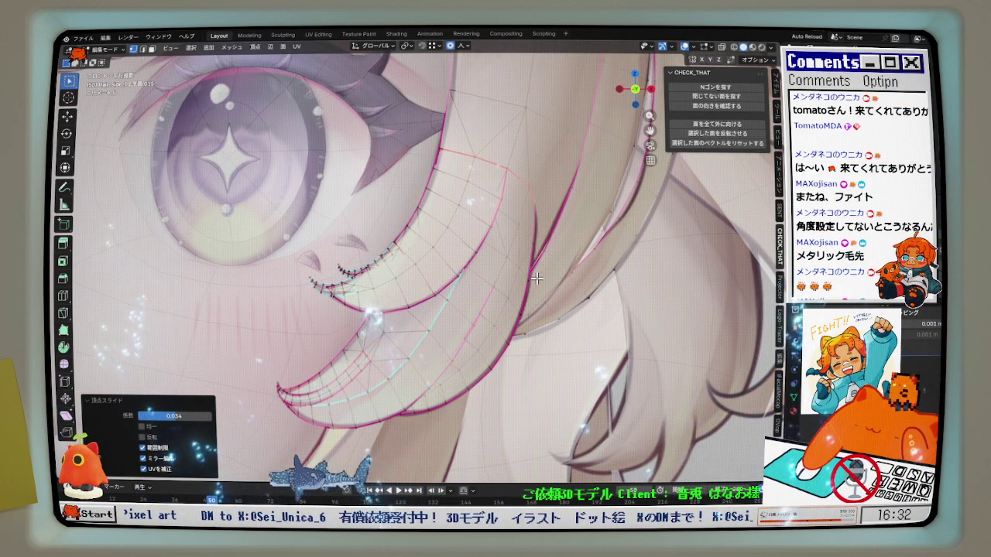
scroll(536, 277, down, 1)
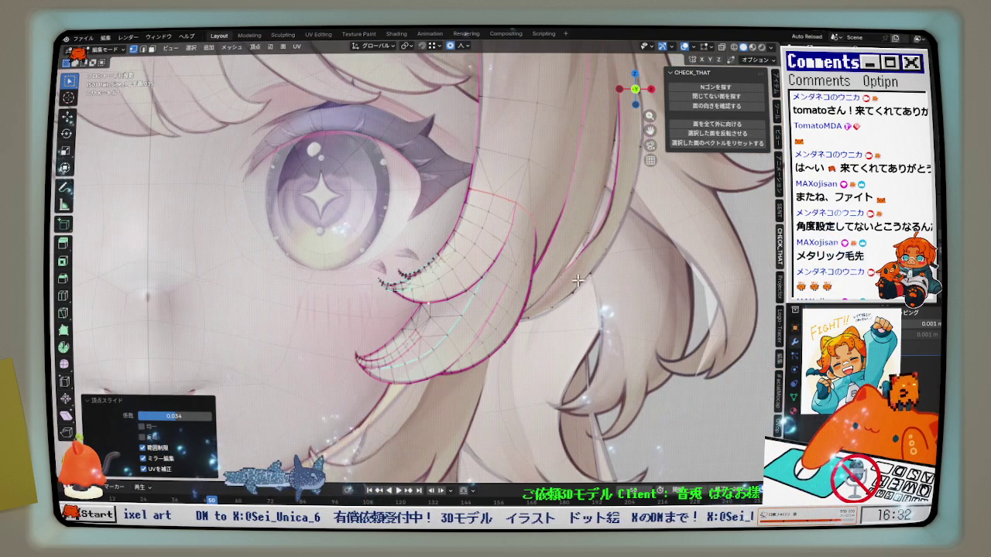
scroll(546, 267, up, 1)
scroll(558, 259, up, 2)
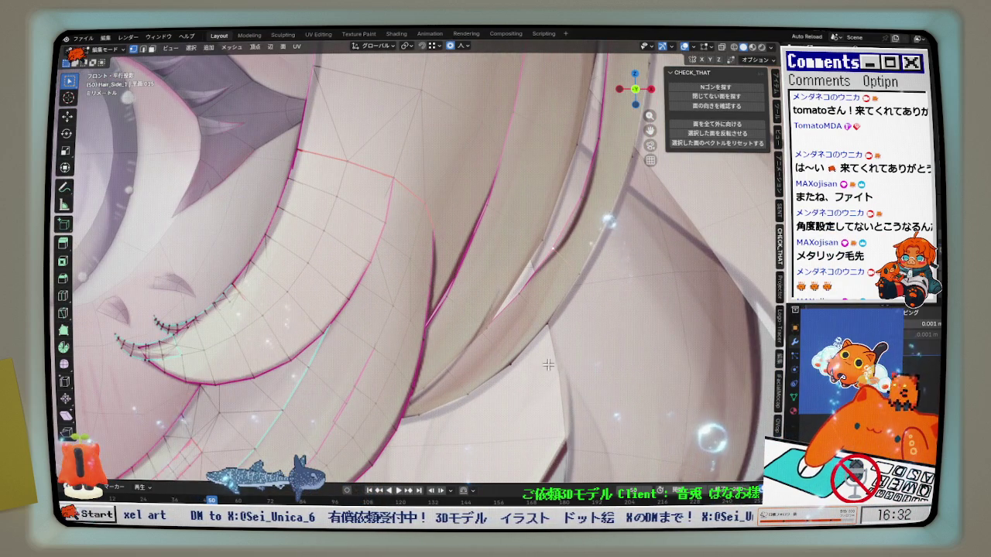
shift+middle_drag(520, 388, 512, 368)
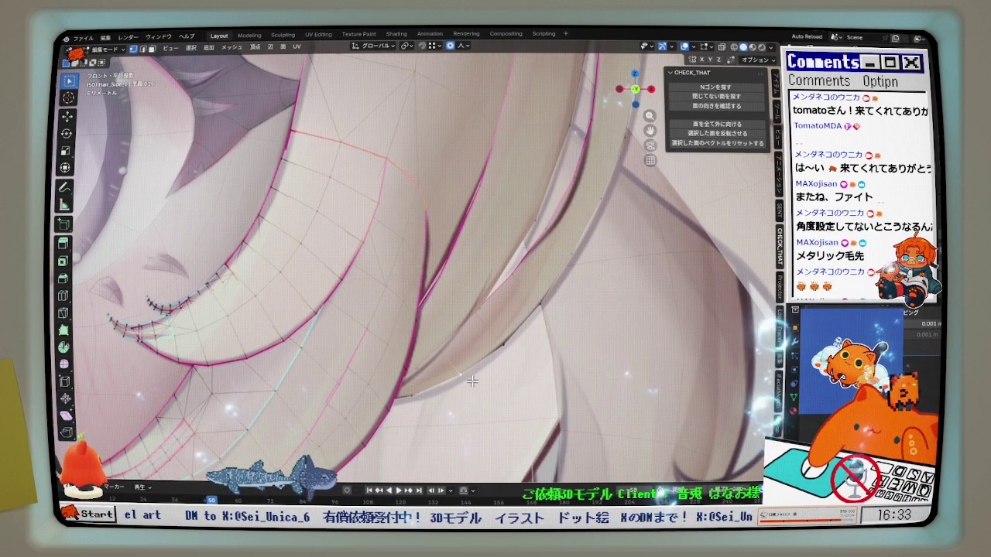
scroll(469, 383, down, 1)
scroll(472, 378, down, 1)
scroll(479, 370, down, 1)
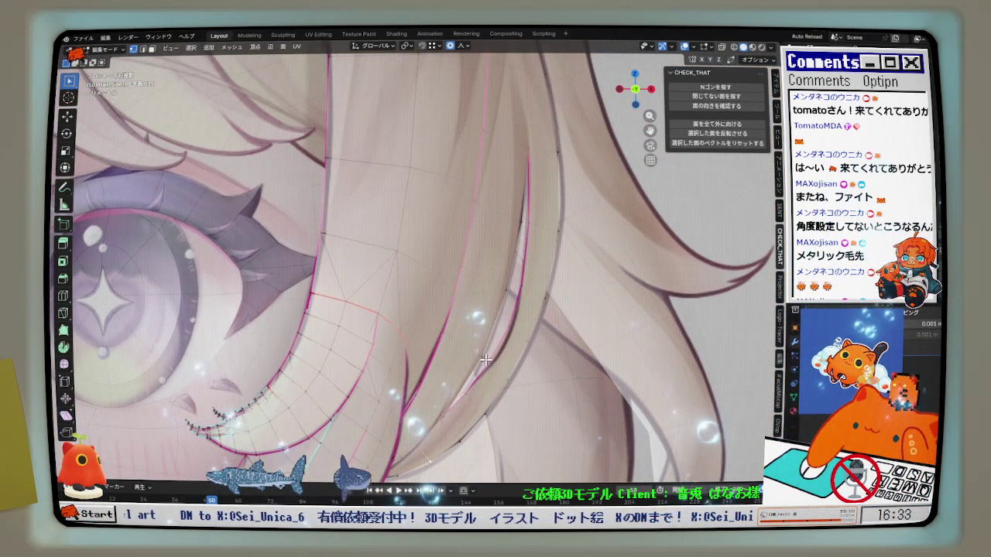
middle_drag(481, 367, 464, 251)
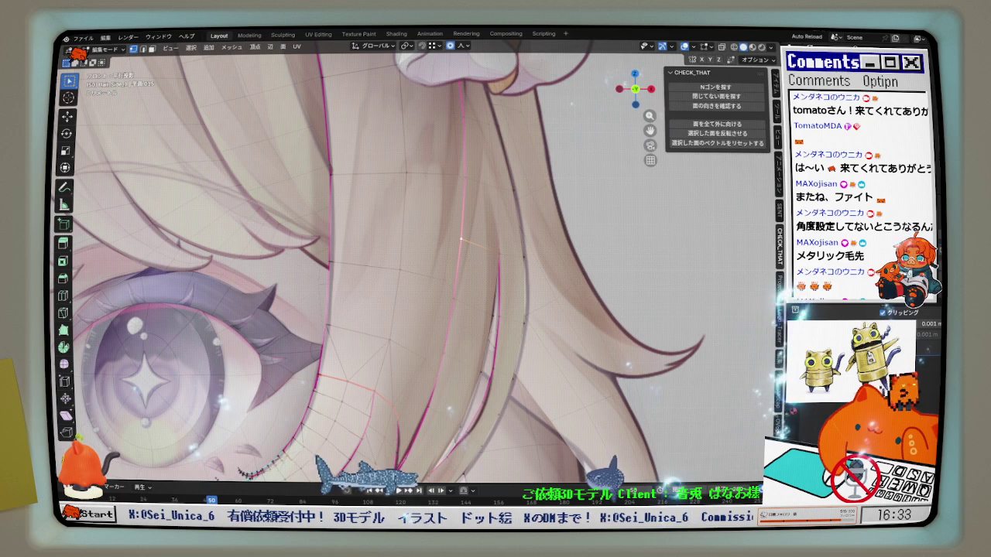
Select an edge vertex on the strand and nudge it twice with proportional falloff
click(470, 297)
scroll(470, 298, down, 4)
scroll(436, 335, up, 4)
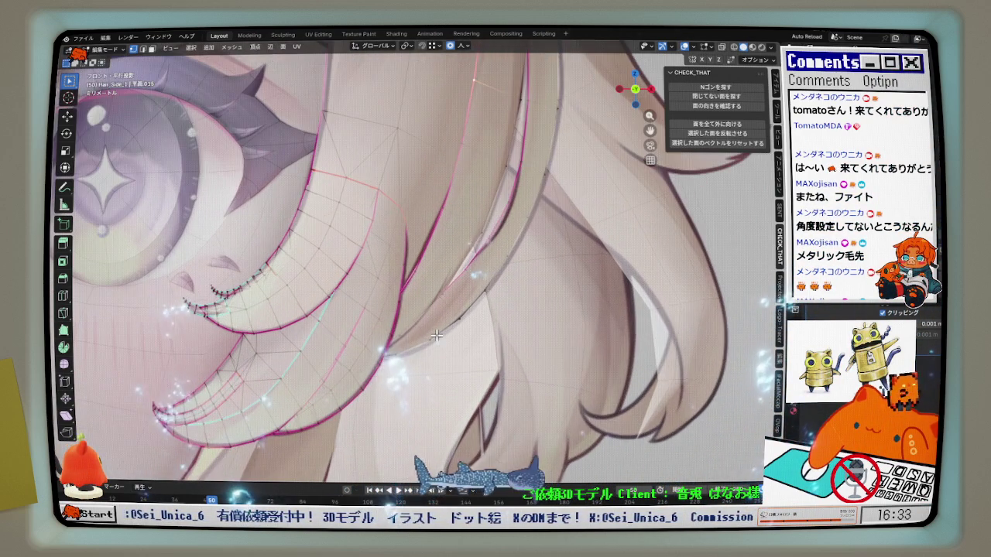
scroll(437, 337, up, 2)
key(g)
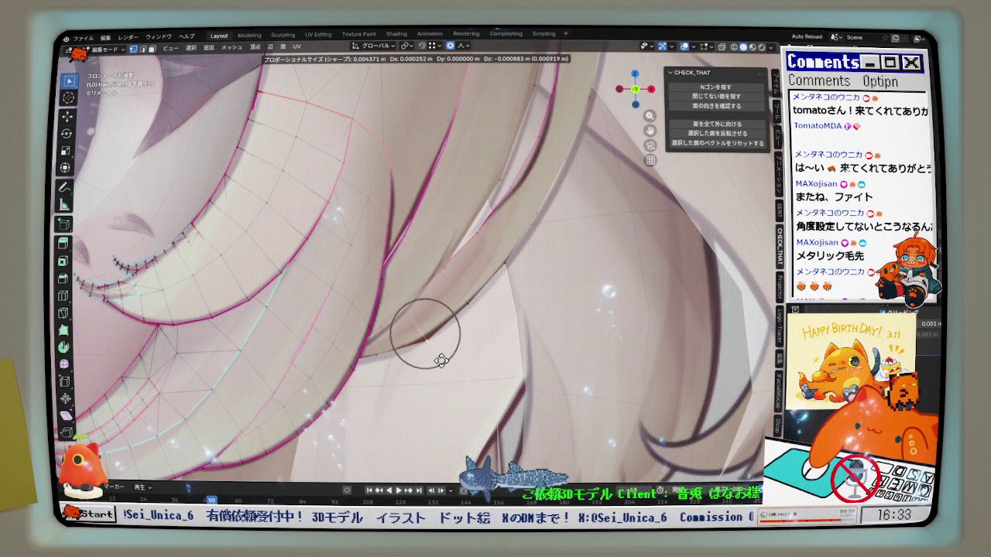
scroll(441, 361, down, 3)
click(441, 362)
key(g)
click(484, 309)
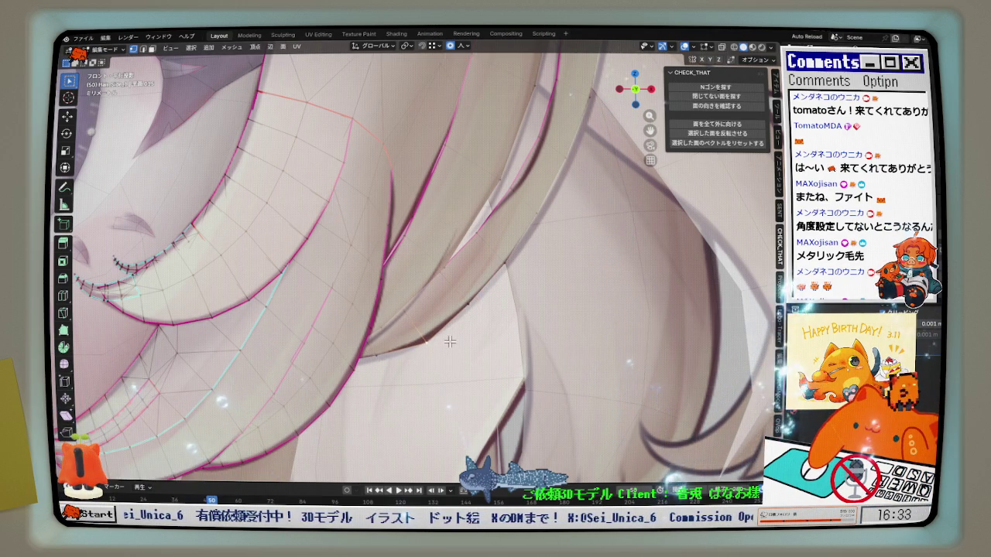
Proportionally nudge further vertices along the strand edge, cancelling one unwanted move
middle_drag(450, 342, 438, 336)
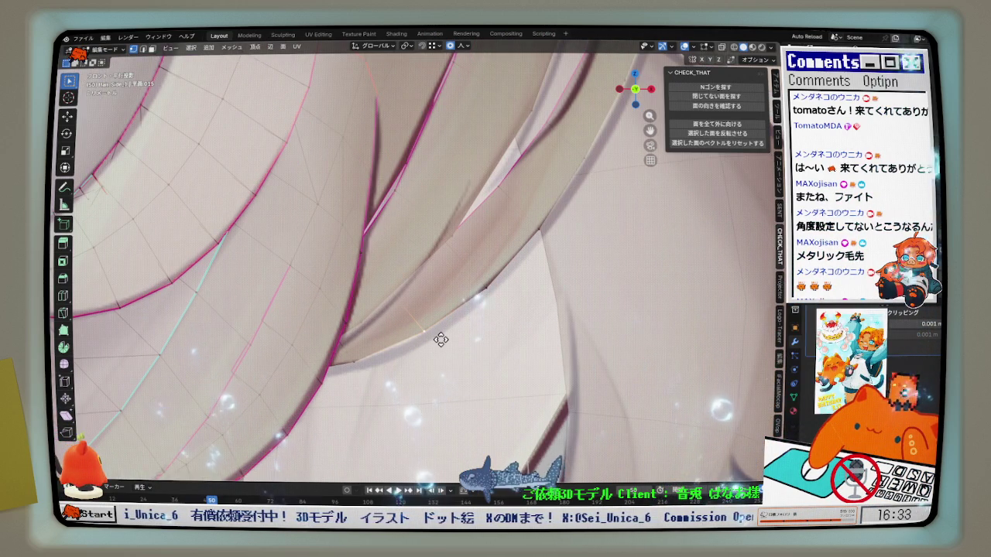
key(g)
click(441, 339)
mouse_move(441, 341)
middle_down()
mouse_move(442, 354)
mouse_move(467, 322)
middle_up()
scroll(514, 265, up, 2)
key(g)
click(353, 256)
key(g)
click(533, 206)
click(504, 173)
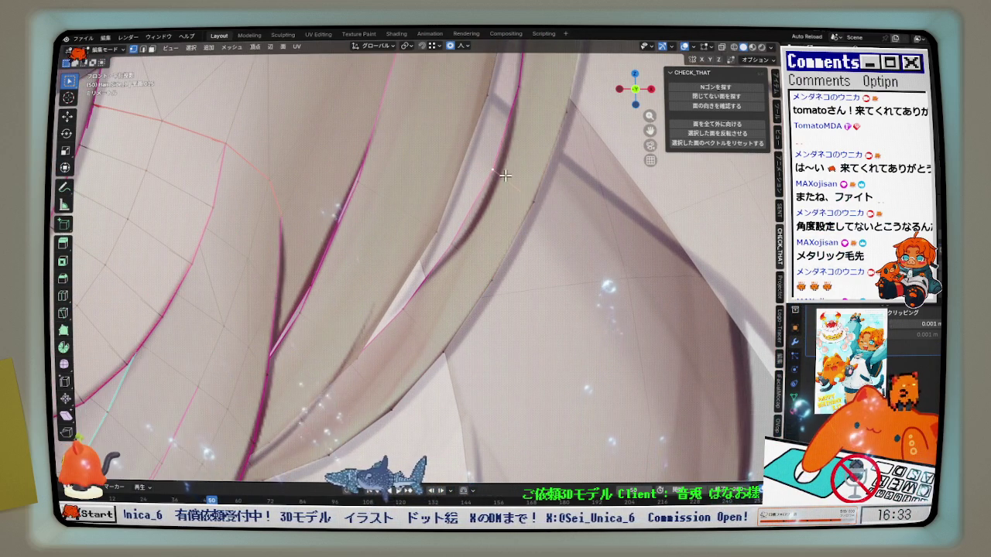
key(g)
right_click(513, 178)
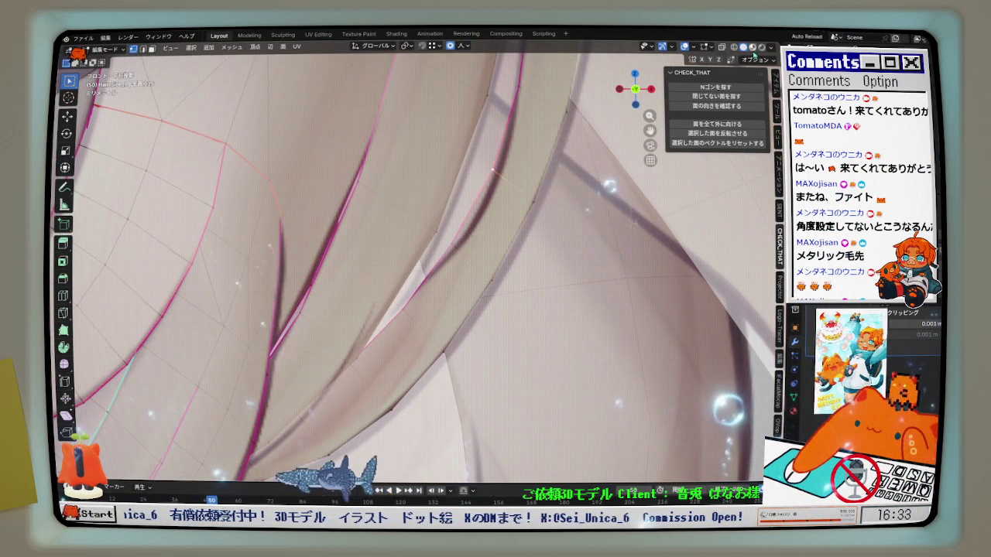
Box-select strand edge vertices and nudge them proportionally so the strand curves under the eye
scroll(496, 186, down, 2)
scroll(503, 197, down, 1)
key(g)
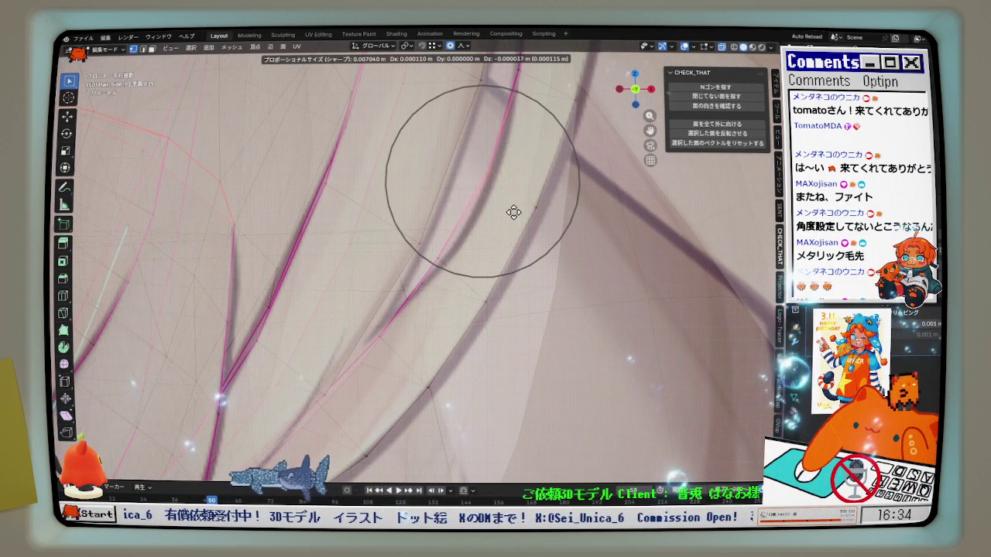
click(520, 215)
mouse_move(504, 237)
shift+middle_down()
mouse_move(520, 213)
mouse_move(458, 244)
shift+middle_up()
drag(470, 274, 471, 275)
key(g)
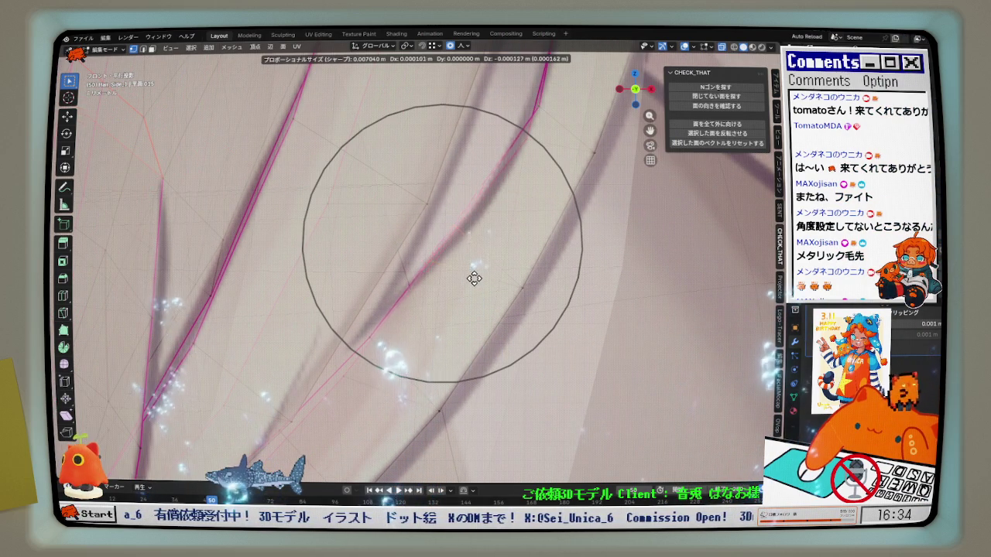
click(481, 285)
mouse_move(480, 286)
shift+middle_down()
mouse_move(442, 305)
mouse_move(403, 287)
mouse_move(478, 230)
mouse_move(511, 250)
mouse_move(493, 295)
shift+middle_up()
key(g)
click(511, 250)
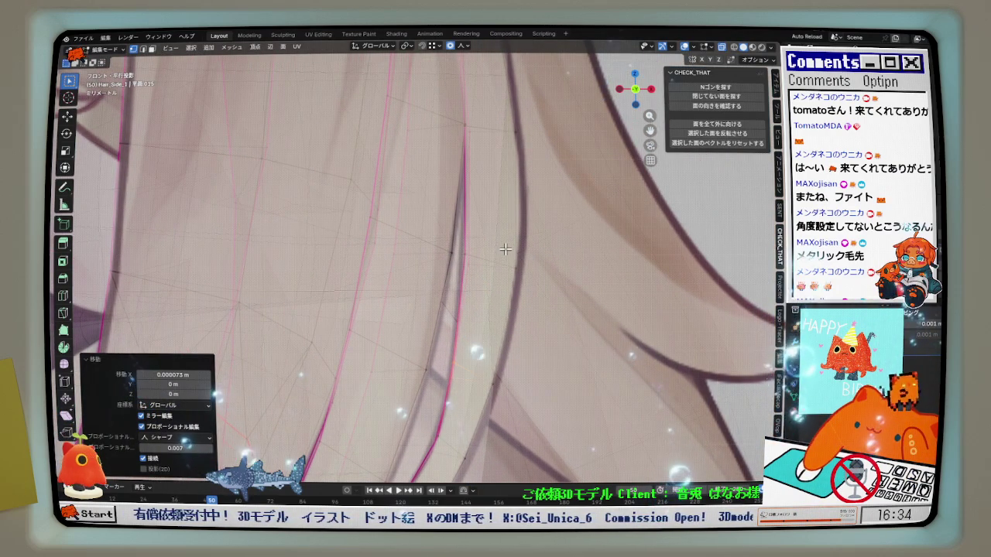
mouse_move(523, 227)
shift+middle_down()
mouse_move(503, 250)
mouse_move(366, 261)
mouse_move(441, 260)
mouse_move(437, 269)
shift+middle_up()
mouse_move(366, 352)
middle_down()
mouse_move(379, 225)
mouse_move(433, 219)
middle_up()
Nudge the selected strand vertices twice along Y with proportional falloff
scroll(162, 195, up, 1)
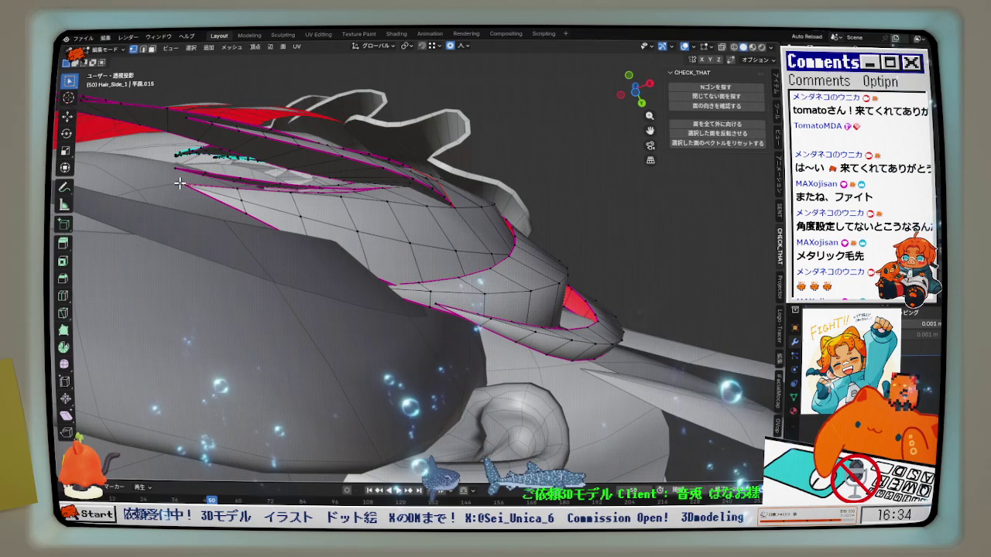
middle_drag(192, 174, 241, 232)
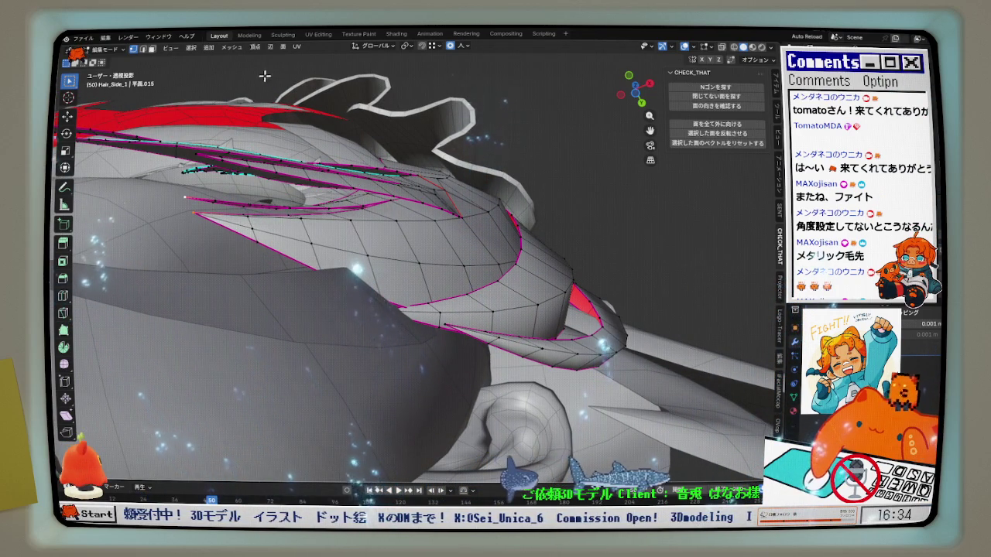
key(g)
key(y)
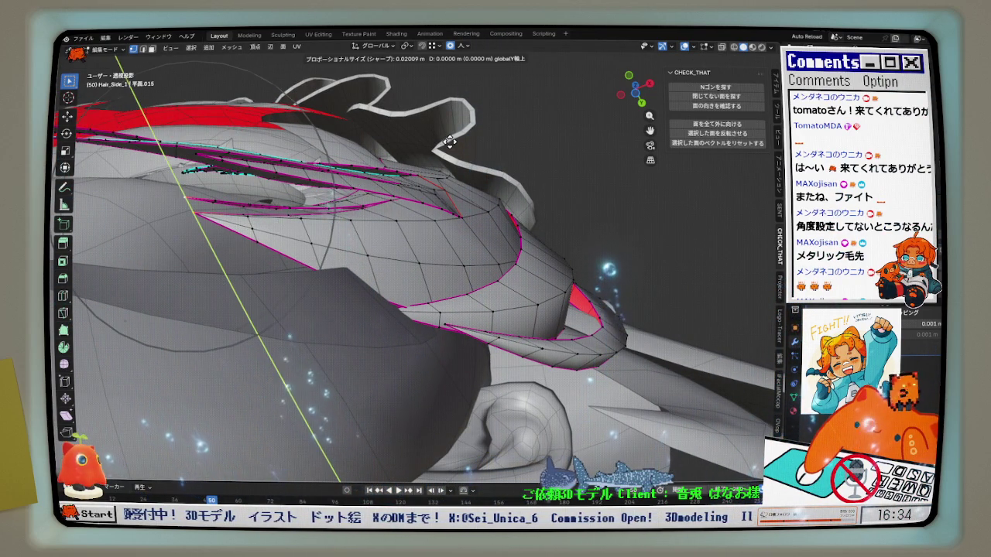
scroll(451, 138, down, 4)
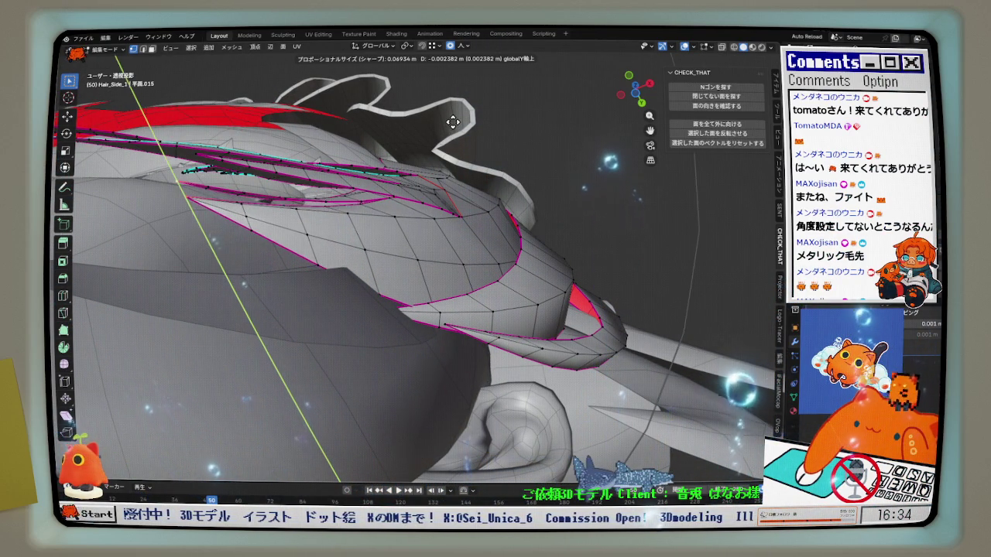
click(418, 145)
key(g)
key(y)
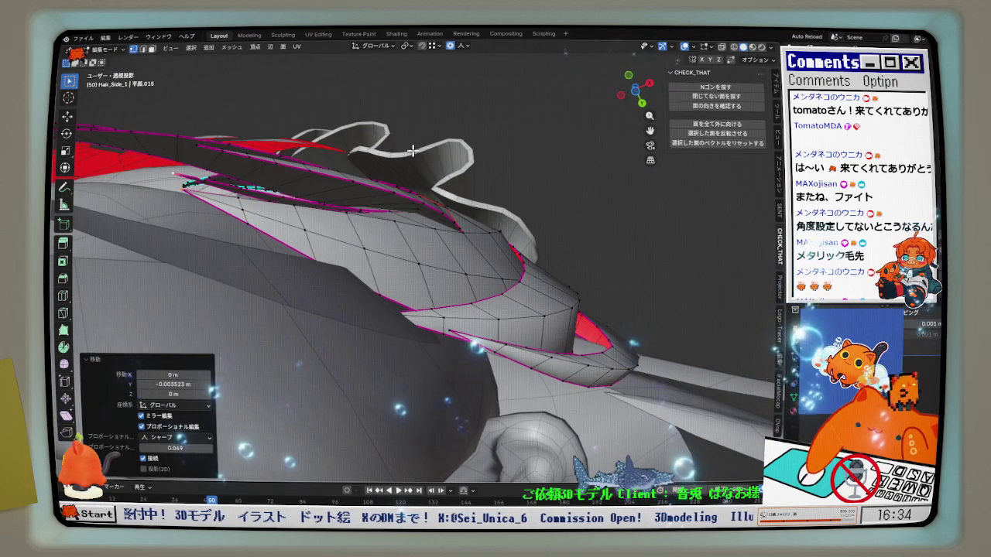
scroll(418, 146, up, 3)
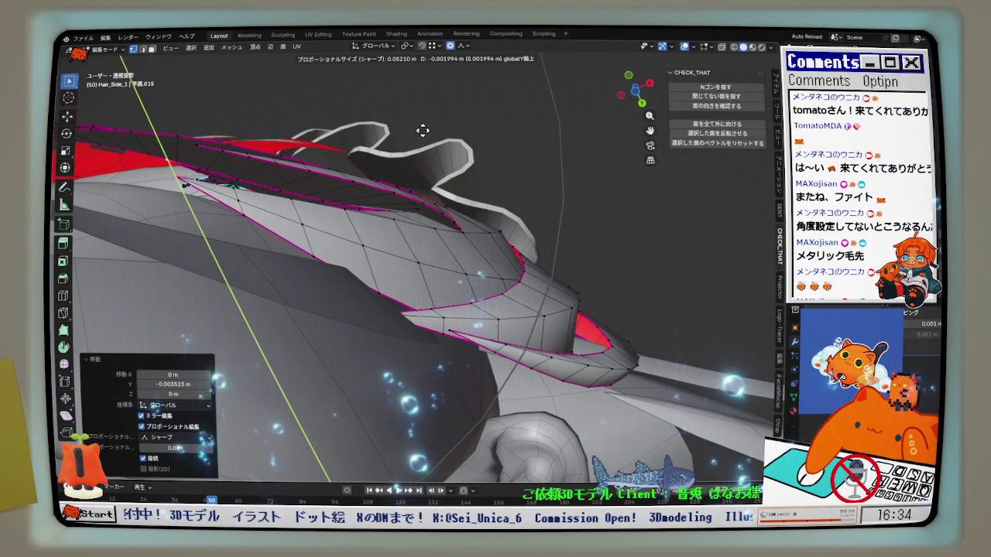
click(421, 130)
Select another hair strand vertex and move it along Y
mouse_move(422, 130)
middle_down()
mouse_move(388, 219)
mouse_move(425, 246)
middle_up()
click(396, 238)
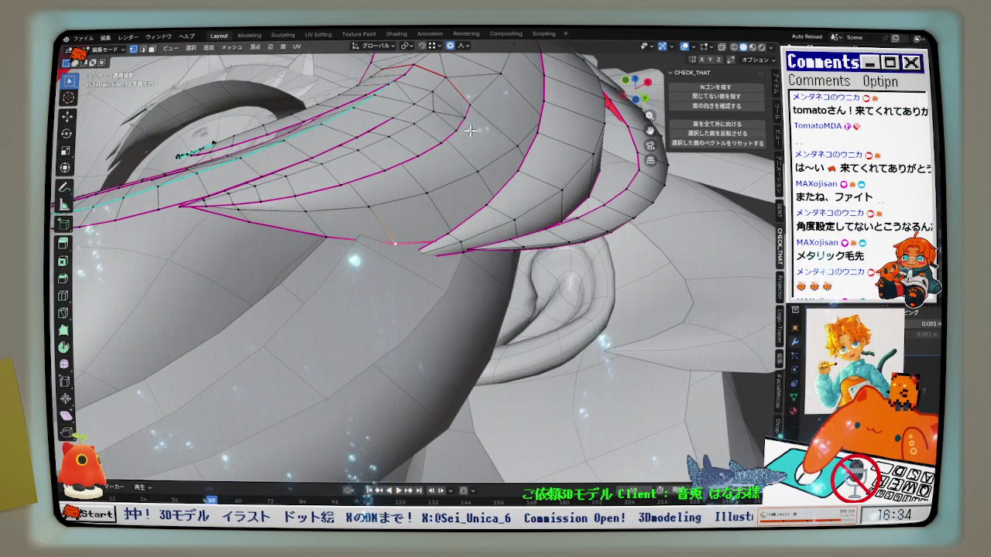
middle_drag(447, 201, 466, 180)
key(g)
key(y)
scroll(466, 179, up, 4)
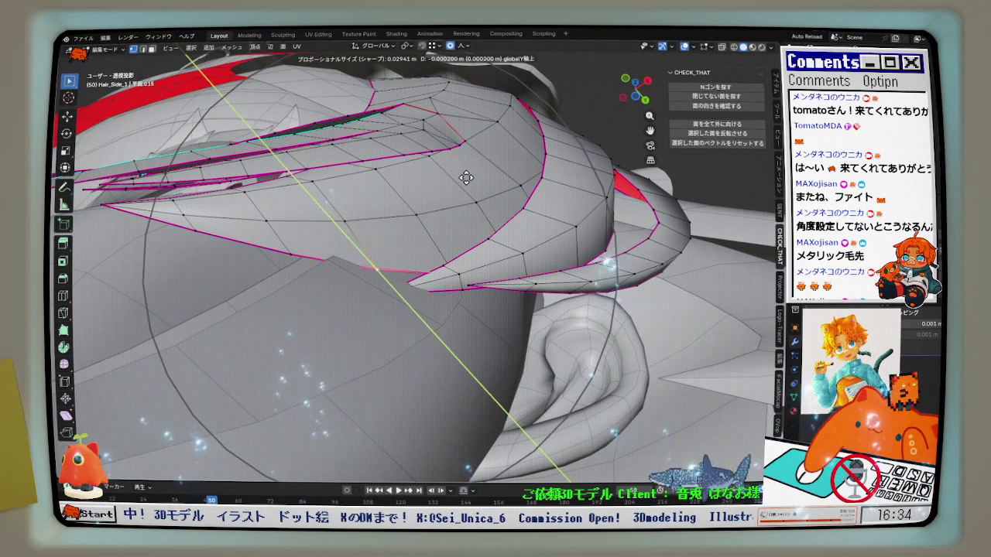
scroll(468, 161, down, 1)
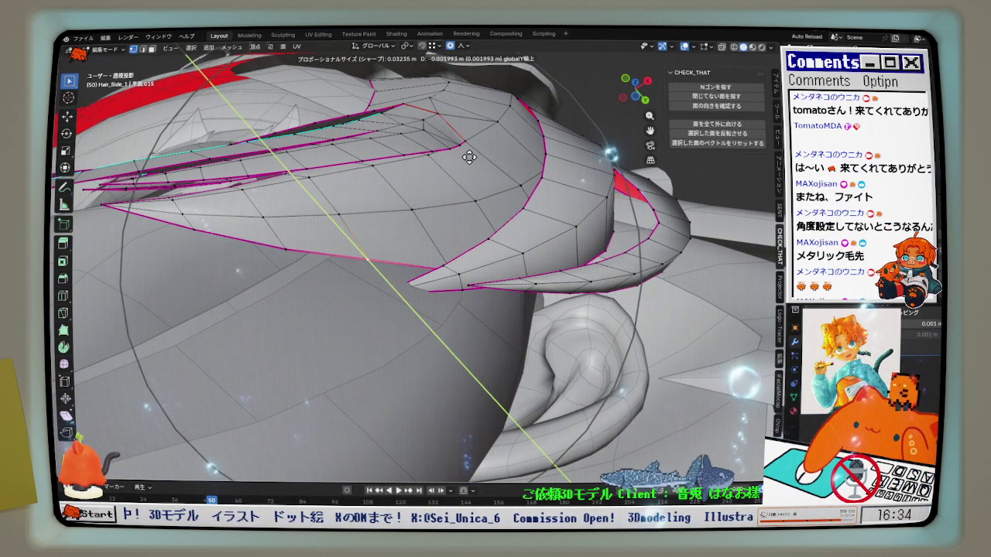
click(470, 159)
middle_drag(469, 159, 458, 238)
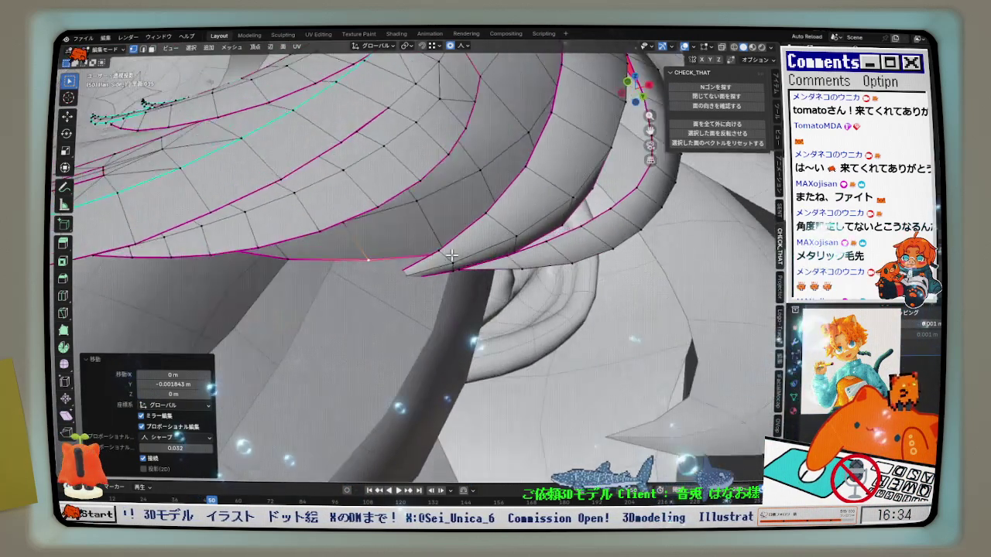
Turn X-ray off, move the hair vertices front-to-back along Y, and check the front view
key(alt+z)
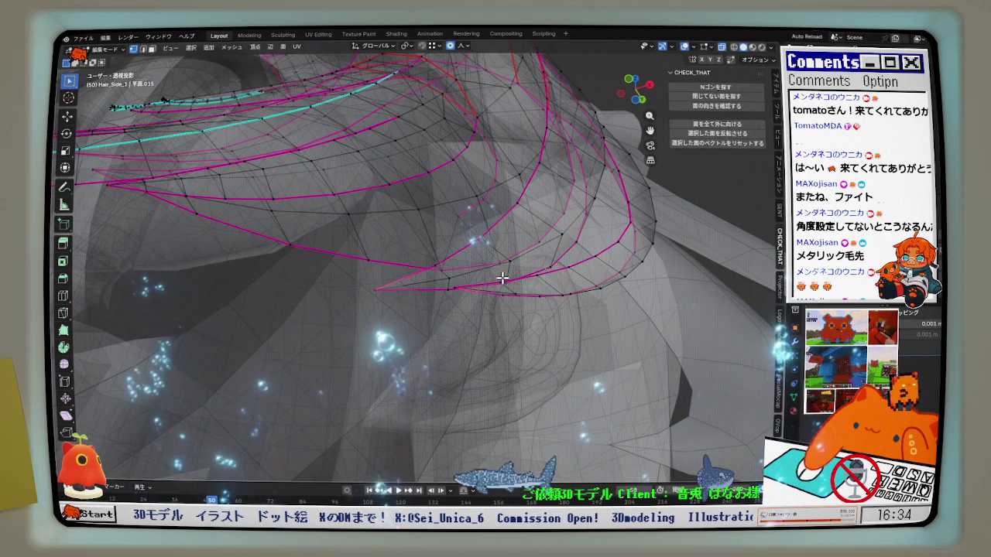
click(720, 48)
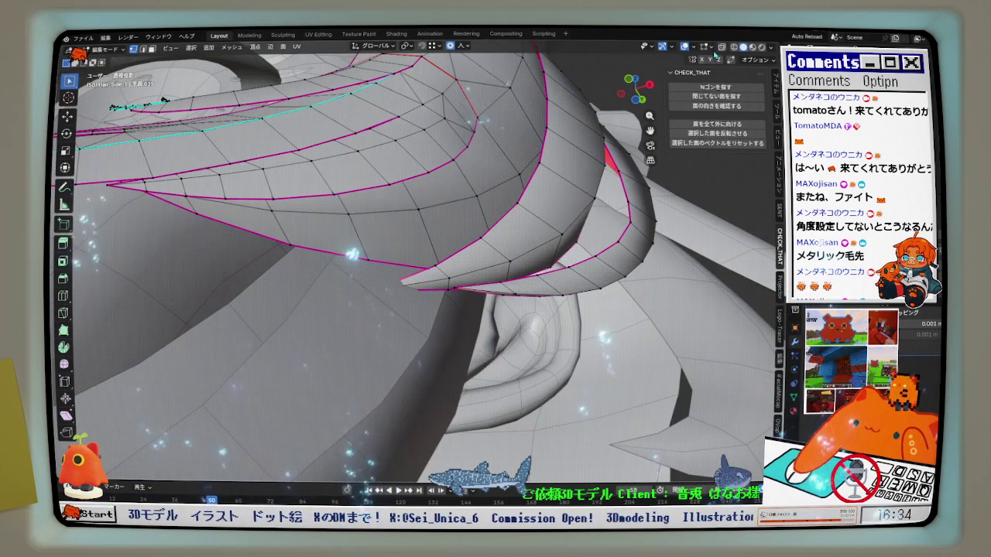
middle_drag(502, 212, 480, 212)
key(g)
key(y)
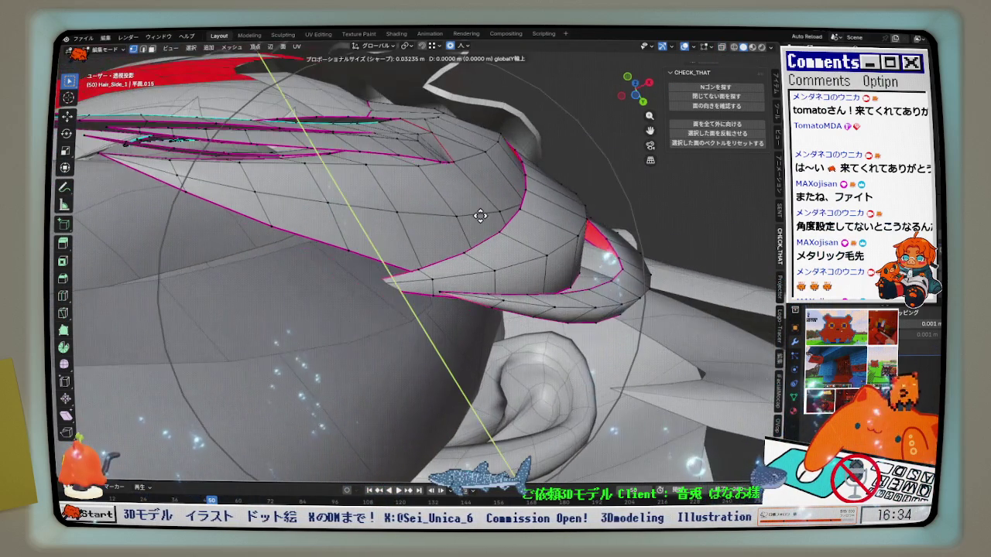
scroll(485, 155, down, 2)
scroll(486, 150, down, 2)
click(486, 146)
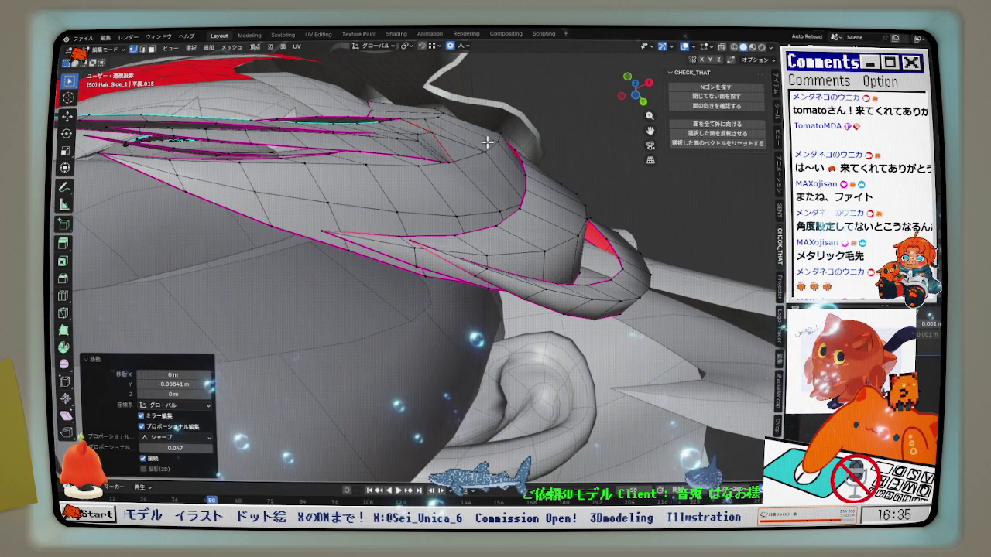
middle_drag(489, 142, 374, 318)
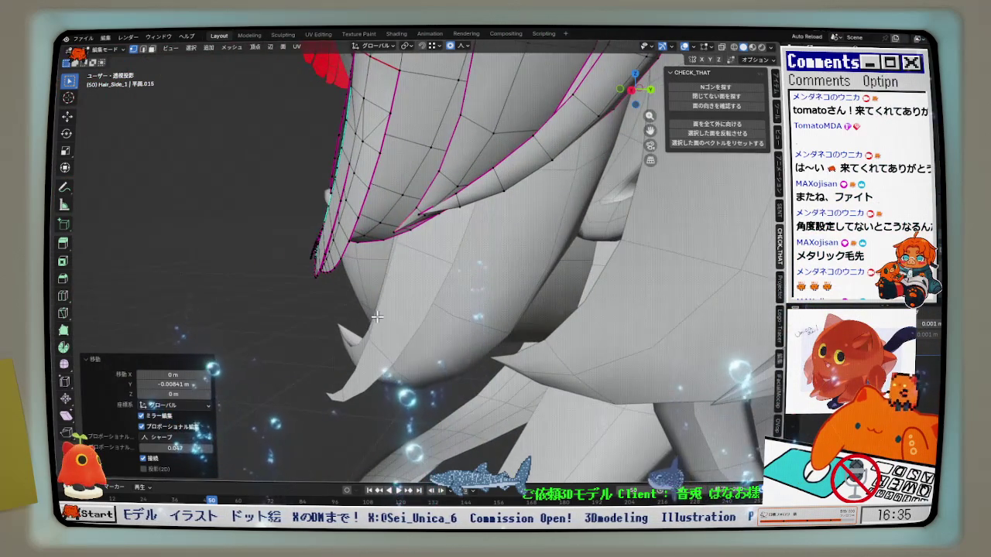
key(KP_1)
scroll(435, 296, up, 2)
mouse_move(435, 296)
middle_down()
mouse_move(404, 290)
mouse_move(431, 280)
middle_up()
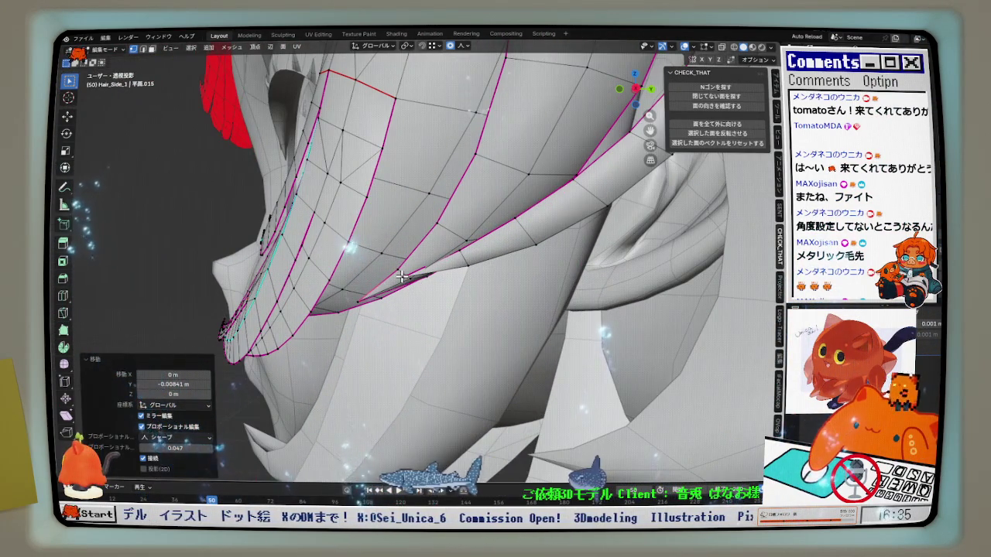
Make two more small Y-axis adjustments to the selected strand vertices
key(g)
key(y)
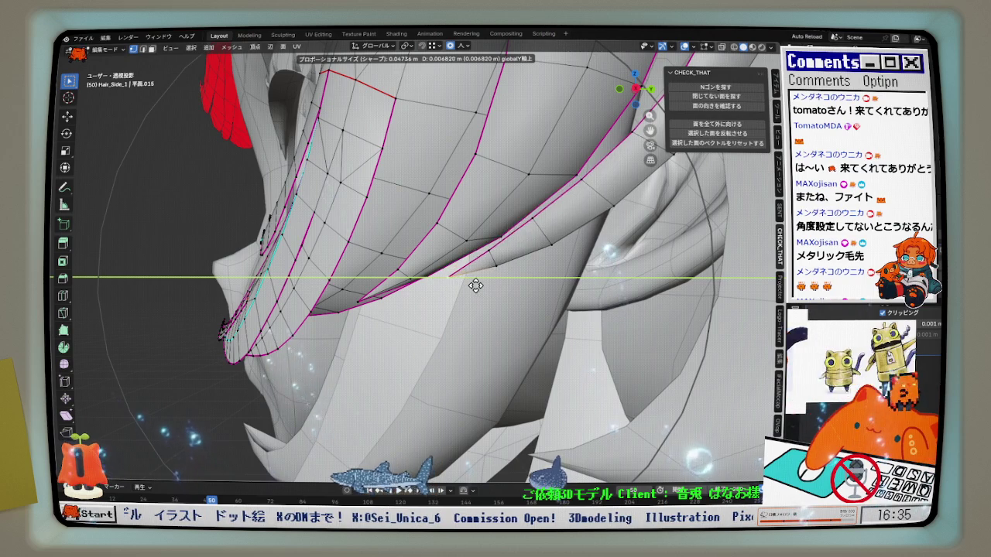
click(465, 273)
middle_drag(464, 273, 418, 186)
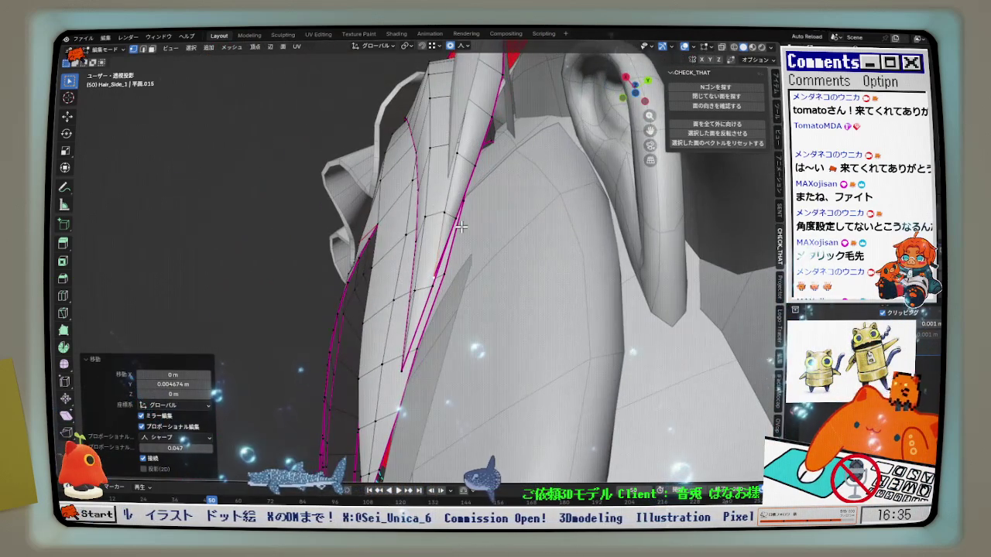
key(g)
key(y)
scroll(457, 225, up, 4)
click(461, 226)
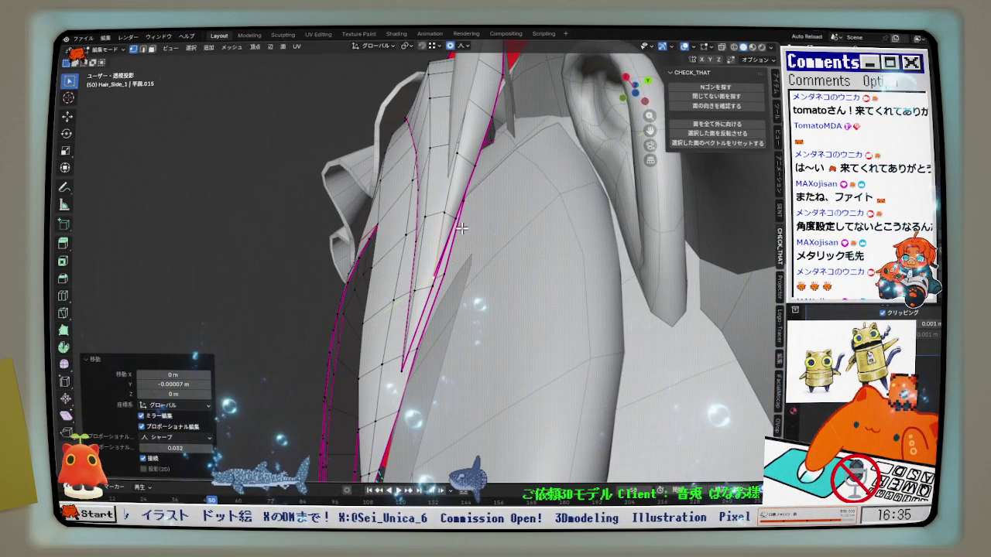
Switch proportional falloff to Smooth, move the vertices 0.000984 m along Y, and compare in front view
click(469, 134)
click(457, 92)
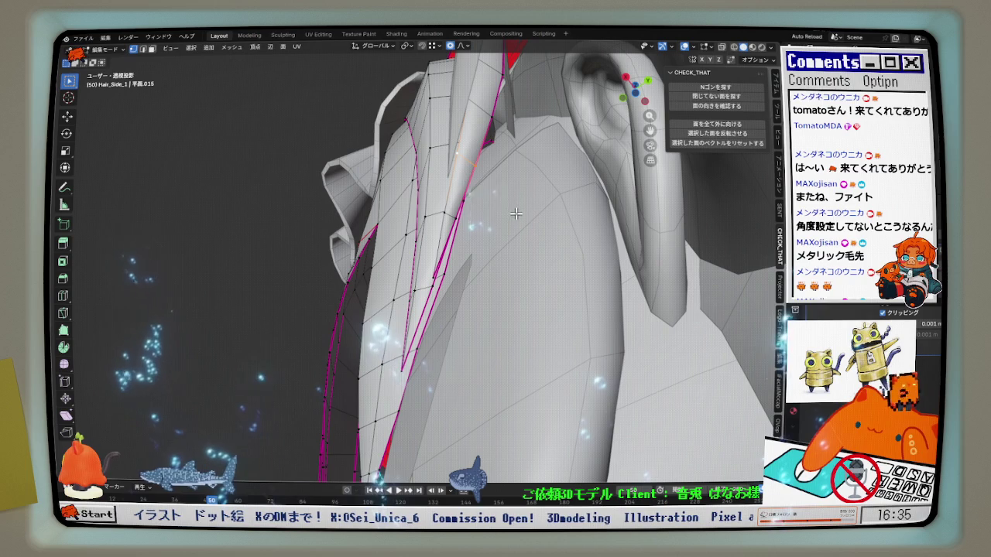
key(g)
key(y)
scroll(520, 216, down, 2)
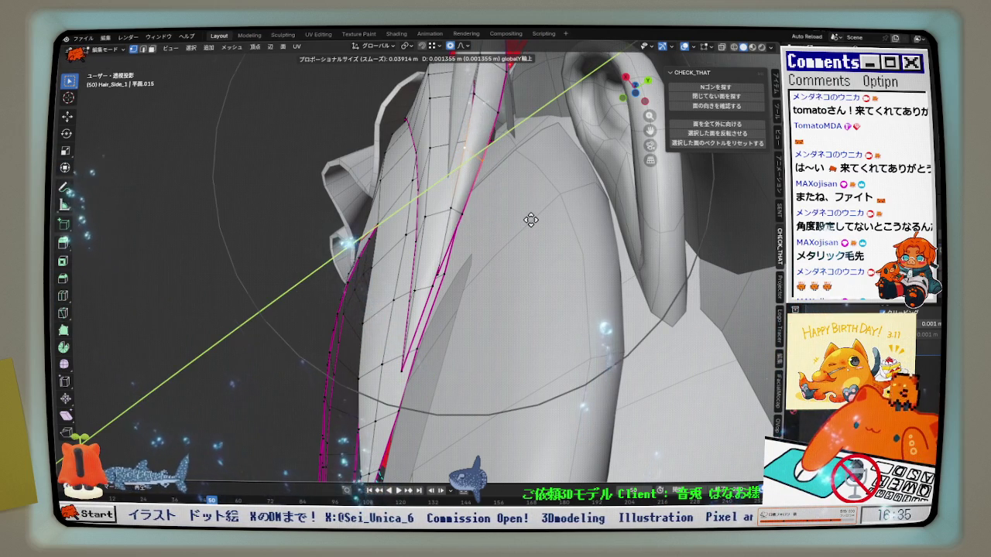
click(530, 220)
mouse_move(531, 219)
middle_down()
mouse_move(577, 273)
mouse_move(406, 177)
middle_up()
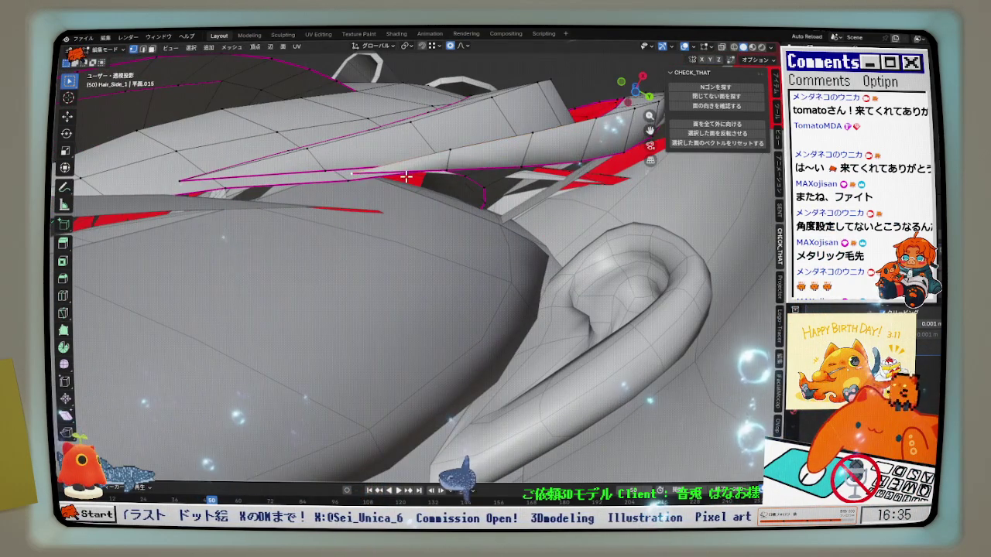
mouse_move(405, 177)
middle_down()
mouse_move(437, 252)
mouse_move(373, 277)
middle_up()
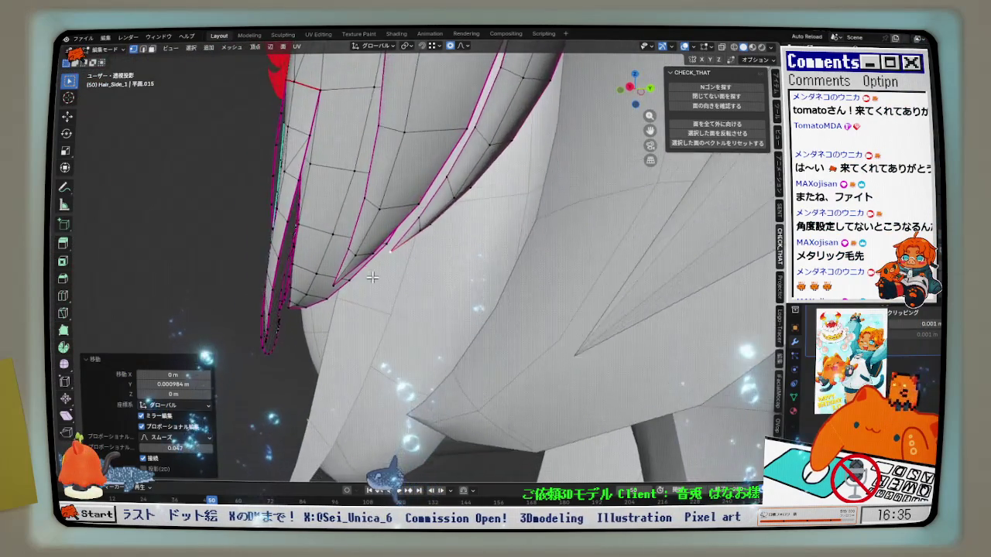
key(KP_1)
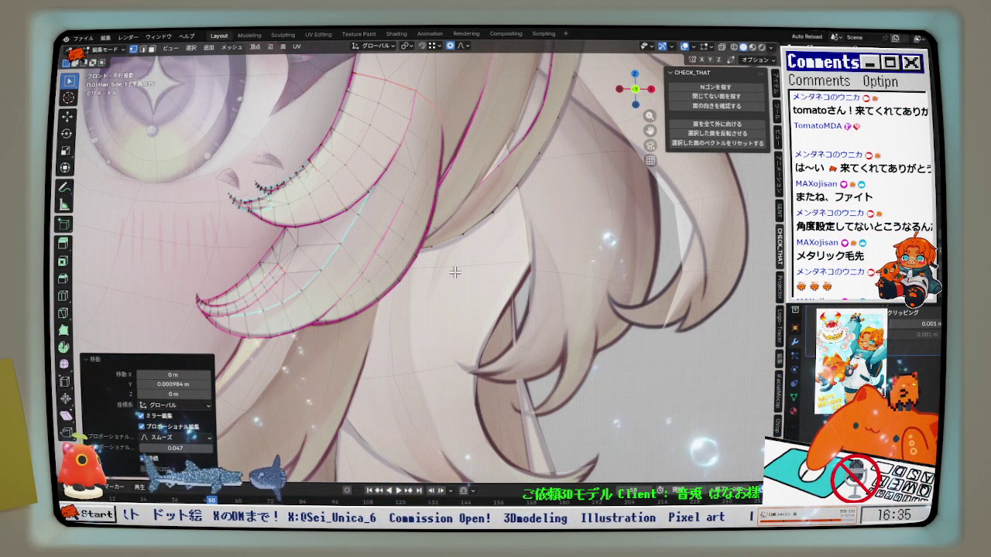
Select the linked outer hair strand in face mode, hide it, and pick the next strand
scroll(455, 272, down, 3)
scroll(454, 283, down, 2)
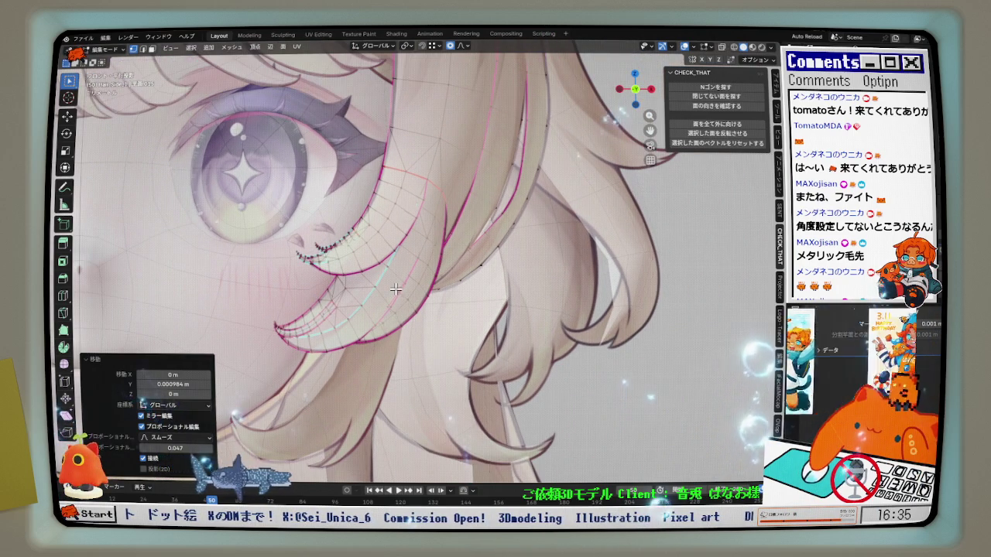
key(ctrl+l)
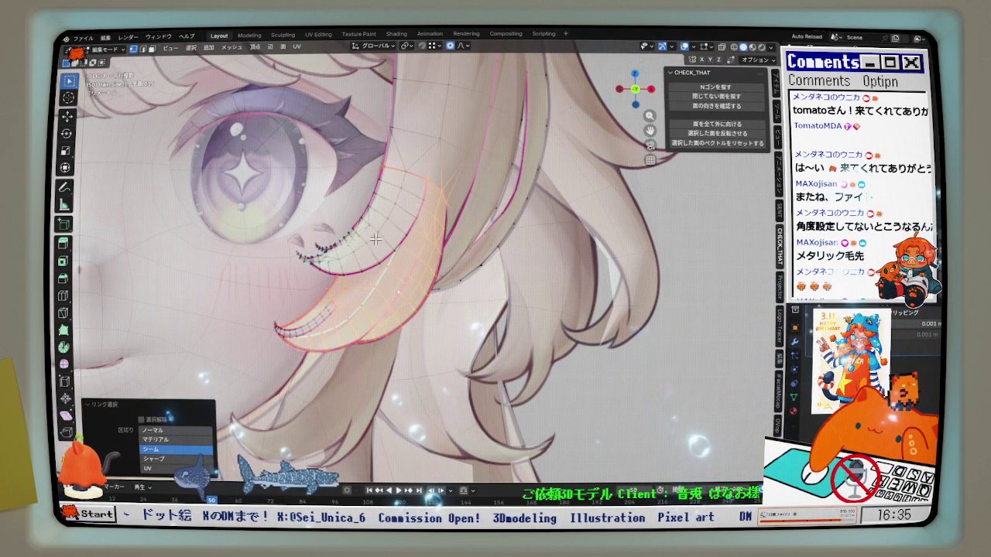
scroll(329, 248, up, 2)
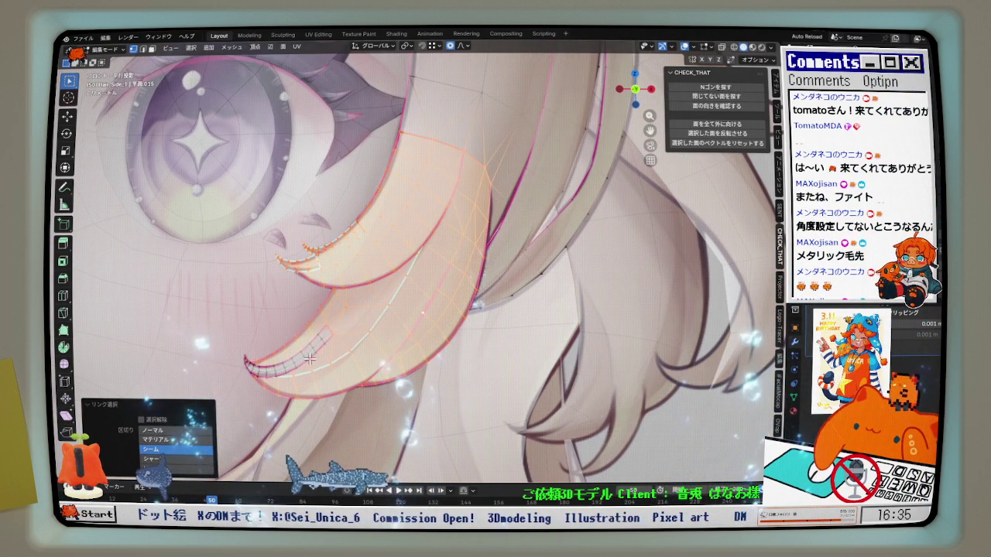
click(152, 50)
mouse_move(408, 227)
middle_down()
mouse_move(440, 270)
mouse_move(403, 265)
middle_up()
key(h)
key(z)
key(l)
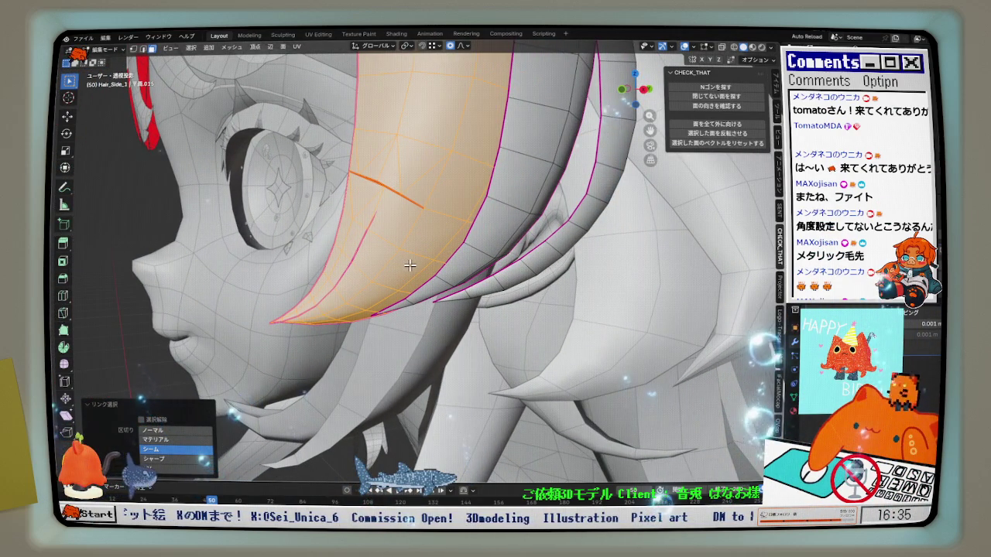
key(KP_0)
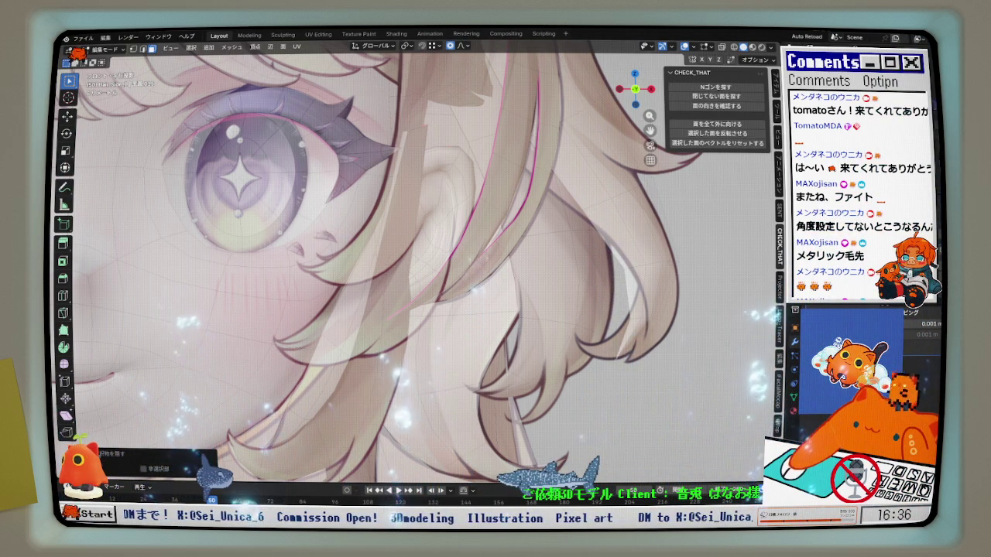
Switch the hair strand to Object Mode and back into Edit Mode
scroll(418, 279, down, 8)
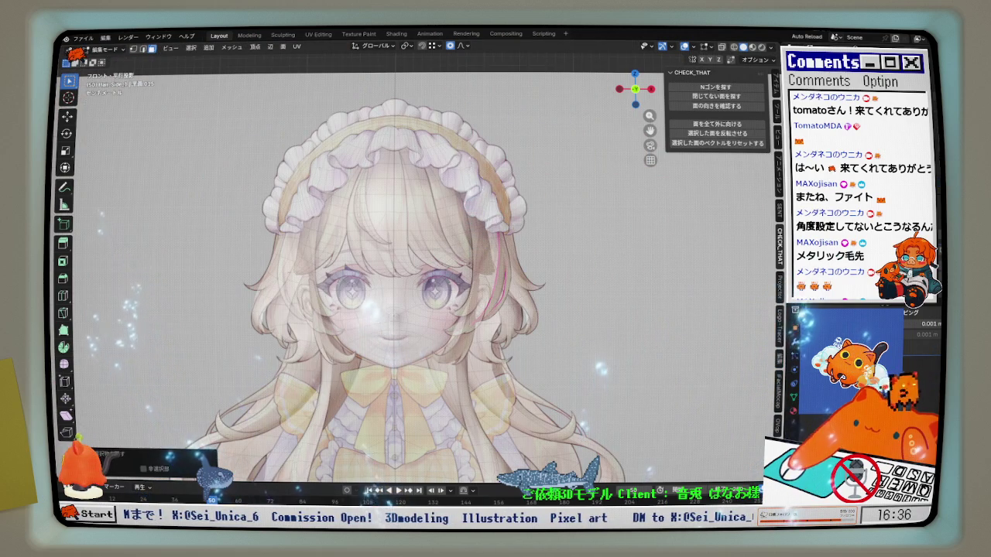
key(Tab)
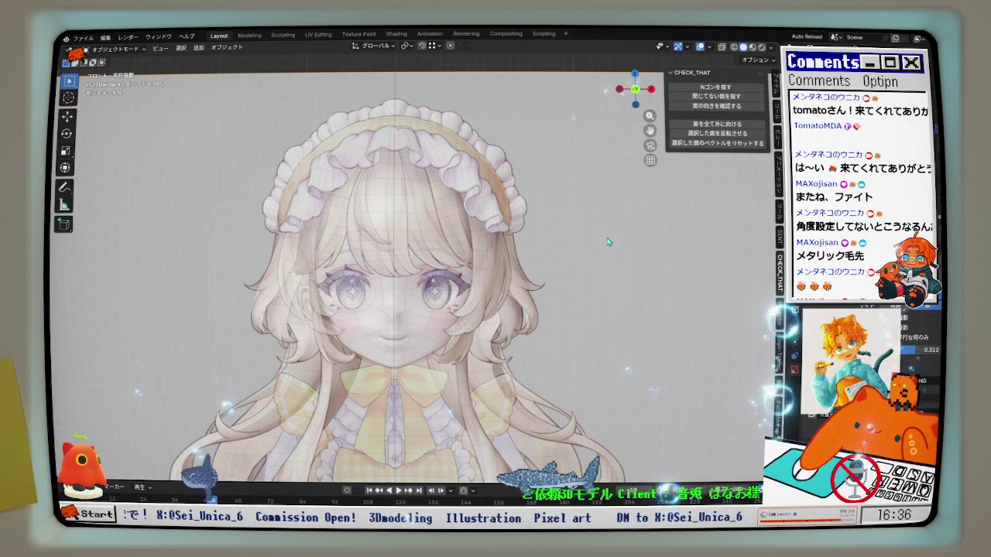
scroll(493, 332, up, 2)
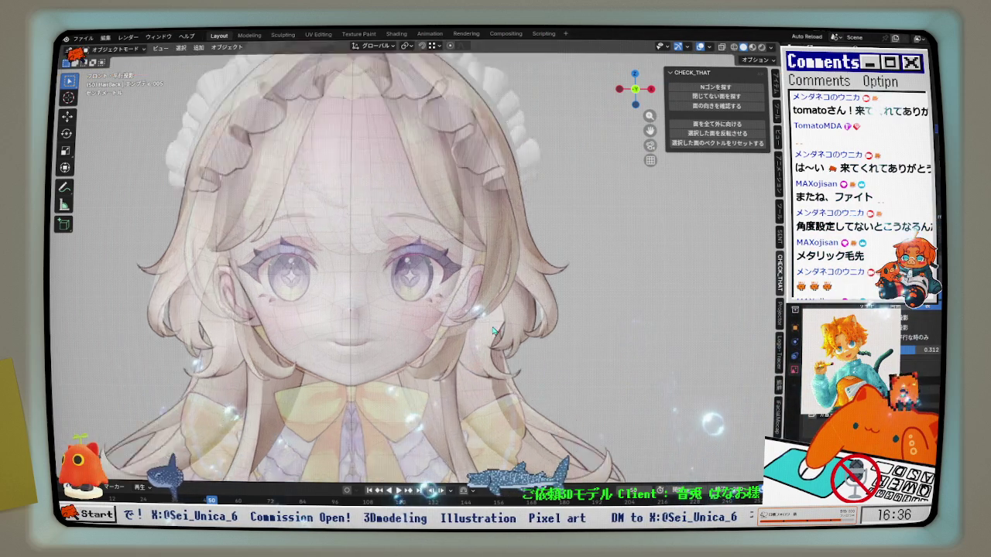
scroll(480, 305, up, 3)
scroll(468, 278, up, 1)
scroll(468, 278, up, 1)
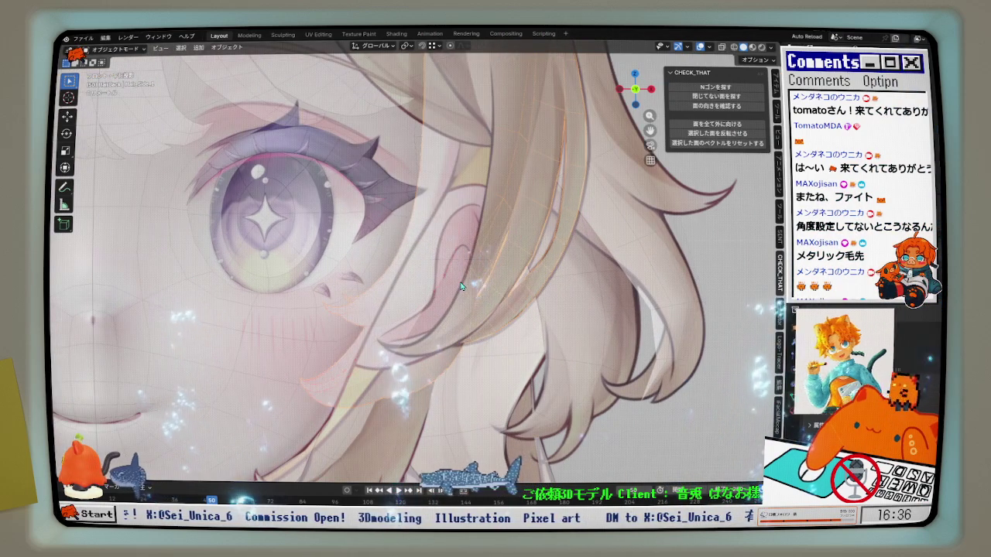
key(Tab)
Soft-move the strand beside the eye with proportional size 0.032
scroll(469, 338, up, 2)
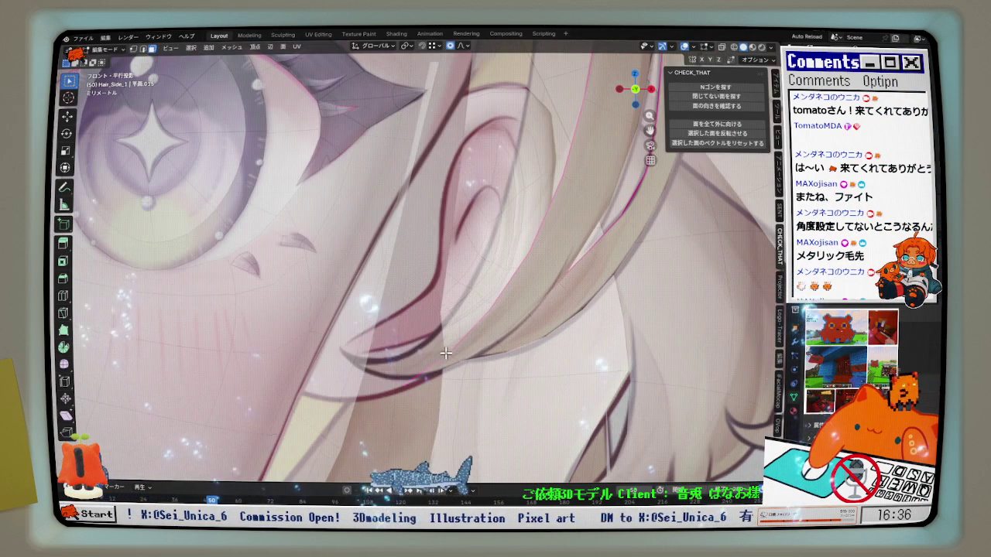
scroll(455, 360, down, 2)
shift+middle_drag(456, 385, 424, 340)
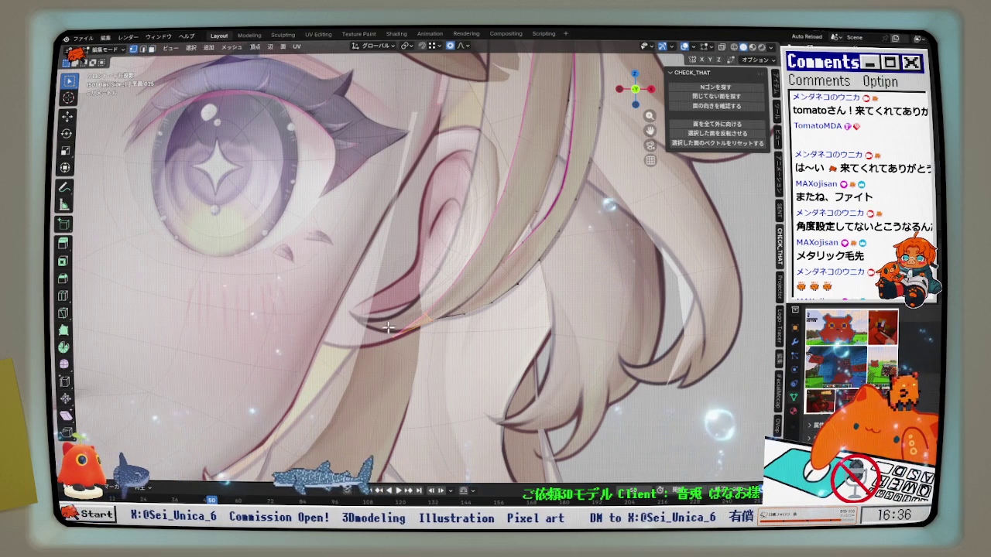
key(g)
scroll(452, 337, up, 7)
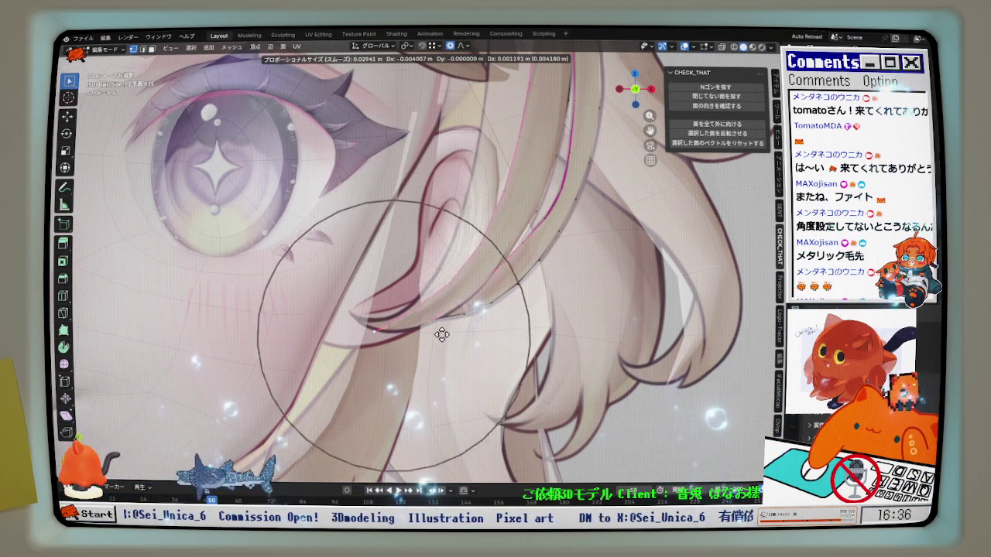
click(444, 333)
scroll(457, 332, down, 2)
scroll(468, 329, down, 1)
mouse_move(468, 329)
middle_down()
mouse_move(354, 311)
mouse_move(479, 248)
mouse_move(503, 202)
middle_up()
scroll(479, 248, up, 2)
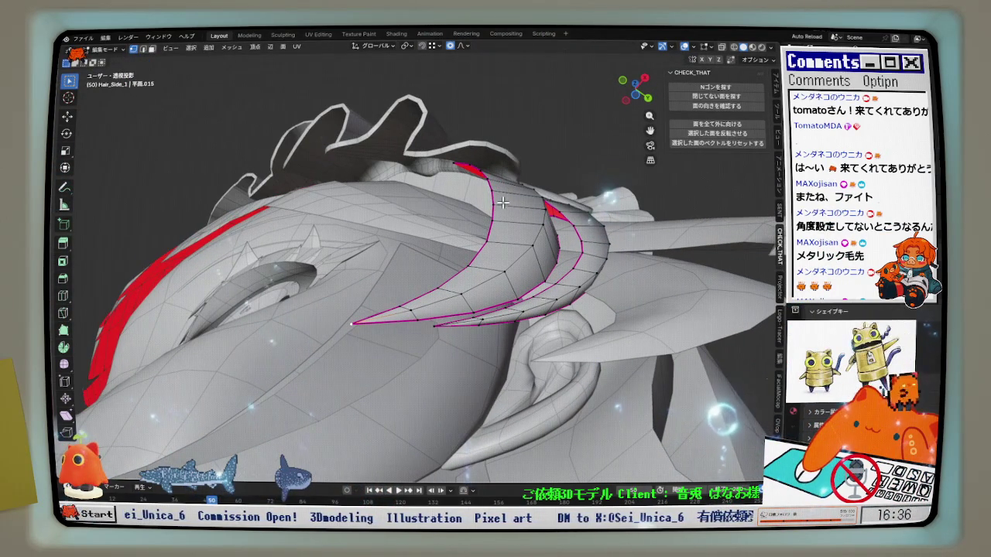
Unhide the hair strands and compare them to the front reference in X-ray
key(alt+h)
mouse_move(494, 190)
middle_down()
mouse_move(496, 246)
mouse_move(364, 371)
middle_up()
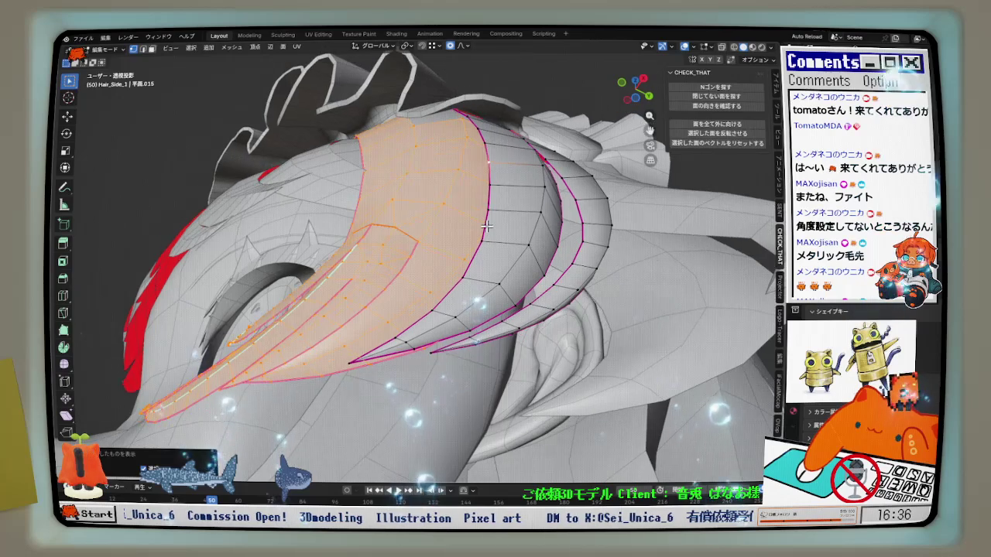
key(KP_1)
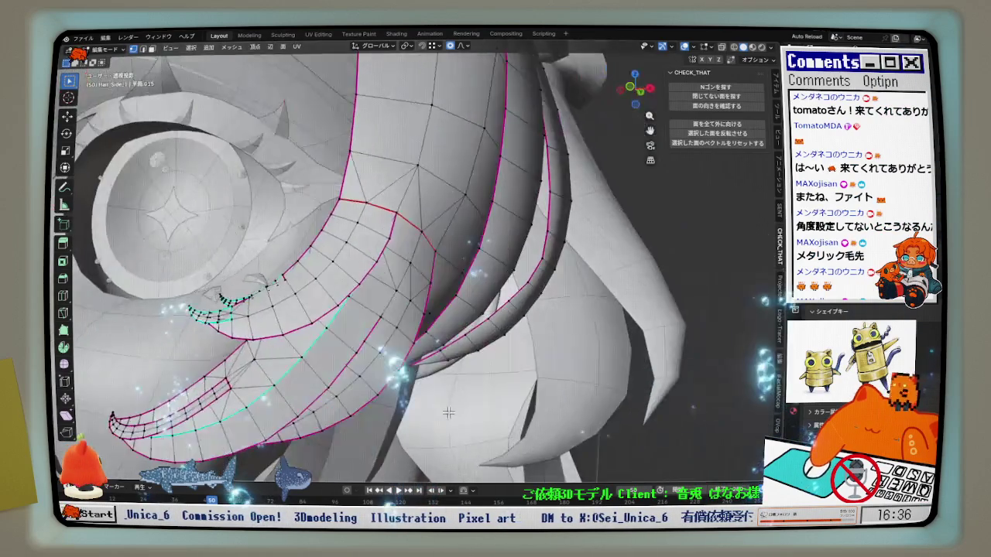
scroll(408, 343, up, 2)
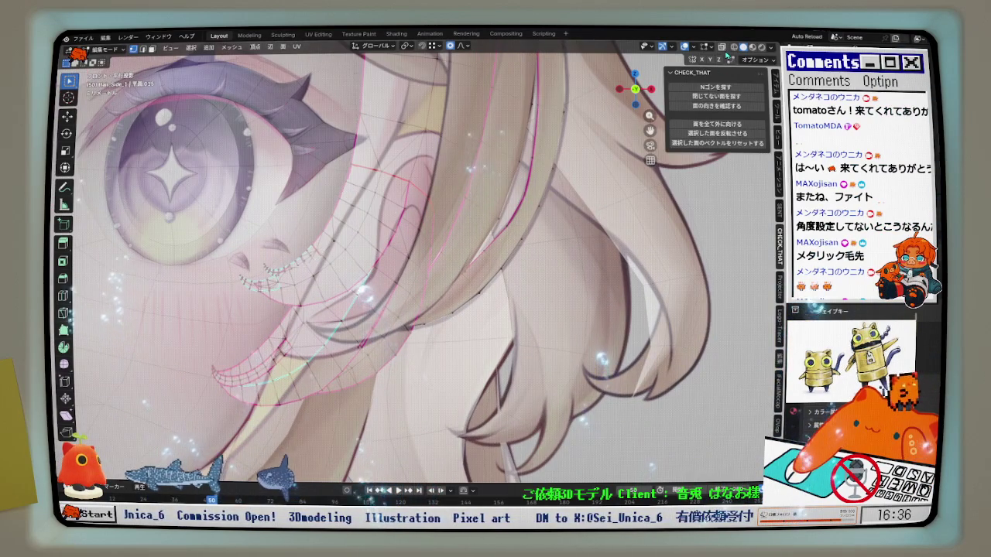
click(723, 49)
scroll(402, 326, up, 1)
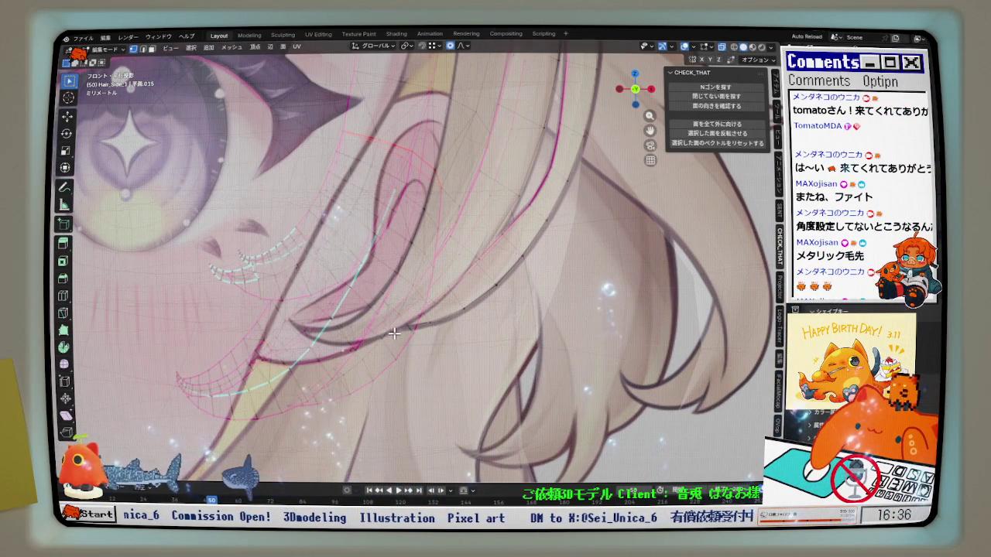
middle_drag(395, 333, 350, 270)
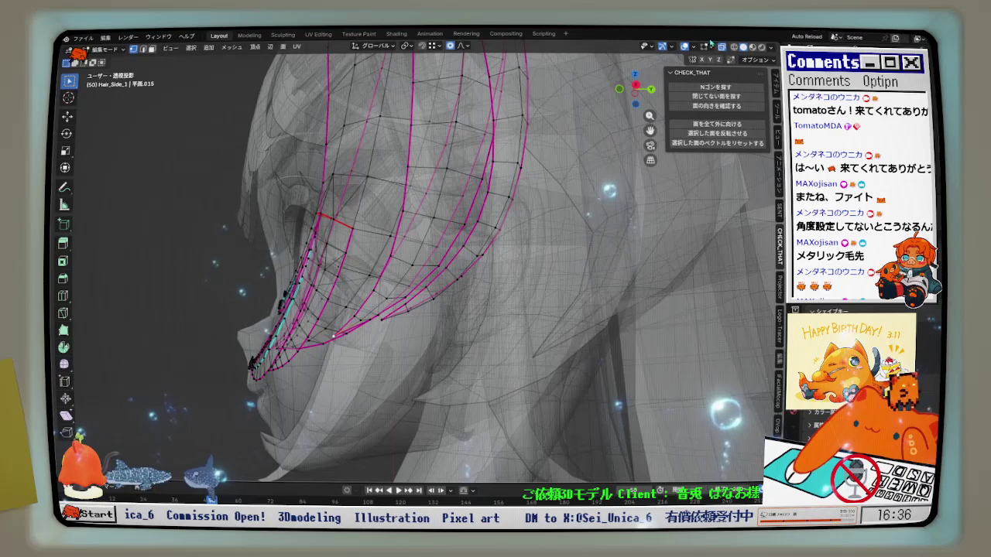
click(721, 48)
mouse_move(496, 263)
middle_down()
mouse_move(425, 222)
mouse_move(393, 374)
middle_up()
Nudge the strand vertices twice along Y with smooth proportional falloff
key(g)
key(y)
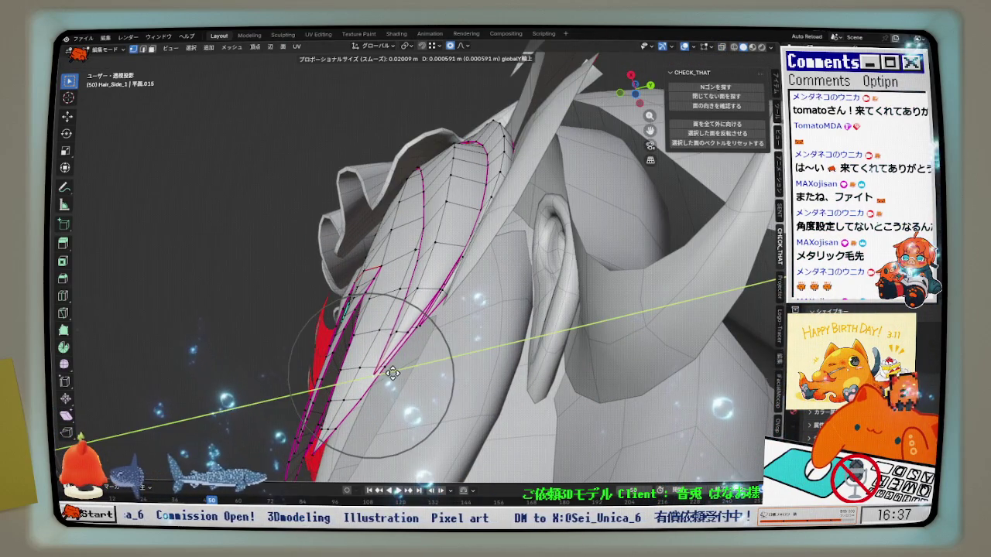
scroll(414, 370, down, 11)
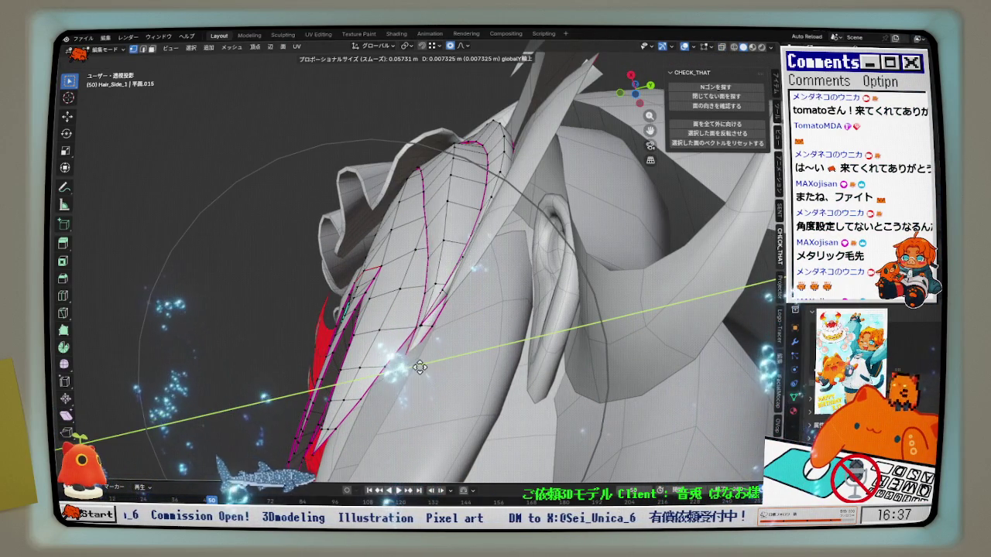
click(412, 367)
mouse_move(412, 367)
middle_down()
mouse_move(528, 398)
mouse_move(443, 334)
middle_up()
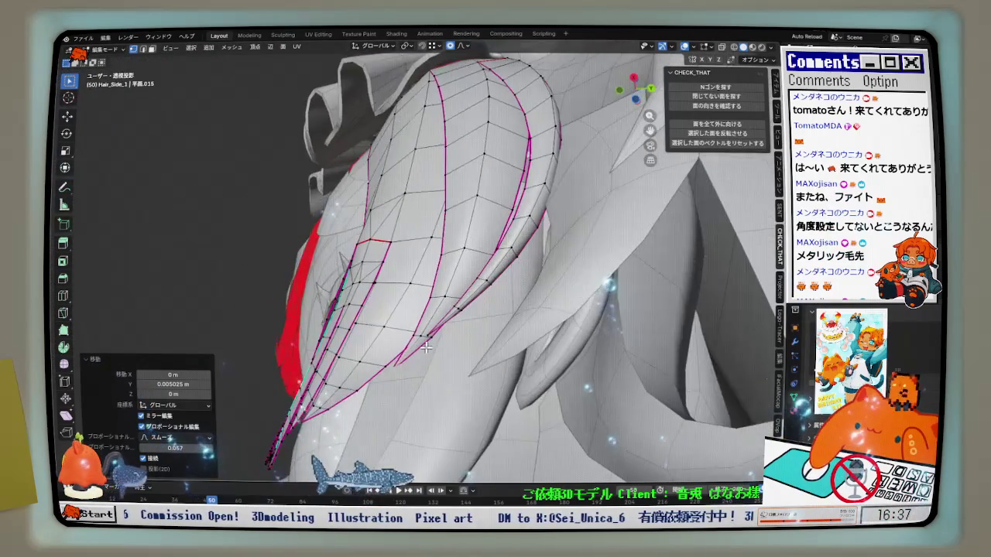
key(g)
key(y)
click(458, 336)
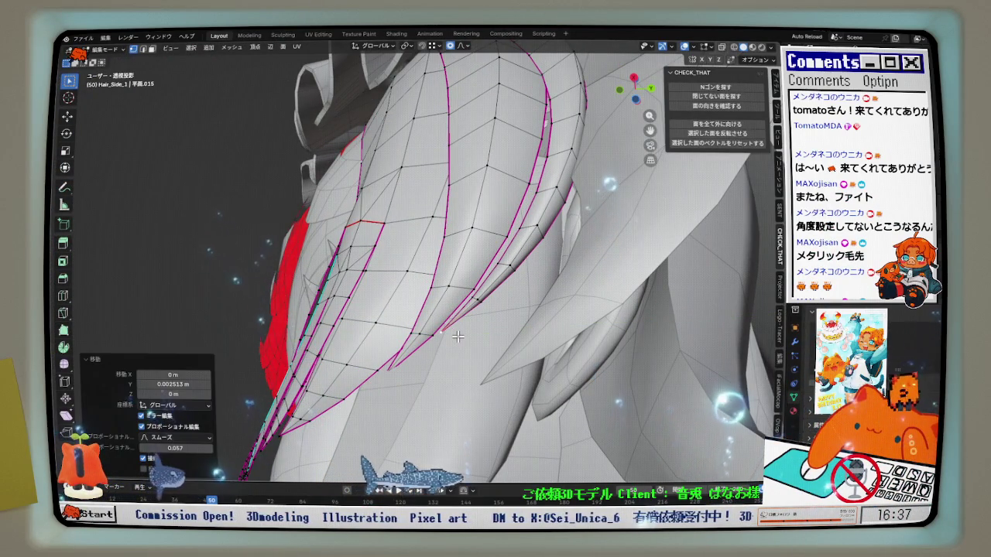
After cancelling one attempt, make two more small Y-axis soft moves of the strand
key(g)
key(y)
key(Escape)
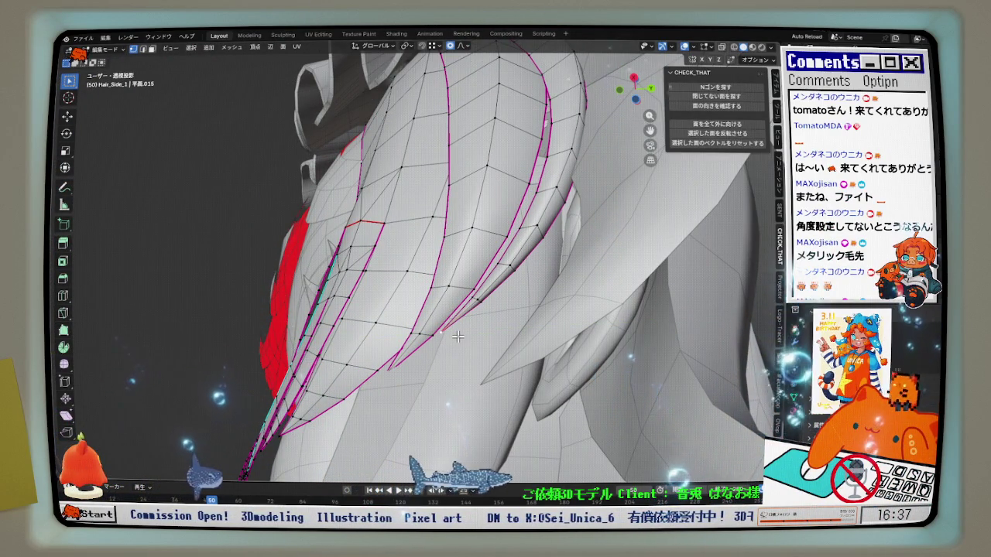
key(g)
key(y)
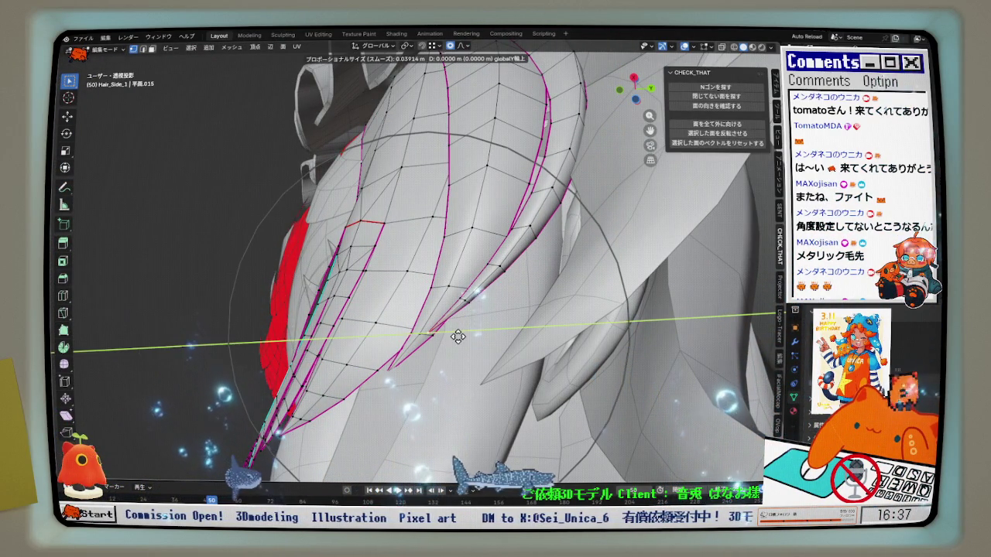
click(471, 340)
middle_drag(470, 340, 417, 389)
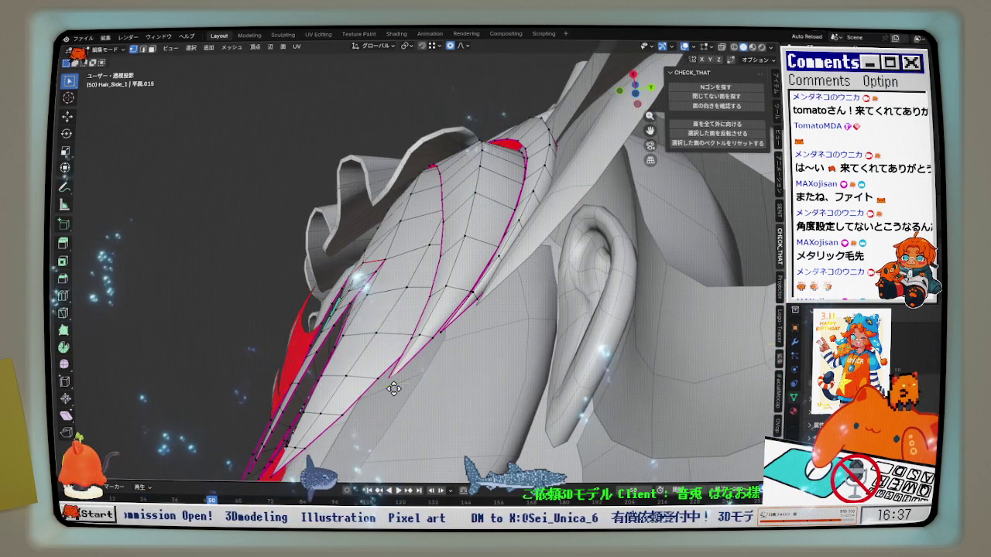
key(g)
key(y)
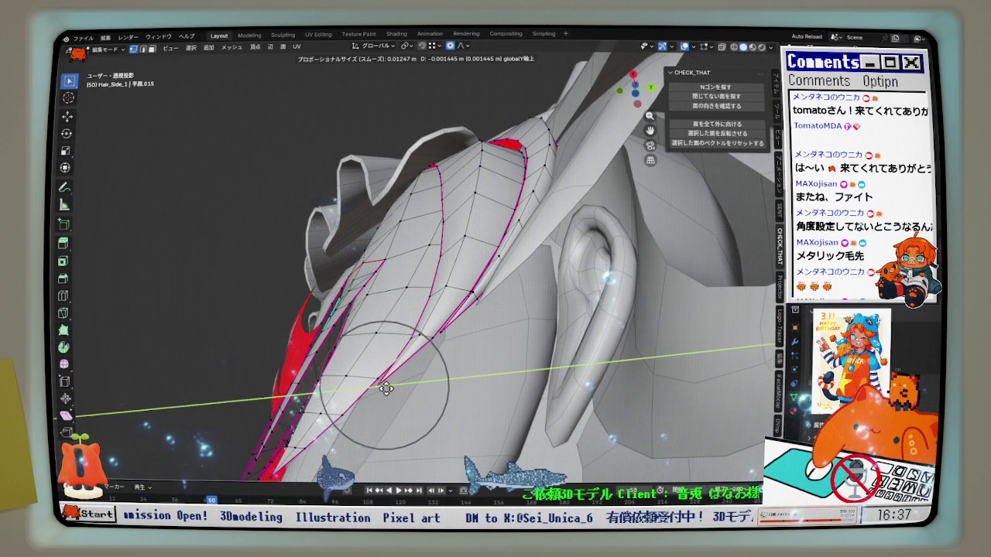
click(386, 389)
mouse_move(386, 389)
middle_down()
mouse_move(443, 435)
mouse_move(382, 413)
mouse_move(433, 430)
middle_up()
Undo a change, select the connected hair strands with L, then deselect and recheck
key(KP_1)
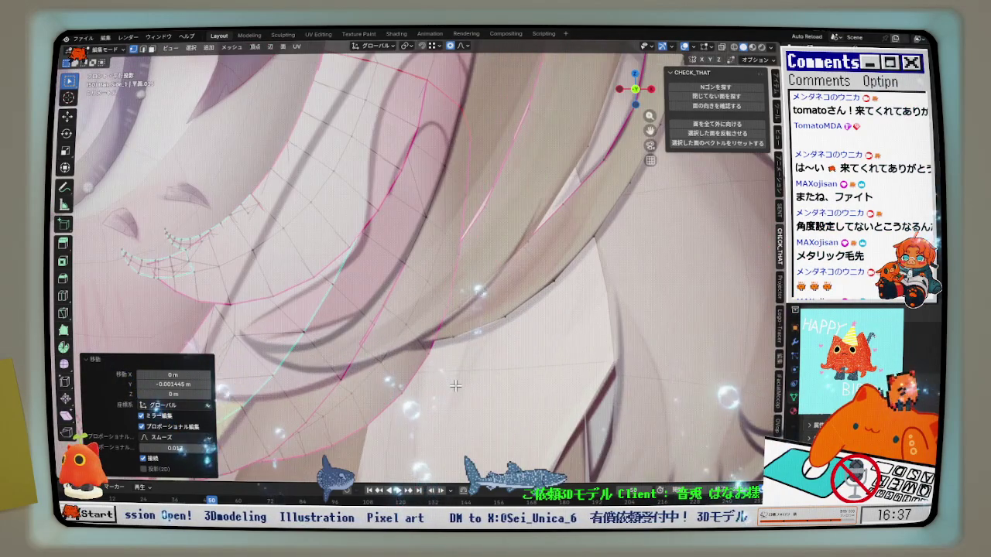
middle_drag(455, 388, 454, 377)
key(ctrl+z)
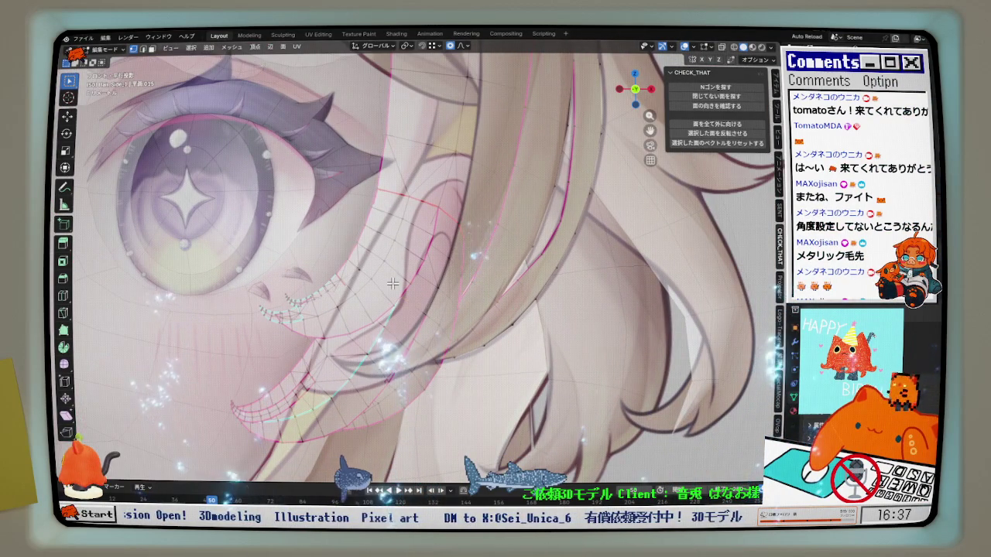
scroll(393, 282, down, 2)
key(l)
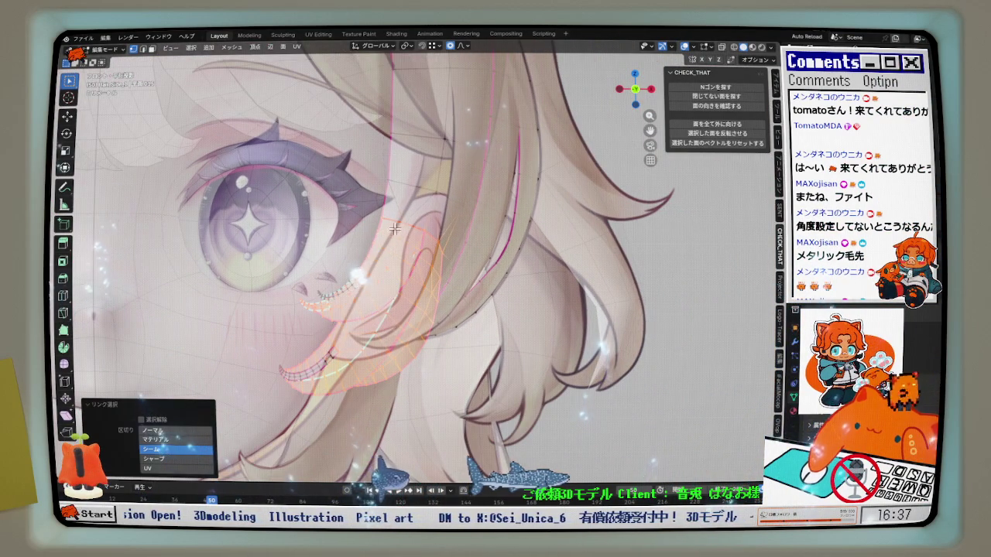
key(l)
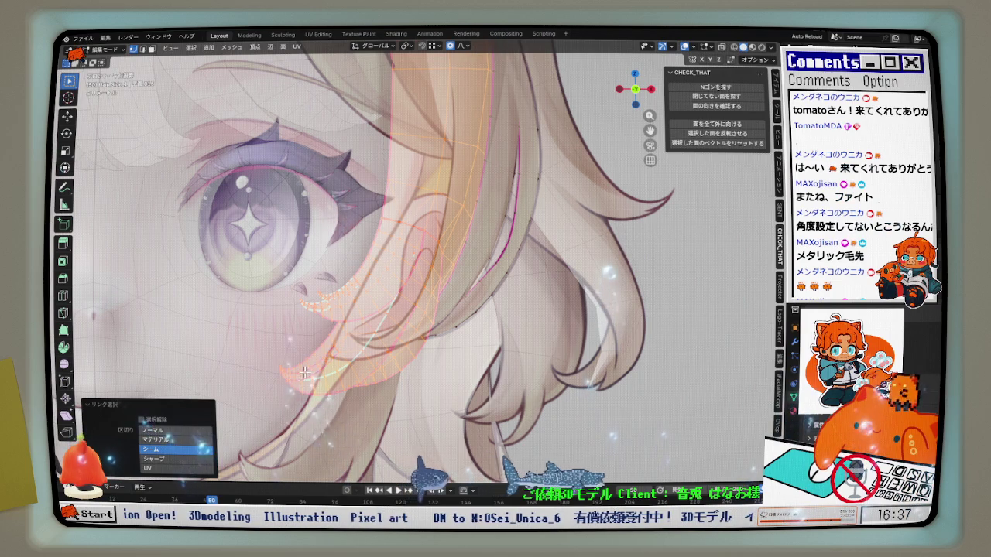
scroll(464, 317, up, 3)
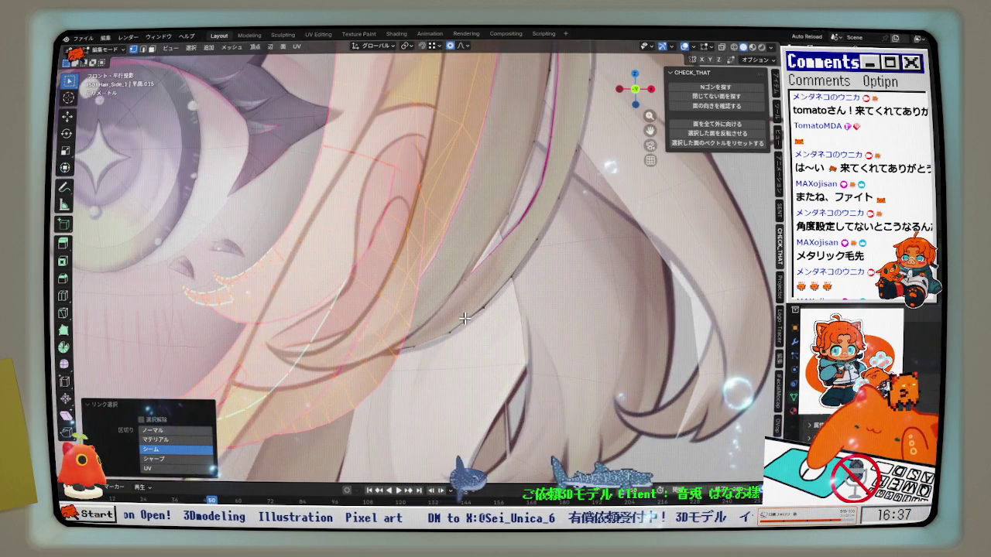
scroll(431, 335, up, 2)
click(430, 337)
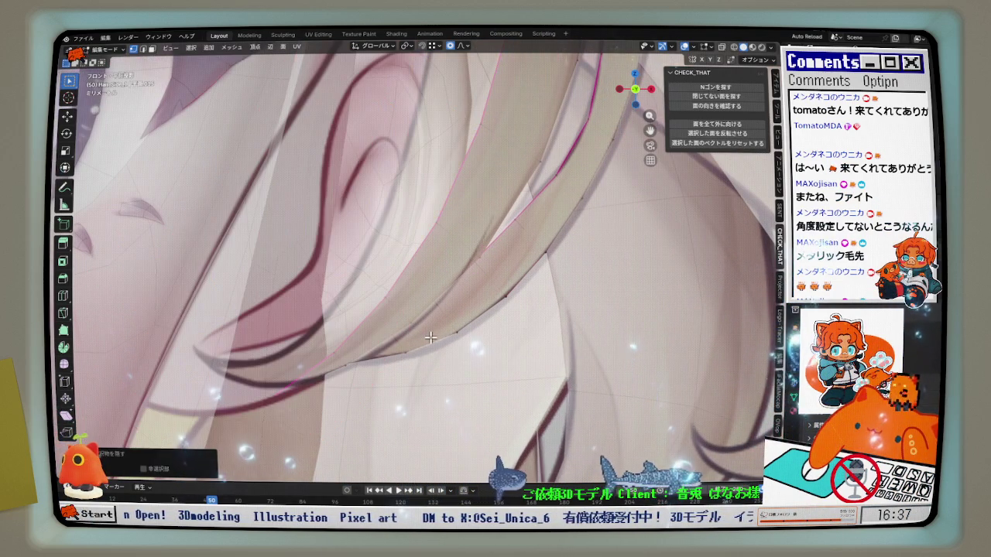
scroll(255, 400, down, 3)
mouse_move(256, 400)
middle_down()
mouse_move(238, 339)
mouse_move(321, 359)
middle_up()
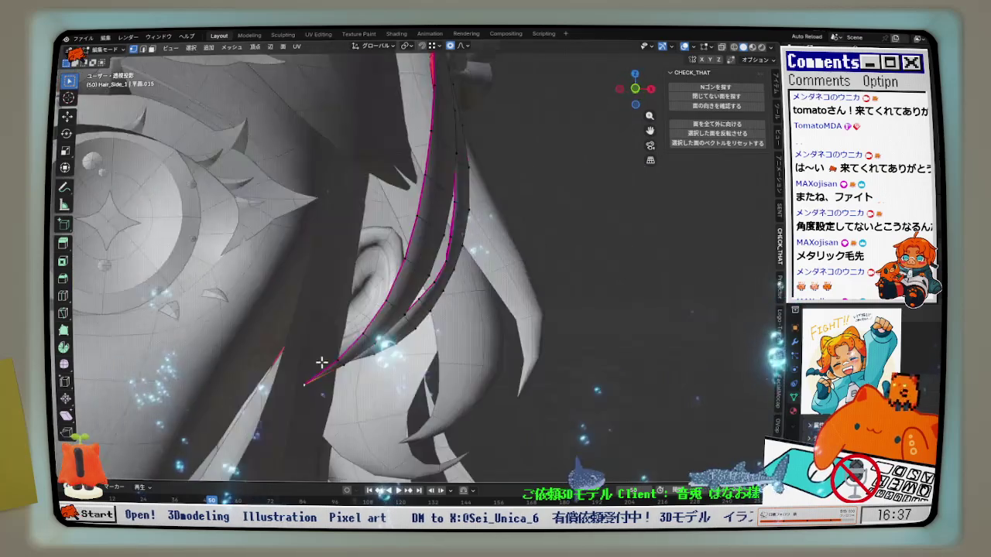
key(KP_1)
scroll(339, 378, up, 2)
Move the strand tip along X and fine-tune its X and Z offsets
key(g)
key(x)
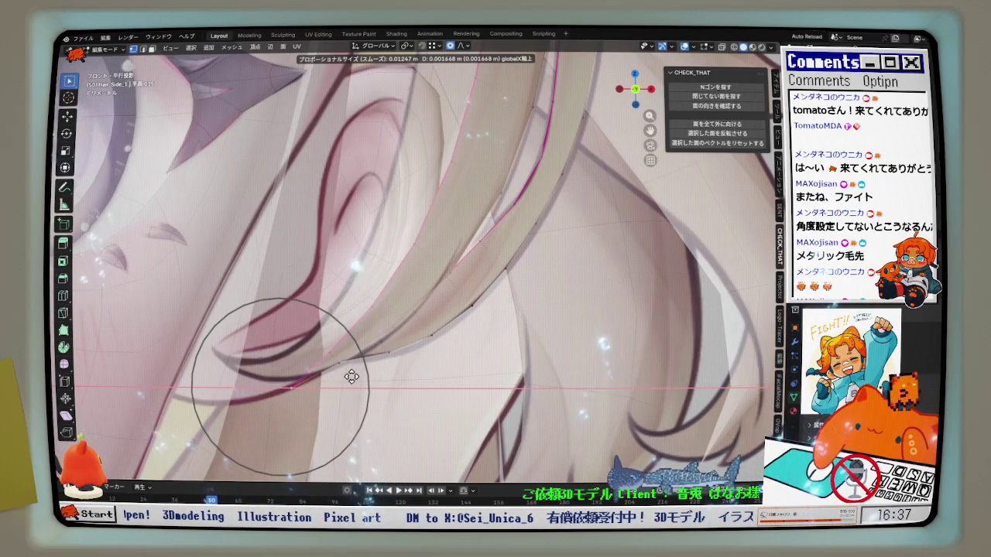
click(351, 377)
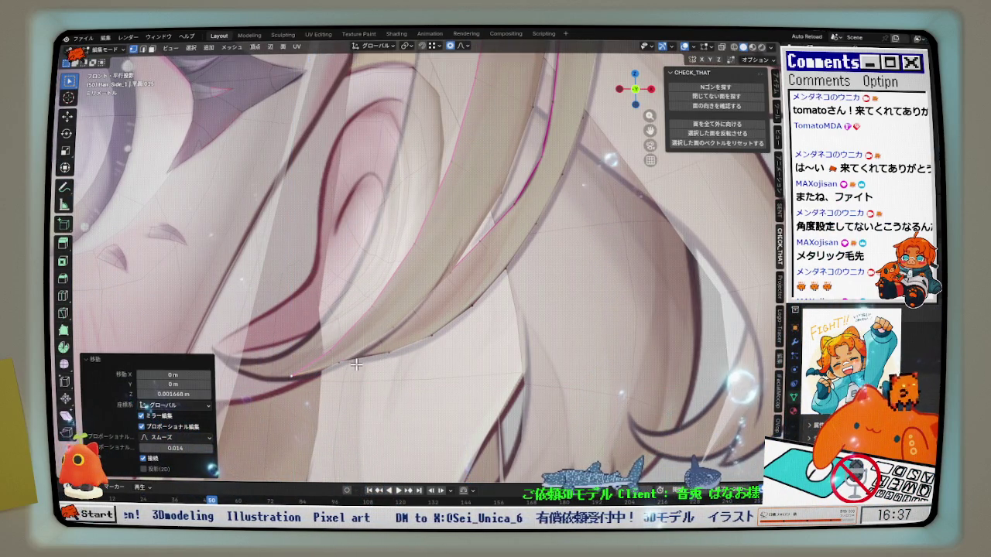
drag(356, 365, 357, 364)
scroll(359, 363, down, 2)
scroll(464, 286, down, 2)
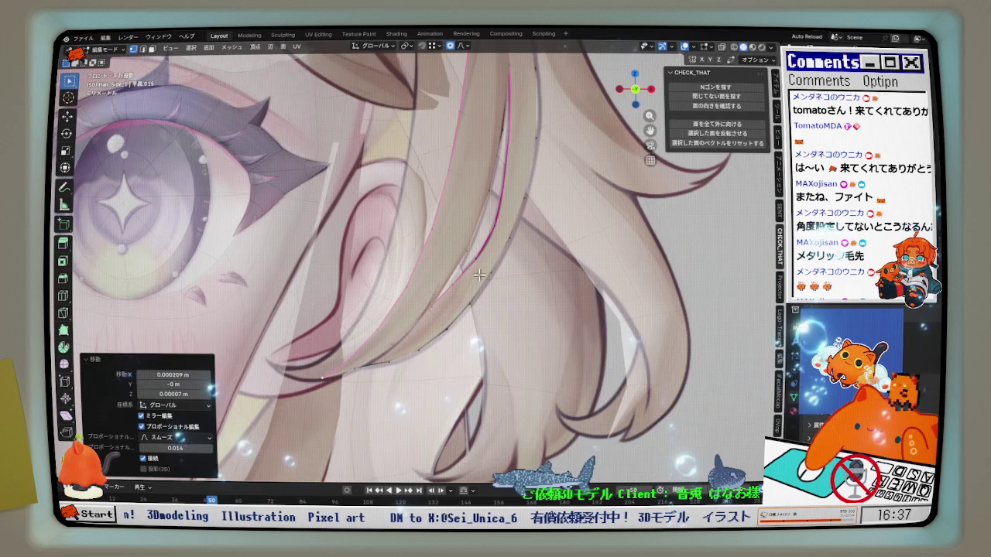
scroll(465, 308, down, 2)
scroll(466, 252, up, 2)
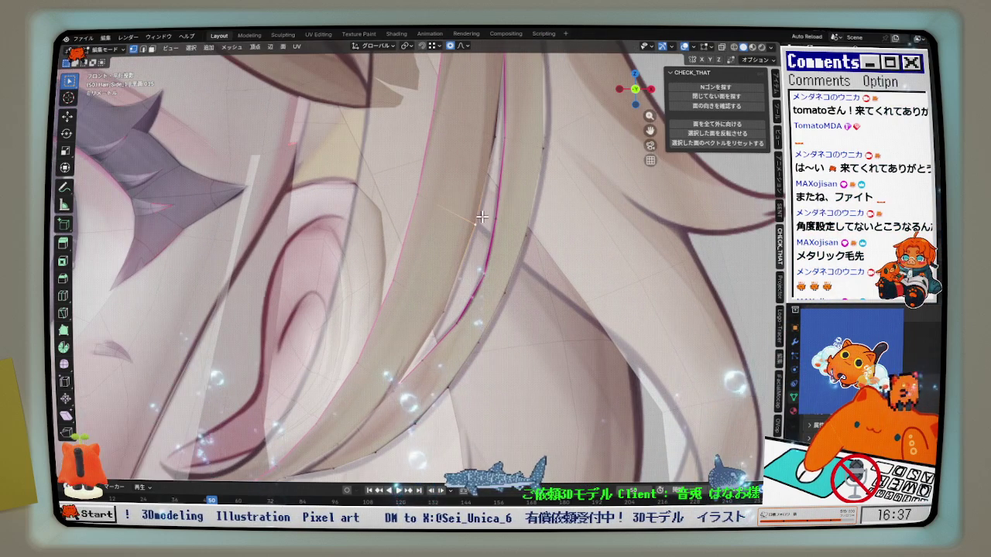
scroll(469, 257, down, 1)
scroll(472, 263, up, 2)
scroll(464, 279, up, 2)
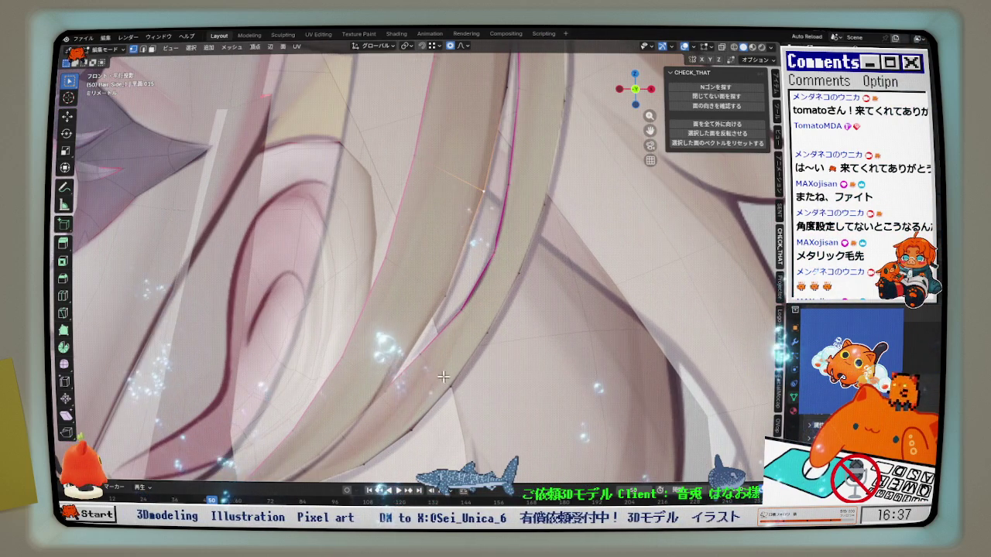
scroll(449, 294, down, 2)
Add a centred edge loop across the strand and soft-move it along Y
middle_drag(442, 302, 405, 311)
scroll(406, 310, down, 3)
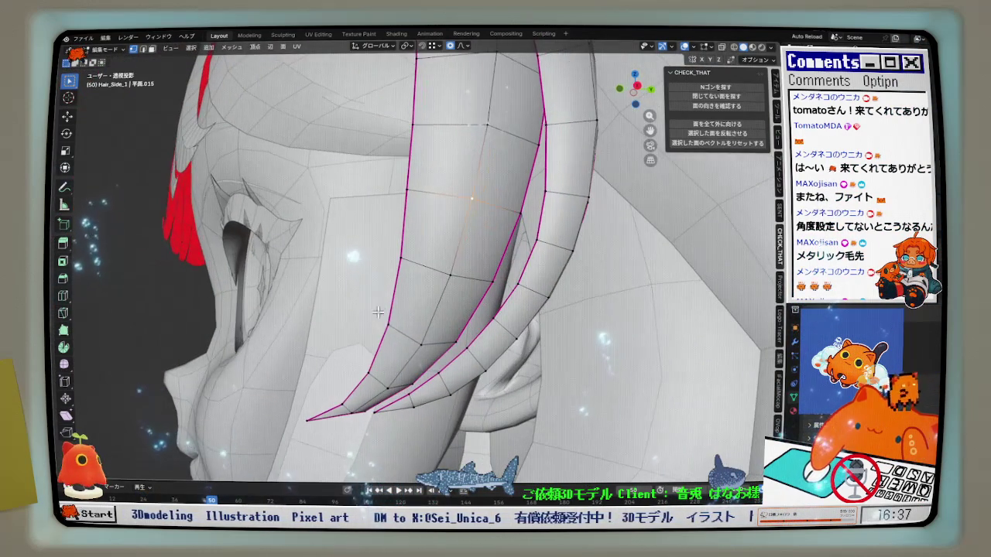
mouse_move(377, 378)
middle_down()
mouse_move(365, 292)
mouse_move(346, 353)
mouse_move(405, 430)
middle_up()
click(371, 383)
right_click(372, 383)
key(g)
key(y)
click(342, 360)
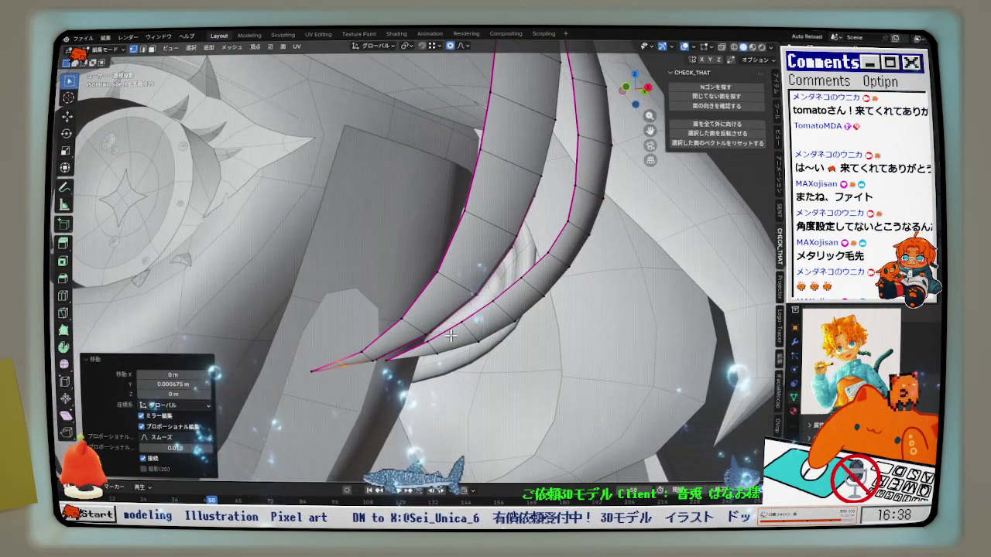
Return to front view and centre the hair strands against the reference
key(KP_1)
scroll(452, 268, up, 1)
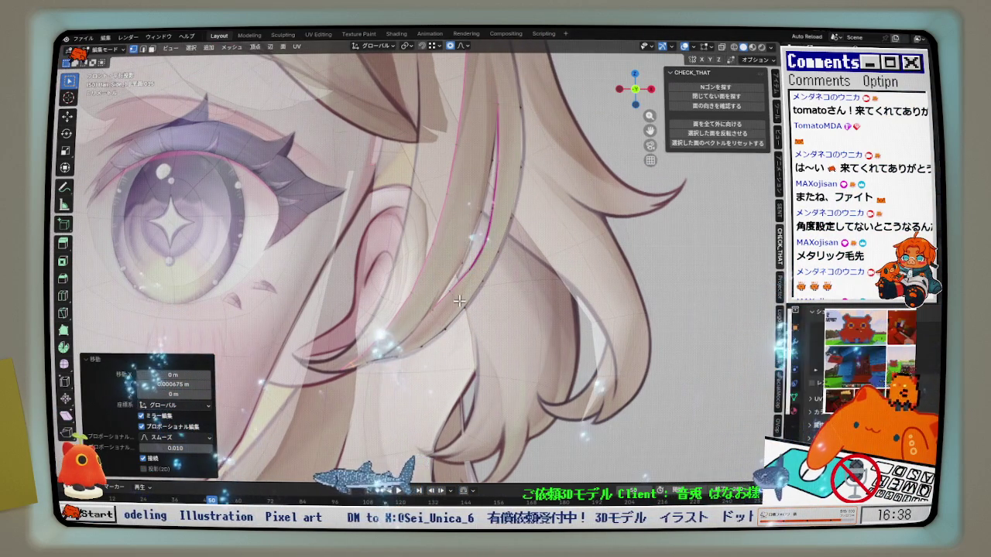
shift+middle_drag(452, 268, 466, 335)
scroll(498, 261, up, 2)
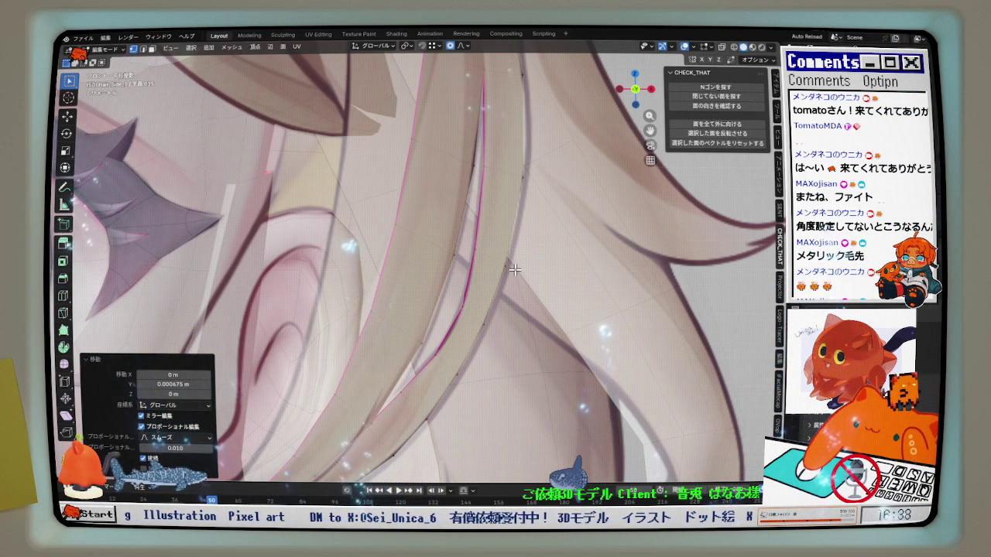
scroll(517, 274, down, 1)
scroll(507, 248, down, 1)
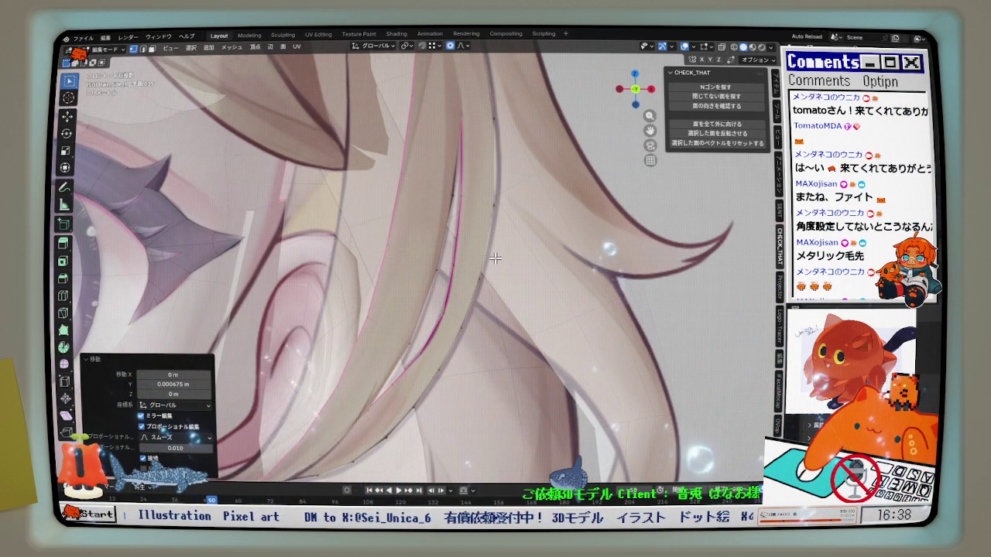
scroll(495, 221, down, 1)
scroll(486, 192, down, 1)
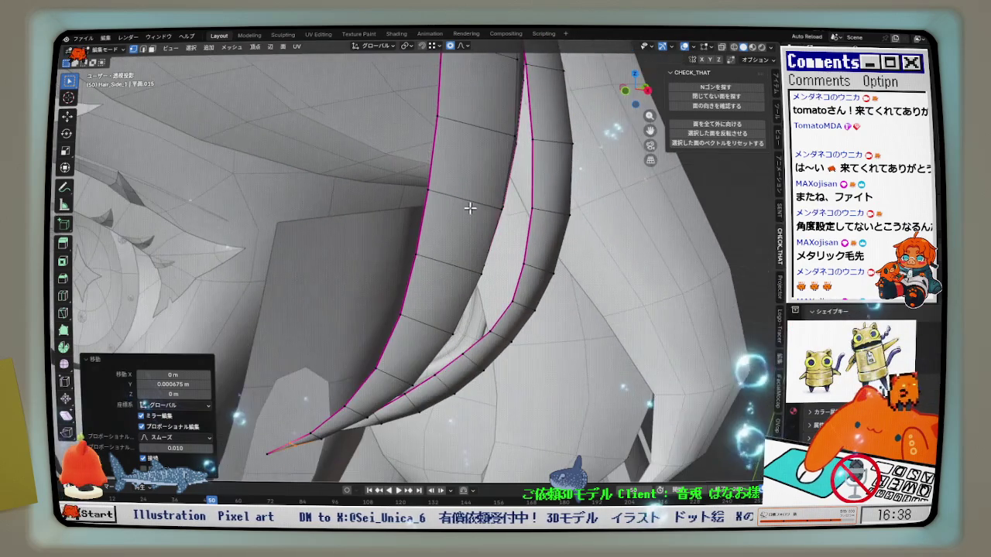
scroll(528, 215, down, 2)
scroll(520, 226, down, 1)
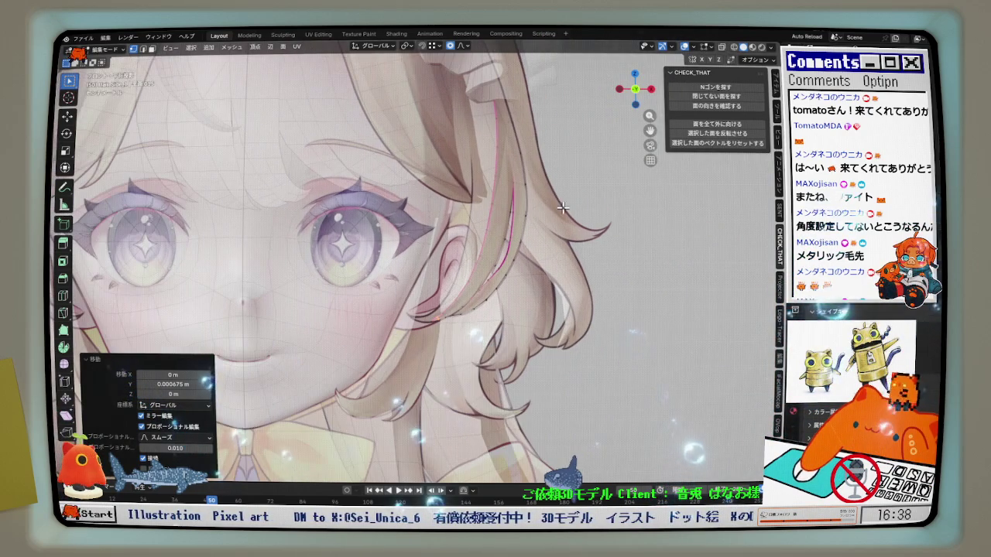
Toggle the wireframe and reference off and back on, then inspect the strands
click(685, 48)
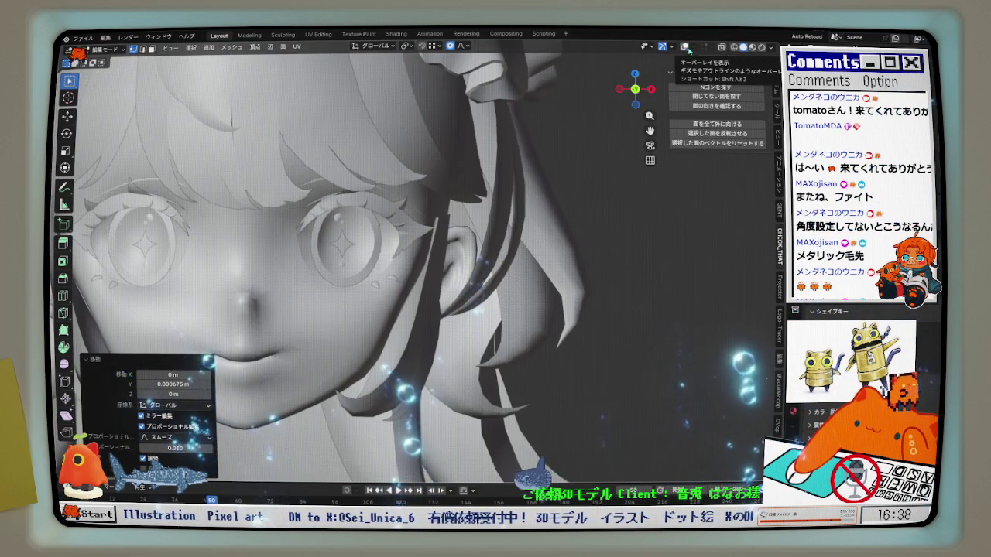
click(685, 48)
scroll(523, 265, up, 5)
key(KP_5)
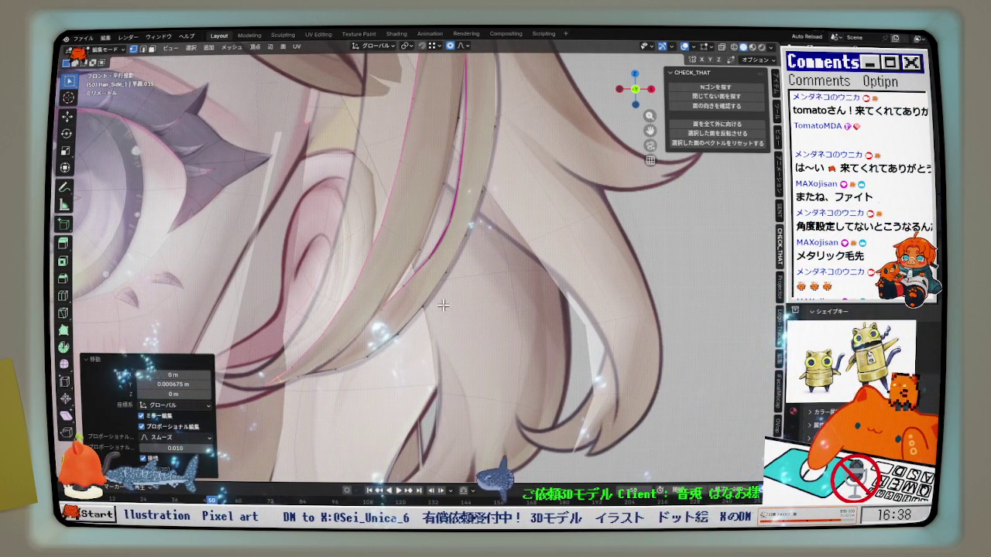
mouse_move(442, 297)
middle_down()
mouse_move(381, 309)
mouse_move(339, 353)
middle_up()
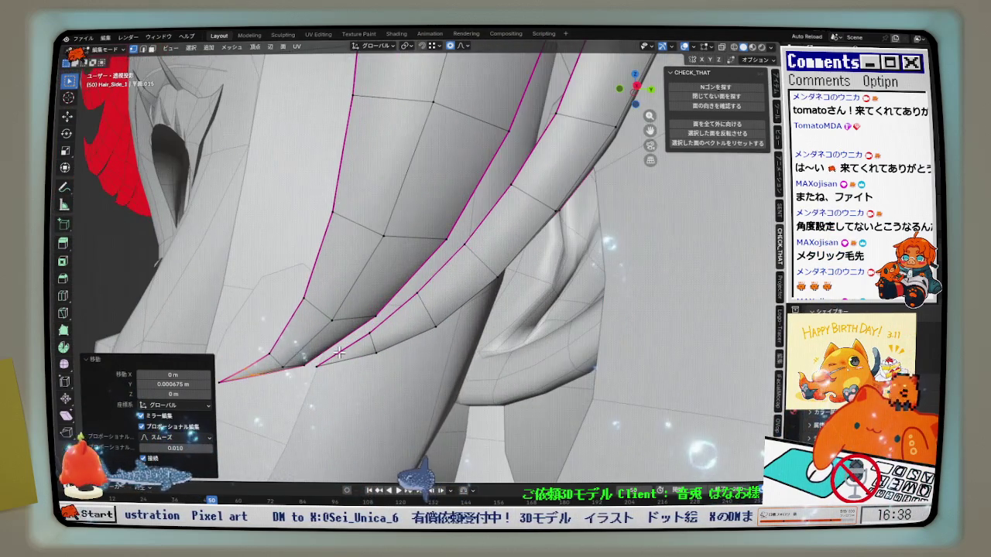
right_click(339, 352)
key(KP_1)
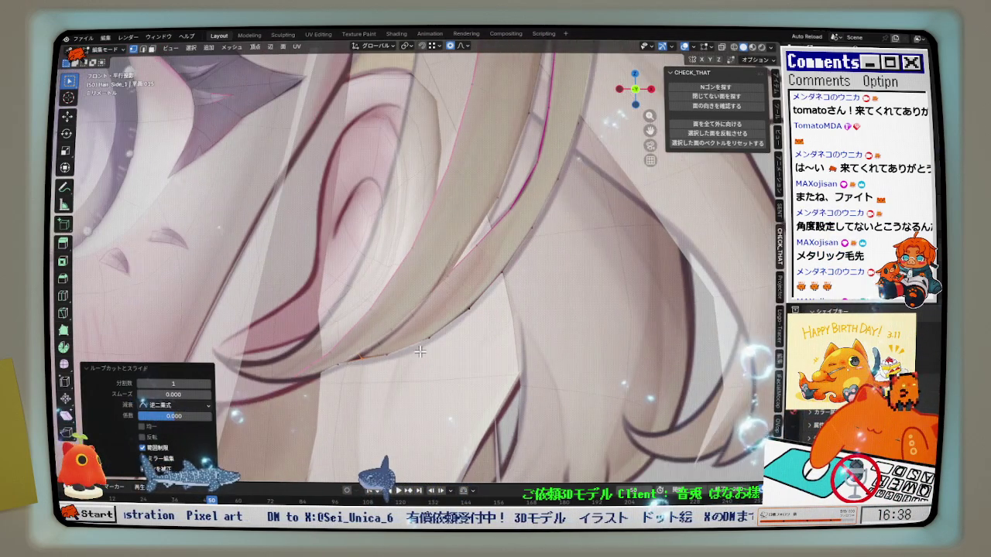
Reframe around the eye and hair in the side orthographic view
scroll(405, 376, down, 3)
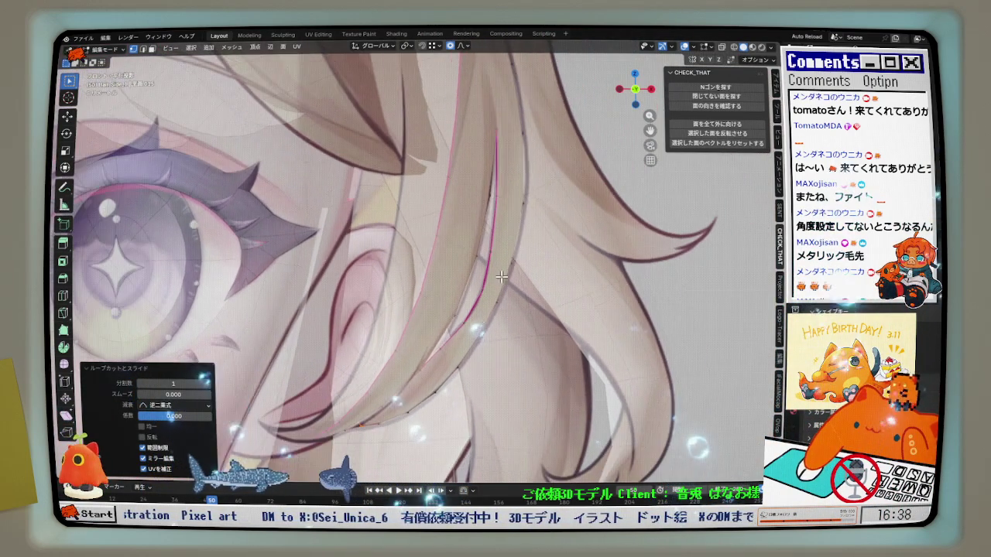
shift+middle_drag(475, 328, 513, 246)
scroll(512, 246, up, 2)
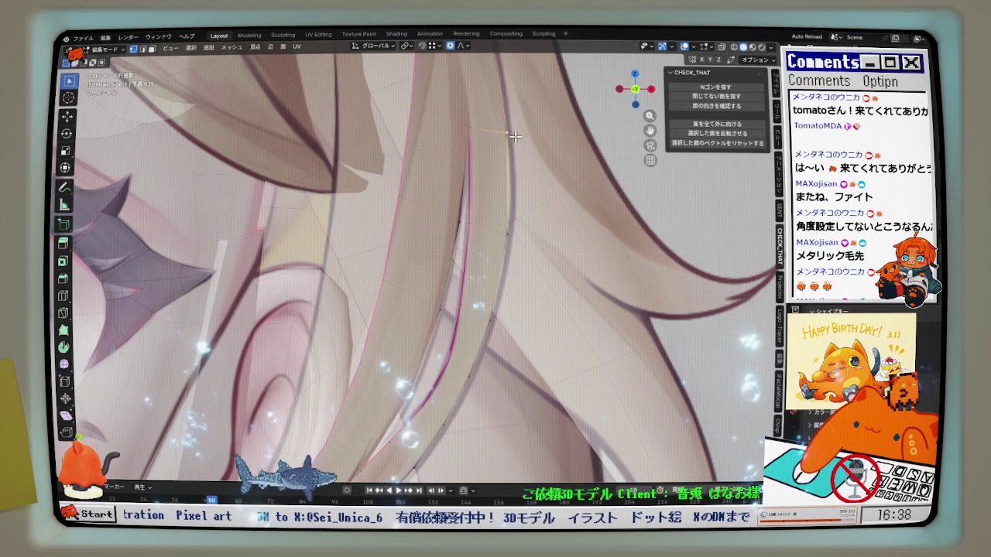
shift+scroll(526, 168, down, 4)
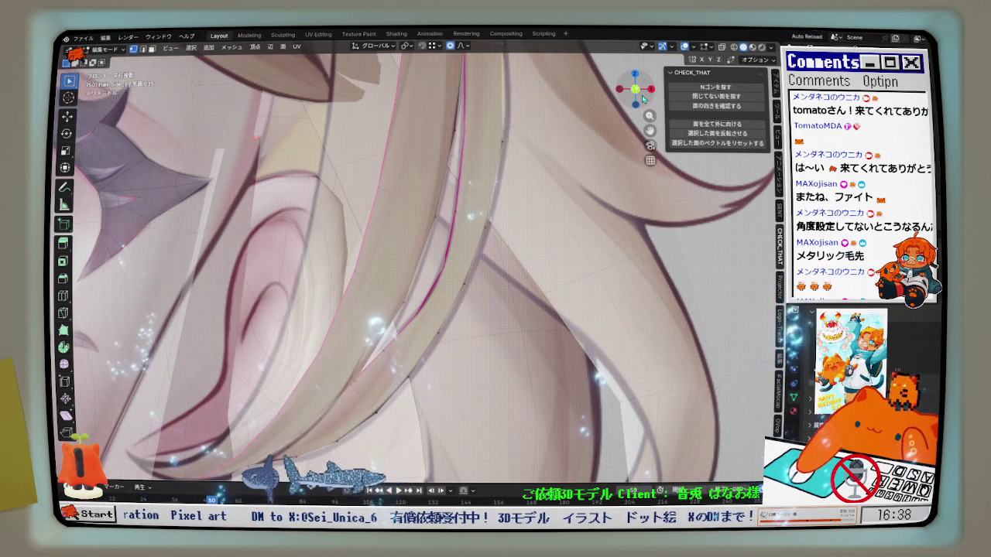
click(651, 90)
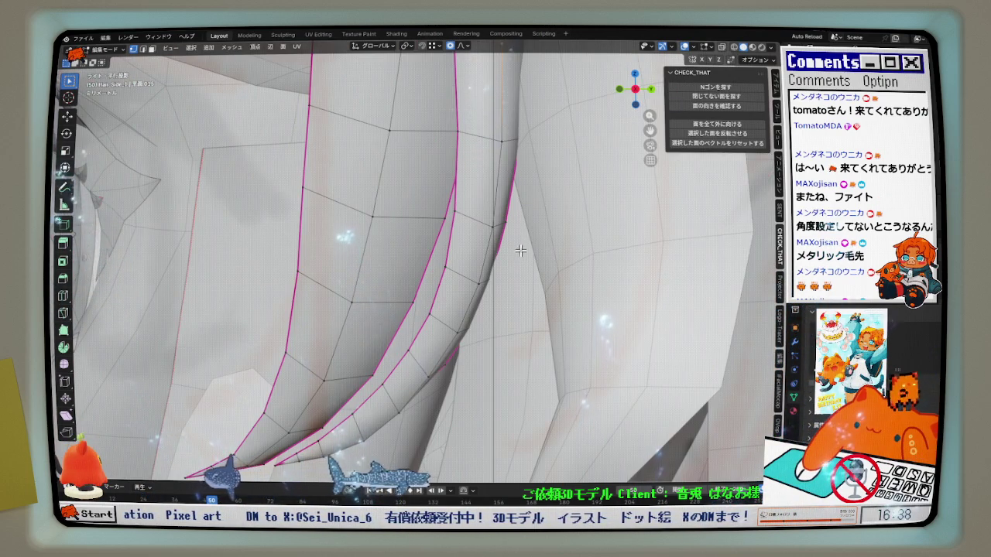
scroll(510, 263, down, 1)
scroll(535, 256, down, 1)
Shift the strand −0.001341 m along Y with enlarged falloff, then isolate it
key(g)
key(y)
scroll(542, 252, down, 2)
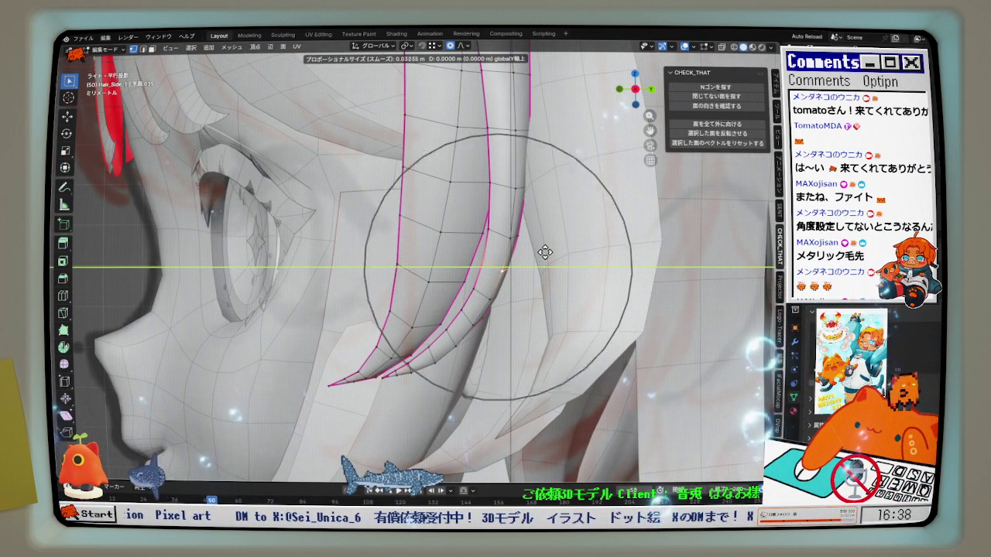
scroll(542, 253, down, 2)
scroll(541, 256, up, 1)
scroll(537, 255, down, 2)
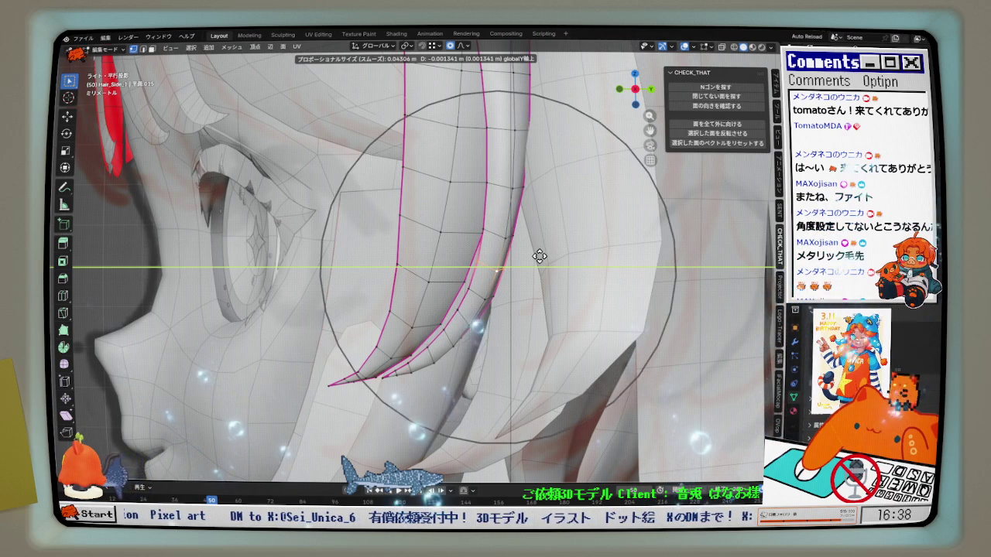
click(526, 275)
key(KP_Divide)
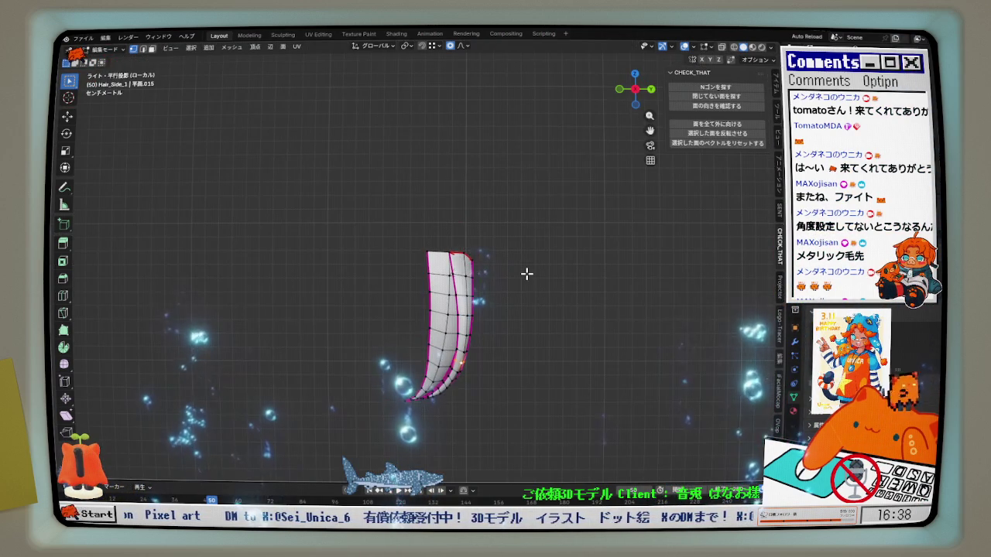
Add a centred edge loop near the strand's tip
scroll(462, 374, up, 3)
scroll(470, 259, up, 3)
scroll(464, 347, up, 2)
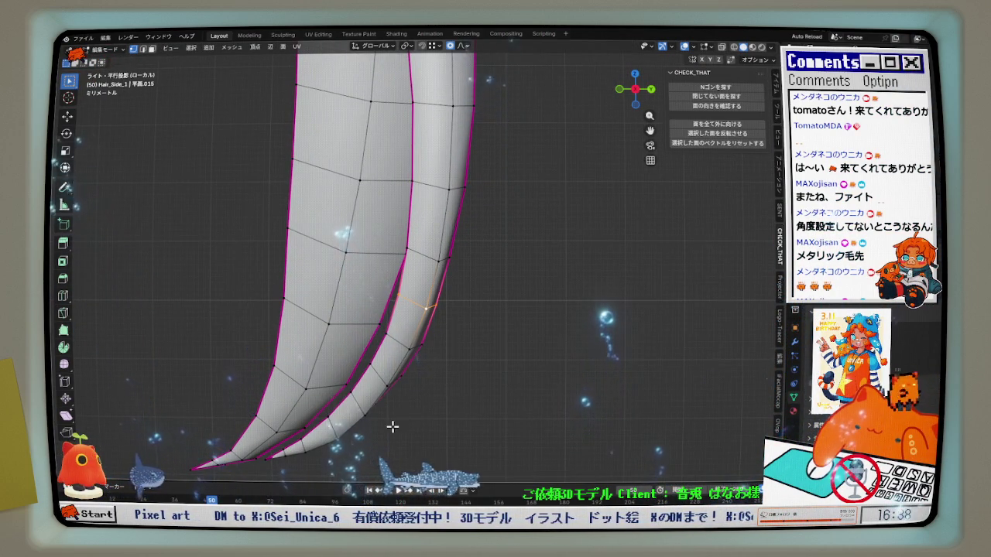
shift+middle_drag(393, 426, 440, 370)
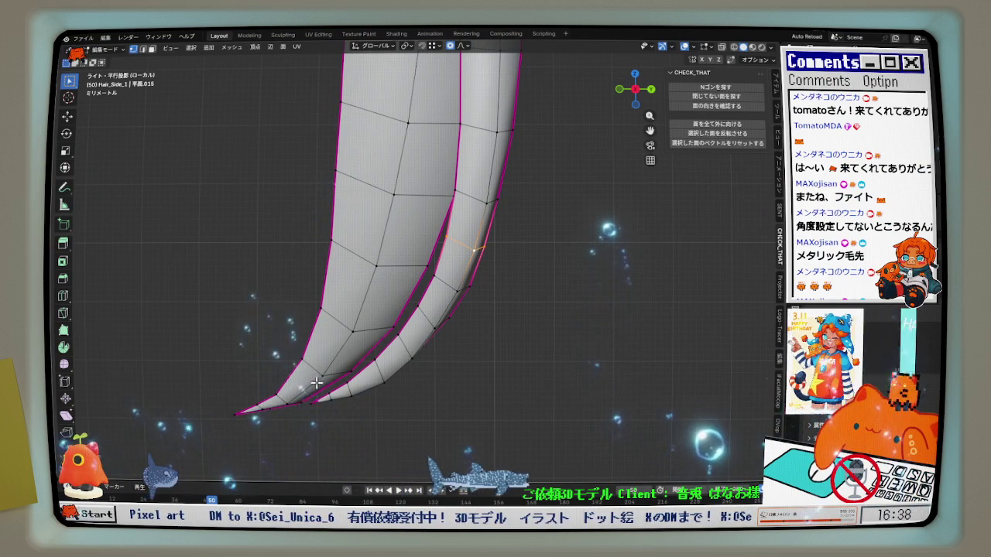
click(319, 379)
right_click(317, 379)
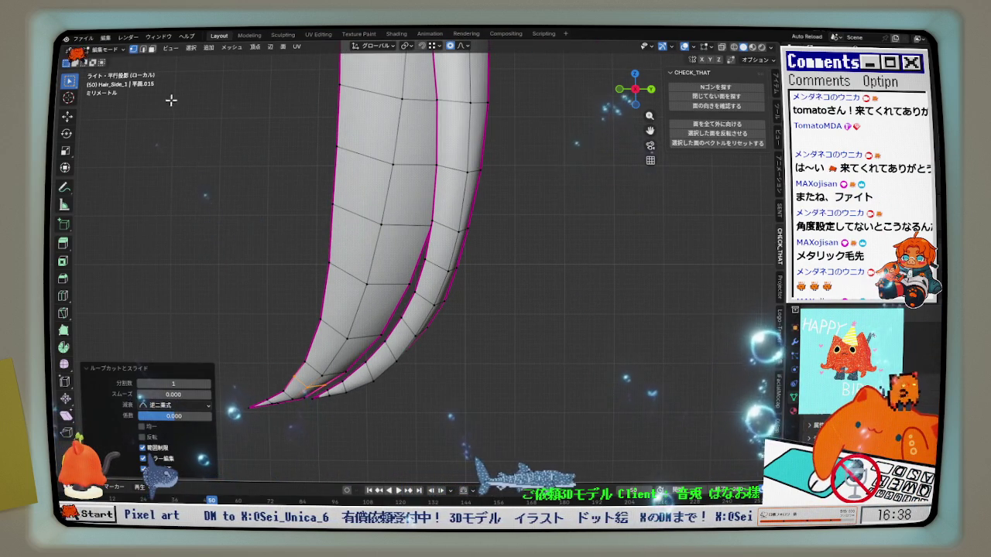
Relax a first edge path along the strand
scroll(262, 416, up, 2)
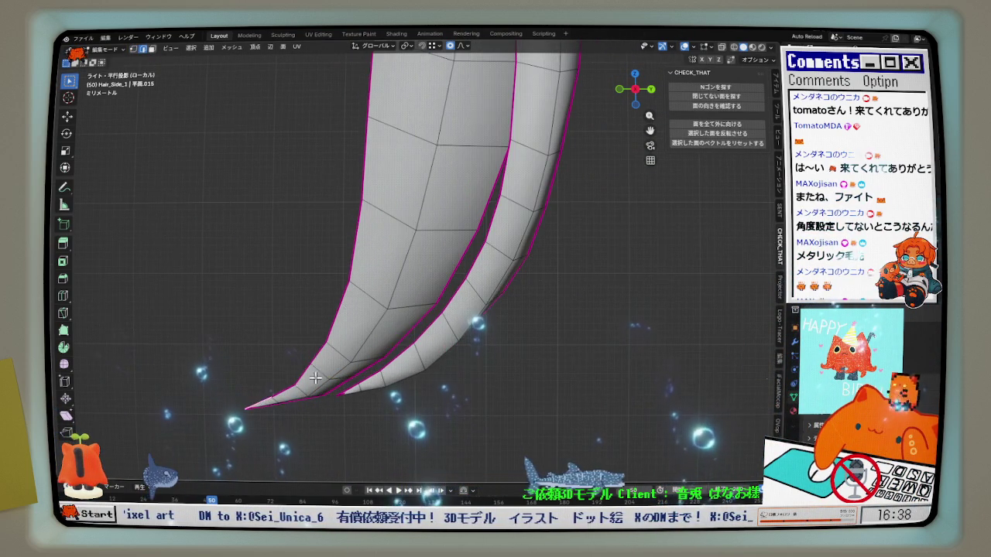
middle_drag(262, 416, 353, 331)
ctrl+click(353, 209)
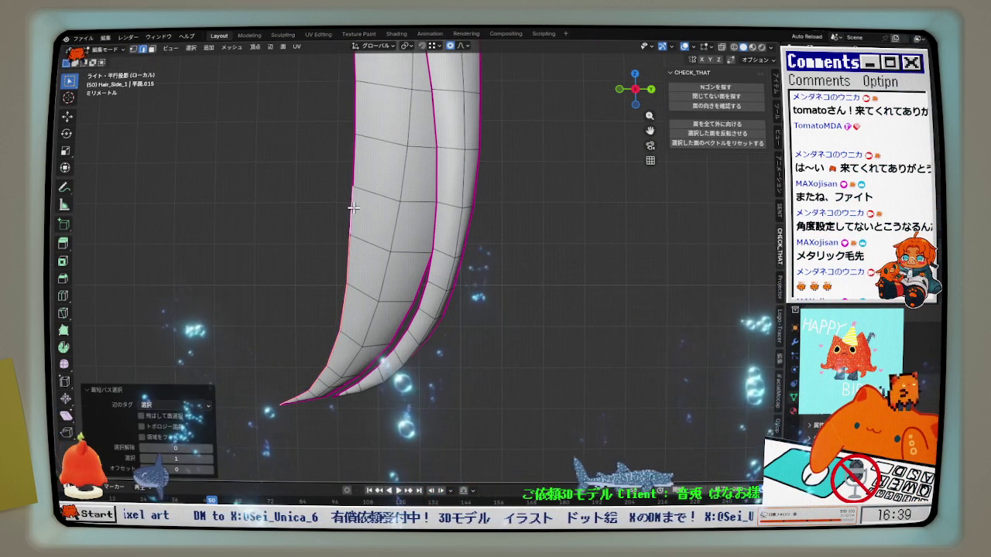
scroll(364, 221, down, 3)
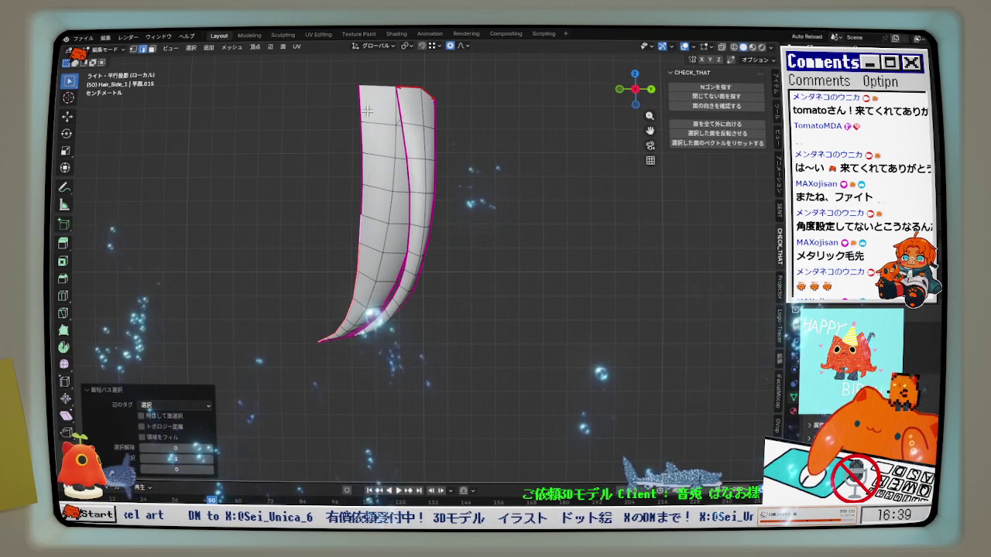
scroll(364, 107, up, 3)
key(q)
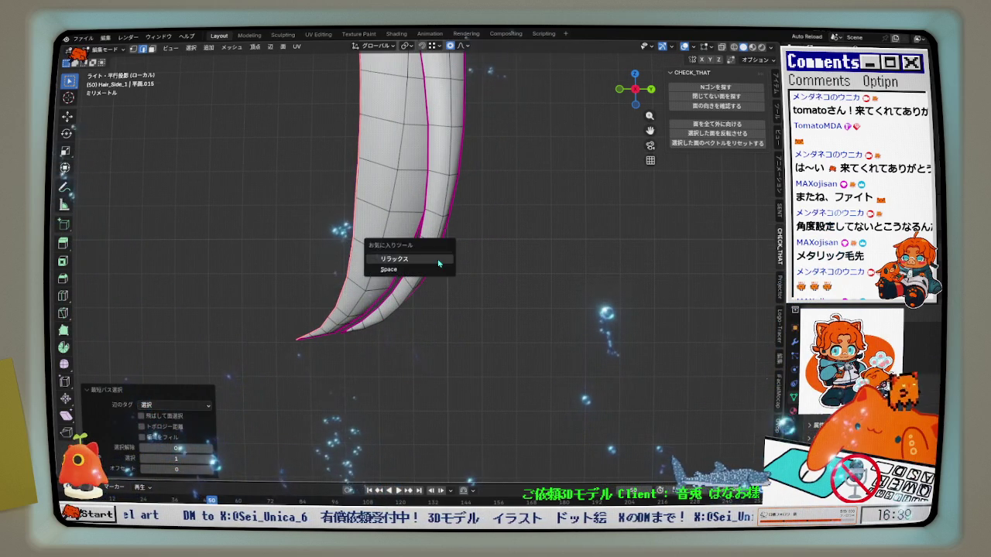
click(437, 258)
Relax a second edge path along the strand, then select the whole strand mesh
scroll(326, 348, up, 4)
mouse_move(285, 321)
middle_down()
mouse_move(302, 303)
mouse_move(301, 246)
mouse_move(334, 312)
mouse_move(387, 248)
mouse_move(430, 155)
middle_up()
ctrl+click(430, 124)
key(q)
click(470, 272)
mouse_move(471, 277)
middle_down()
mouse_move(442, 265)
mouse_move(353, 288)
mouse_move(327, 387)
mouse_move(335, 398)
mouse_move(377, 354)
mouse_move(542, 382)
middle_up()
click(326, 385)
key(a)
middle_drag(204, 336, 257, 292)
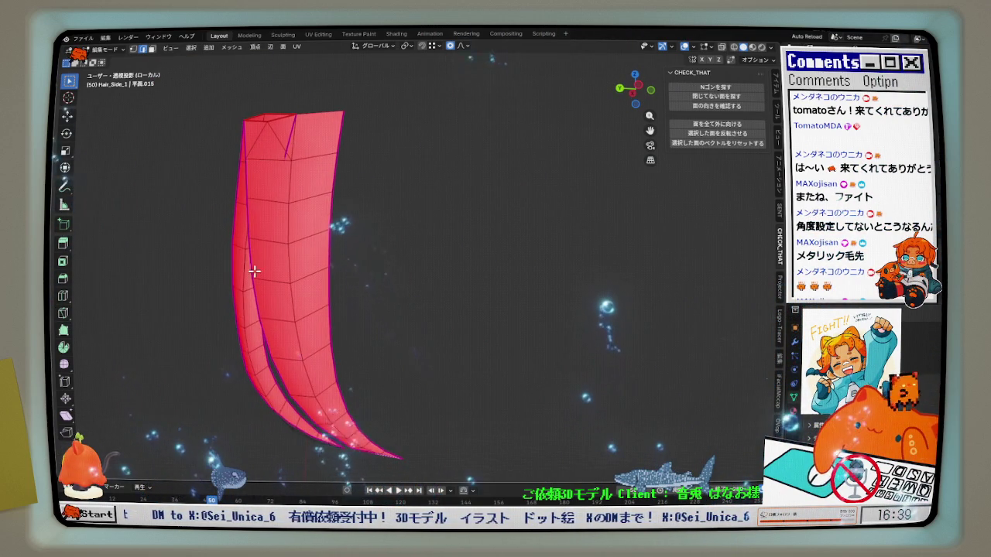
Relax a first edge path along the Hair_Side_1 strand
ctrl+click(258, 133)
mouse_move(259, 132)
middle_down()
mouse_move(349, 336)
mouse_move(385, 295)
mouse_move(402, 390)
mouse_move(268, 348)
mouse_move(263, 365)
mouse_move(276, 284)
mouse_move(243, 194)
mouse_move(250, 137)
middle_up()
key(Tab)
click(431, 294)
key(shift+r)
Select another strand edge path, then clear the selection and orbit around the strand
ctrl+click(359, 245)
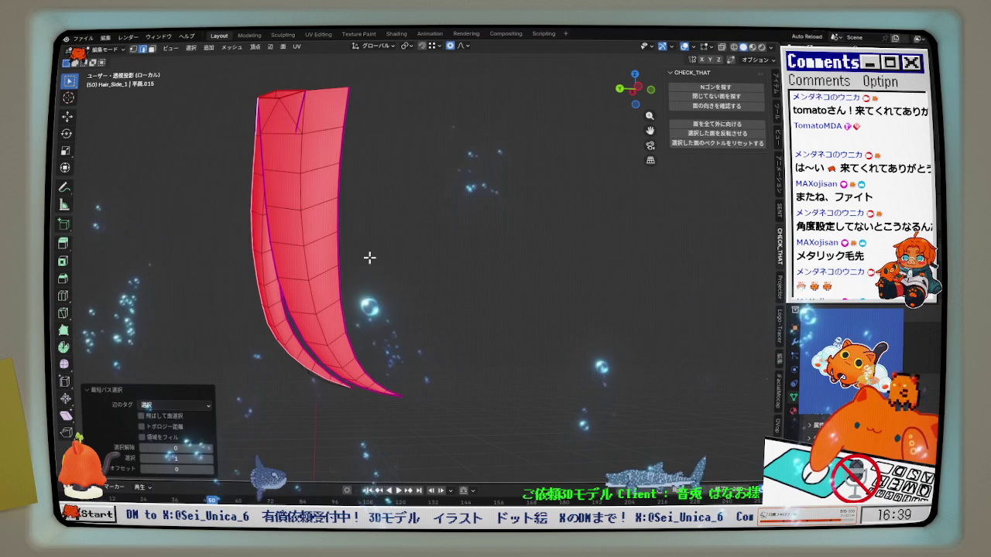
scroll(358, 245, up, 2)
scroll(298, 297, up, 1)
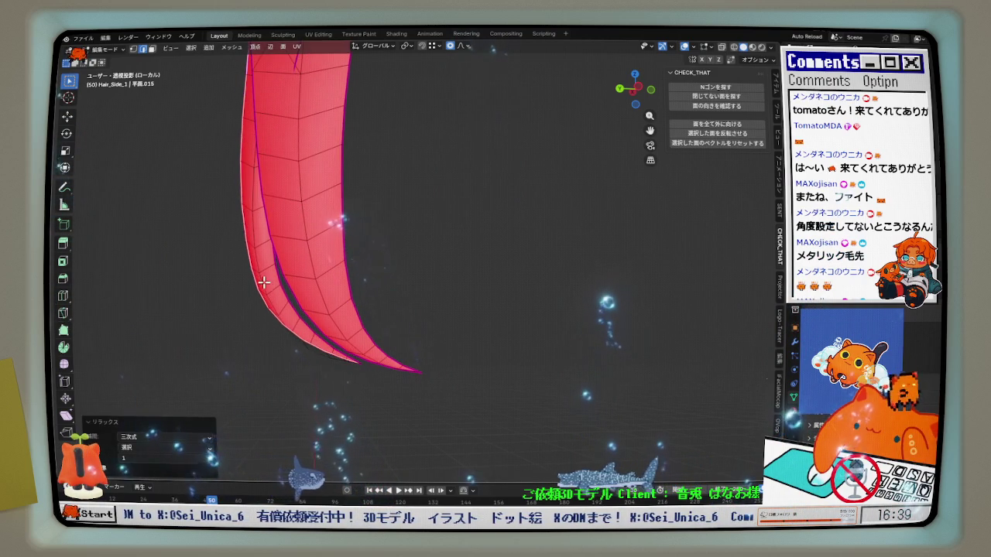
key(alt+a)
mouse_move(264, 284)
middle_down()
mouse_move(506, 294)
mouse_move(370, 246)
mouse_move(296, 375)
middle_up()
scroll(296, 375, up, 2)
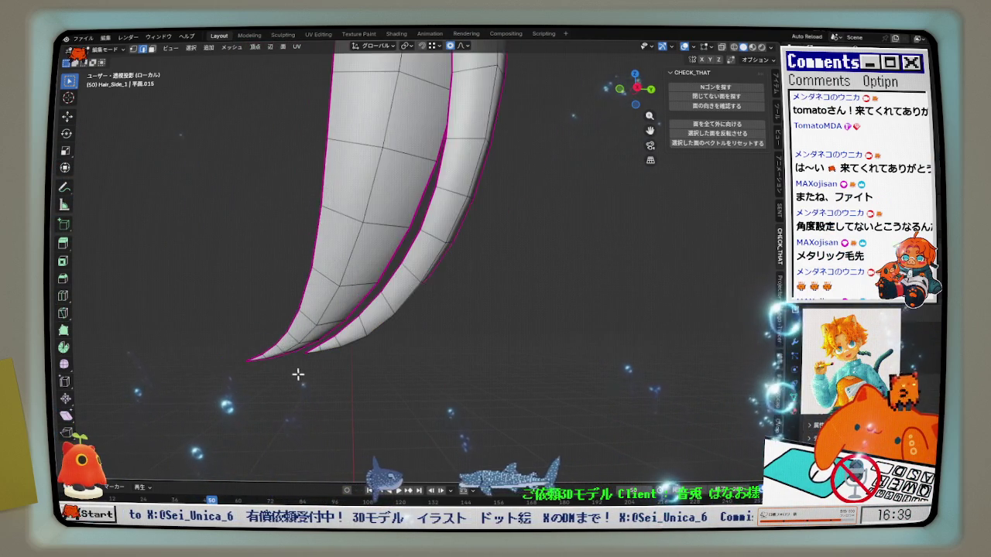
Relax a rim edge path repeatedly (cubic, 1 iteration), checking it from the front view
key(q)
click(431, 321)
key(q)
click(431, 320)
key(q)
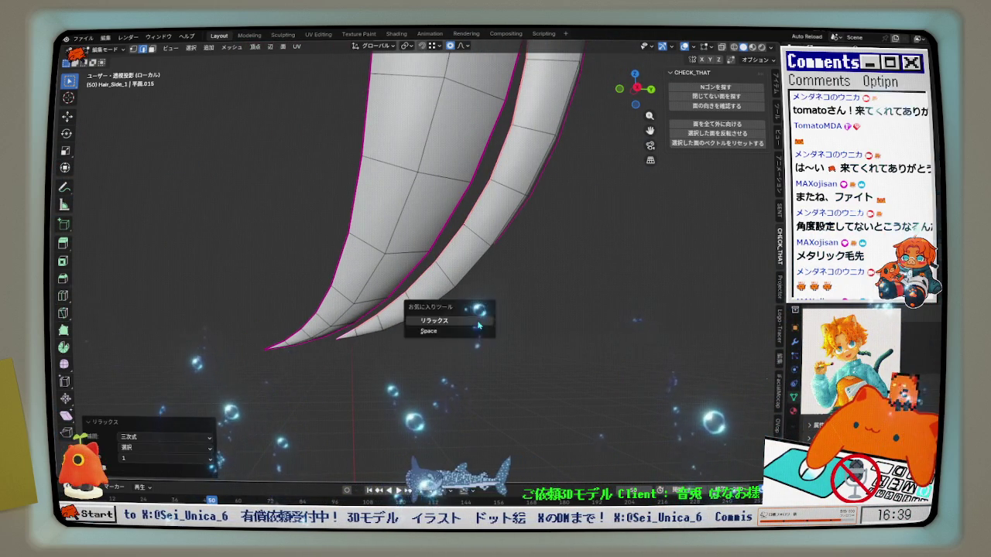
click(456, 320)
key(KP_1)
mouse_move(481, 328)
middle_down()
mouse_move(485, 317)
mouse_move(464, 372)
mouse_move(460, 320)
mouse_move(299, 310)
mouse_move(312, 303)
mouse_move(395, 323)
mouse_move(404, 315)
mouse_move(415, 348)
mouse_move(425, 354)
mouse_move(434, 340)
middle_up()
scroll(406, 315, up, 3)
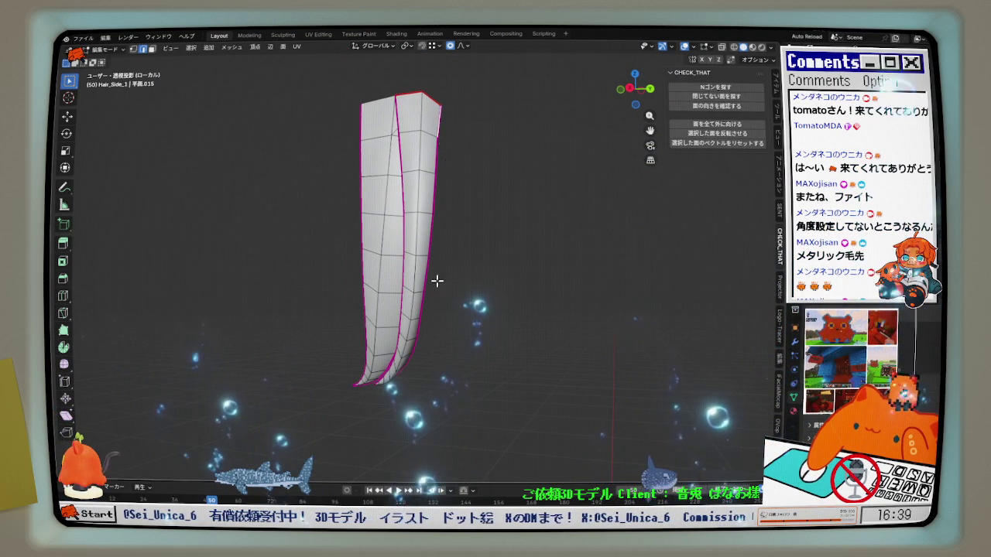
Select another edge path on the strands and view it from the right side
scroll(446, 215, up, 2)
scroll(394, 371, up, 2)
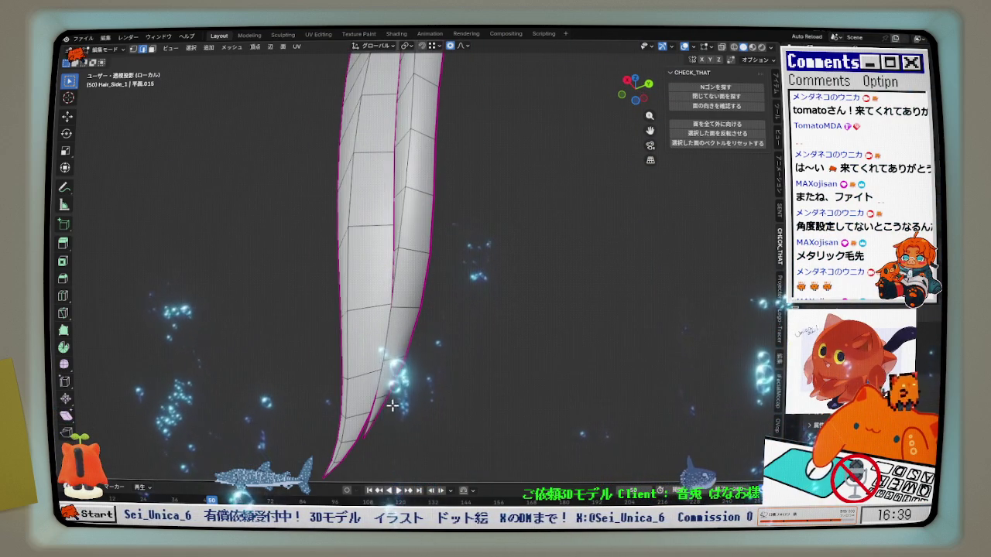
ctrl+click(377, 434)
scroll(458, 341, down, 2)
middle_drag(464, 334, 480, 297)
key(KP_3)
Relax the selected rim edge path twice with cubic interpolation, 1 iteration
key(ctrl+Tab)
click(536, 287)
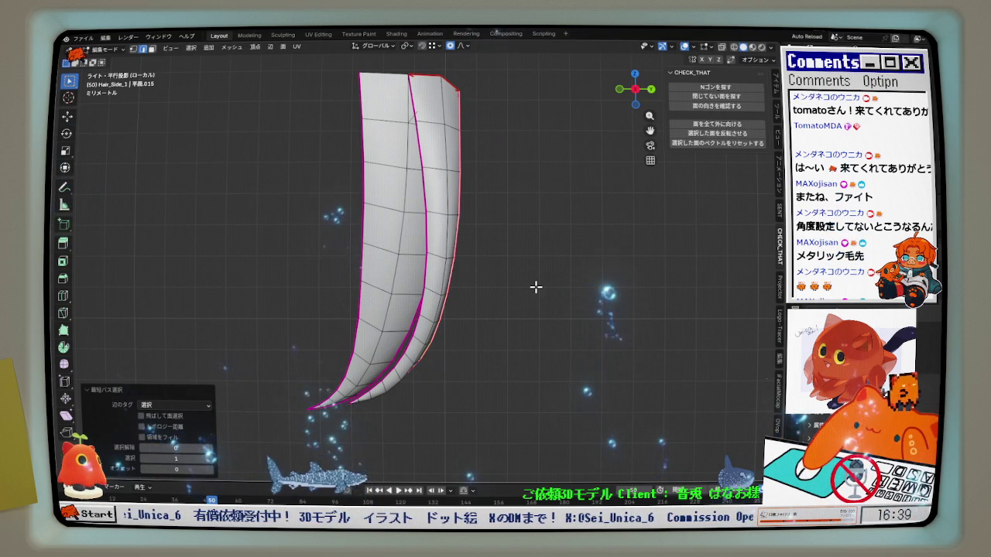
key(F3)
click(536, 287)
key(F3)
click(536, 287)
Leave local view so the strand shows among the full head and hair
scroll(482, 323, down, 1)
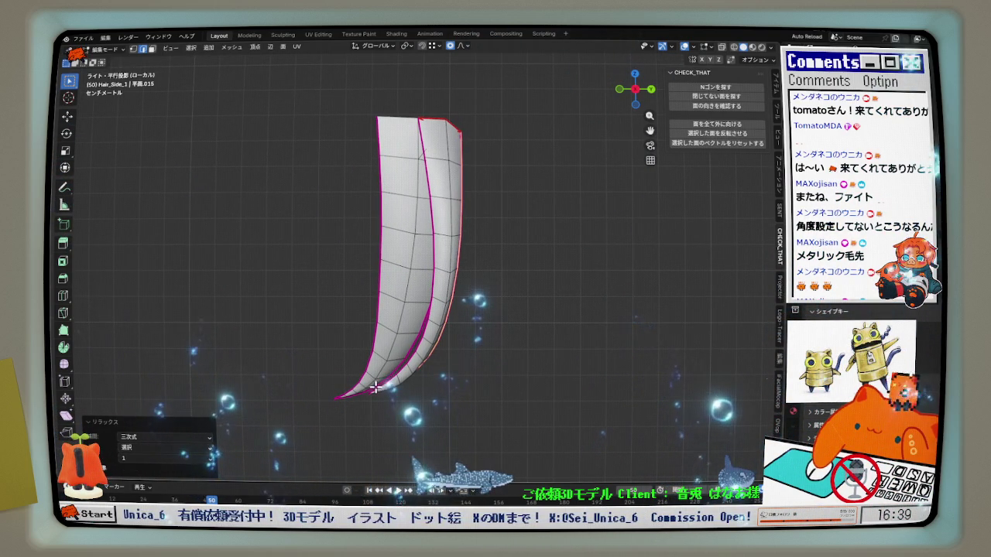
key(KP_Divide)
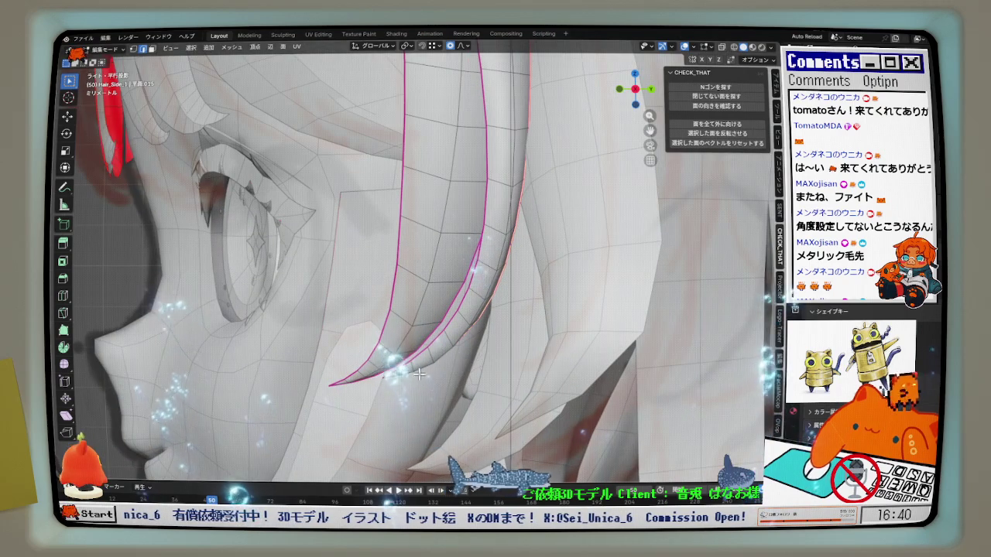
middle_drag(453, 351, 461, 334)
In front view, move Hair_Side_1 vertices 0.000147 m X, −0.000294 m Z with smooth 0.015 falloff
key(KP_1)
scroll(472, 382, up, 3)
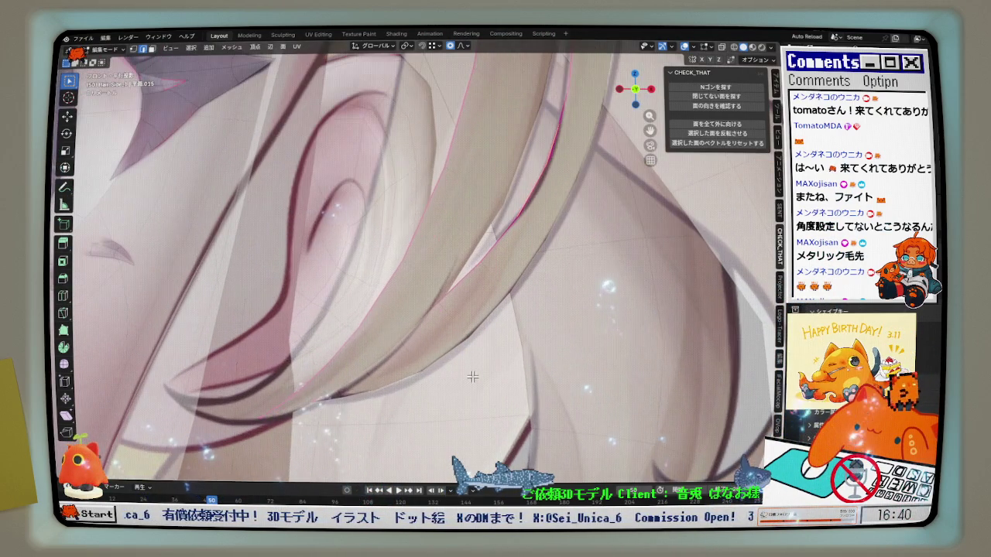
mouse_move(520, 251)
shift+middle_down()
mouse_move(454, 327)
mouse_move(491, 299)
mouse_move(484, 308)
shift+middle_up()
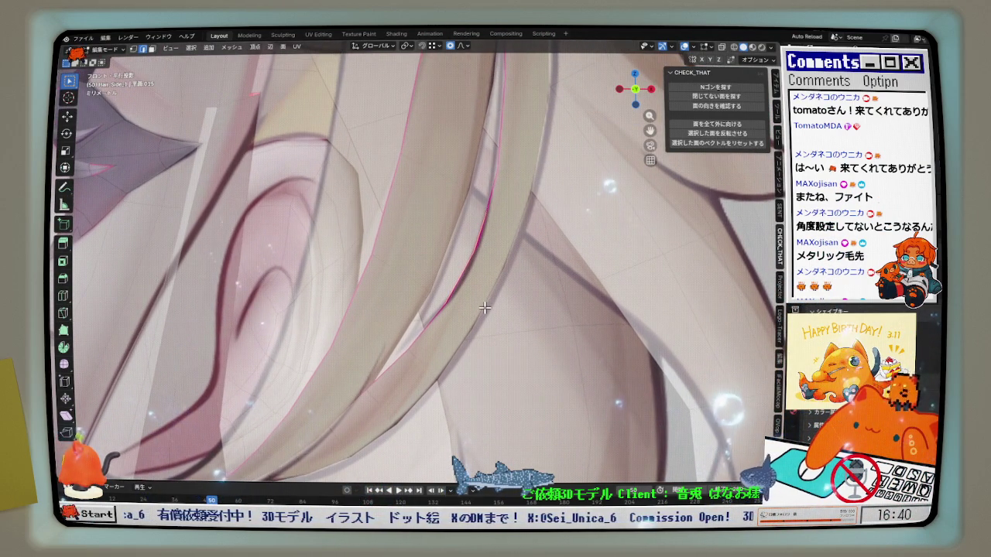
shift+middle_drag(413, 369, 376, 298)
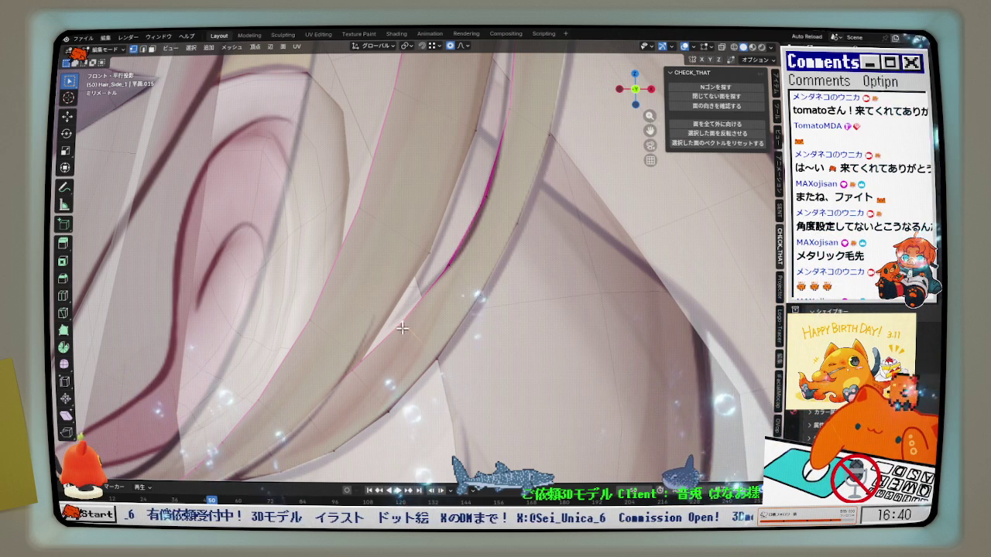
key(g)
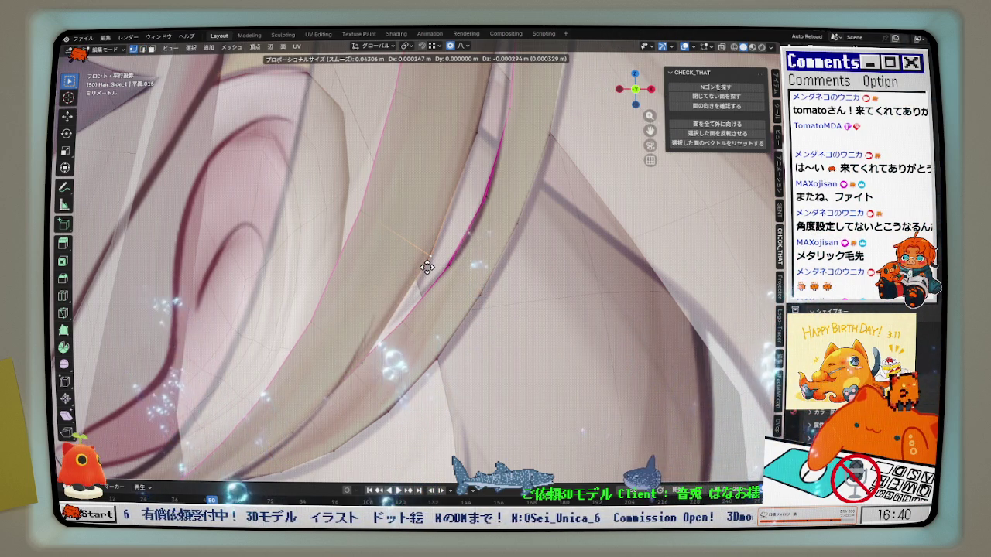
scroll(427, 266, up, 4)
click(427, 265)
scroll(426, 265, down, 2)
scroll(434, 264, down, 1)
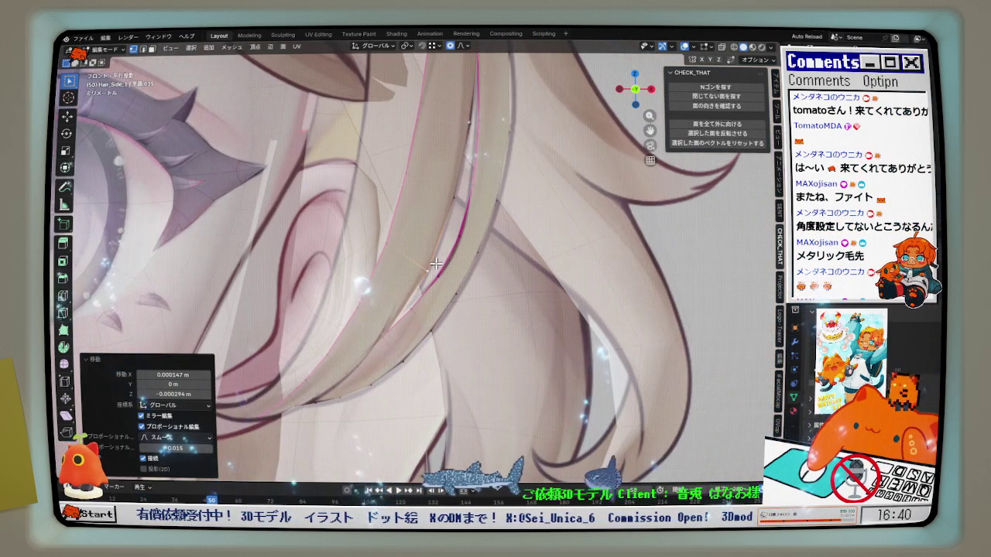
middle_drag(435, 264, 398, 304)
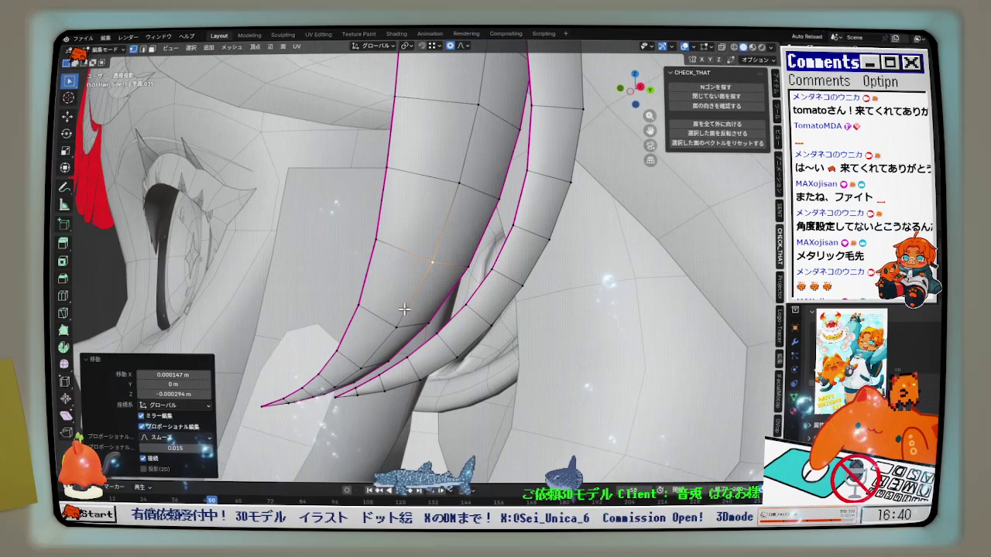
Add a new edge loop across the Hair_Side_1 strand
key(ctrl+r)
click(413, 296)
key(ctrl+r)
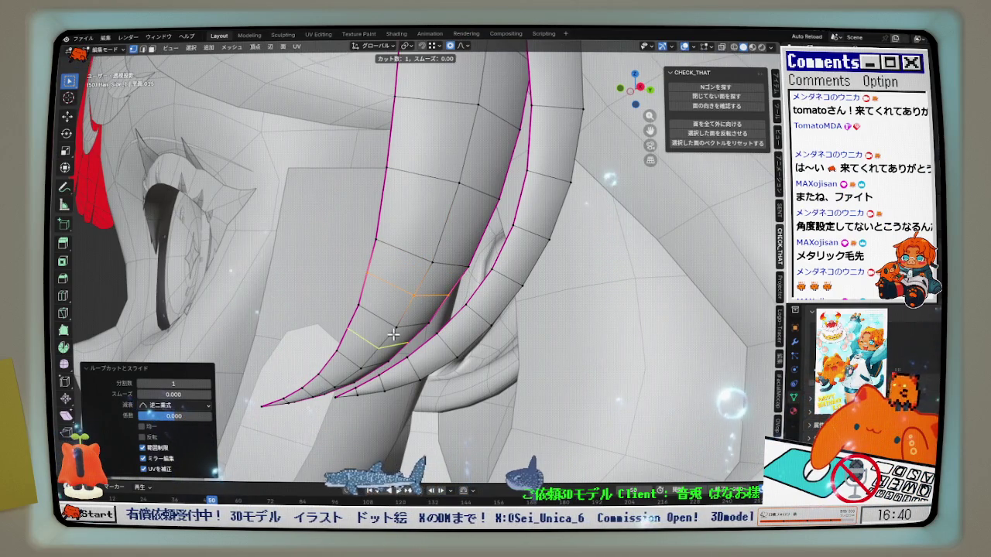
click(395, 333)
middle_drag(395, 333, 394, 266)
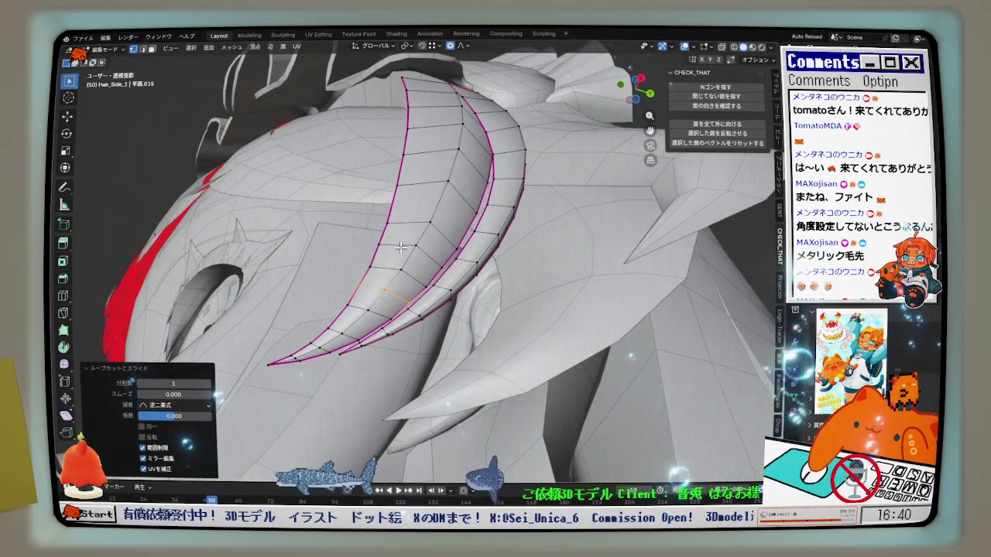
In edge select mode, select and relax an edge path along the strand
key(2)
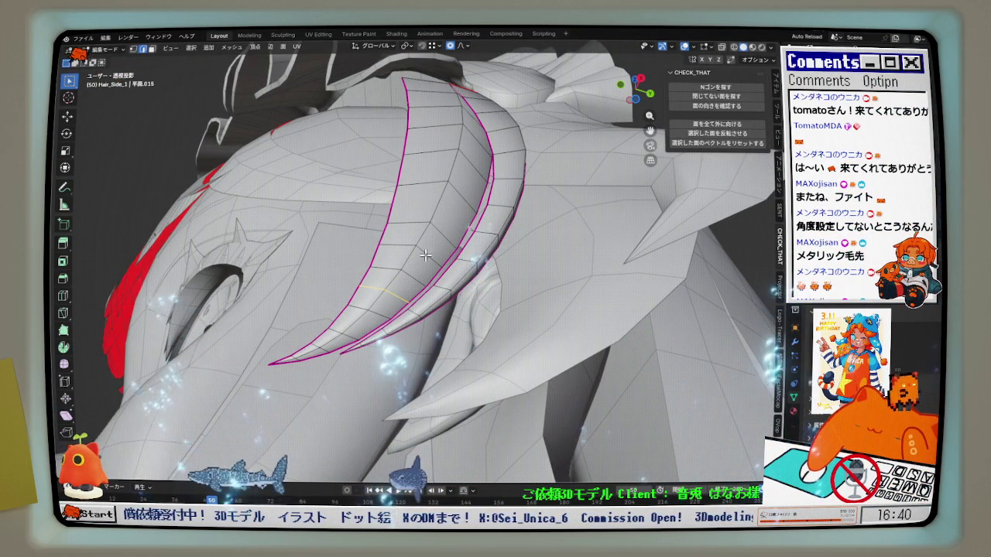
middle_drag(412, 267, 449, 302)
ctrl+click(465, 314)
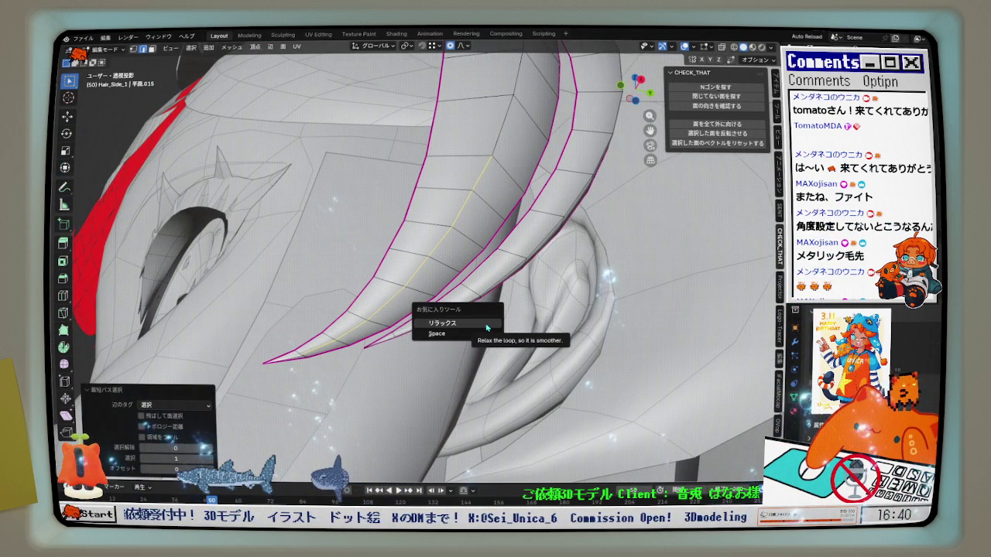
click(487, 328)
click(475, 338)
key(q)
click(441, 324)
key(alt+a)
Relax, evenly space, and relax again another edge loop along the strand
middle_drag(355, 328, 476, 295)
alt+click(403, 310)
key(q)
click(476, 295)
key(q)
click(469, 307)
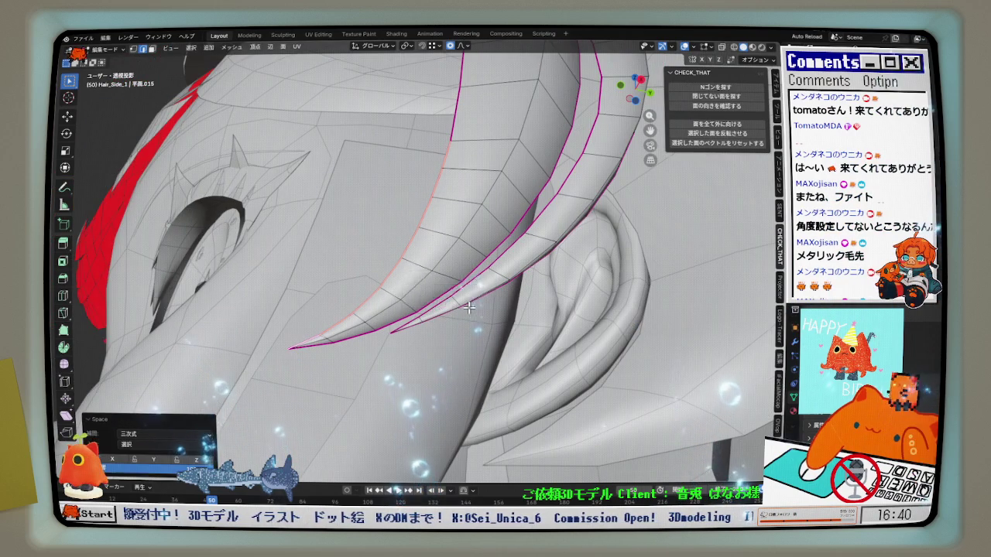
click(475, 293)
Relax and evenly space an edge path along the lower strand
middle_drag(539, 195, 318, 341)
ctrl+click(315, 346)
click(437, 331)
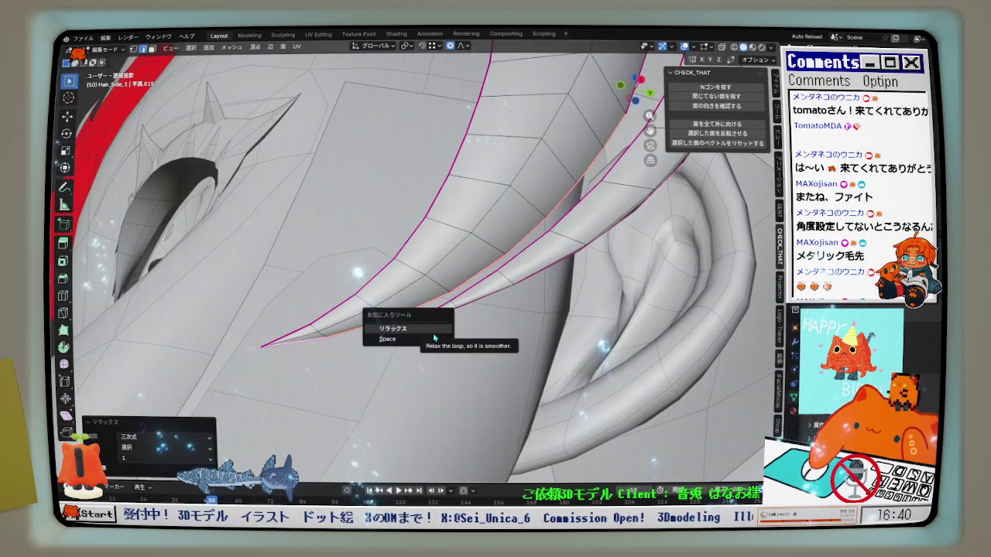
click(436, 339)
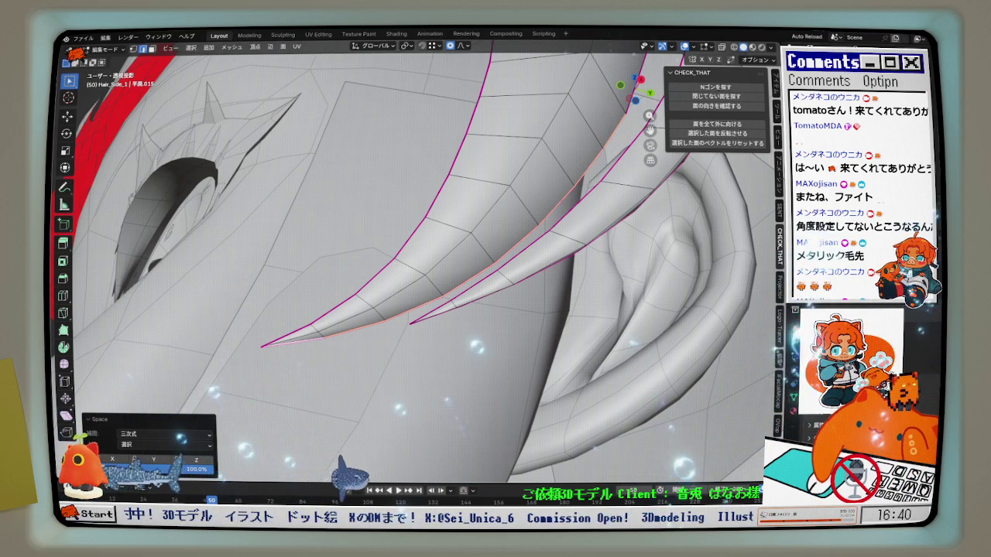
From another angle, relax and evenly space the selected edges once more
middle_drag(505, 318, 500, 288)
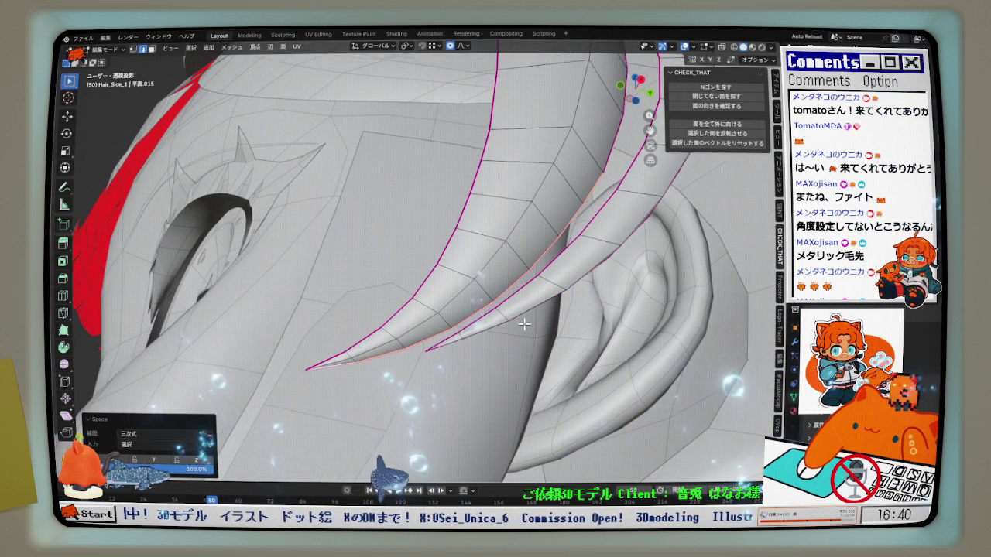
key(q)
click(539, 291)
key(q)
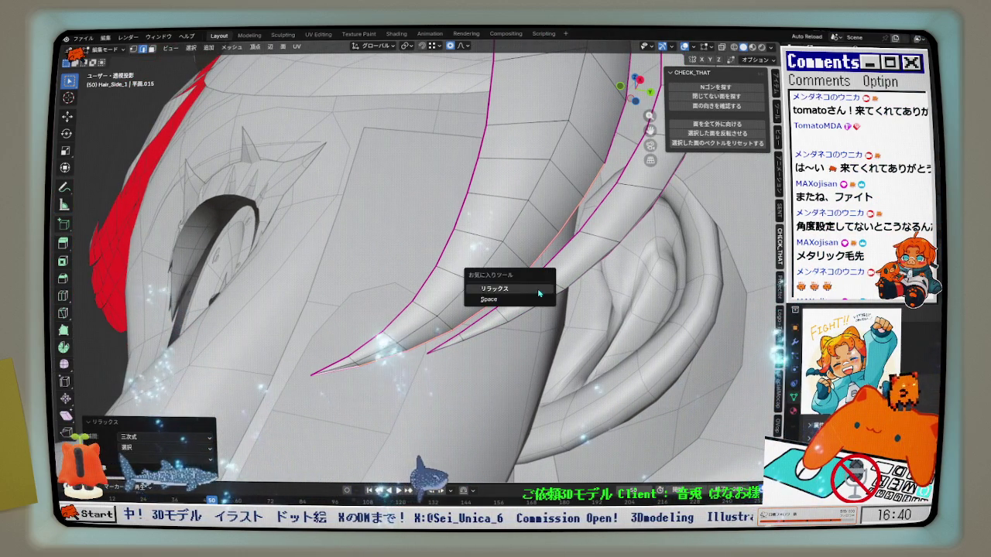
click(531, 301)
Evenly space and relax one more edge loop (cubic, 1 iteration)
middle_drag(349, 364, 406, 343)
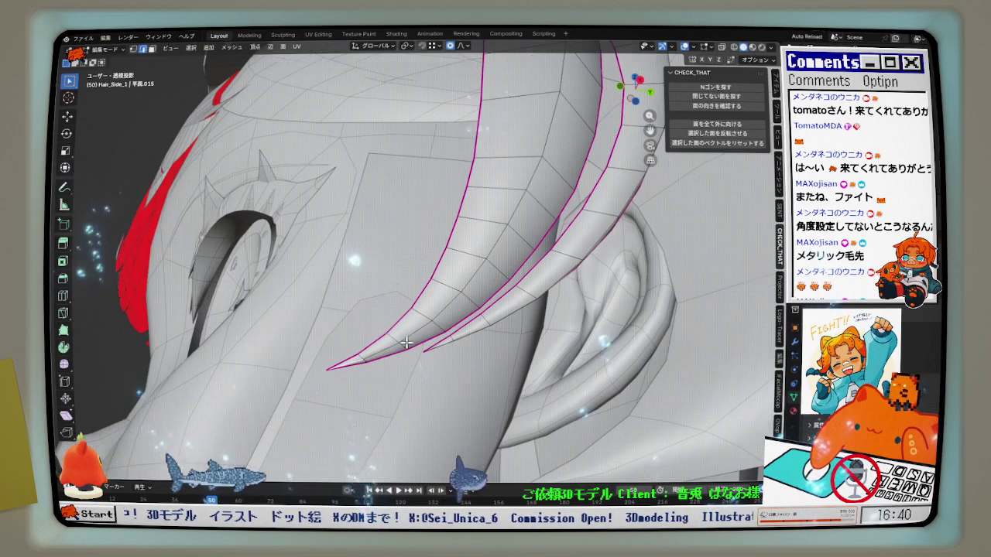
alt+click(532, 169)
key(q)
click(537, 172)
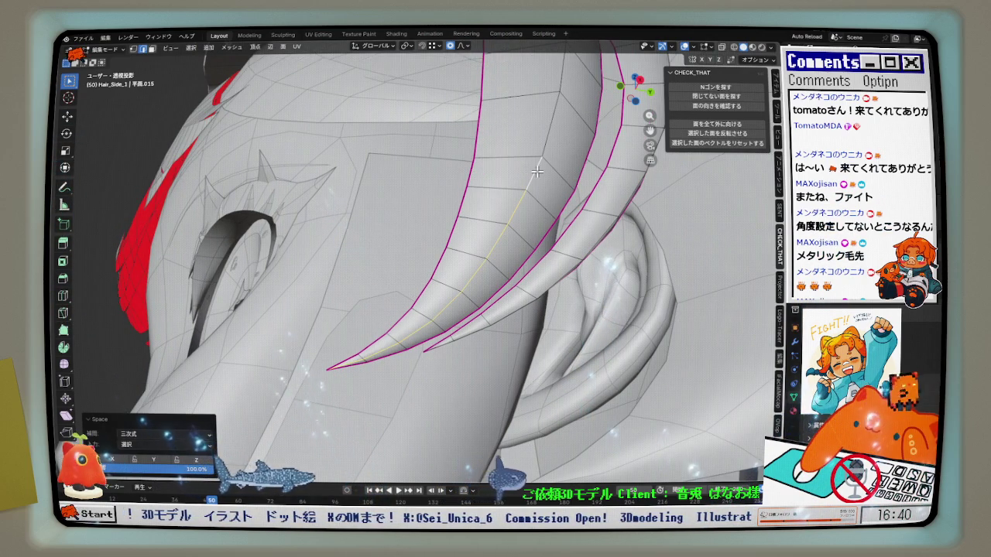
click(537, 162)
mouse_move(536, 166)
middle_down()
mouse_move(438, 306)
mouse_move(518, 288)
mouse_move(523, 201)
middle_up()
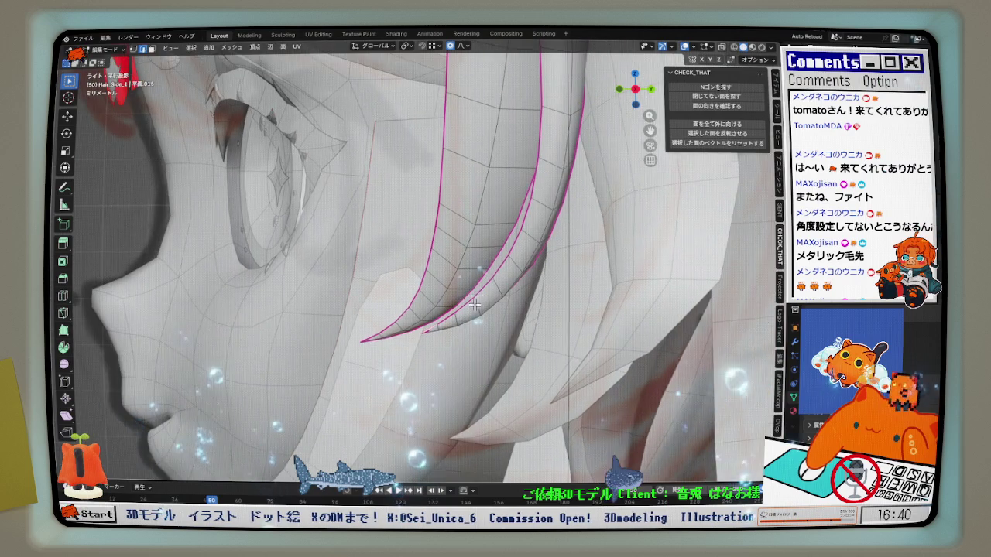
Relax and evenly space an edge path along the hair strand
middle_drag(532, 201, 600, 234)
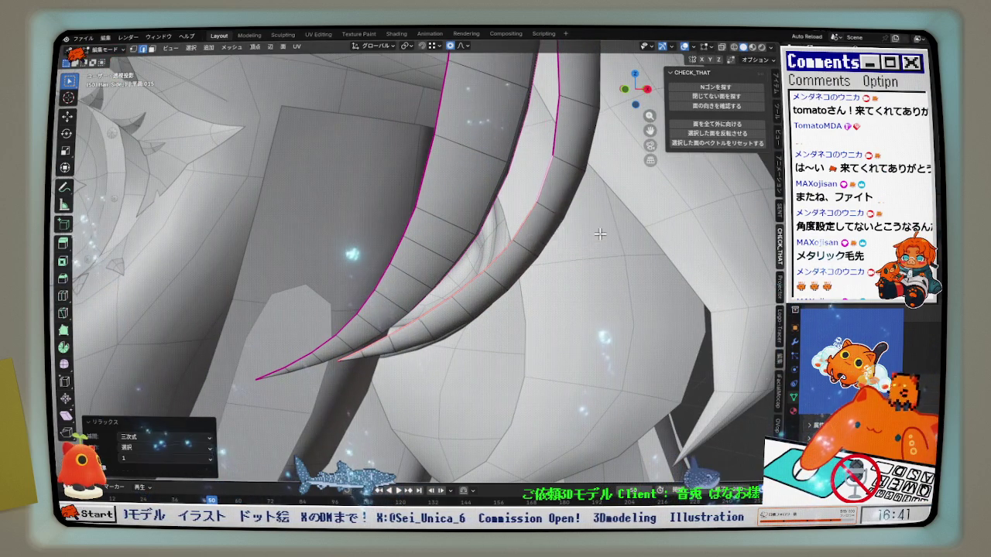
mouse_move(457, 344)
middle_down()
mouse_move(394, 385)
mouse_move(558, 286)
mouse_move(546, 268)
middle_up()
ctrl+click(578, 271)
key(q)
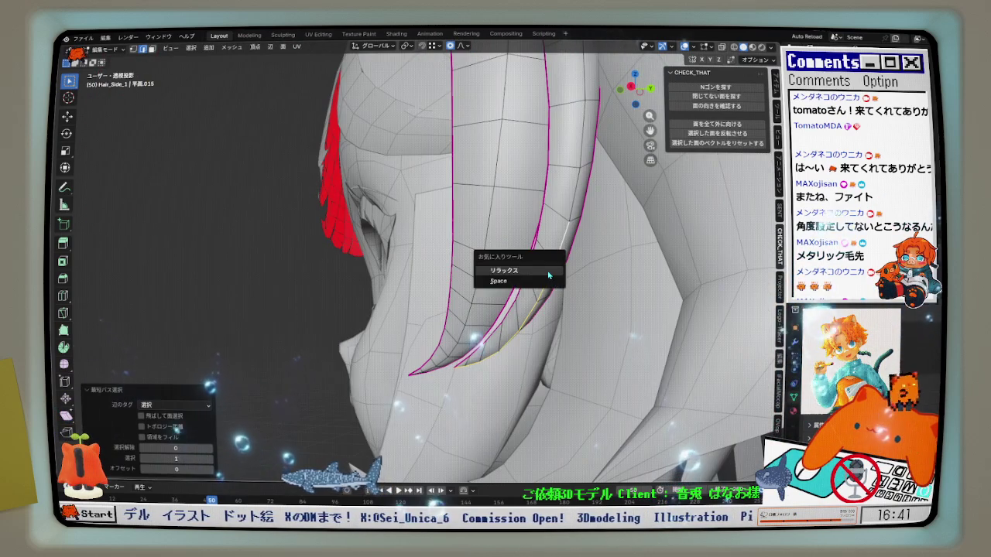
click(548, 271)
click(538, 286)
key(q)
Relax a new strand edge path, then evenly space it twice from the right side view
mouse_move(538, 323)
middle_down()
mouse_move(488, 398)
mouse_move(578, 206)
mouse_move(601, 240)
mouse_move(542, 263)
mouse_move(544, 273)
middle_up()
ctrl+click(586, 194)
click(602, 244)
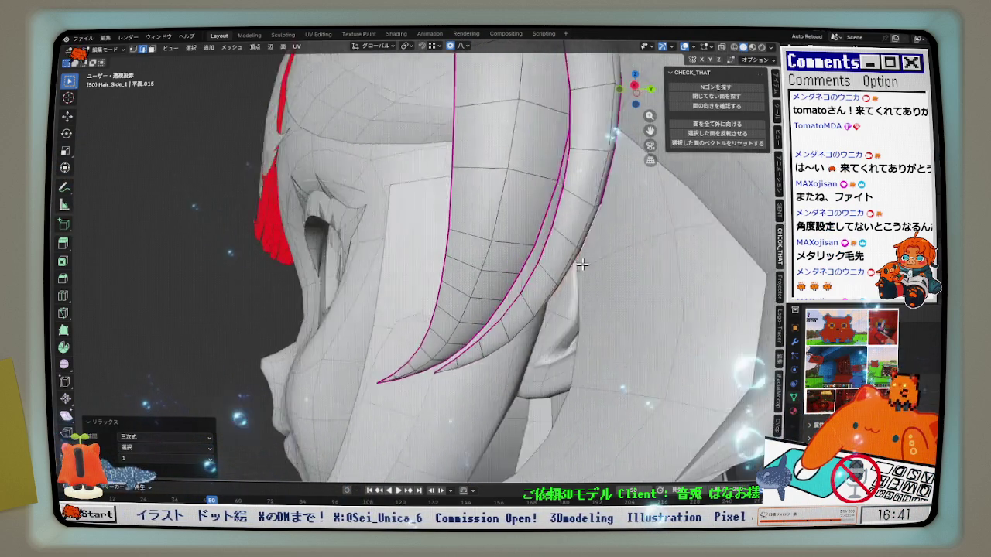
key(KP_3)
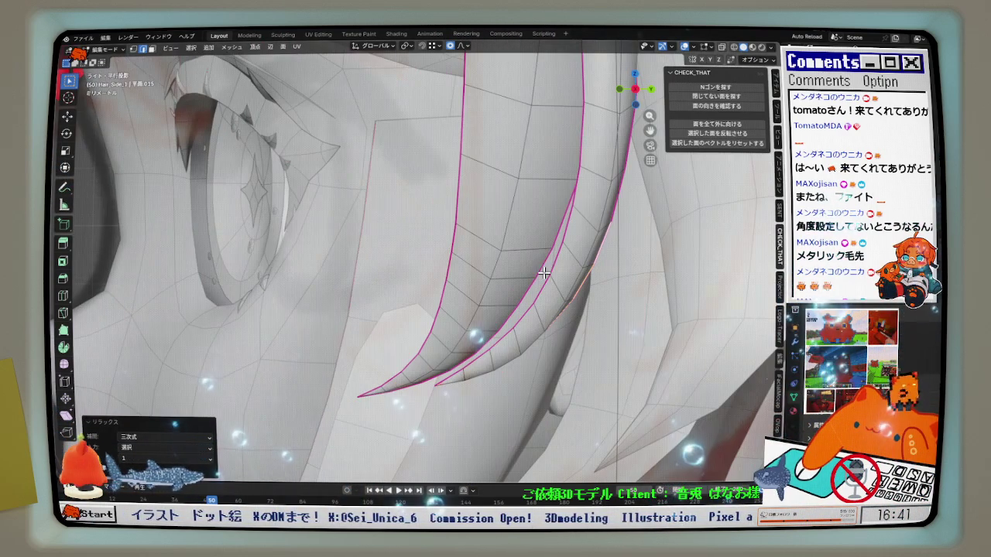
middle_drag(592, 271, 572, 253)
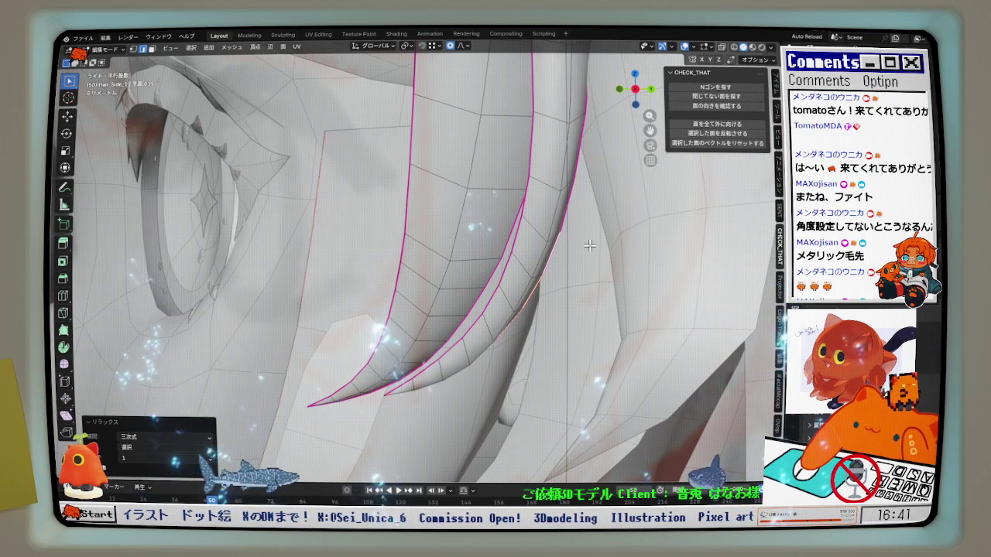
click(586, 256)
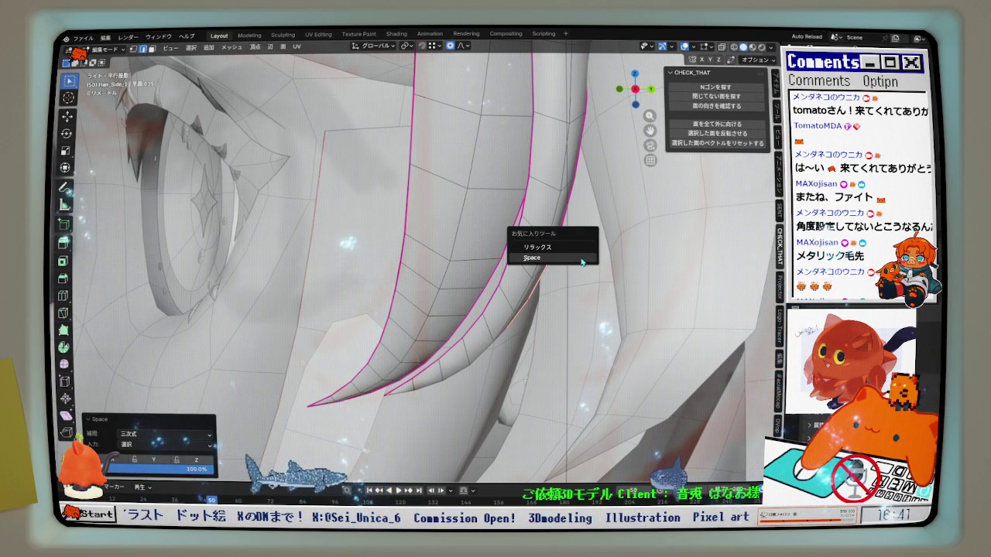
click(569, 259)
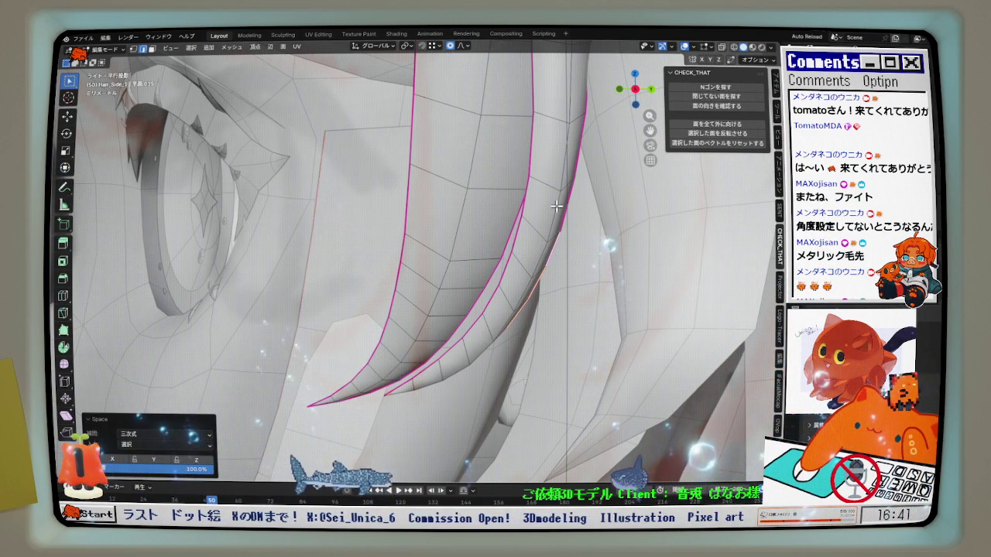
Return to the textured front view showing the reference drawing
middle_drag(556, 206, 632, 257)
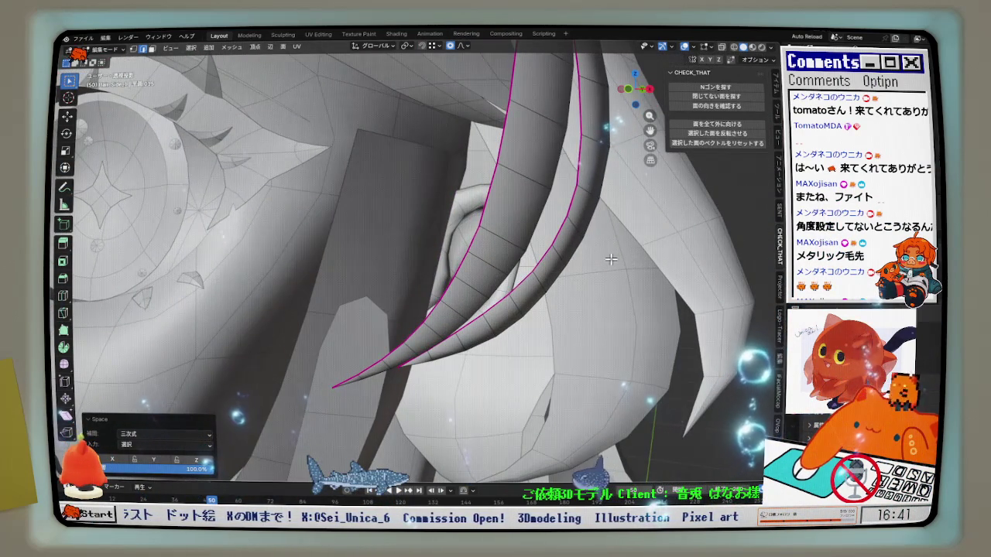
key(KP_1)
shift+middle_drag(600, 284, 458, 376)
scroll(460, 375, down, 1)
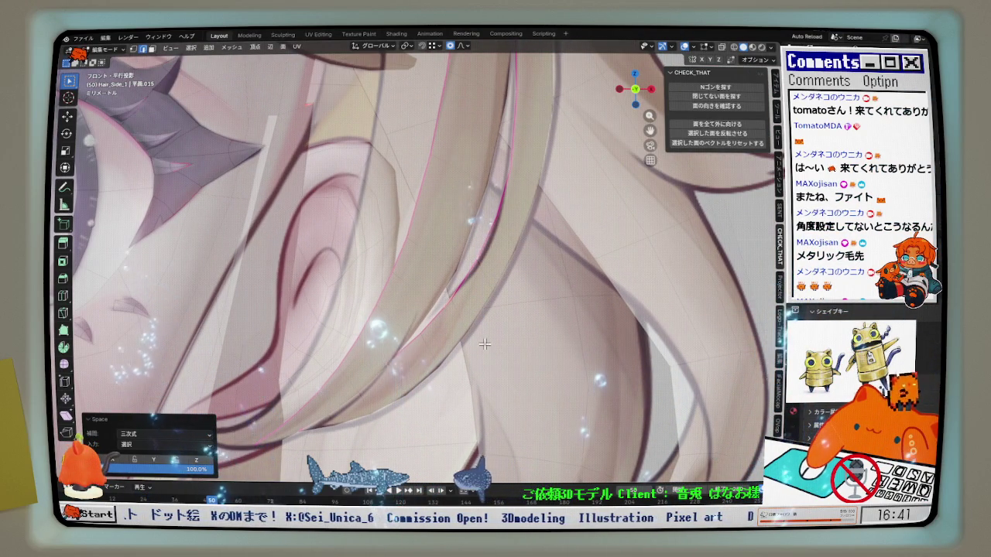
Nudge the Hair_Side_1 vertices with proportional falloff toward the front reference
scroll(446, 346, up, 2)
scroll(319, 229, down, 1)
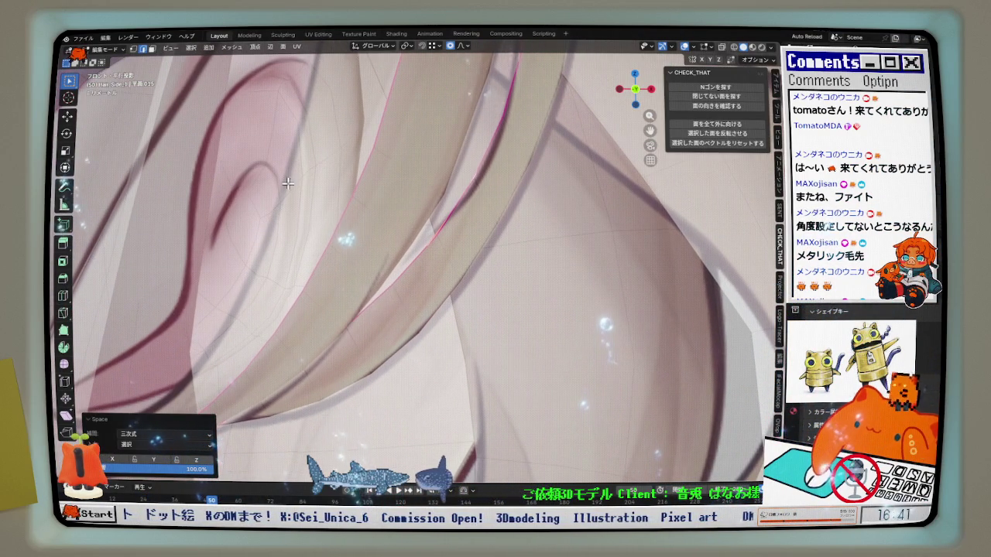
key(g)
scroll(443, 418, up, 2)
click(443, 420)
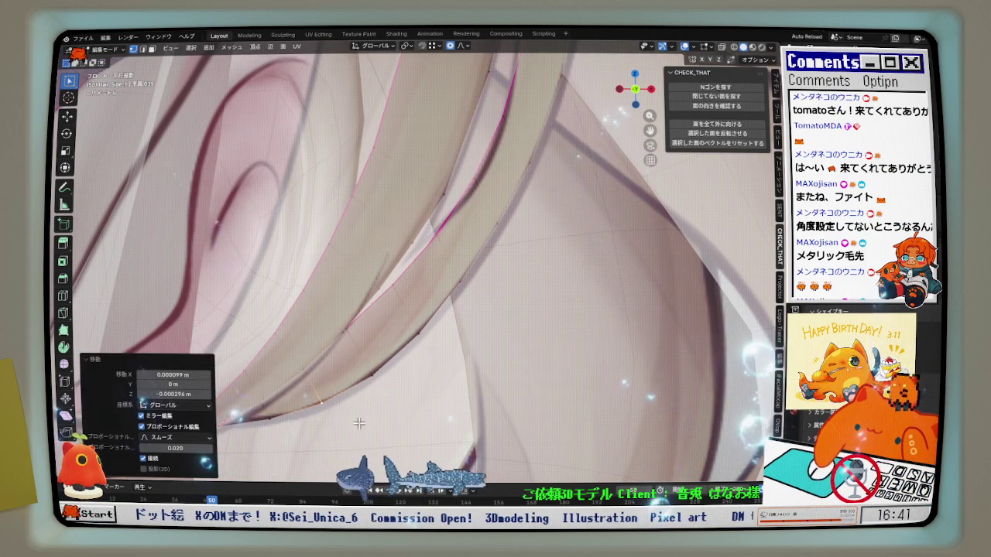
scroll(302, 381, up, 2)
scroll(302, 381, up, 1)
scroll(302, 381, down, 1)
Make three more small soft-falloff nudges of the strand to match the drawing
key(g)
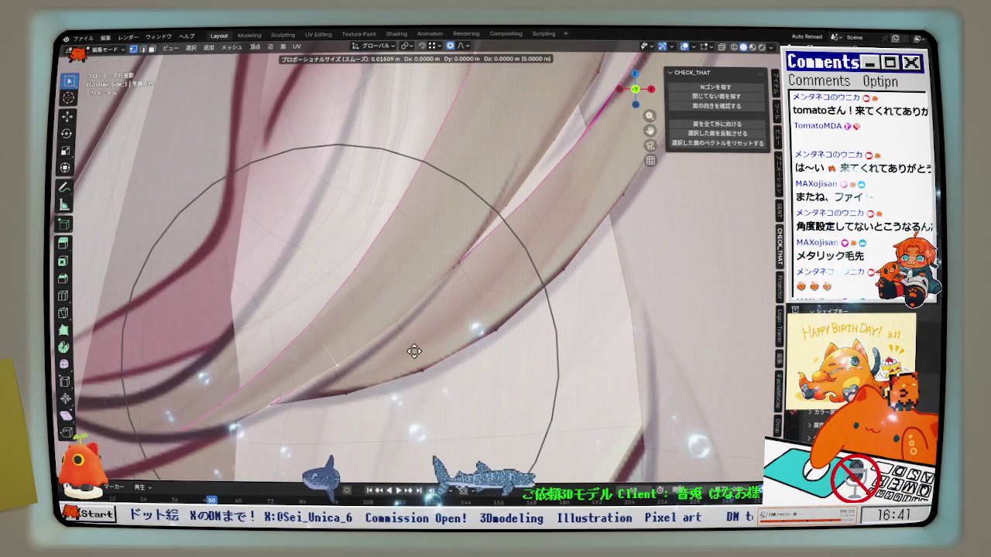
click(417, 355)
scroll(418, 356, down, 1)
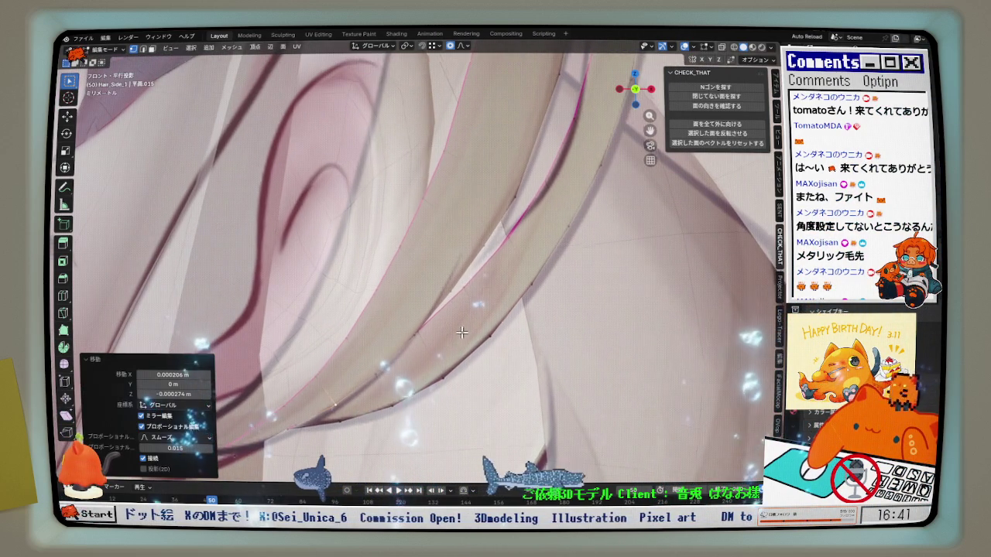
key(g)
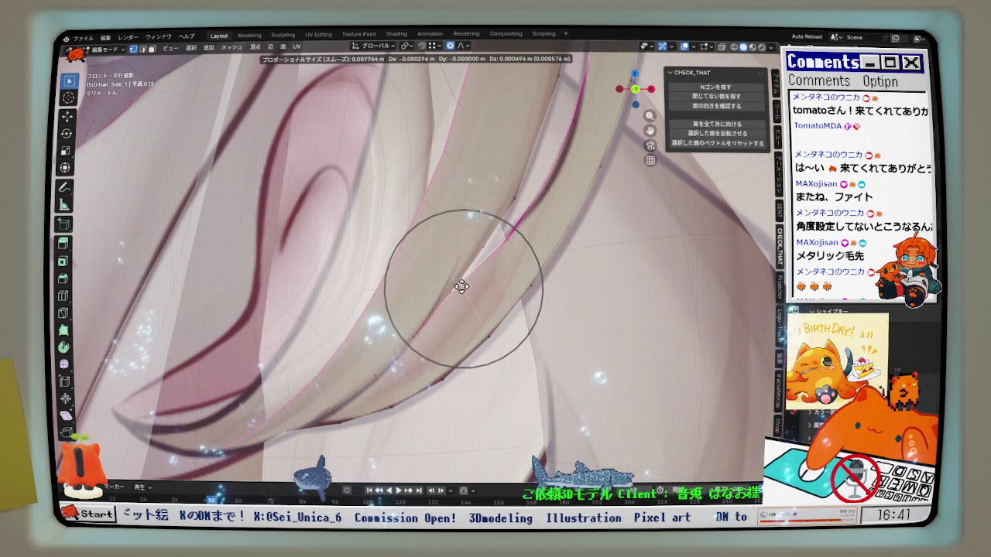
click(460, 285)
scroll(507, 238, down, 1)
key(g)
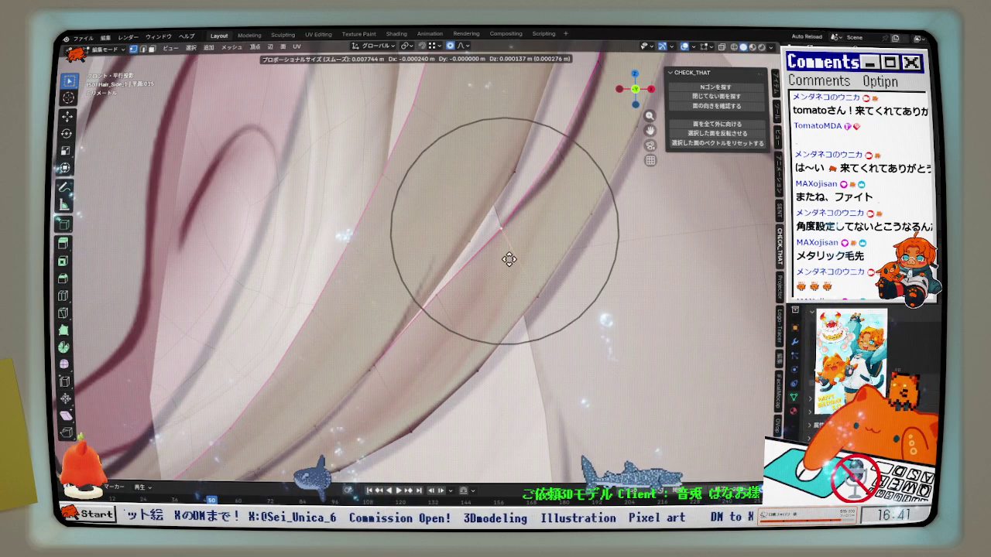
click(513, 254)
scroll(521, 245, down, 1)
scroll(521, 244, down, 1)
Nudge the strand edge once more (0.007744 m falloff), then start a vertex slide at 0.5271
key(g)
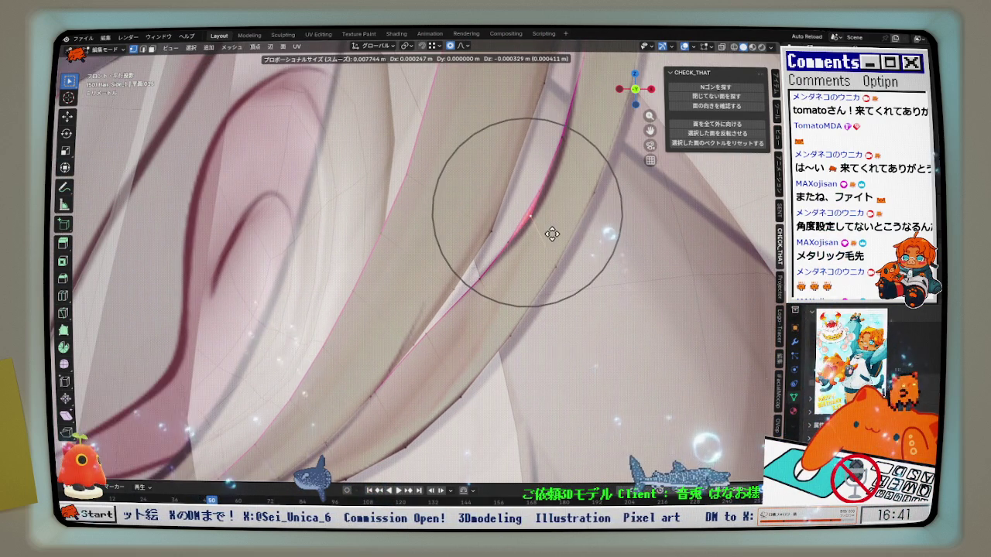
click(552, 234)
scroll(552, 235, up, 1)
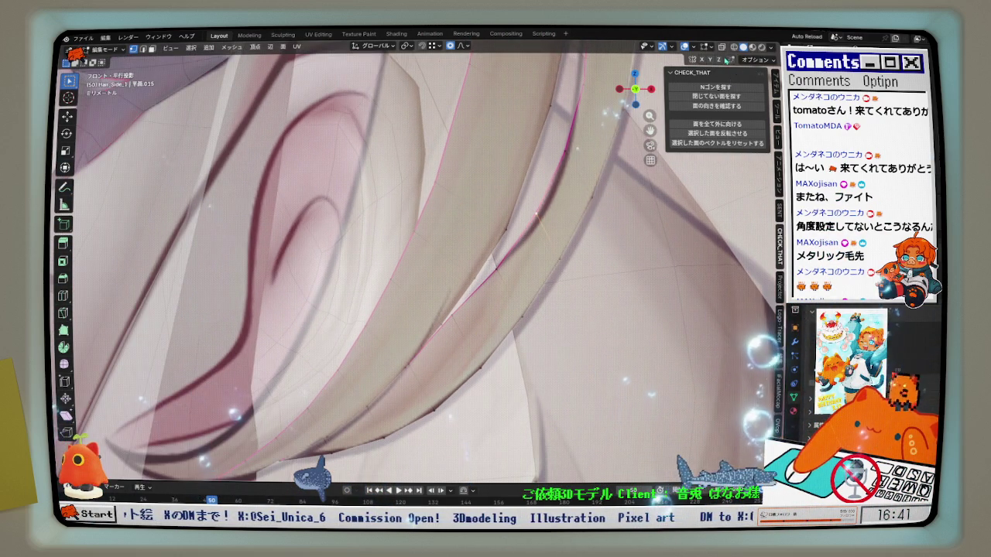
scroll(552, 234, up, 1)
scroll(535, 232, down, 1)
key(shift+v)
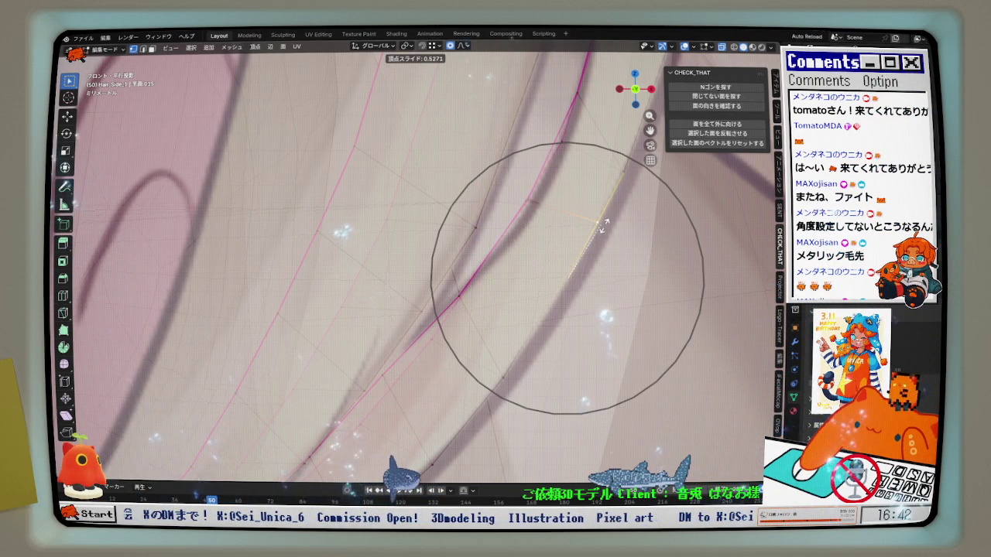
Slide three more strand vertices along their edges to even out the edge loops
click(592, 246)
scroll(522, 343, up, 1)
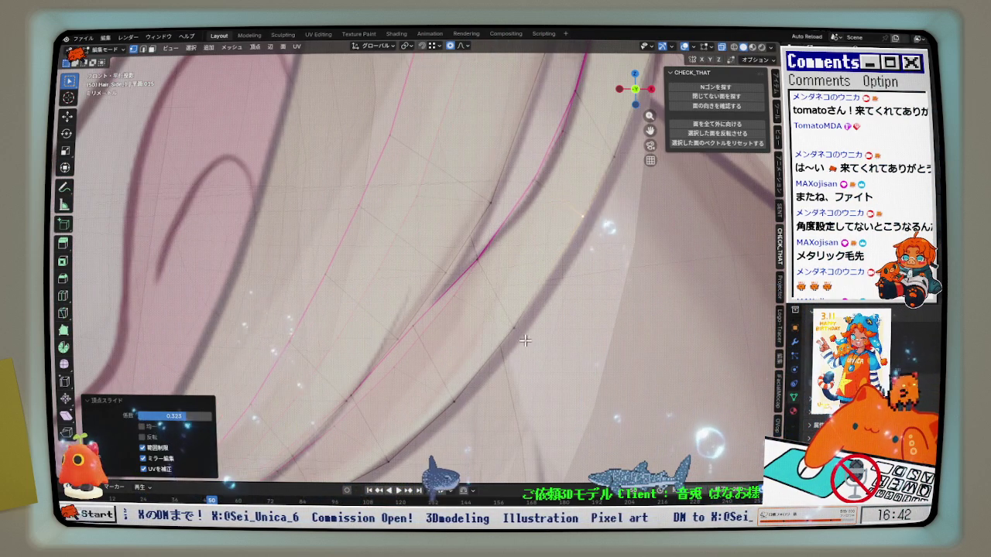
key(shift+v)
click(534, 325)
key(shift+v)
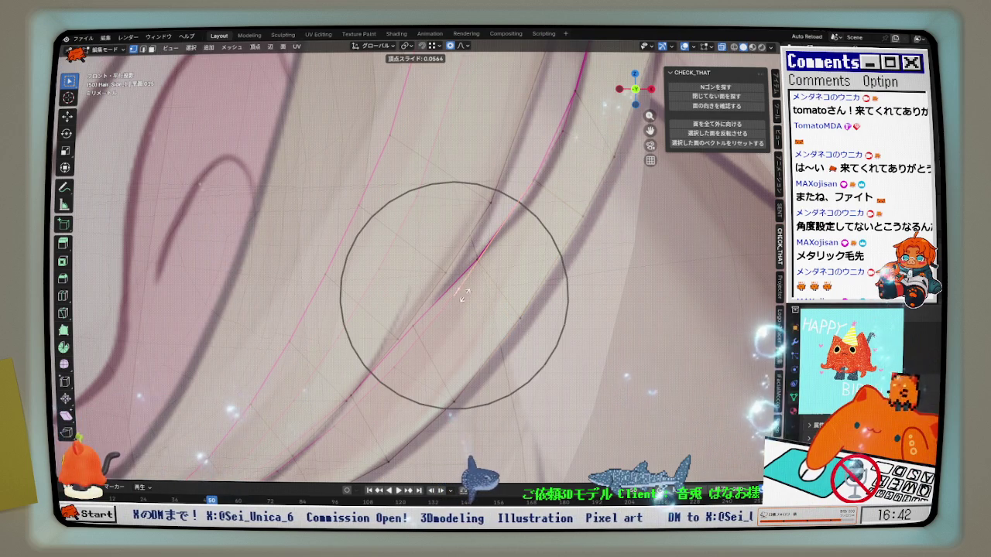
click(481, 275)
key(shift+v)
click(526, 325)
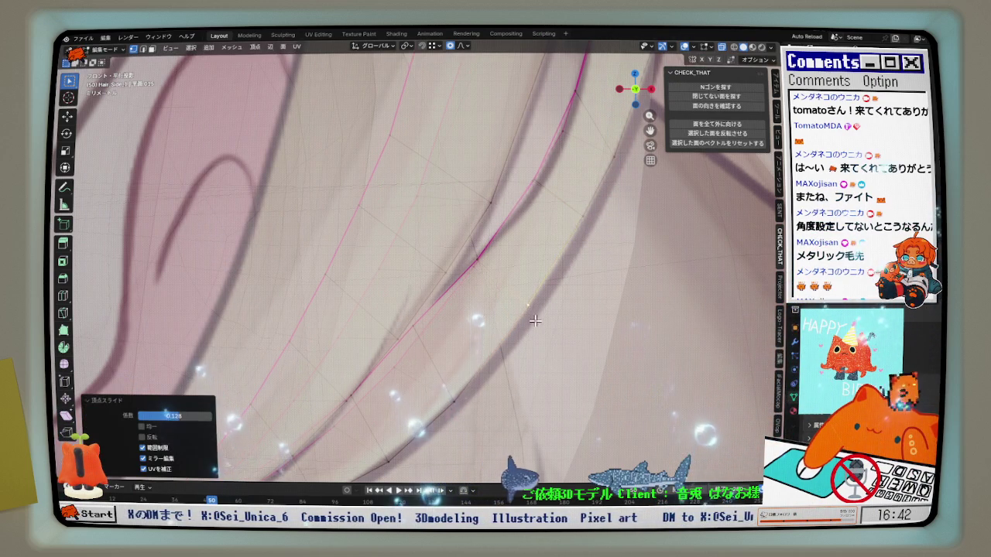
scroll(528, 326, up, 3)
scroll(528, 327, down, 1)
In front view, slide three vertices along their edges to follow the reference curve
key(KP_1)
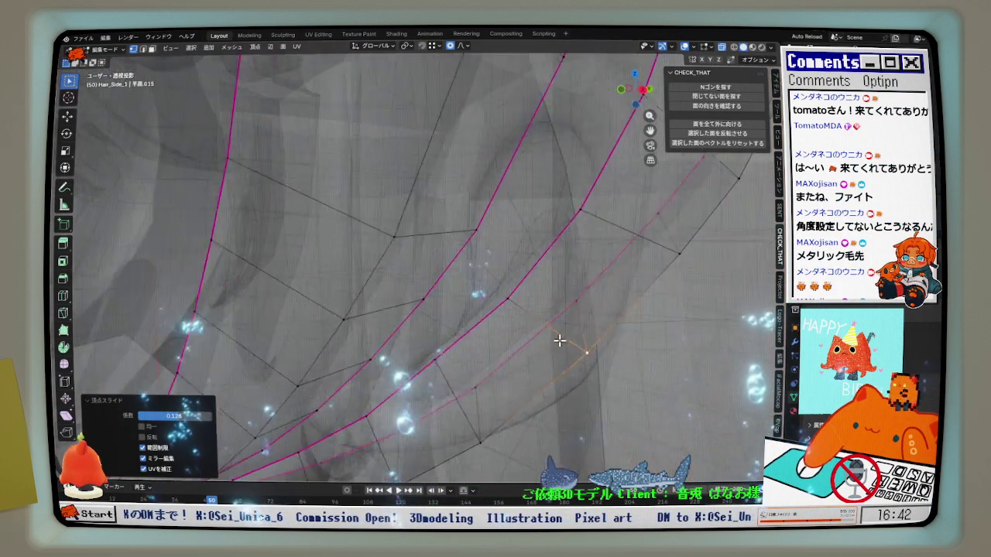
scroll(564, 342, up, 2)
scroll(542, 310, down, 2)
key(shift+v)
click(519, 198)
key(shift+v)
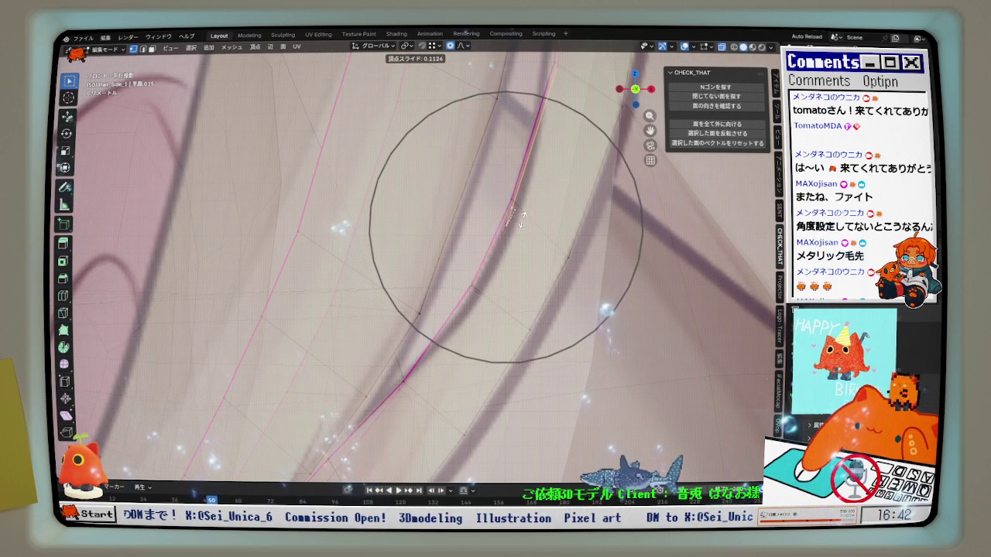
click(530, 226)
click(581, 274)
key(shift+v)
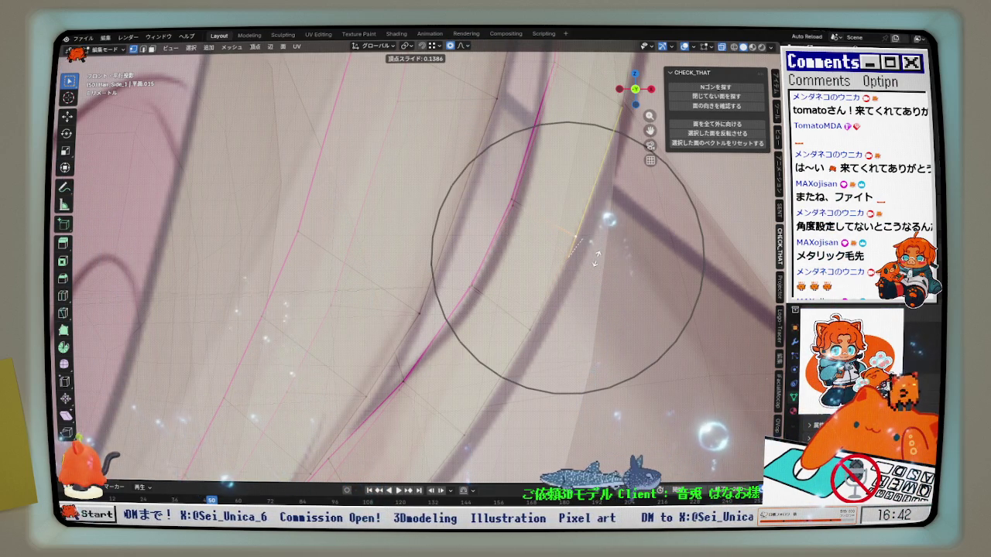
click(596, 259)
scroll(544, 299, up, 2)
scroll(557, 247, down, 1)
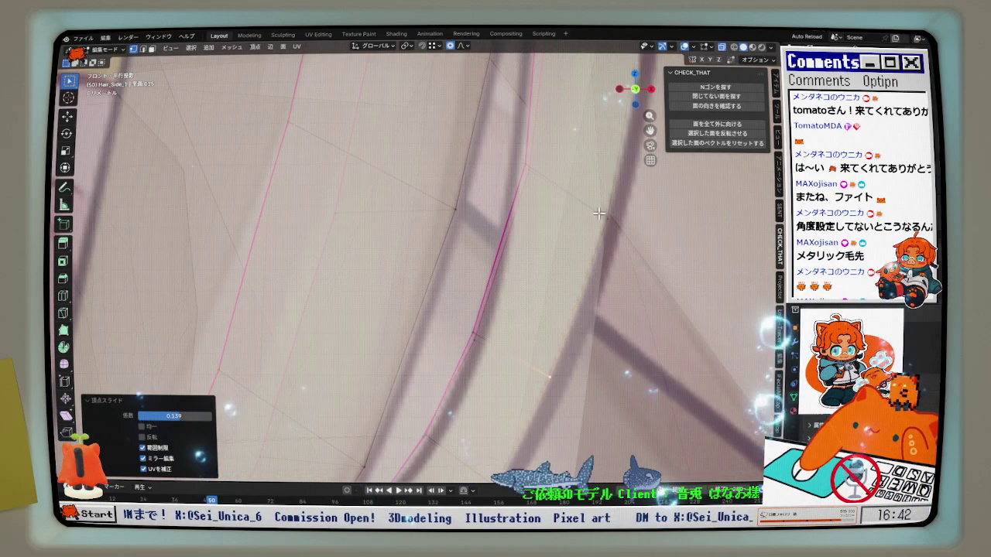
Slide three vertices along the lower part of the strand's edges
key(shift+v)
click(581, 250)
scroll(574, 287, down, 2)
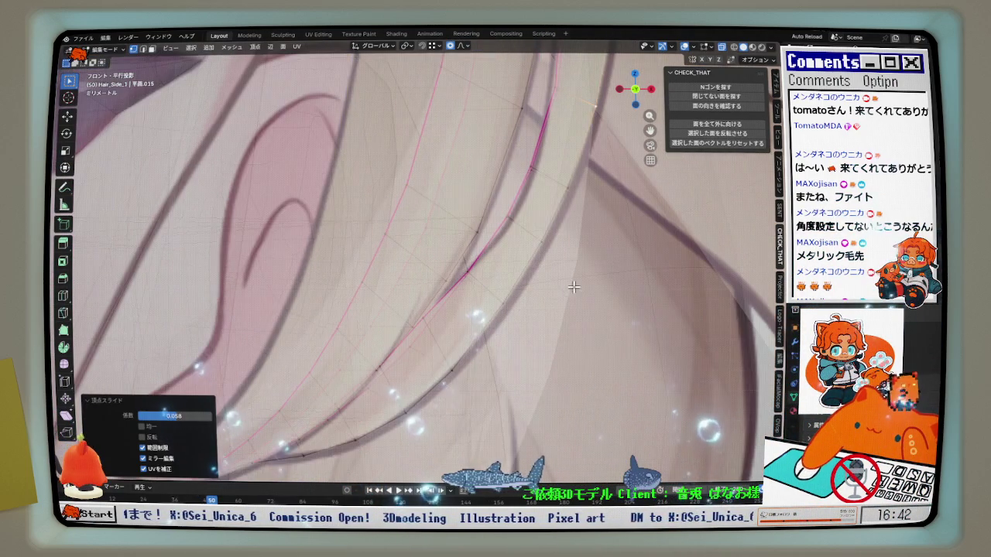
scroll(574, 287, up, 3)
click(427, 294)
key(shift+v)
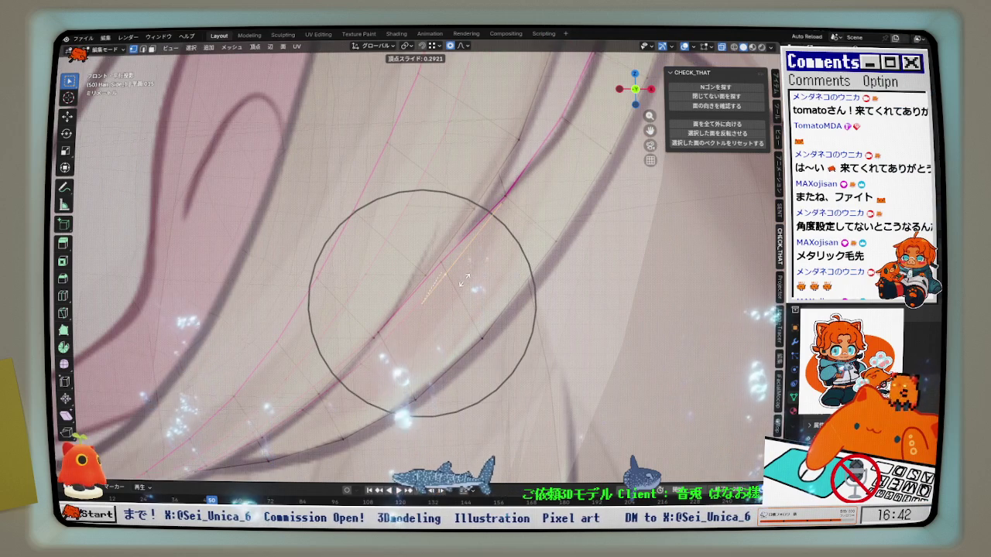
click(466, 280)
click(458, 291)
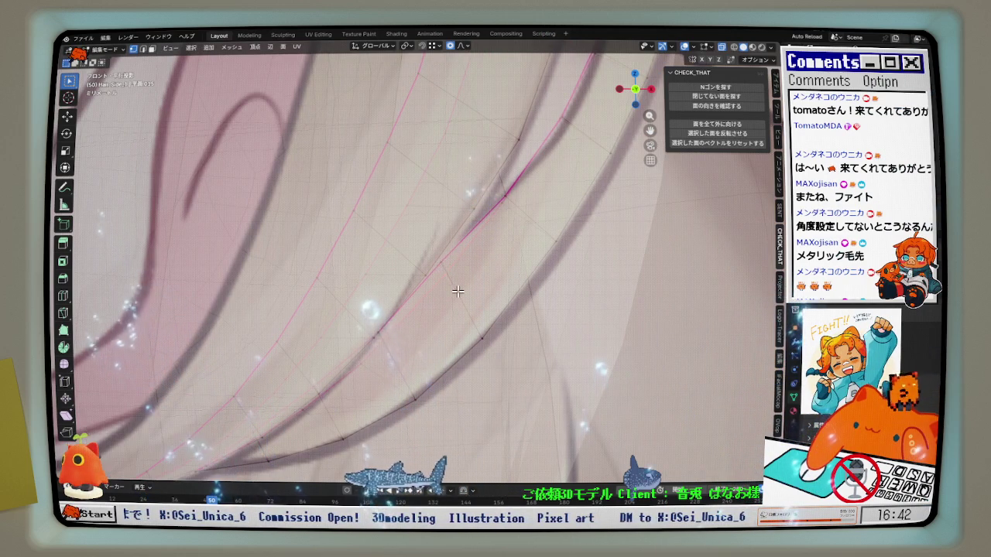
key(shift+v)
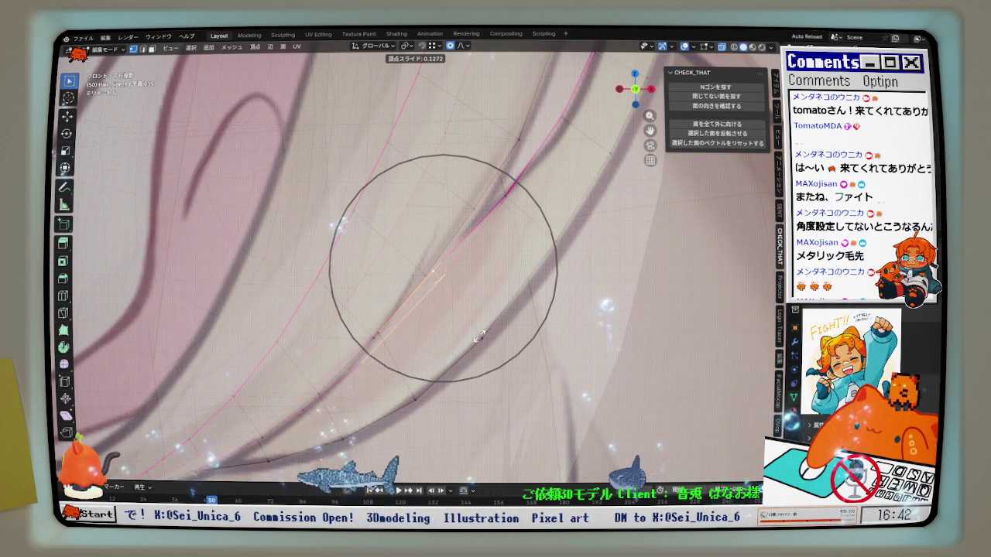
click(474, 342)
Undo a soft-falloff nudge, slide two vertices, then make a soft-falloff move on the strand edge
click(489, 351)
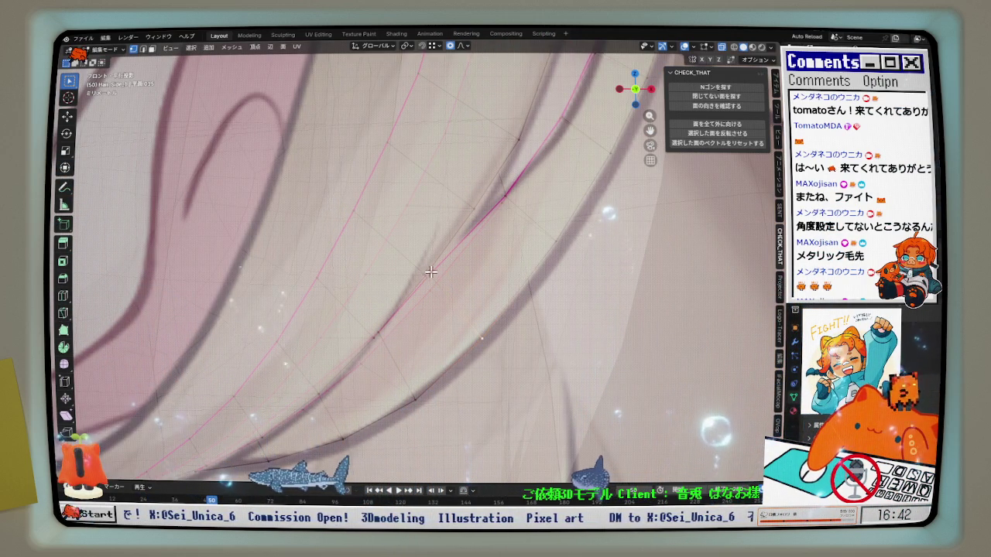
key(g)
click(454, 321)
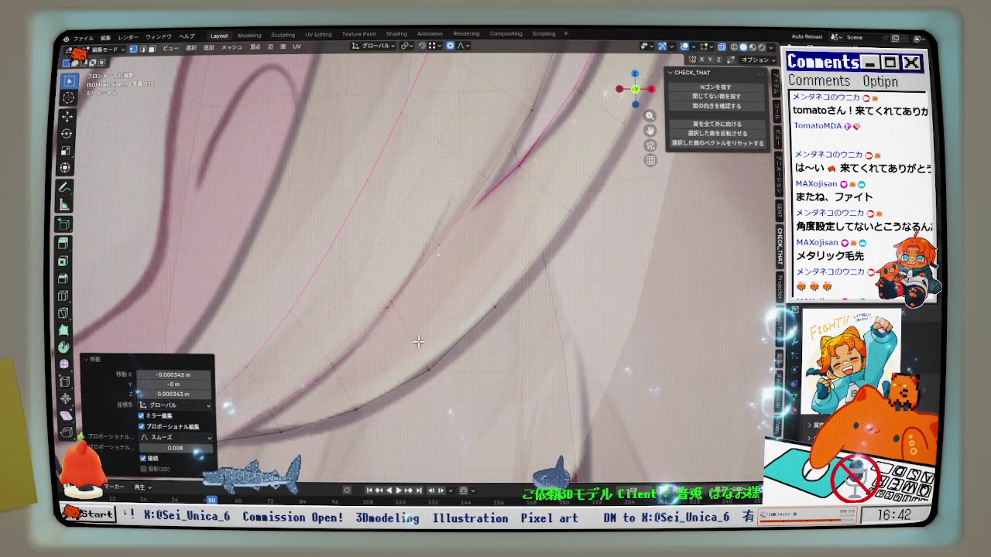
scroll(389, 291, up, 2)
key(ctrl+z)
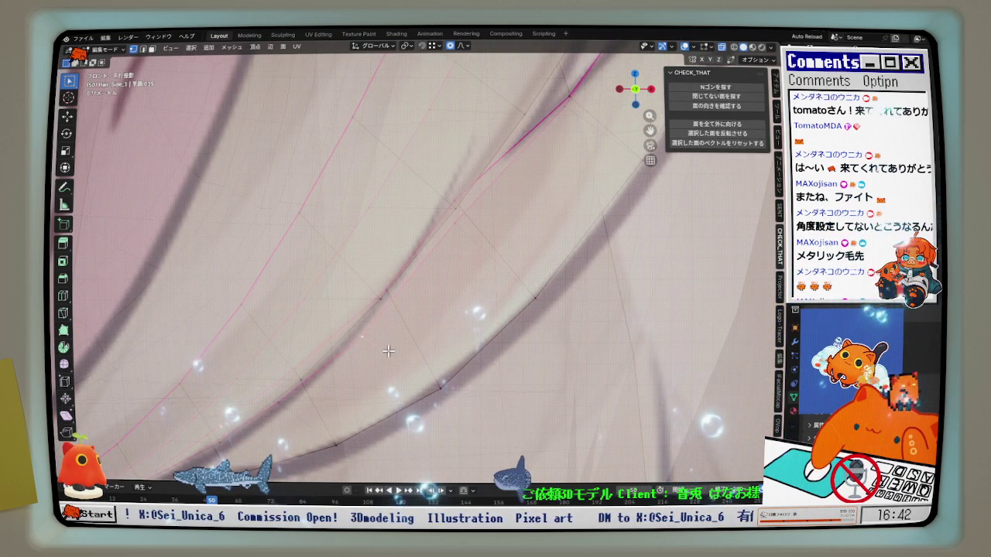
key(shift+v)
click(402, 320)
key(shift+v)
click(378, 322)
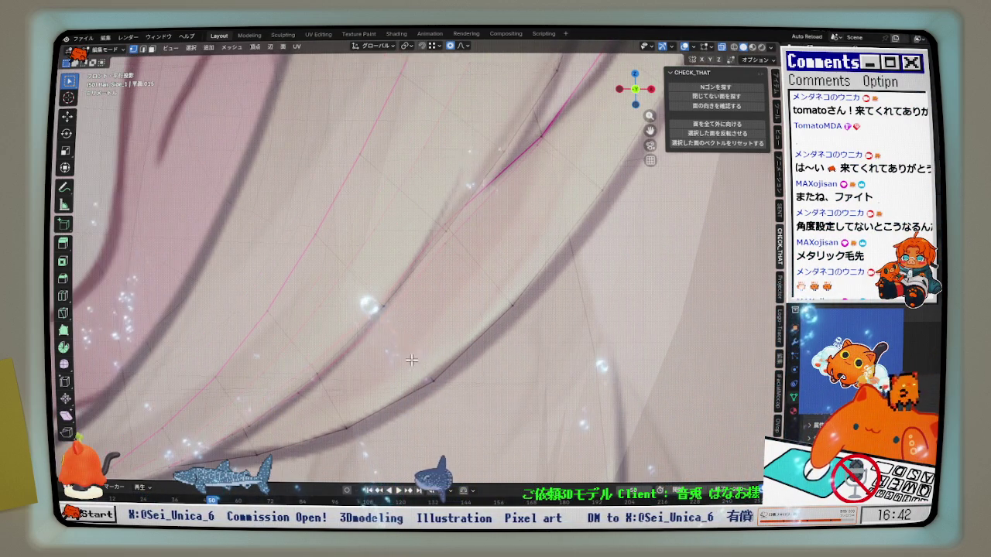
key(g)
click(418, 383)
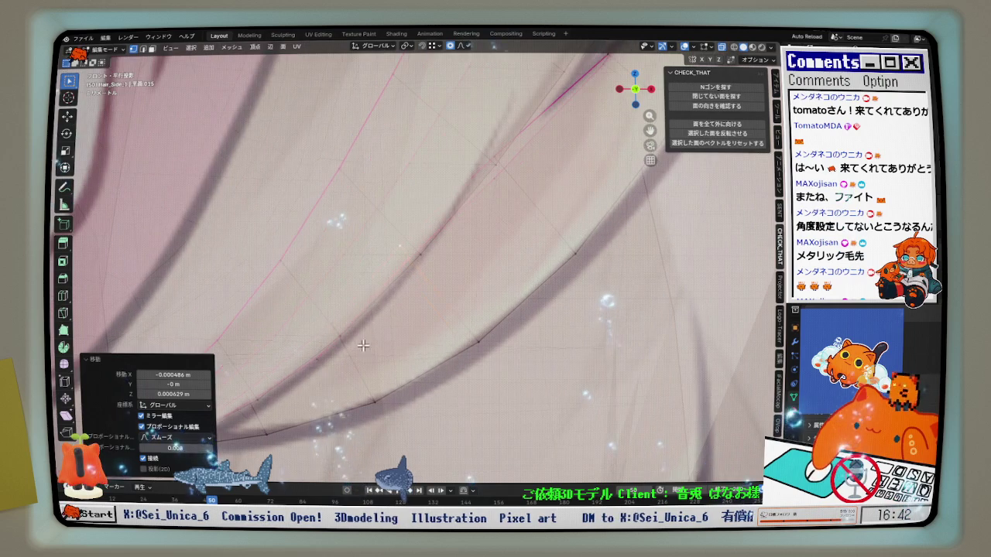
Slide one more vertex, check the strand at an angle, and nudge it with proportional falloff
key(shift+v)
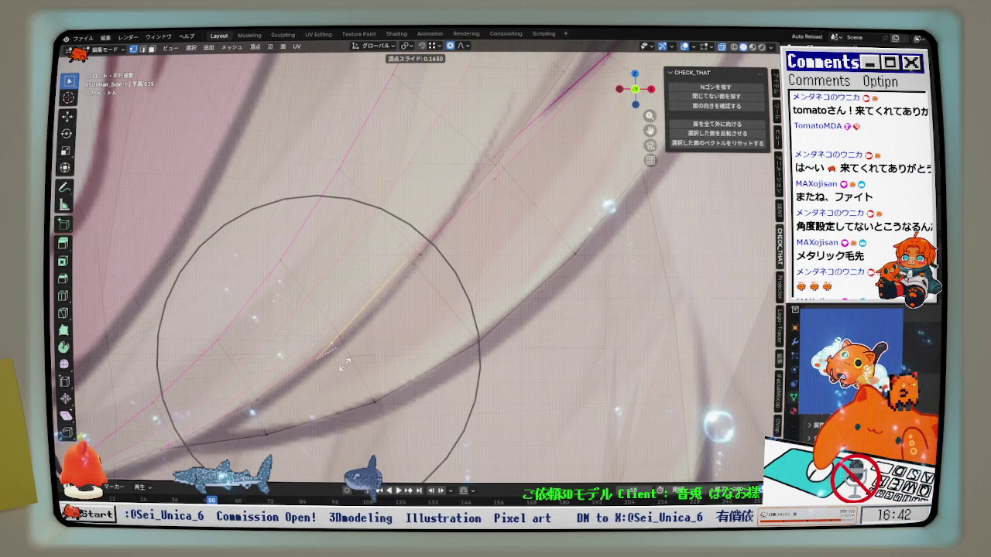
click(344, 354)
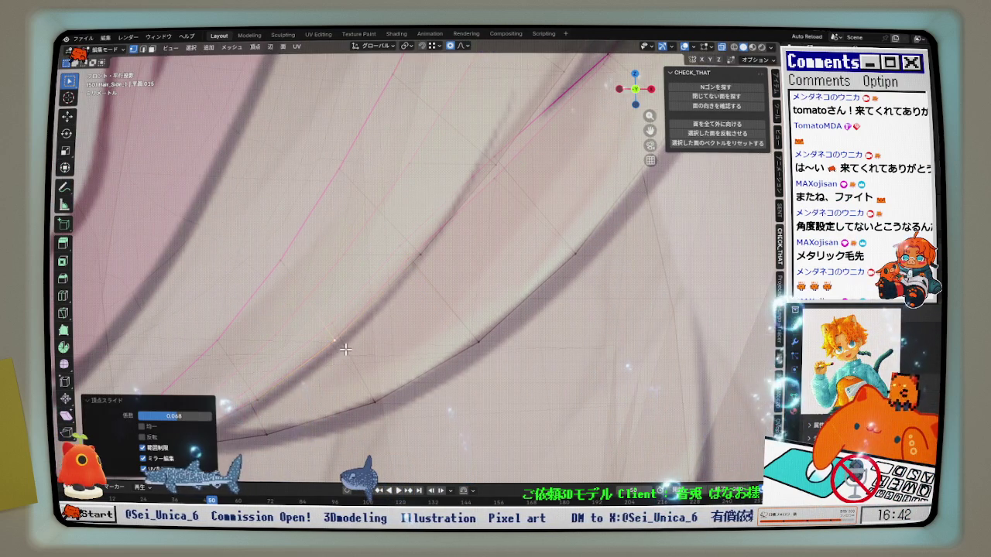
middle_drag(345, 350, 341, 377)
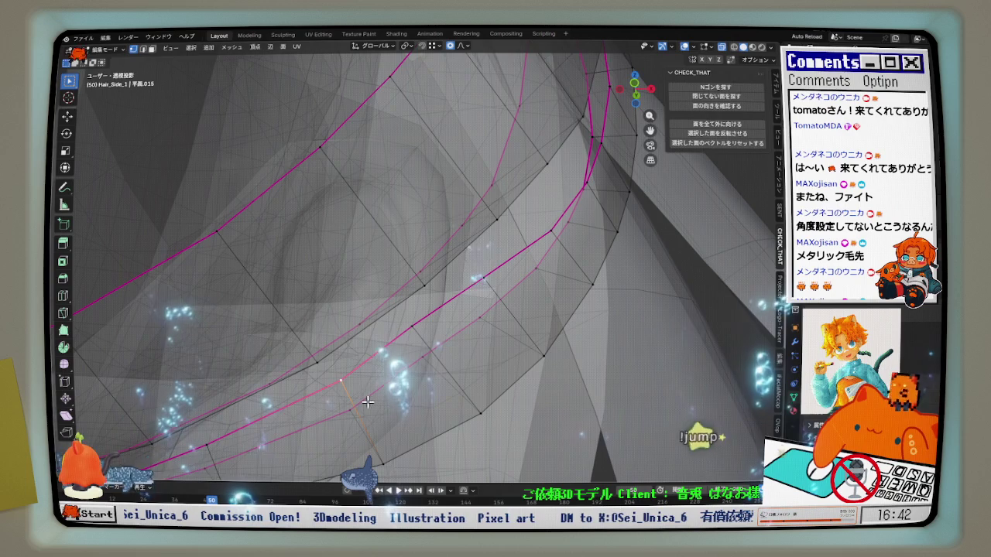
key(KP_1)
key(shift+v)
key(Escape)
key(g)
scroll(351, 405, up, 3)
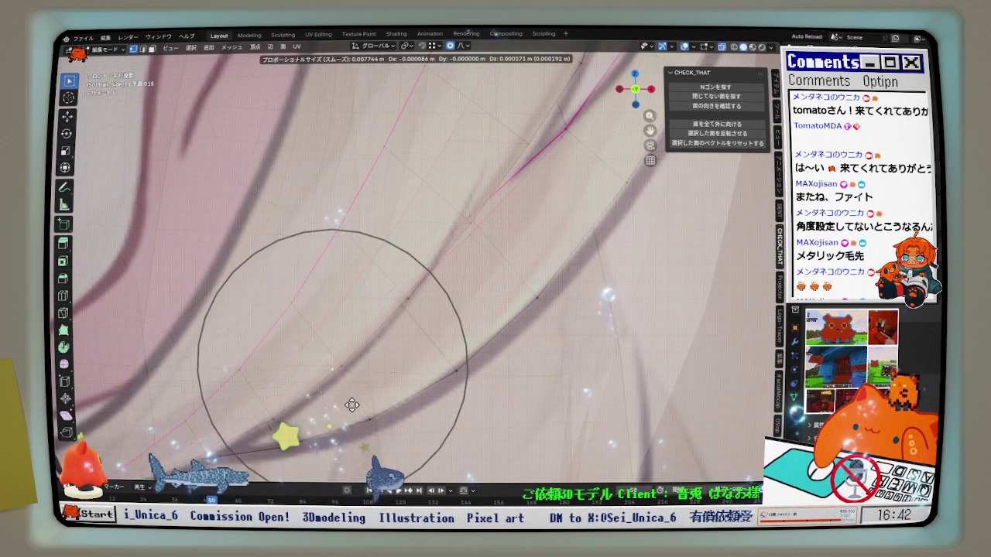
click(350, 400)
scroll(343, 391, down, 2)
Nudge the strand rim with several proportional moves at 0.003974 m falloff to even its curve
shift+middle_drag(343, 391, 413, 361)
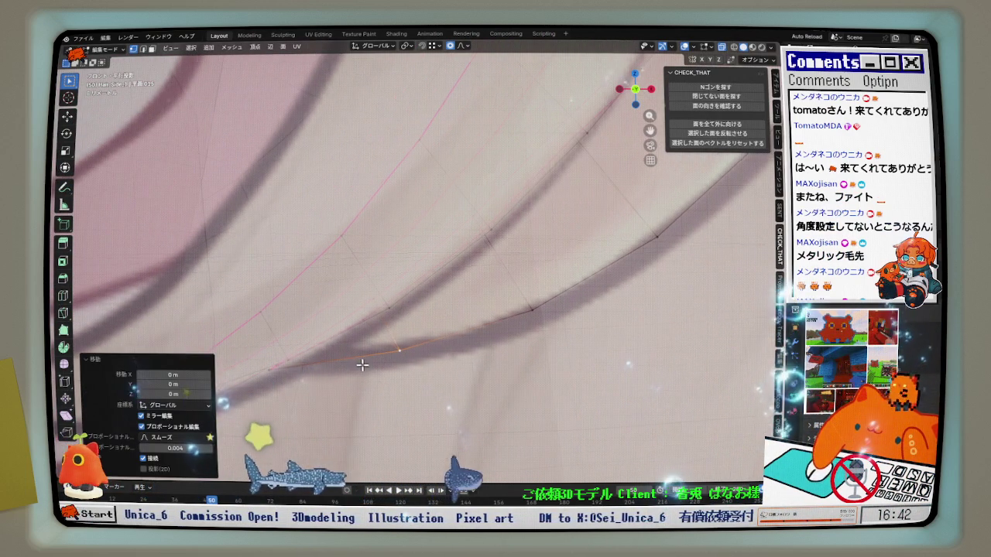
key(g)
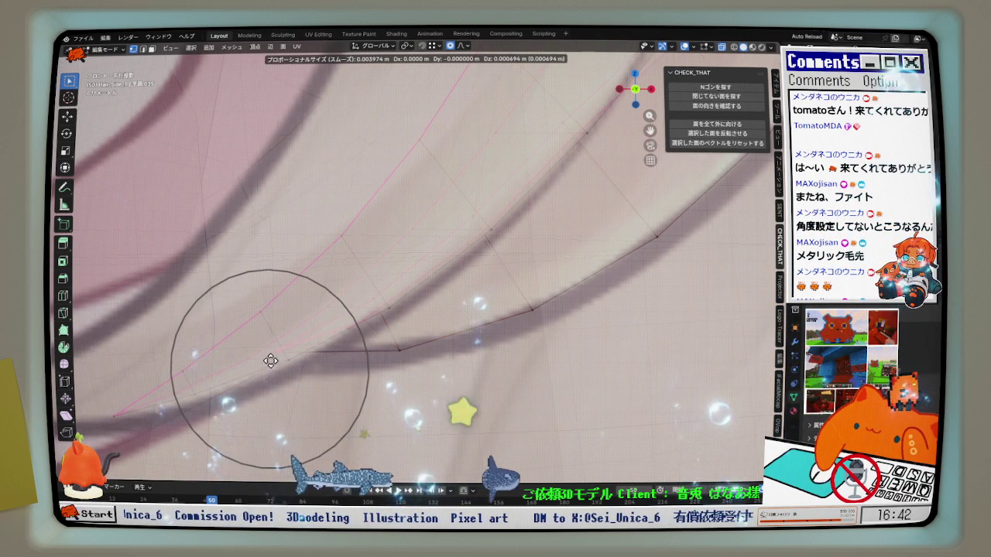
click(270, 358)
key(g)
click(363, 314)
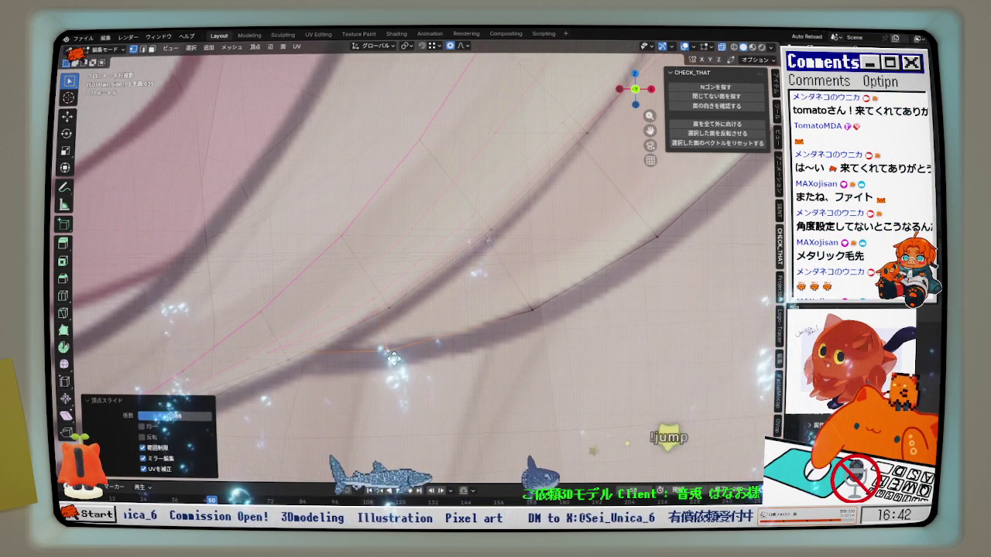
key(g)
key(g)
click(363, 314)
key(g)
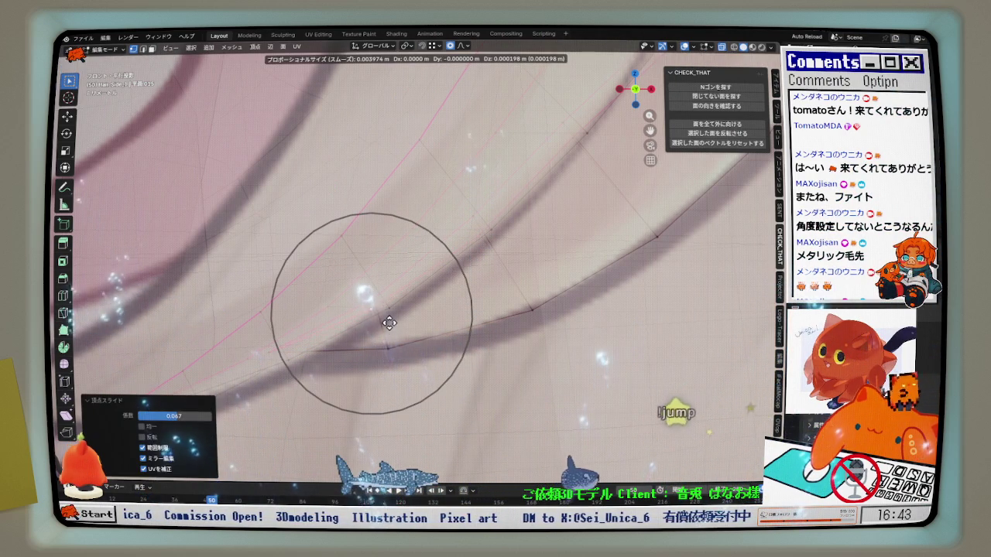
click(389, 318)
scroll(449, 344, down, 2)
Select two strand edge vertices and move each onto the reference line with soft falloff
scroll(480, 359, down, 2)
scroll(480, 360, up, 2)
scroll(488, 302, up, 1)
scroll(494, 243, up, 1)
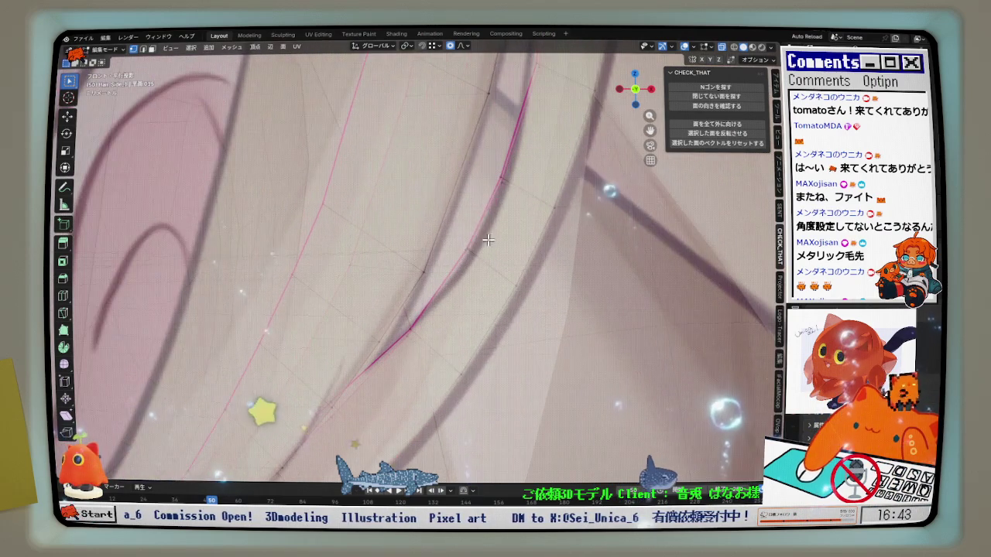
drag(487, 267, 489, 268)
key(g)
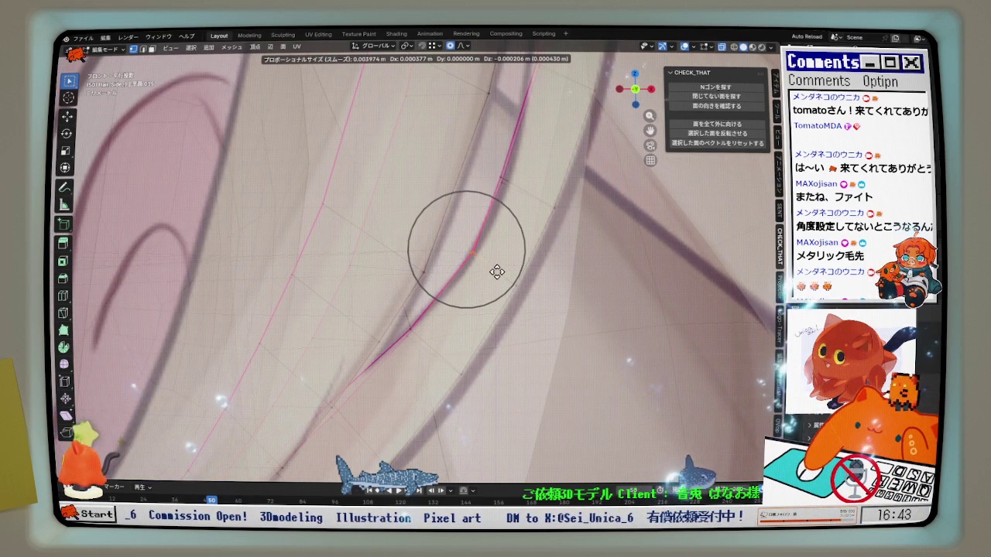
click(498, 276)
scroll(472, 293, down, 1)
drag(477, 261, 478, 263)
key(g)
click(491, 270)
scroll(496, 256, up, 1)
Shift the upper strand vertices toward the reference line with further soft-falloff moves
key(g)
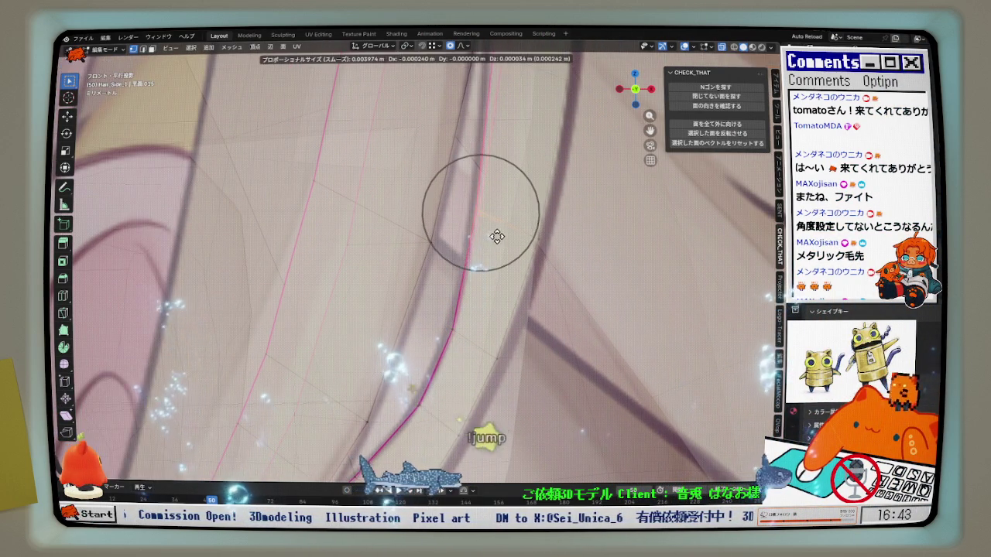
click(498, 236)
scroll(480, 337, down, 1)
key(g)
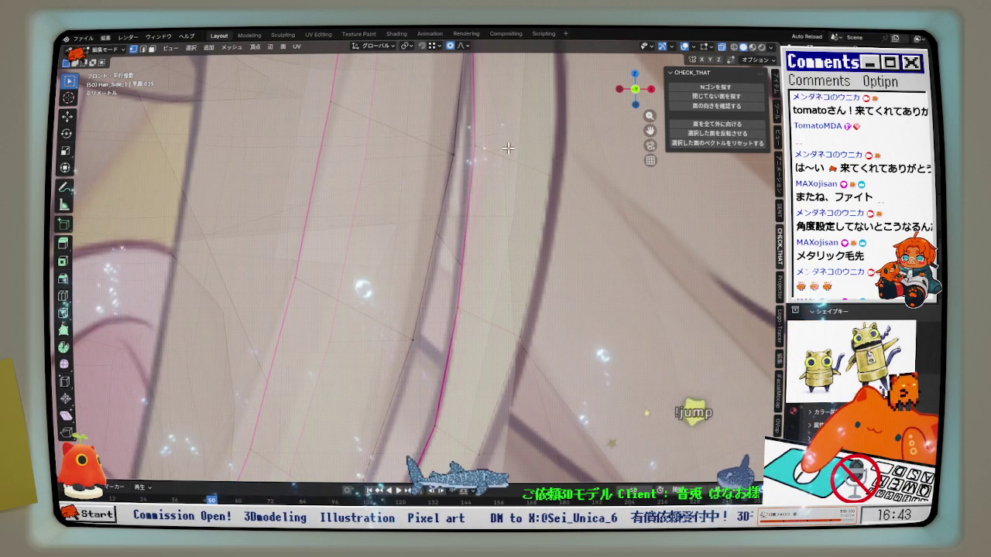
click(506, 148)
drag(502, 165, 503, 165)
key(g)
click(500, 162)
scroll(488, 233, down, 1)
mouse_move(472, 300)
middle_down()
mouse_move(415, 349)
mouse_move(377, 330)
mouse_move(404, 332)
middle_up()
Make final 0.004 m falloff moves so the strand vertices match the reference drawing
key(g)
click(372, 356)
key(g)
click(504, 217)
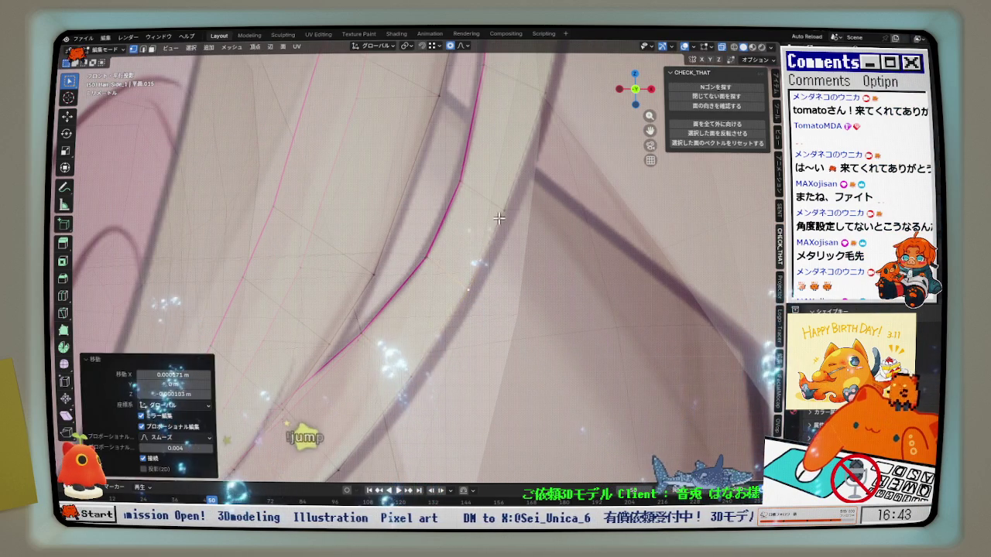
key(g)
click(505, 219)
middle_drag(504, 217, 505, 229)
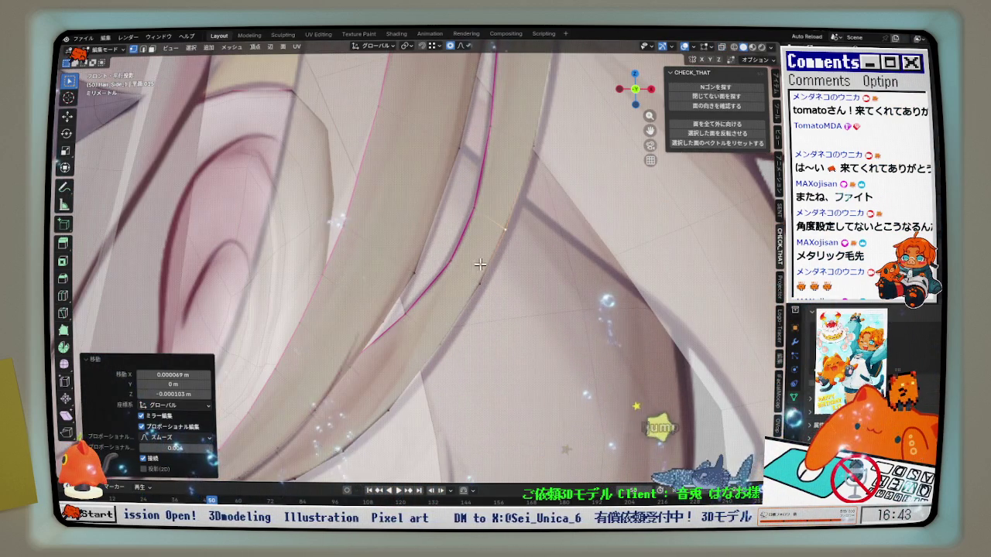
mouse_move(480, 265)
middle_down()
mouse_move(452, 332)
mouse_move(360, 341)
mouse_move(344, 355)
mouse_move(349, 341)
mouse_move(379, 350)
mouse_move(448, 167)
middle_up()
key(g)
click(458, 346)
click(147, 50)
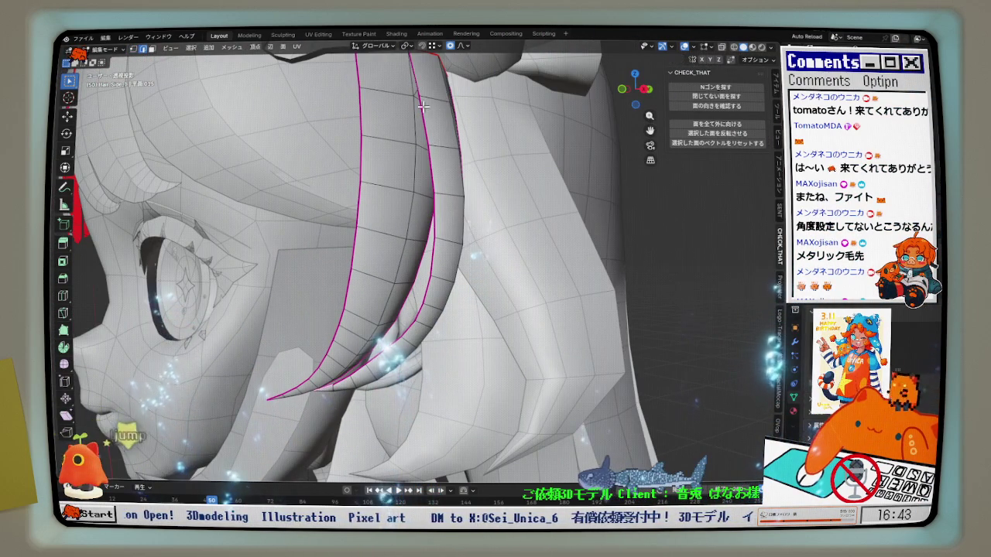
Select shortest edge paths along the strand and relax two of them
ctrl+click(433, 259)
mouse_move(433, 260)
middle_down()
mouse_move(464, 299)
mouse_move(505, 295)
middle_up()
click(506, 286)
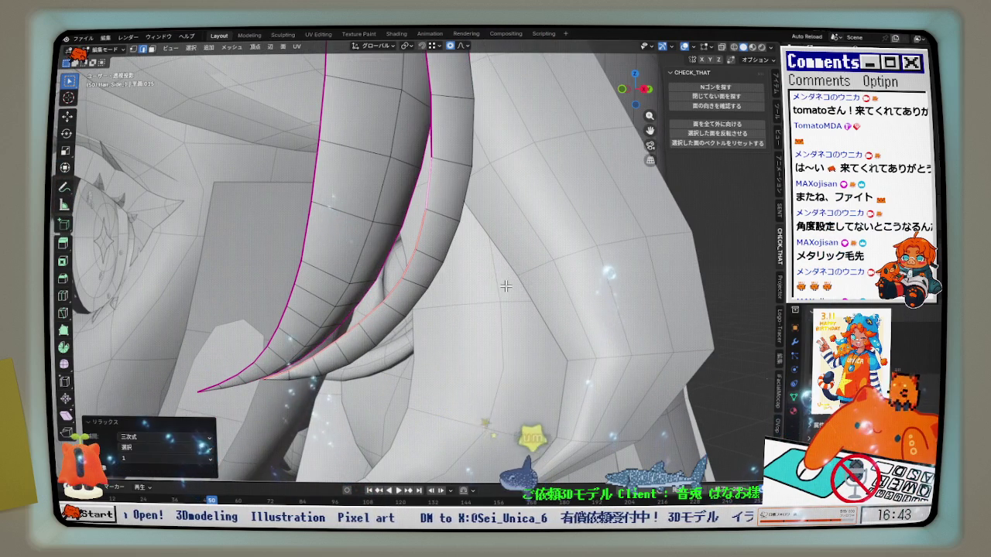
mouse_move(494, 291)
middle_down()
mouse_move(379, 358)
mouse_move(468, 263)
middle_up()
ctrl+click(463, 227)
mouse_move(462, 227)
middle_down()
mouse_move(512, 291)
mouse_move(330, 452)
mouse_move(503, 232)
middle_up()
click(512, 293)
Relax one more strand edge path (cubic, 1 iteration) and view it over the front reference
ctrl+click(469, 141)
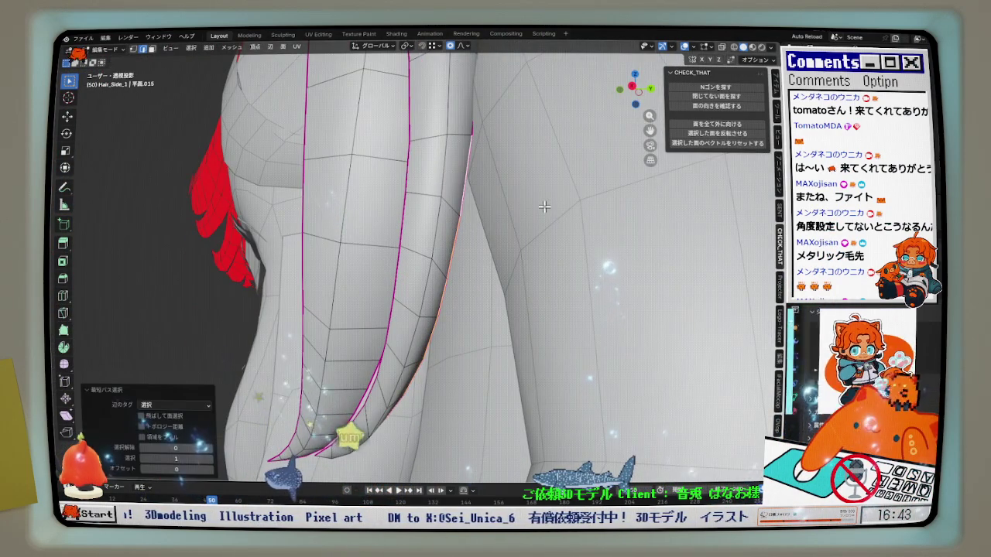
key(q)
click(504, 201)
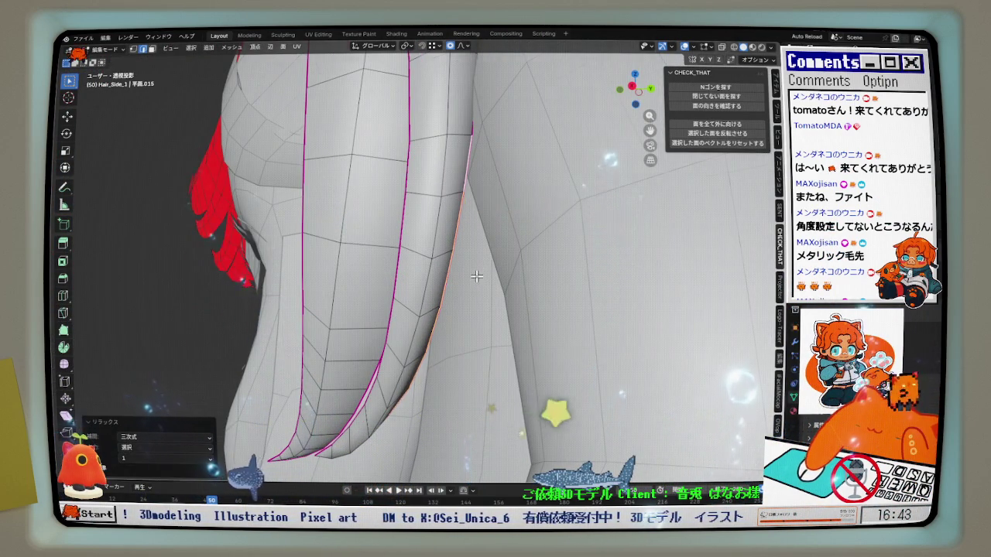
key(KP_1)
shift+middle_drag(477, 373, 326, 220)
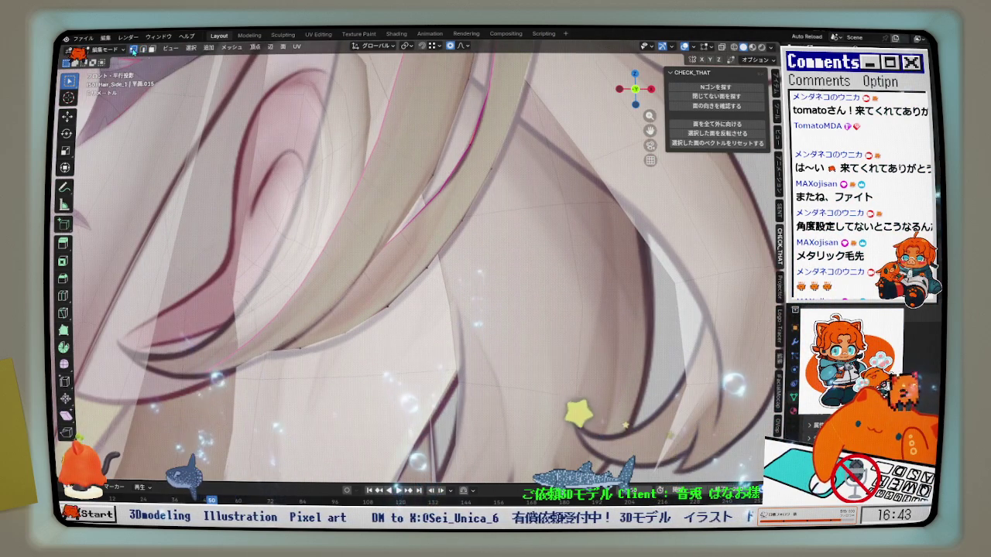
Move the strand vertices toward the reference hair with two 0.010-falloff proportional nudges
key(g)
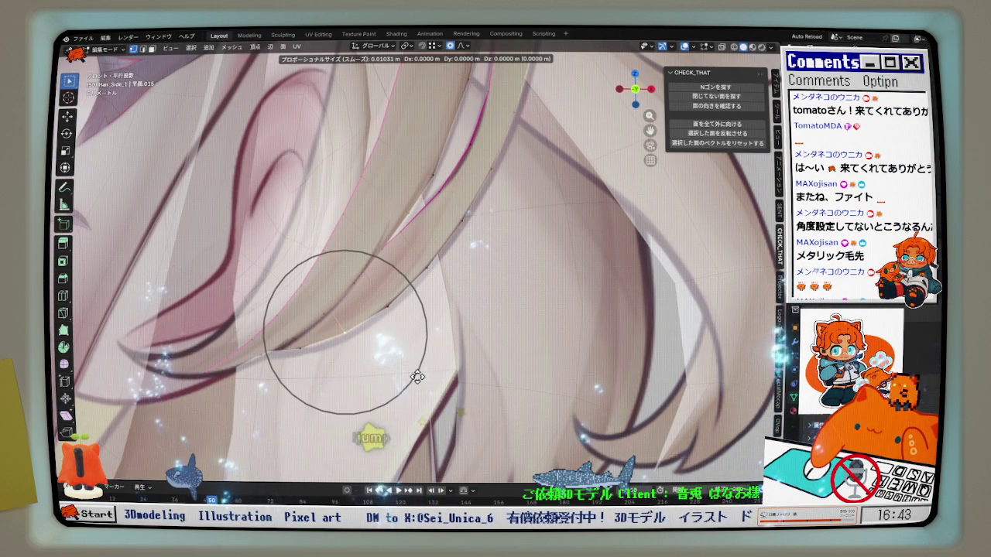
click(416, 376)
scroll(420, 374, down, 1)
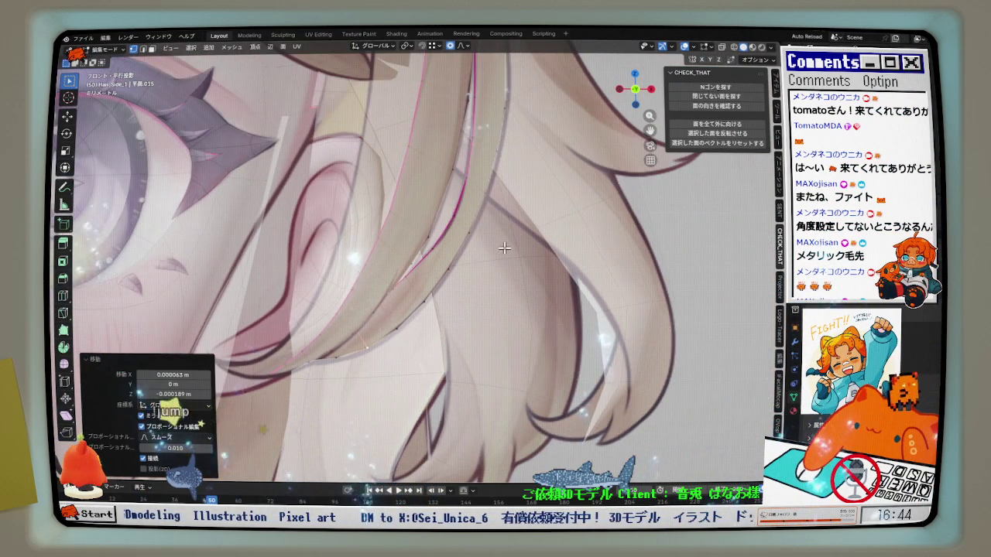
scroll(504, 247, up, 2)
key(g)
click(481, 243)
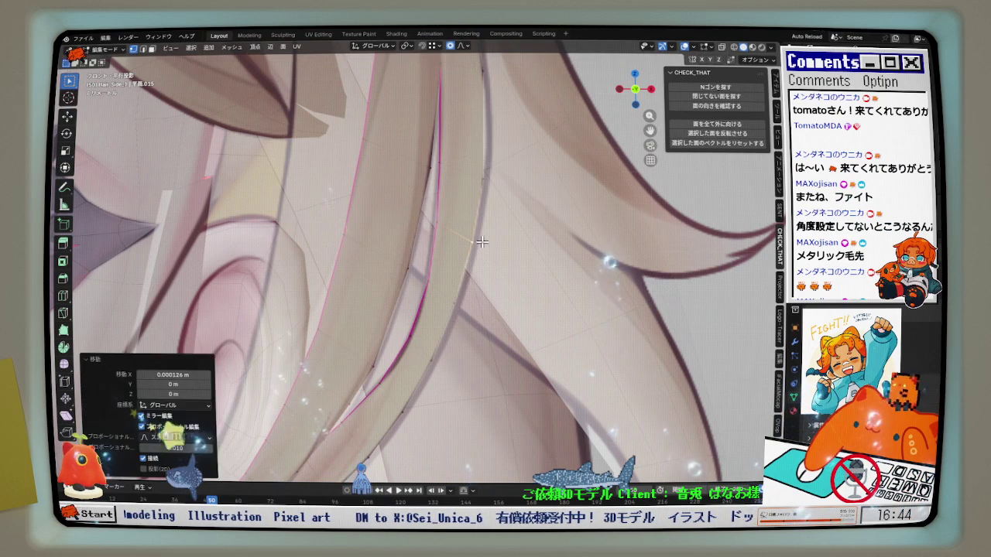
scroll(481, 243, up, 2)
scroll(476, 281, down, 2)
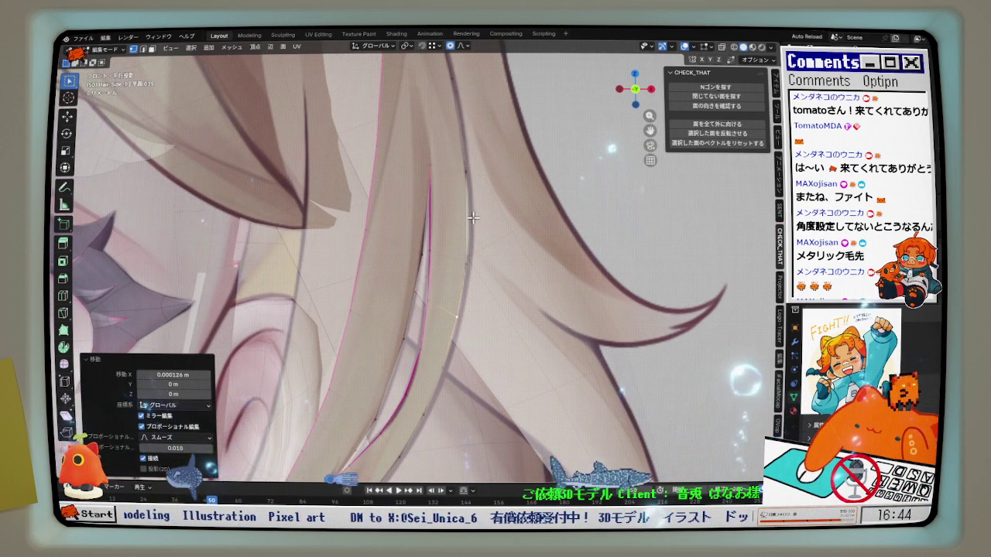
Check the mesh in solid shading, then nudge the vertices 0.000126 m along X
key(z)
key(z)
scroll(488, 222, up, 1)
key(g)
click(495, 224)
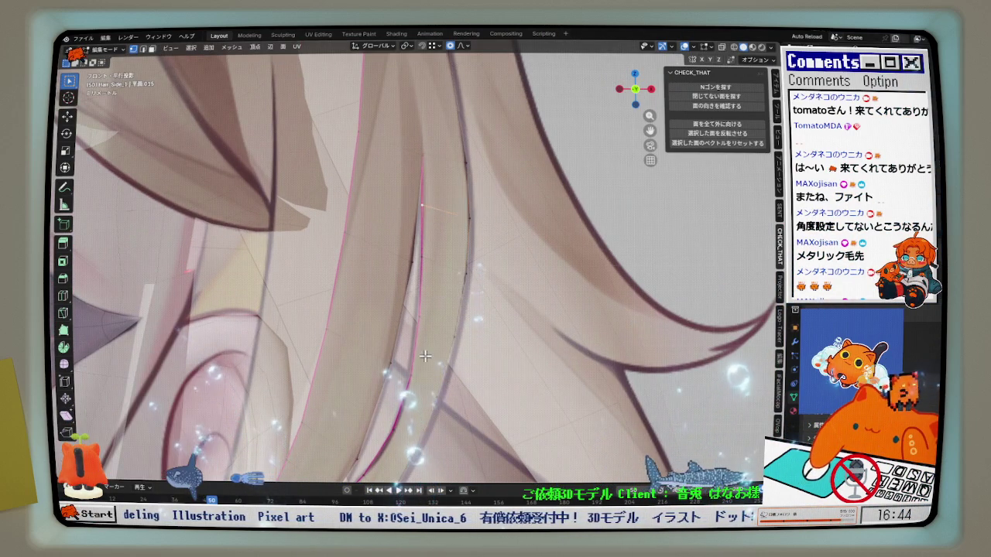
scroll(433, 320, down, 2)
scroll(412, 320, up, 1)
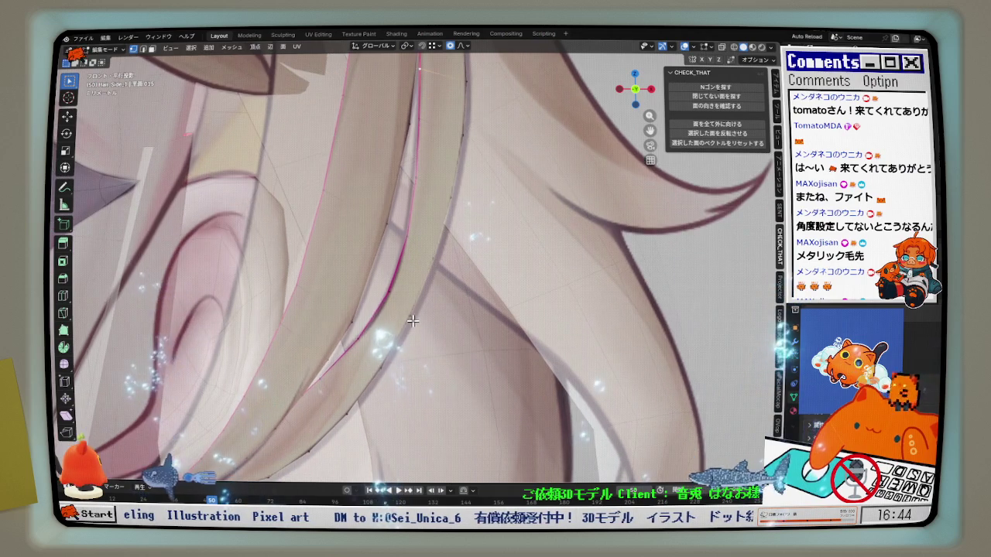
scroll(413, 320, down, 1)
key(KP_3)
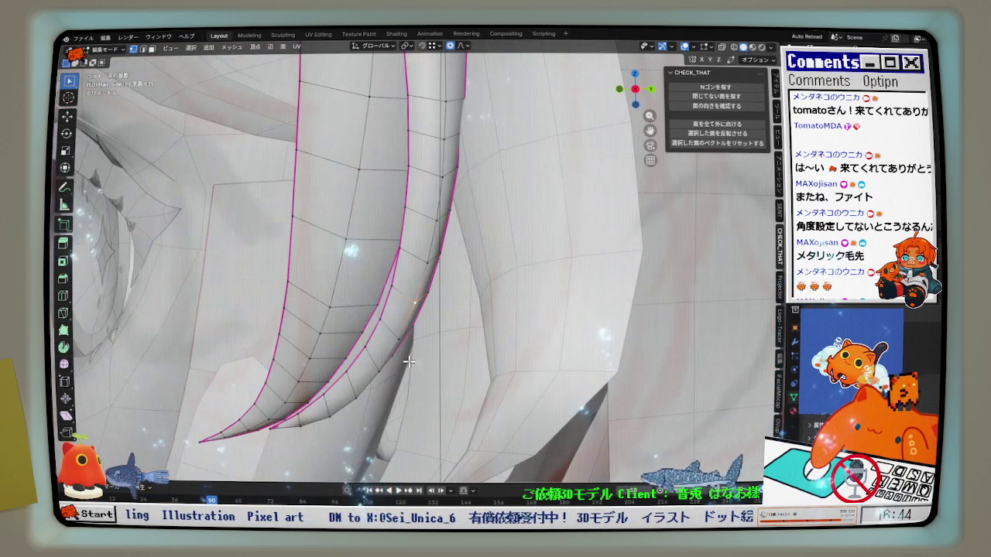
In right view, scale the strand tips to 0.877 along Y with 0.039 proportional falloff
key(KP_1)
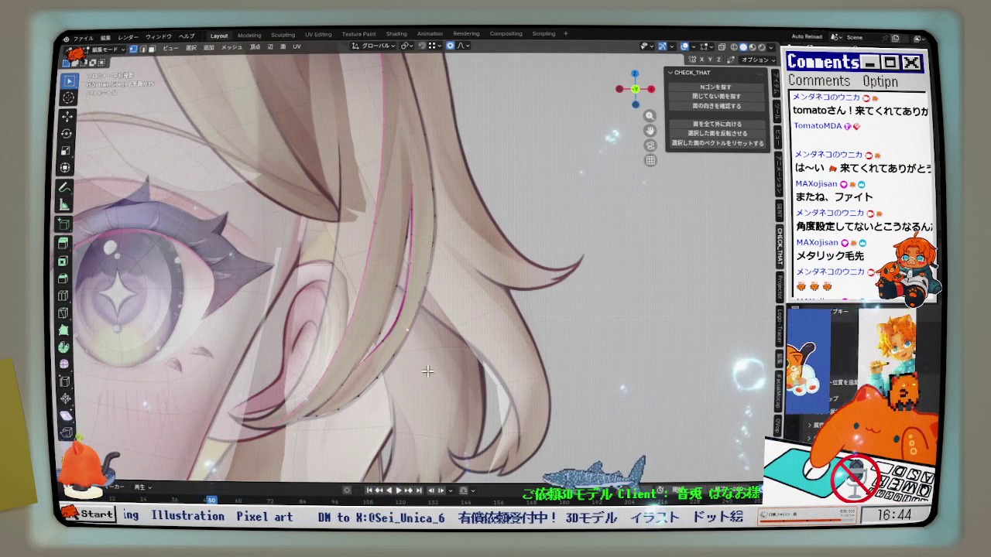
key(KP_3)
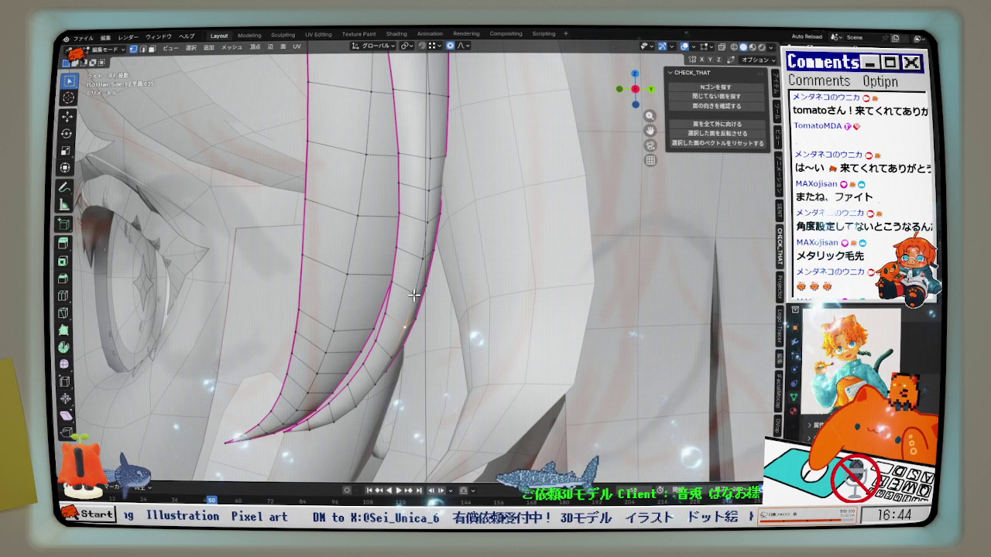
middle_drag(449, 285, 539, 275)
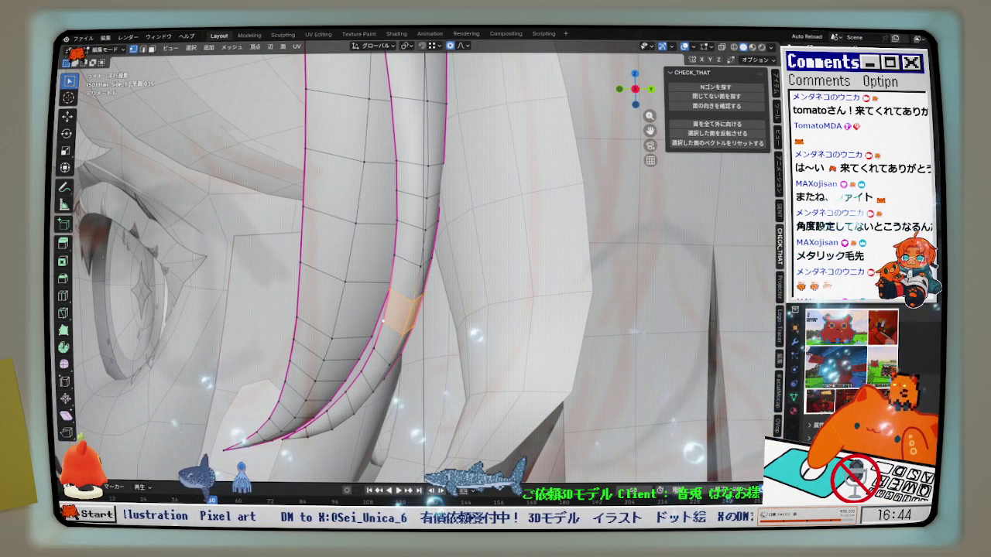
scroll(384, 322, up, 3)
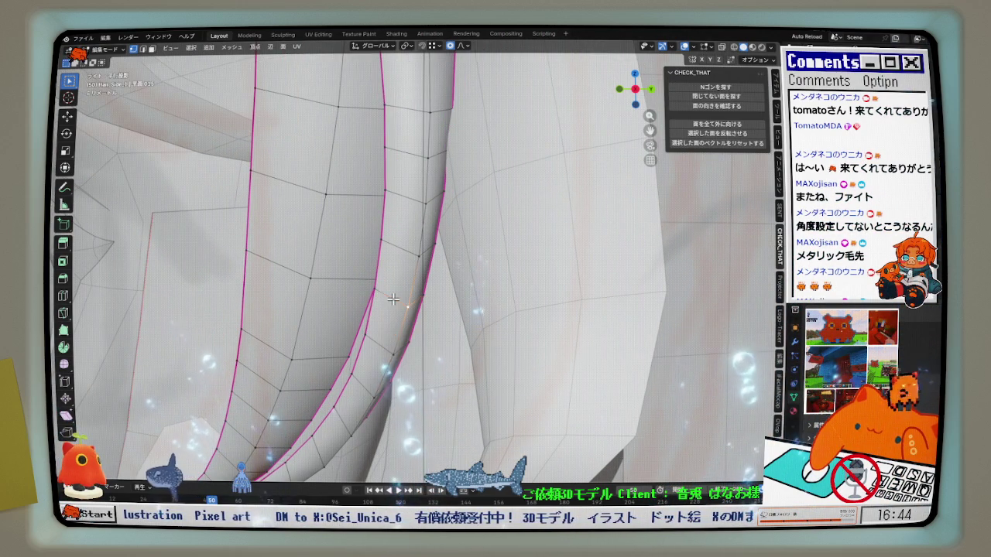
scroll(387, 325, down, 2)
scroll(465, 310, down, 2)
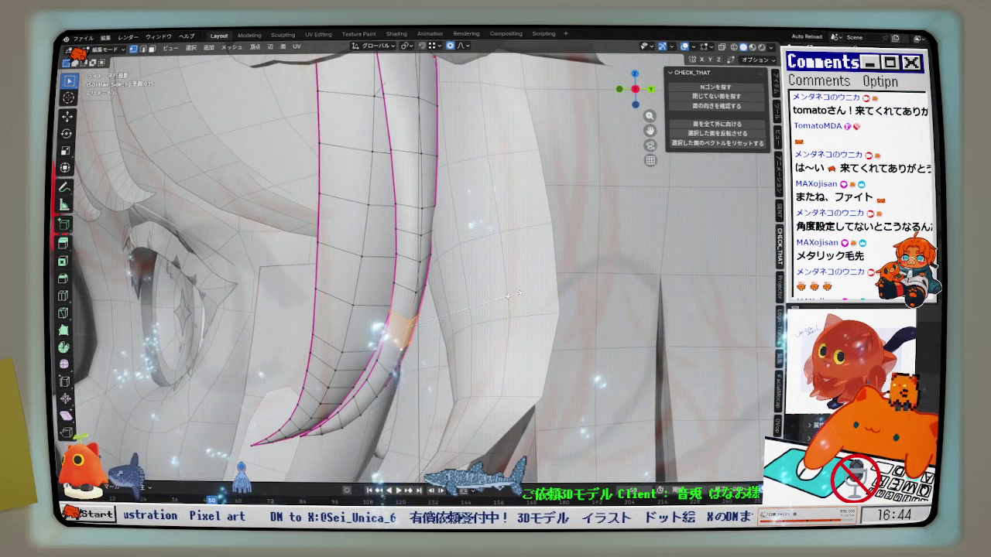
key(s)
key(y)
scroll(511, 295, down, 2)
scroll(507, 295, down, 2)
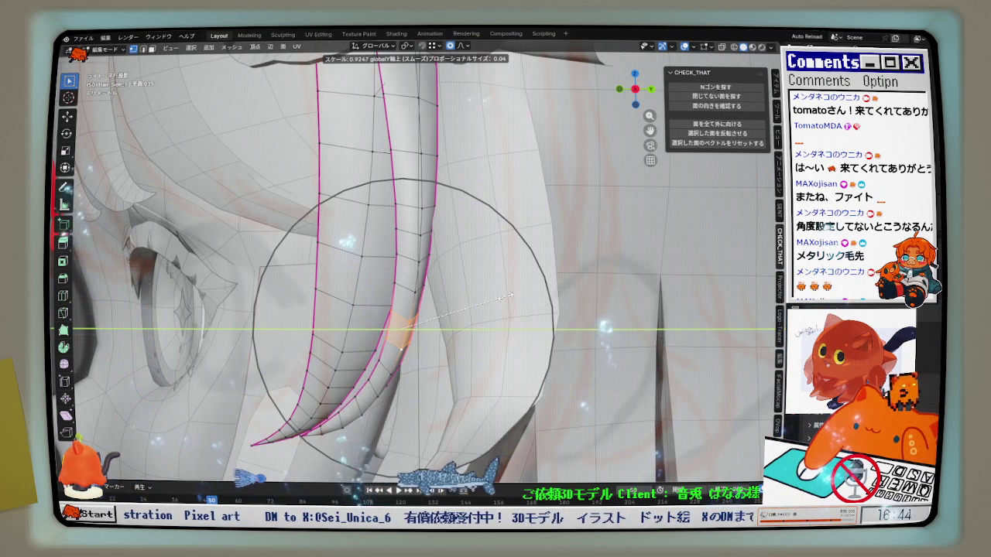
click(503, 299)
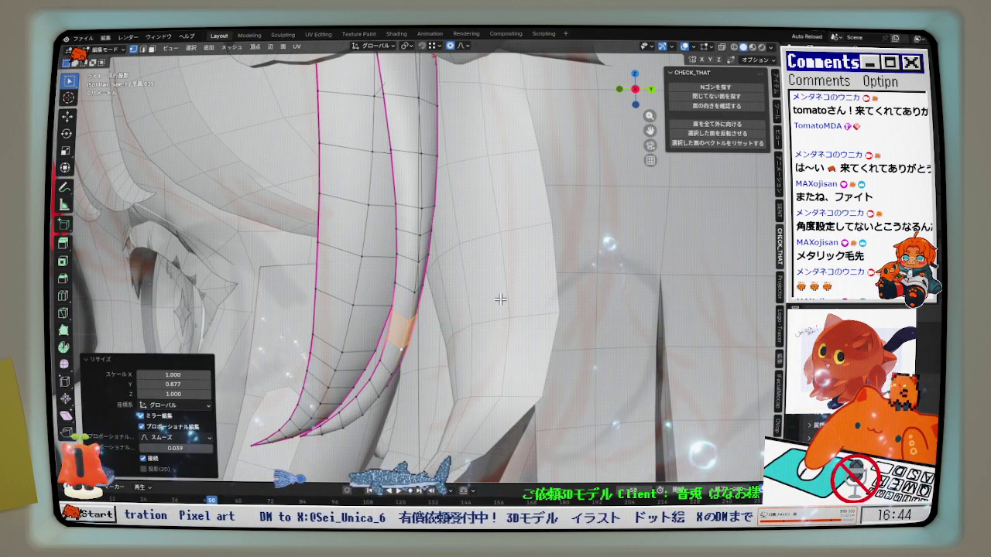